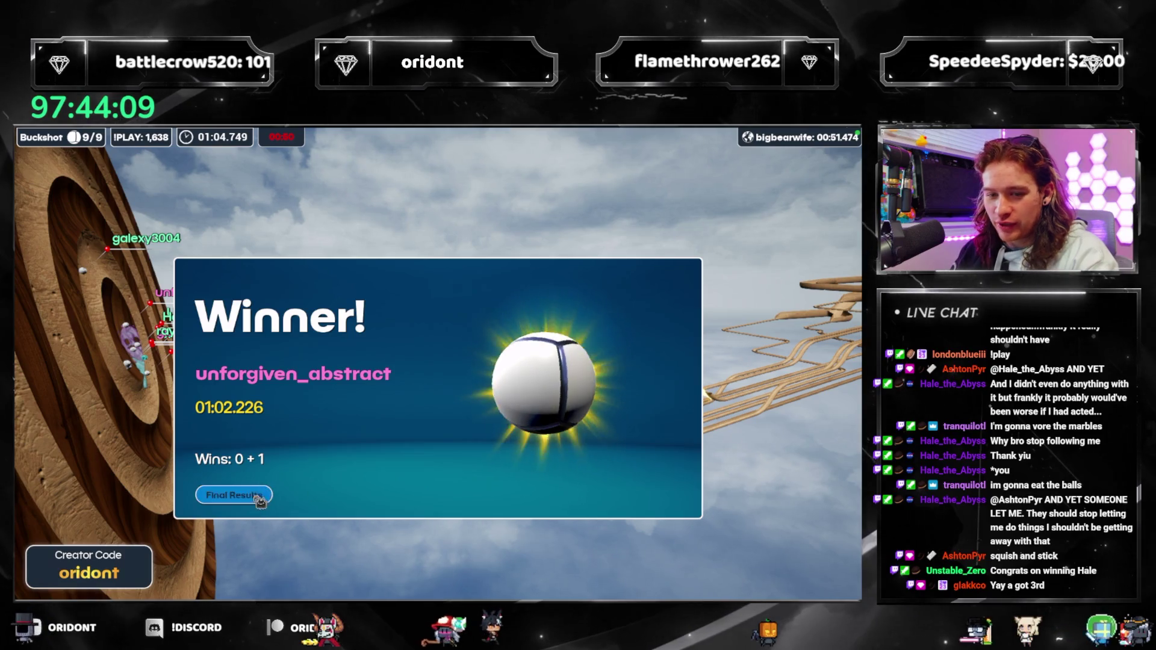
View the Buckshot race's final results, leave the lobby, and go to marble customization
click(258, 496)
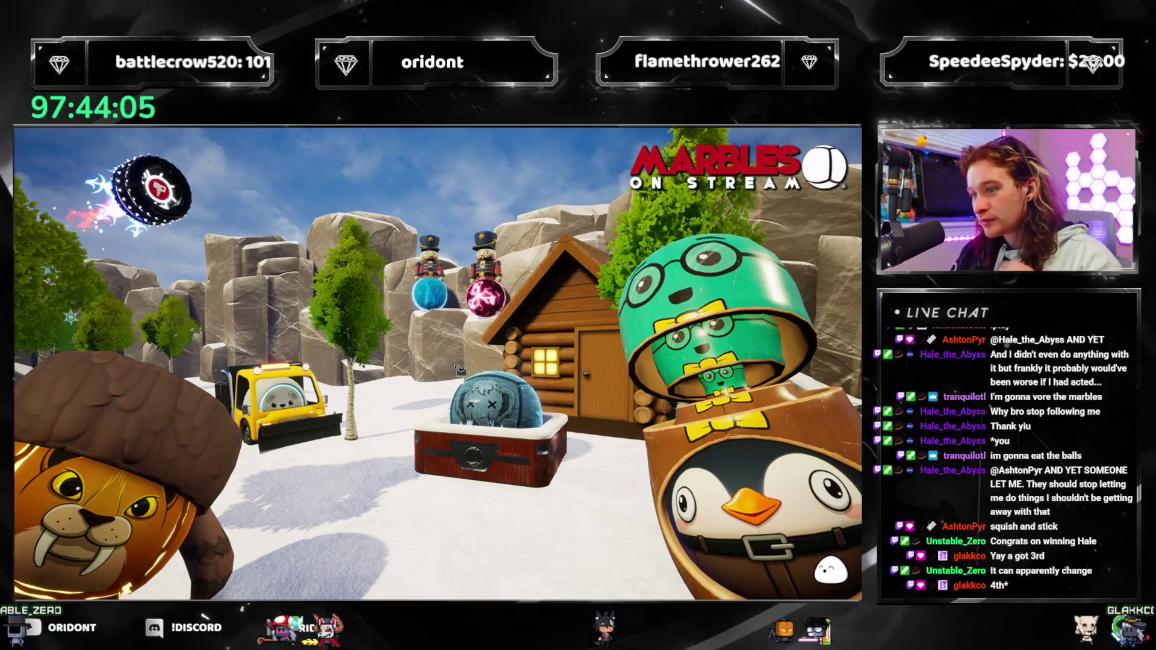
key(Escape)
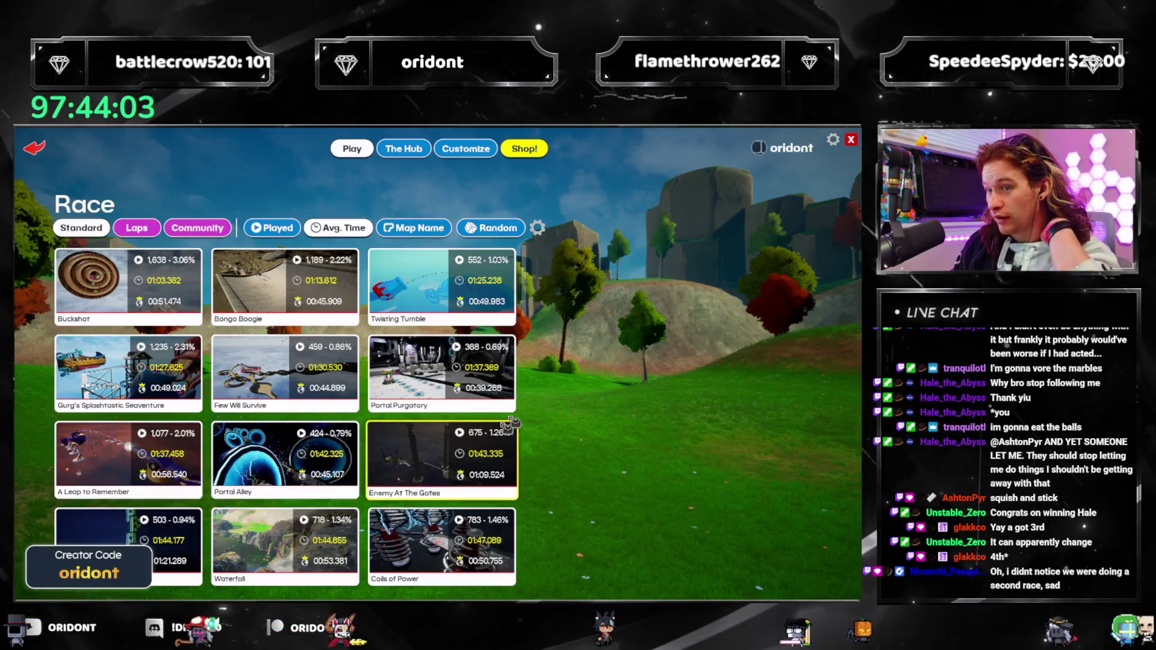
click(463, 145)
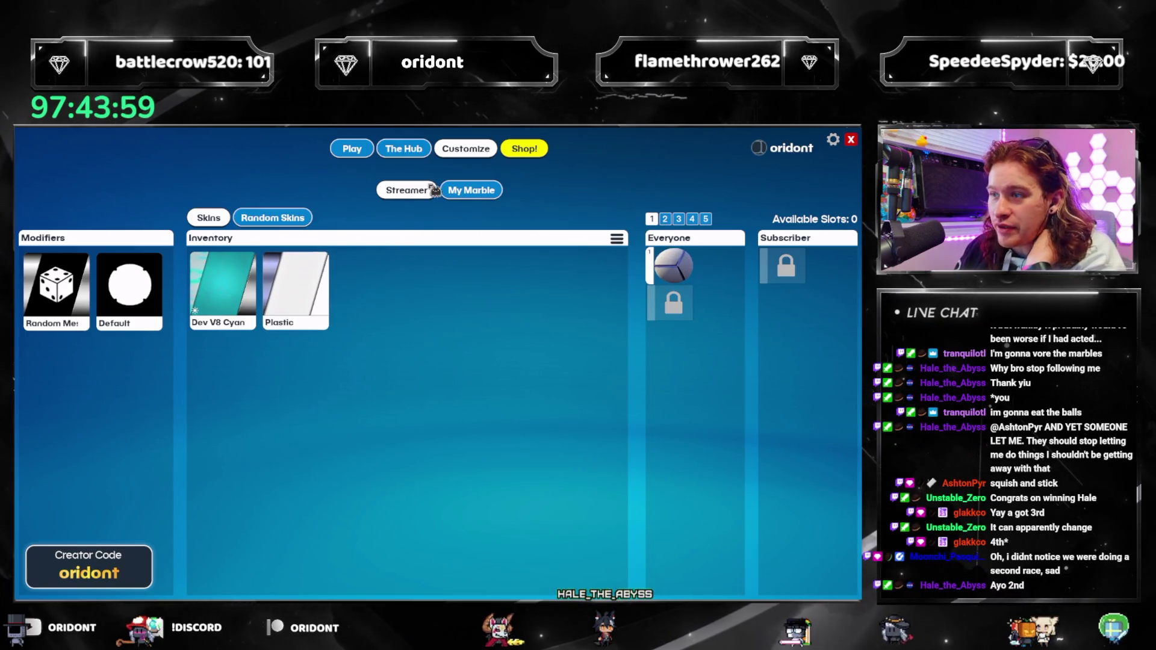
Read the locked inventory slots' tooltips, then enter the marble shop
mouse_move(795, 259)
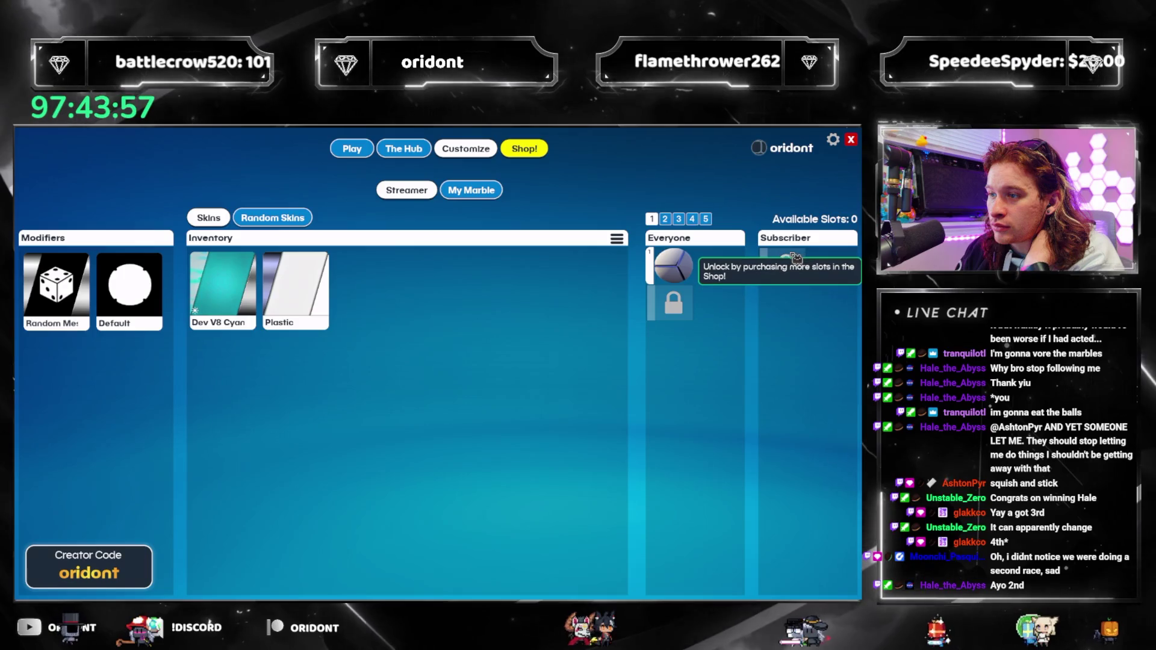
mouse_move(679, 315)
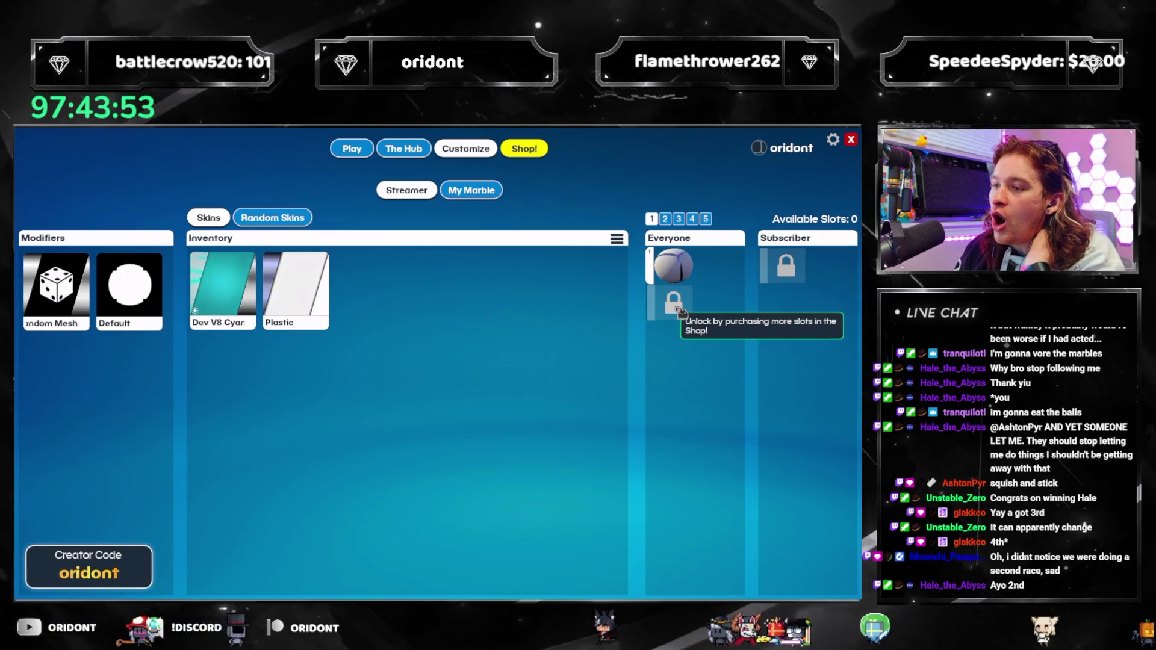
click(523, 149)
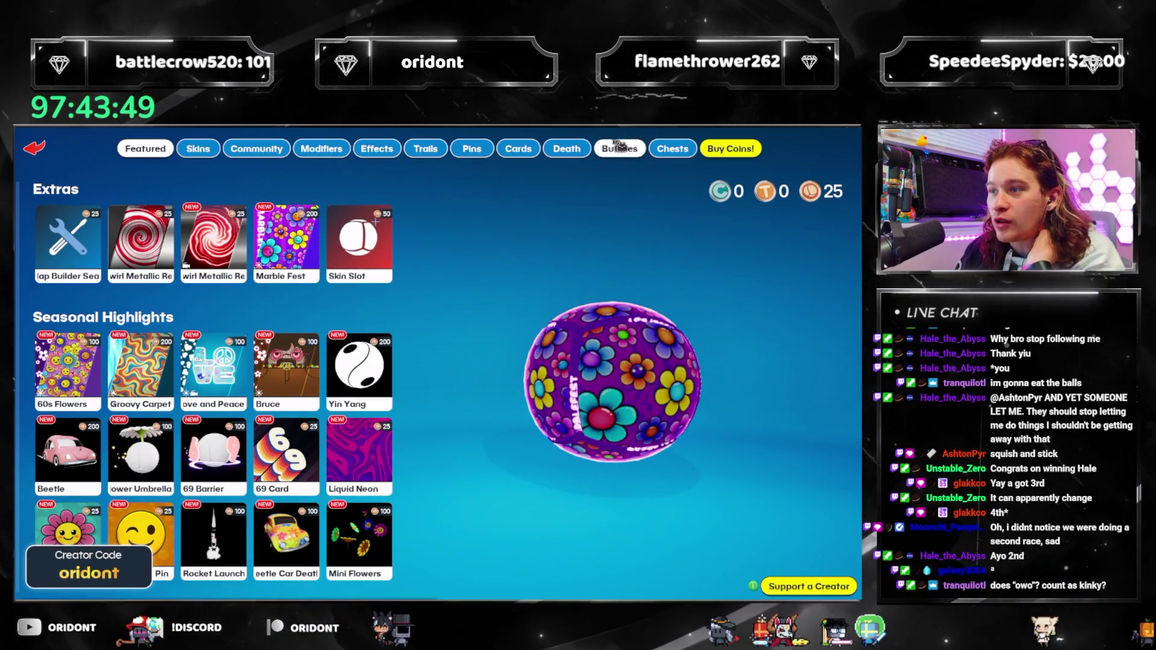
Browse the shop's Bundles, Effects, Modifiers, Community and Skins categories, returning to Featured
click(615, 151)
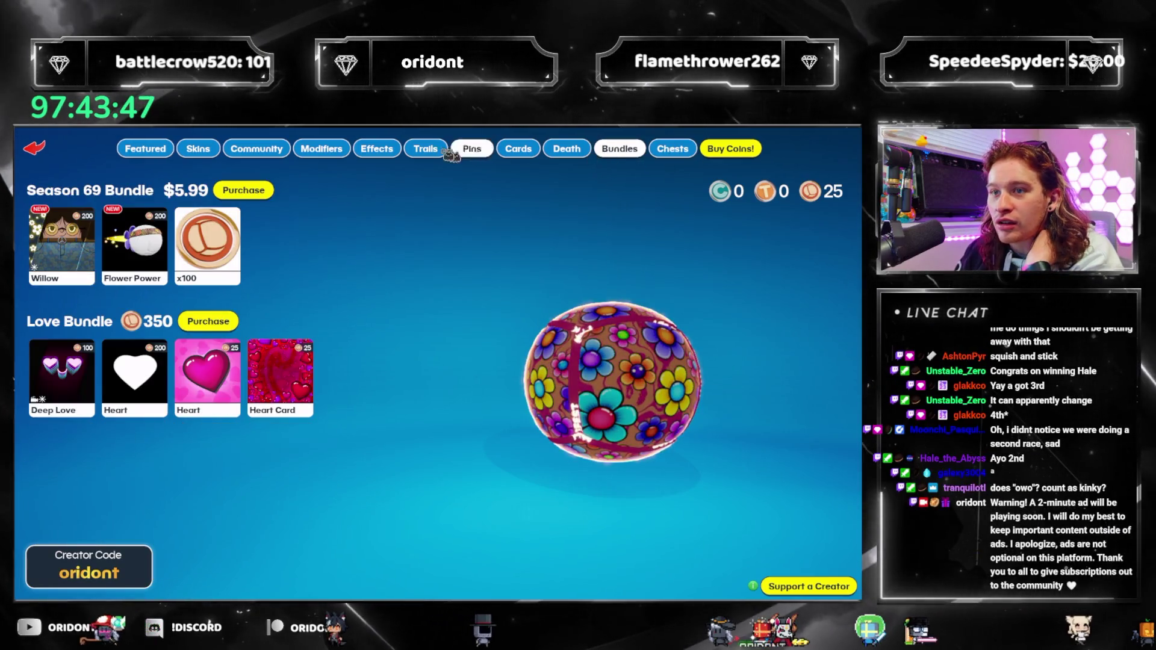
click(377, 149)
click(321, 149)
click(258, 150)
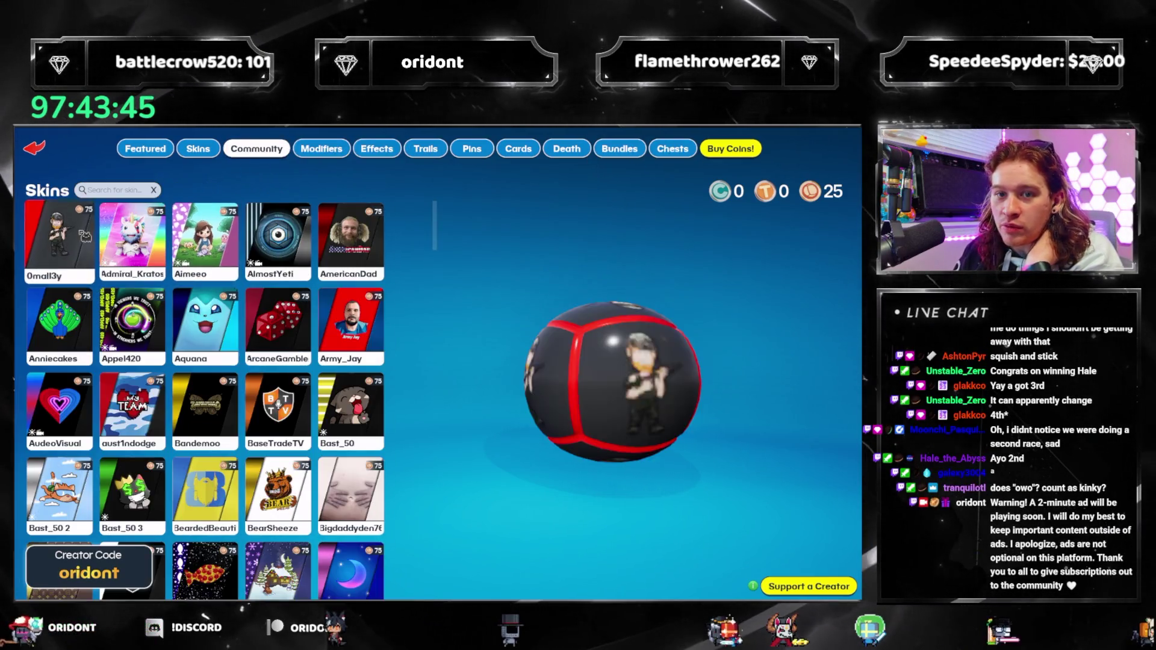
click(171, 152)
click(215, 154)
click(145, 149)
Preview the Map Builder extra, then open the Skin Slot item's 50-coin details page
click(56, 251)
click(202, 146)
click(145, 148)
click(379, 231)
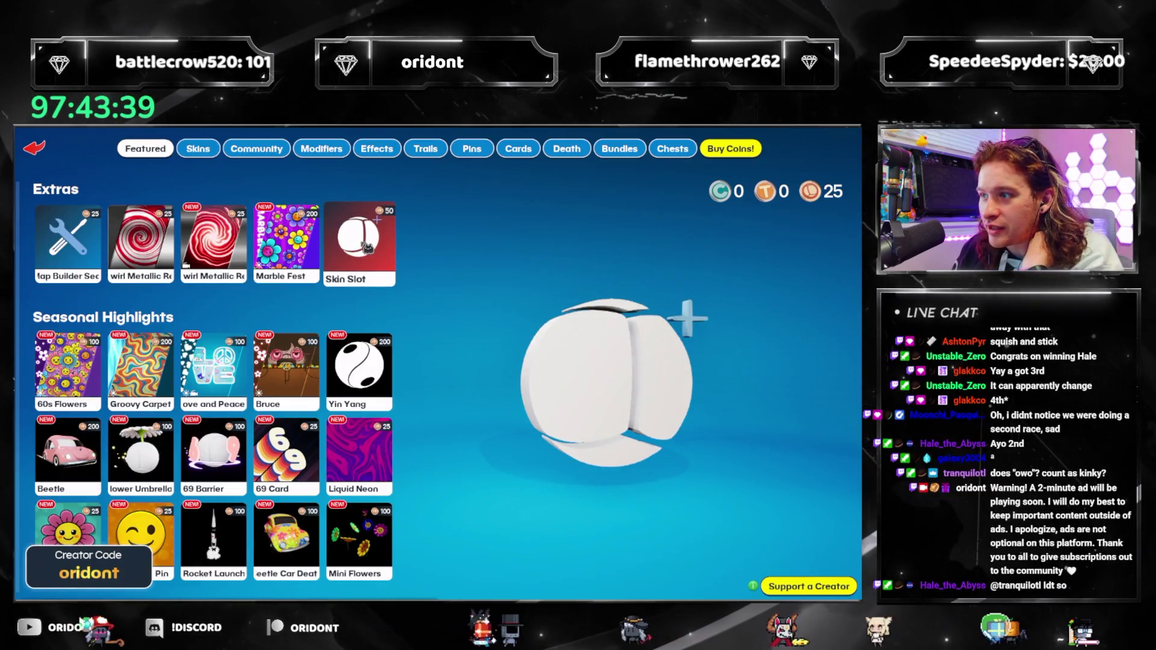
click(366, 247)
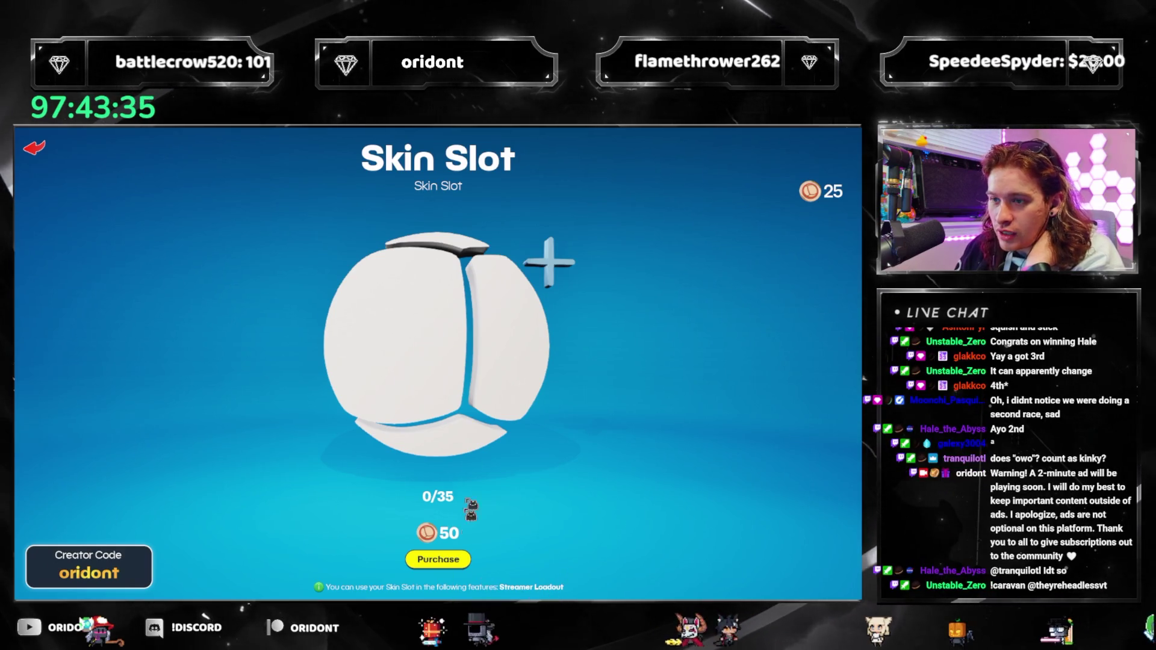
Attempt to buy the Skin Slot, back out to Featured, and leave the shop
click(34, 147)
click(366, 248)
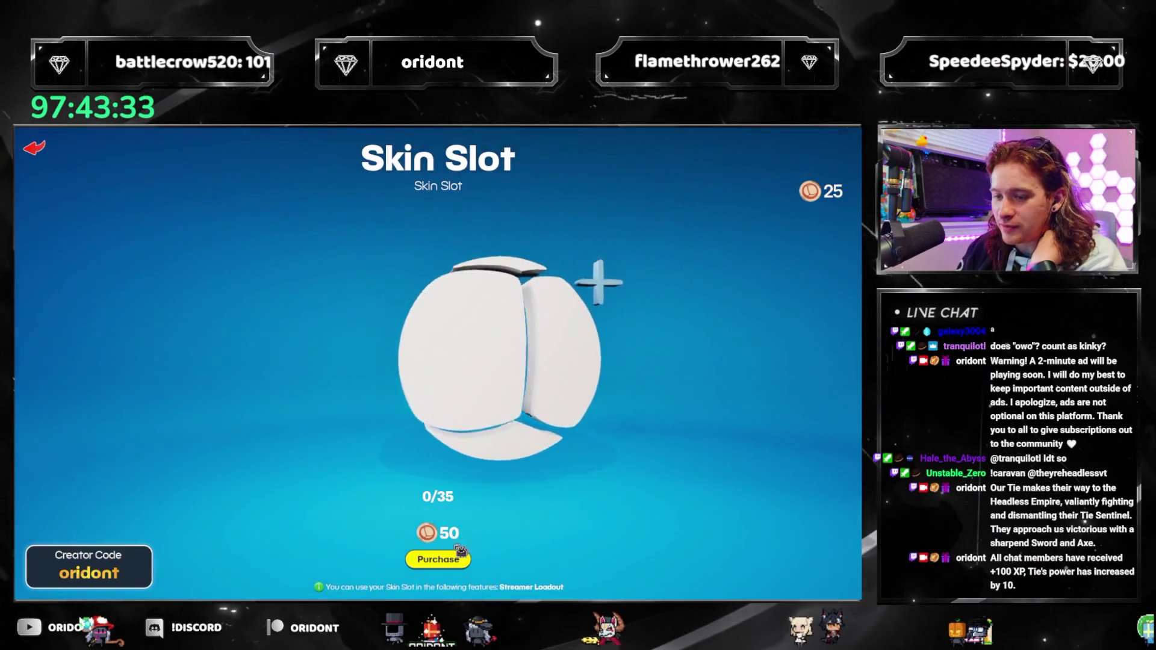
click(438, 559)
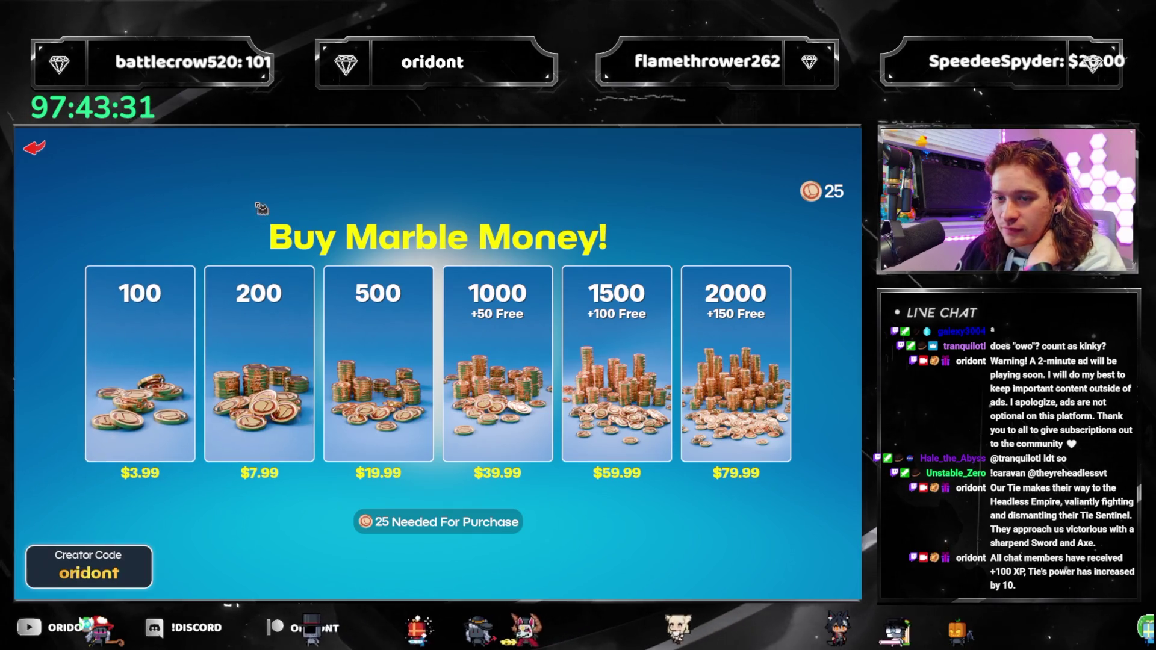
click(41, 151)
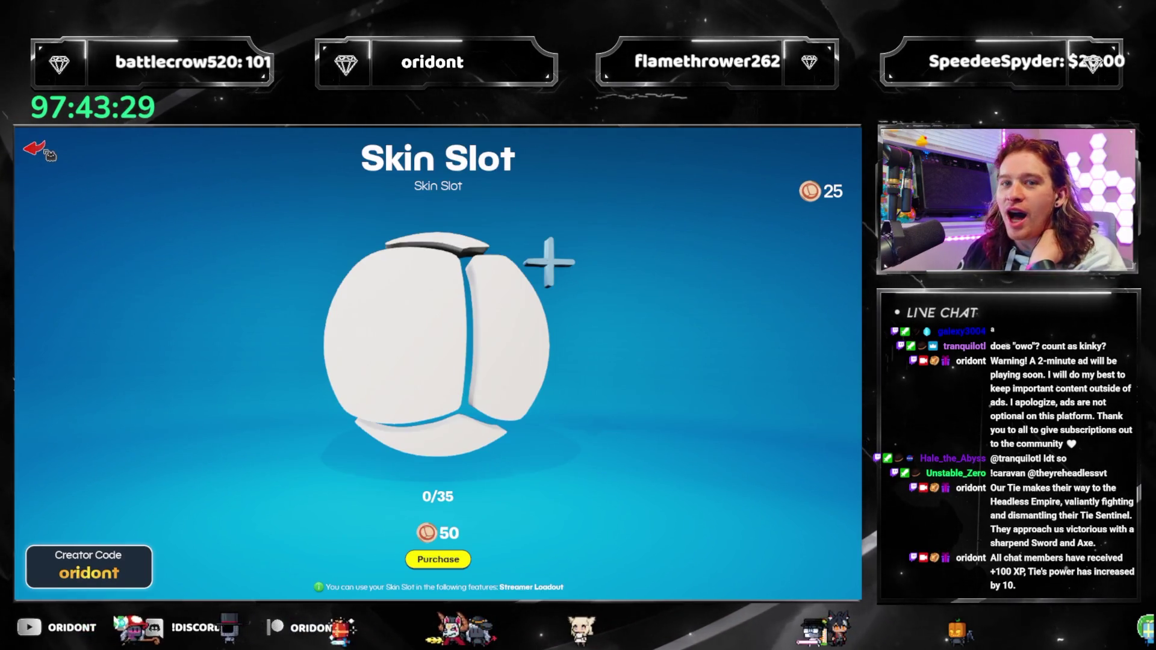
click(46, 152)
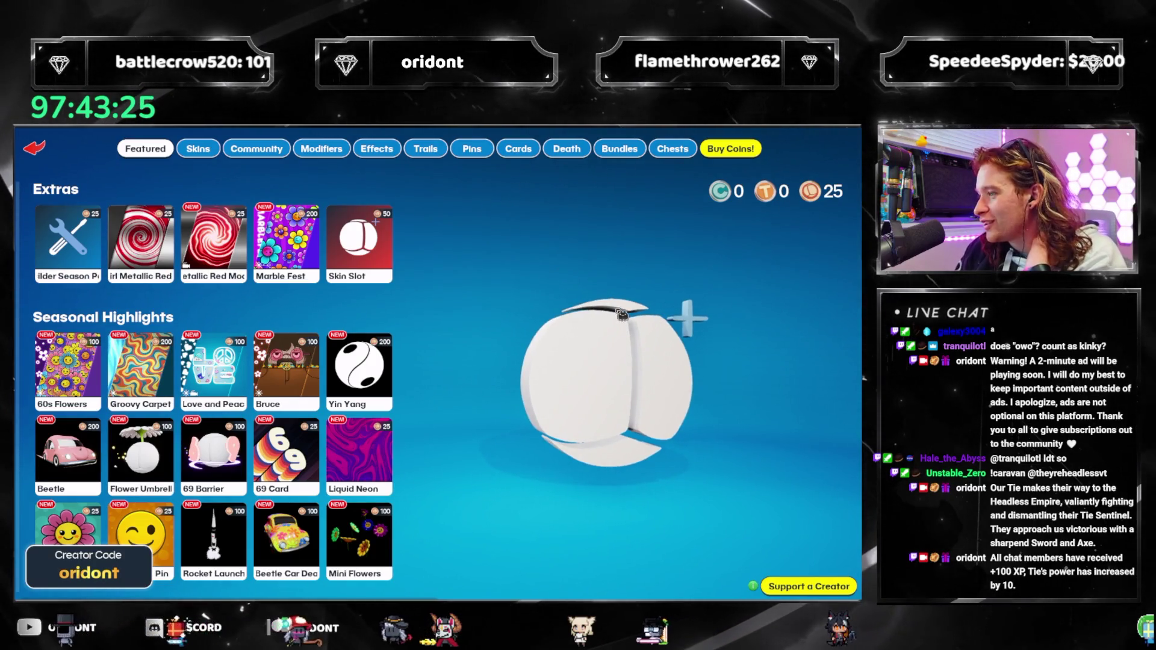
key(Escape)
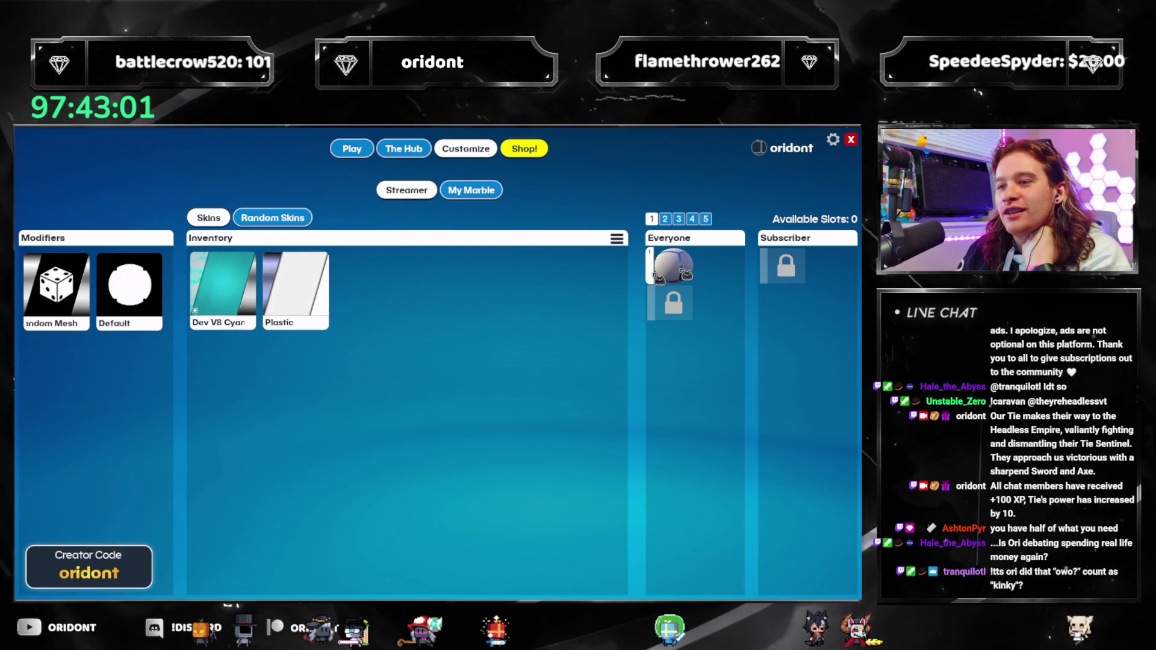
Browse My Marble's Finish, Trails, Pins, Cards, Death and Skins options, then view The Hub leaderboards
click(465, 191)
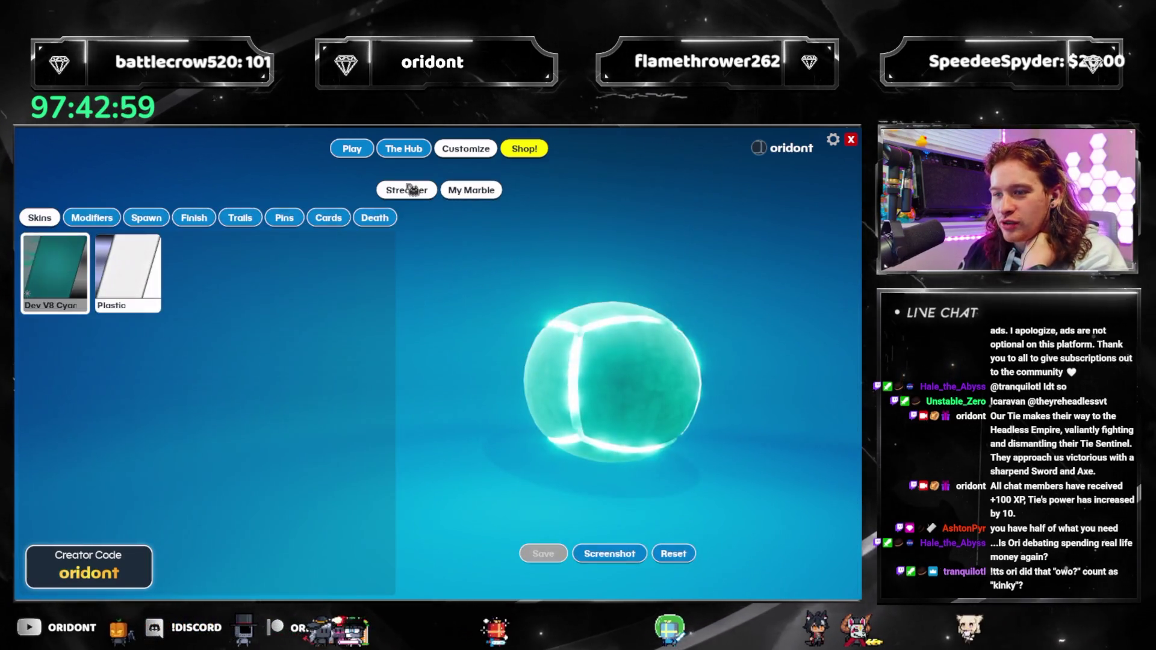
click(194, 219)
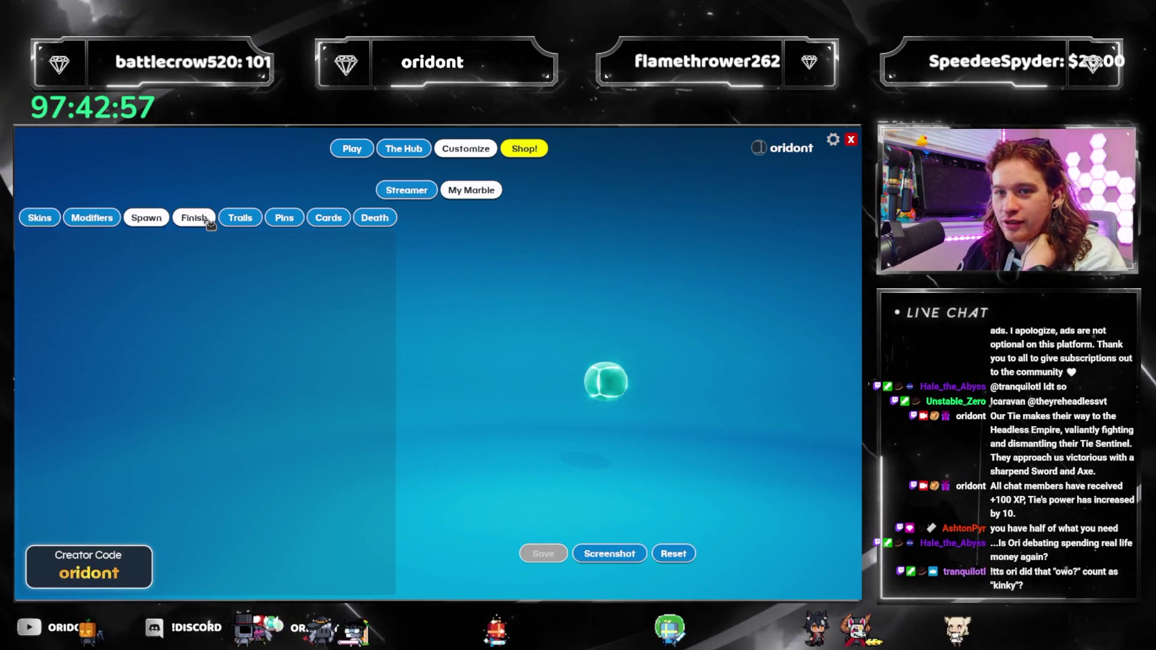
click(240, 219)
click(299, 220)
click(329, 218)
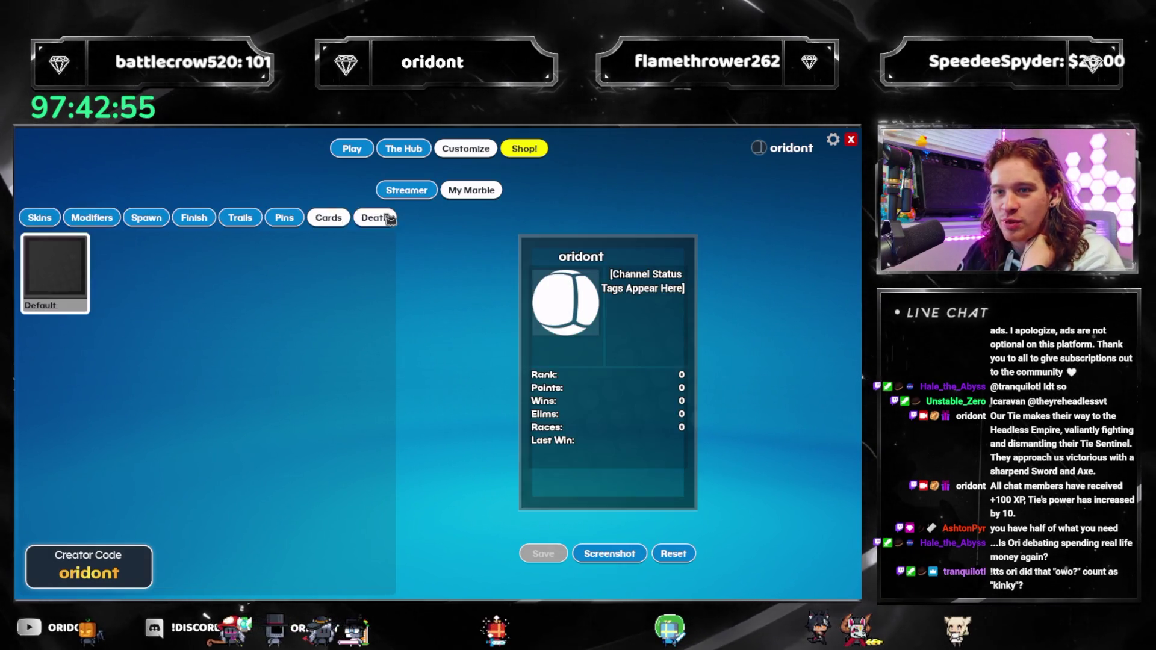
click(296, 218)
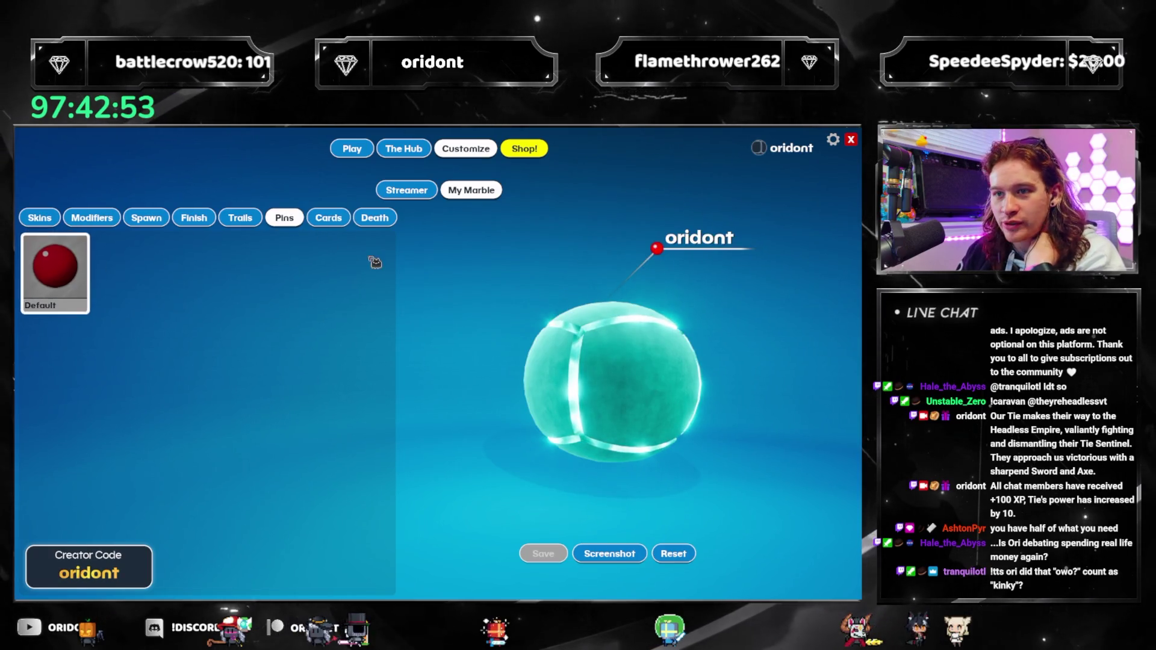
click(329, 218)
click(393, 218)
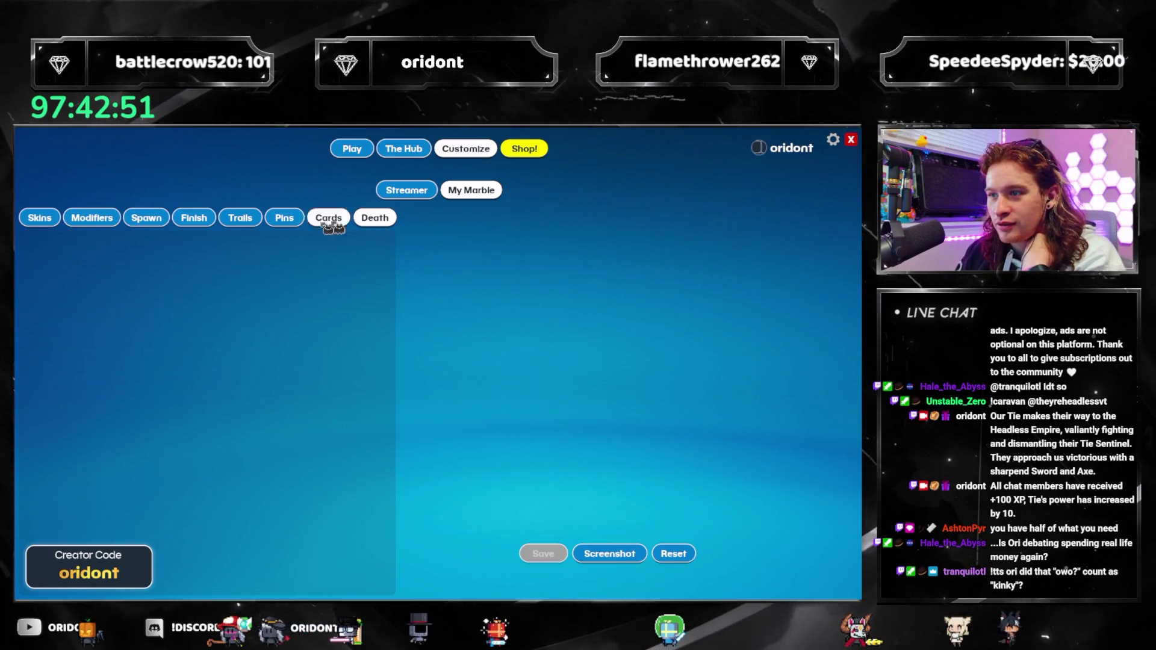
click(44, 222)
click(404, 150)
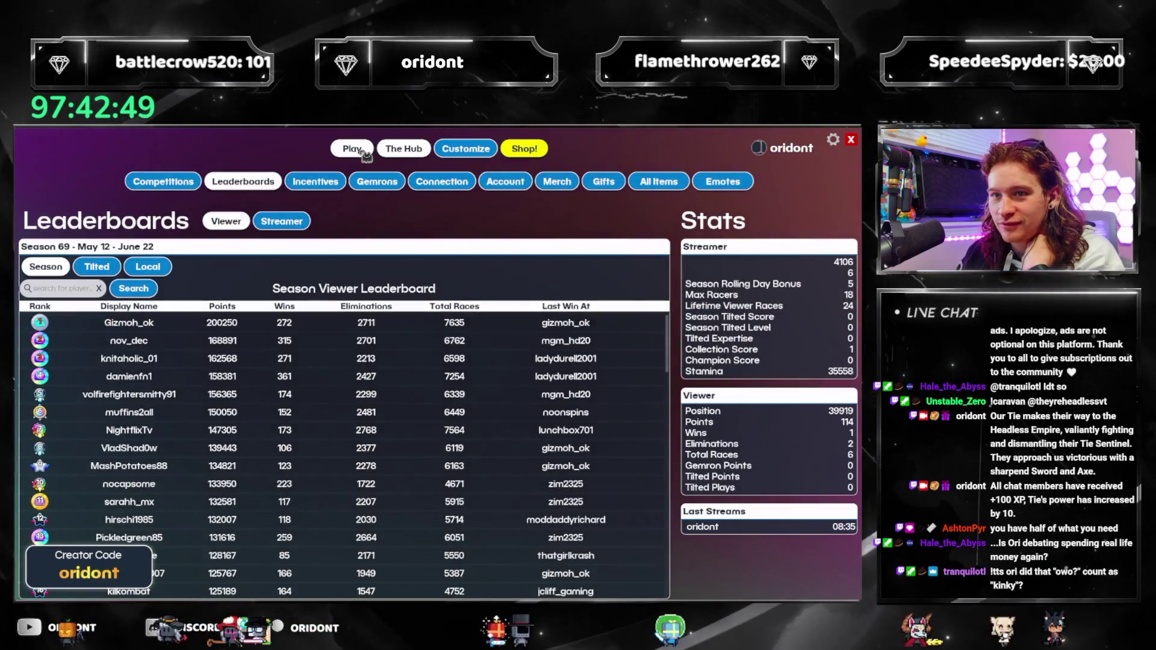
Leave the leaderboards for Customize and reopen the marble shop on Featured
click(406, 151)
click(468, 151)
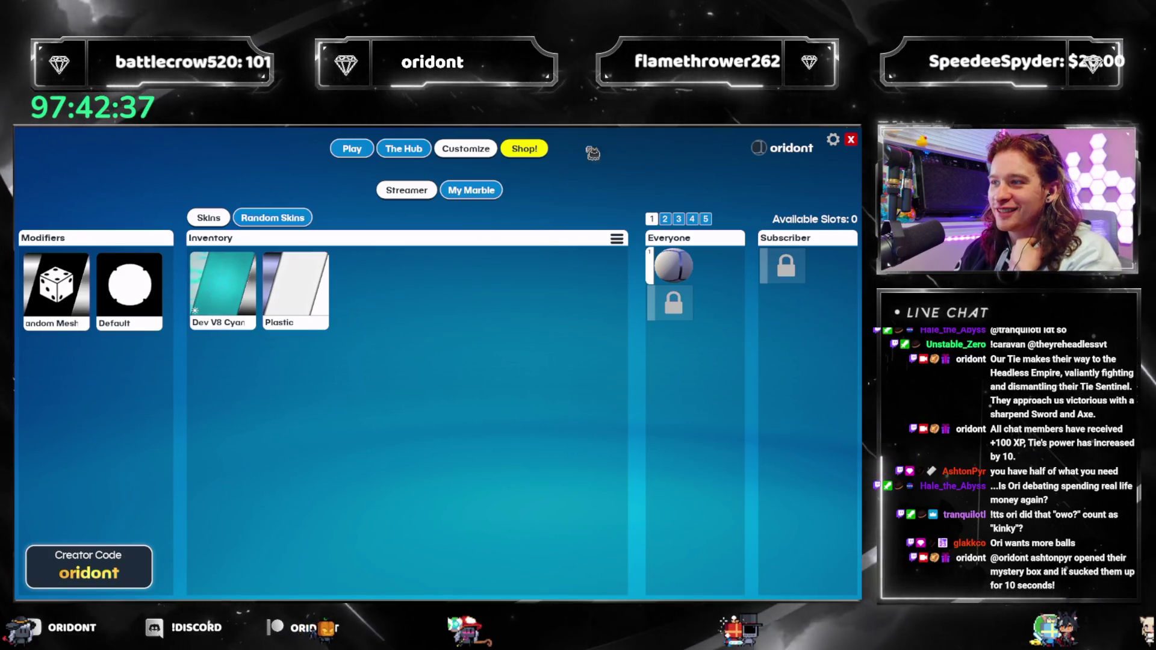
click(526, 148)
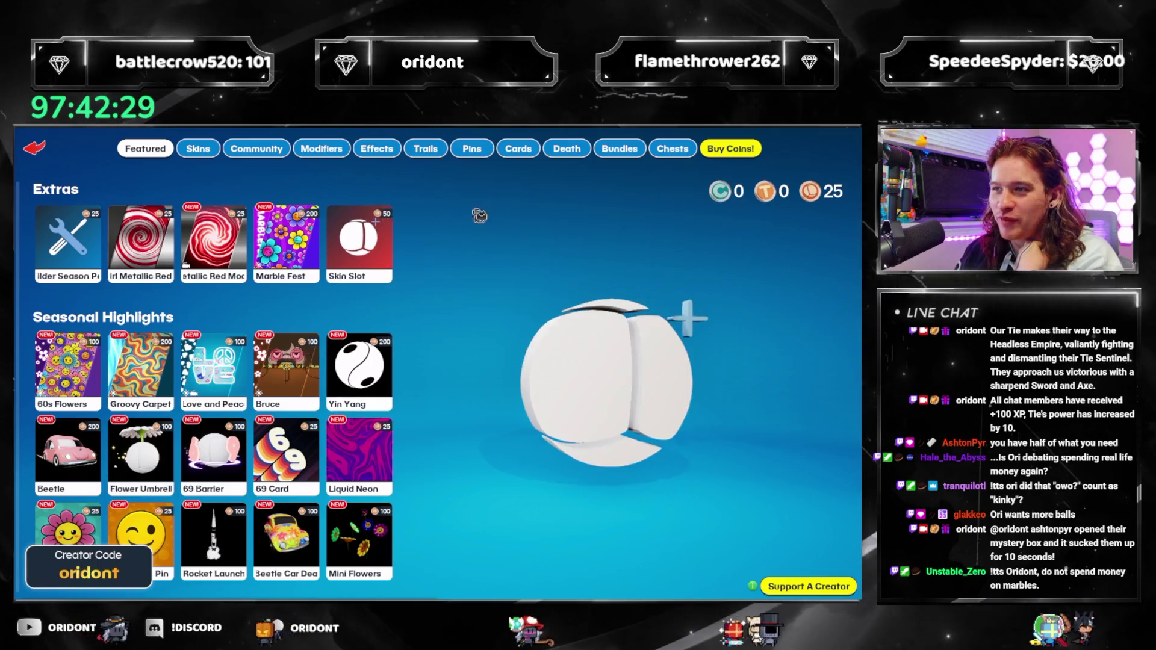
Browse Skins, Community, Modifiers, Effects, Pins, Death and Cards categories, returning to Featured
click(198, 149)
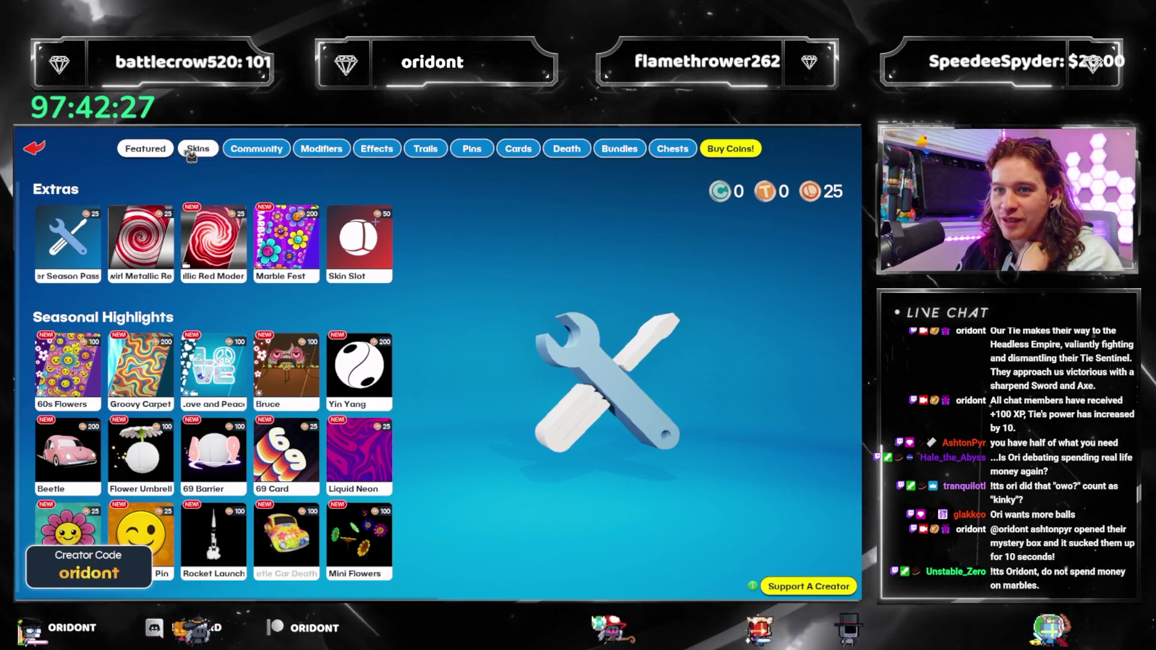
click(256, 149)
click(322, 149)
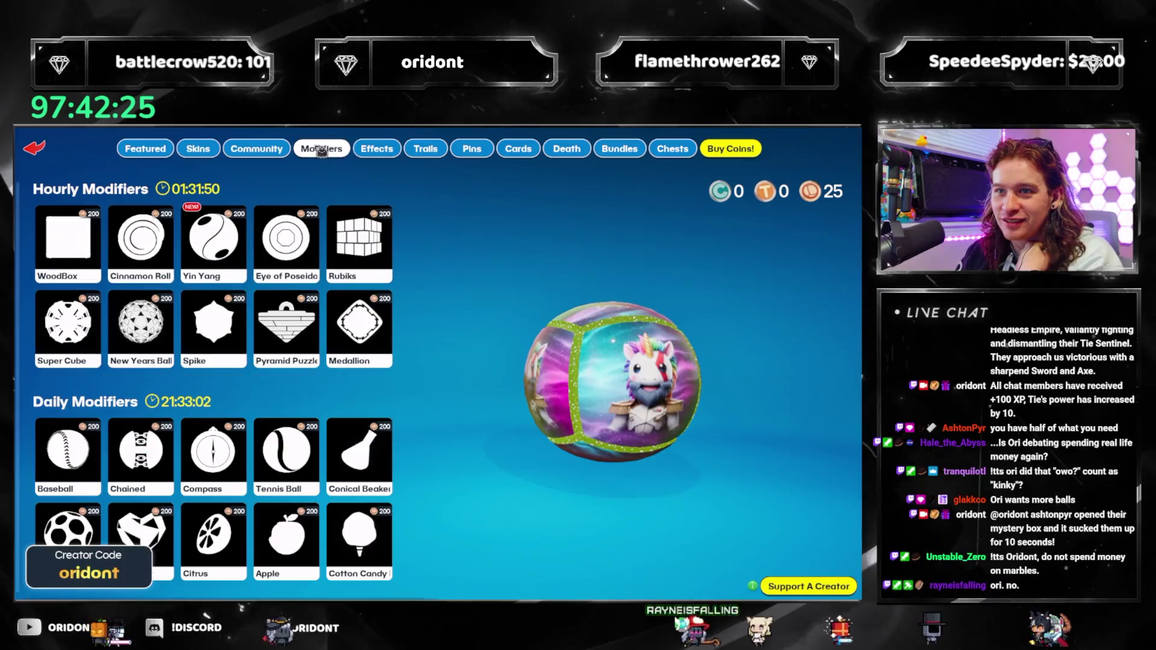
click(377, 149)
click(472, 148)
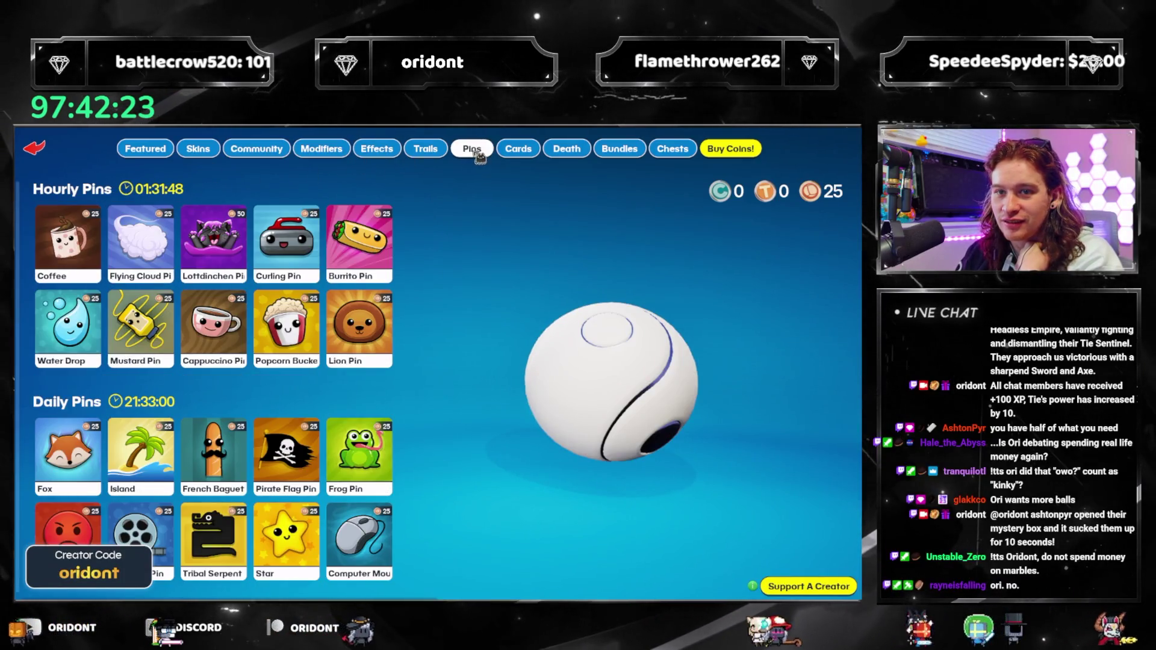
click(566, 149)
click(521, 155)
click(159, 153)
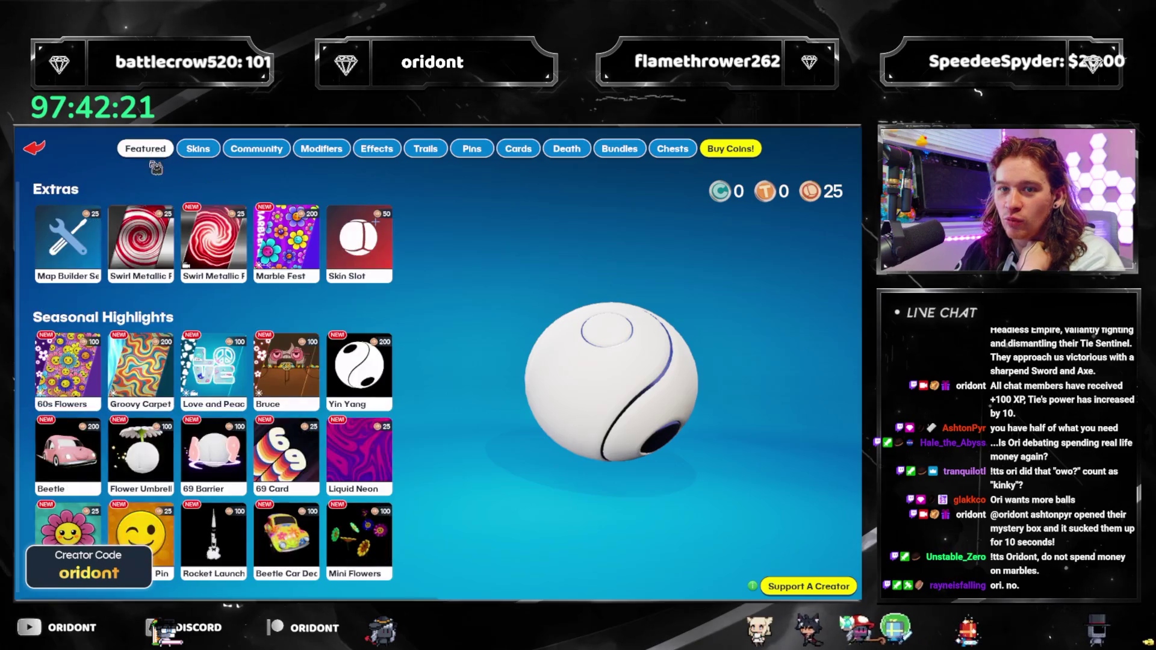
Look through the Skins, Chests, Bundles, Death, Cards, Pins and Trails categories
click(212, 154)
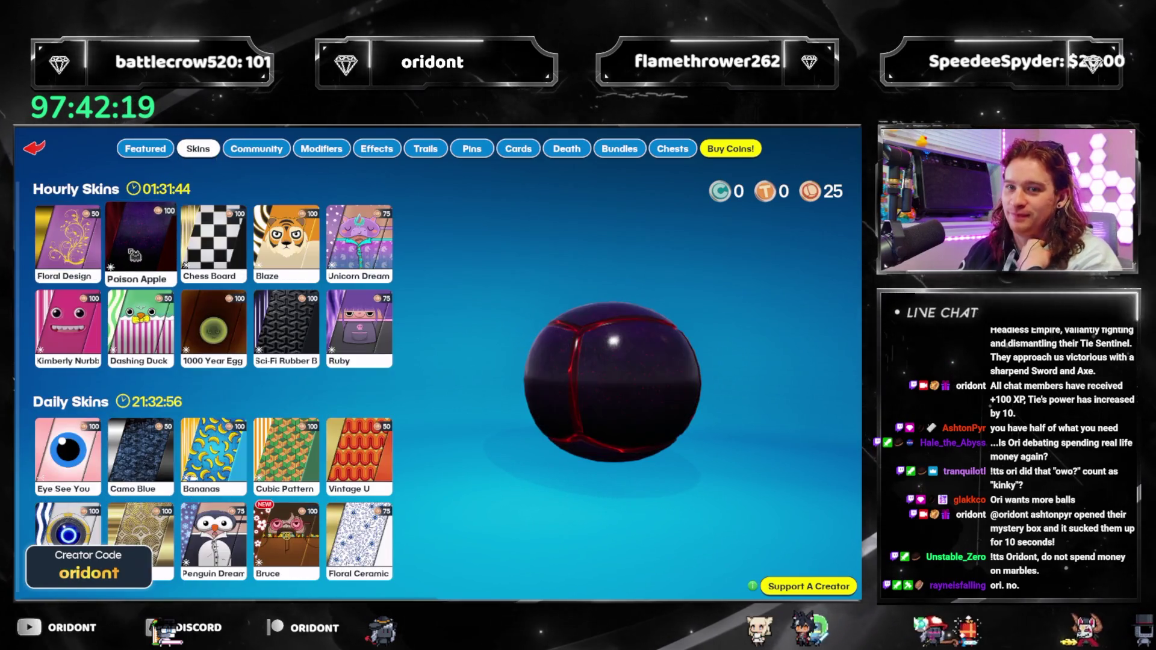
click(670, 149)
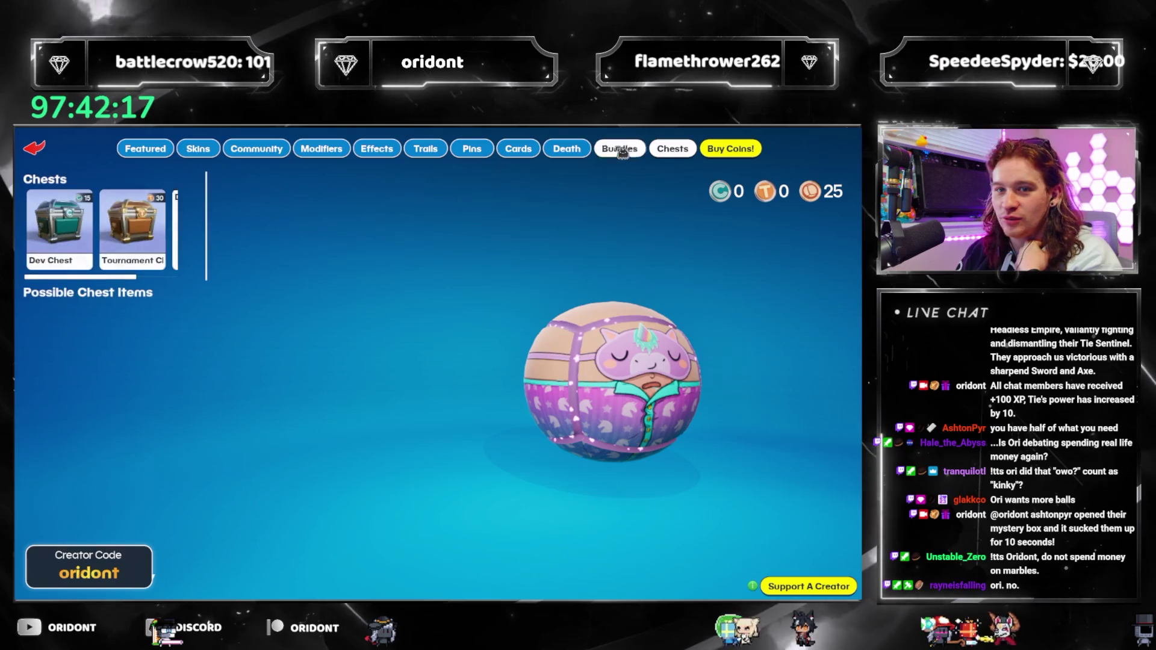
click(619, 149)
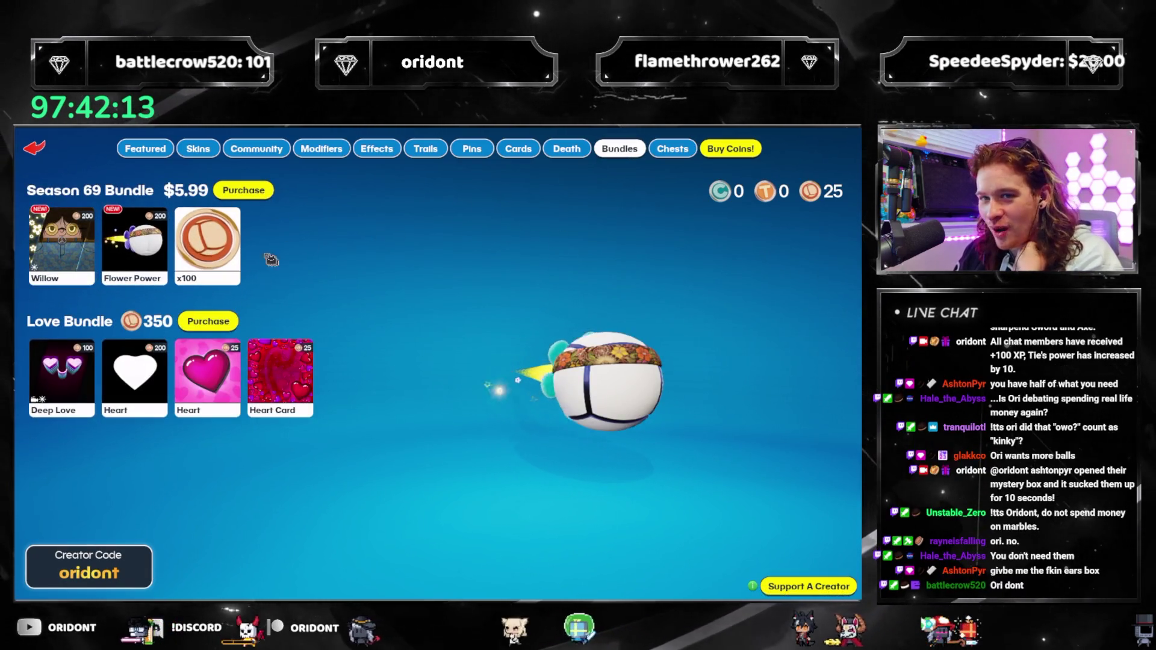
click(569, 151)
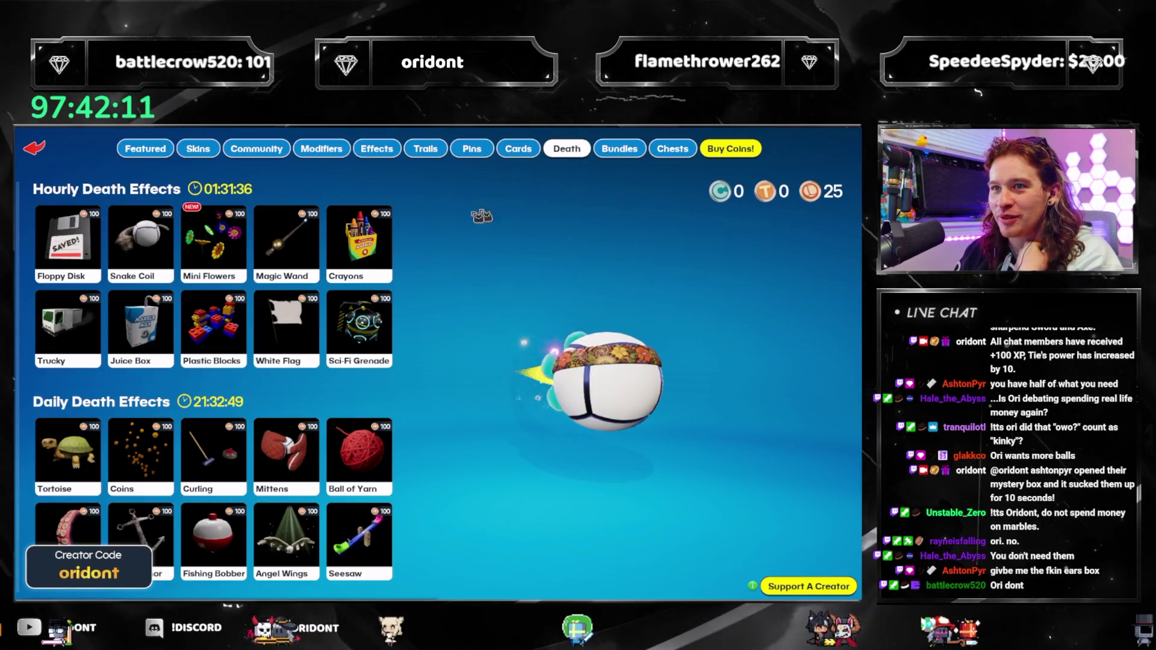
click(517, 149)
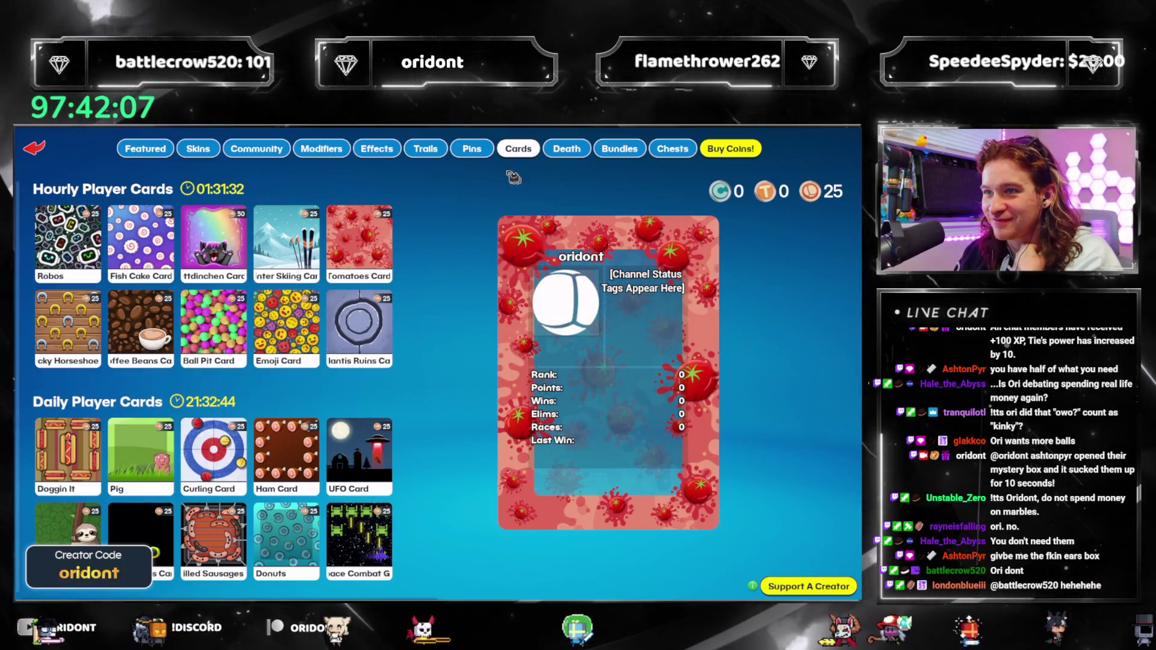
click(472, 149)
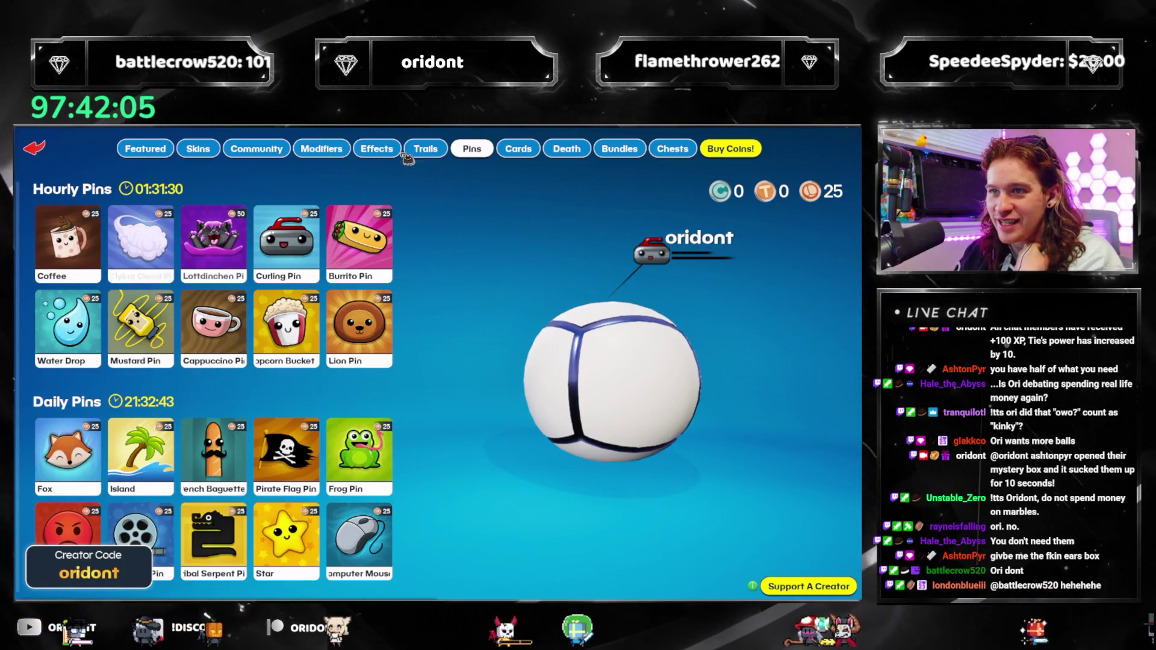
click(420, 150)
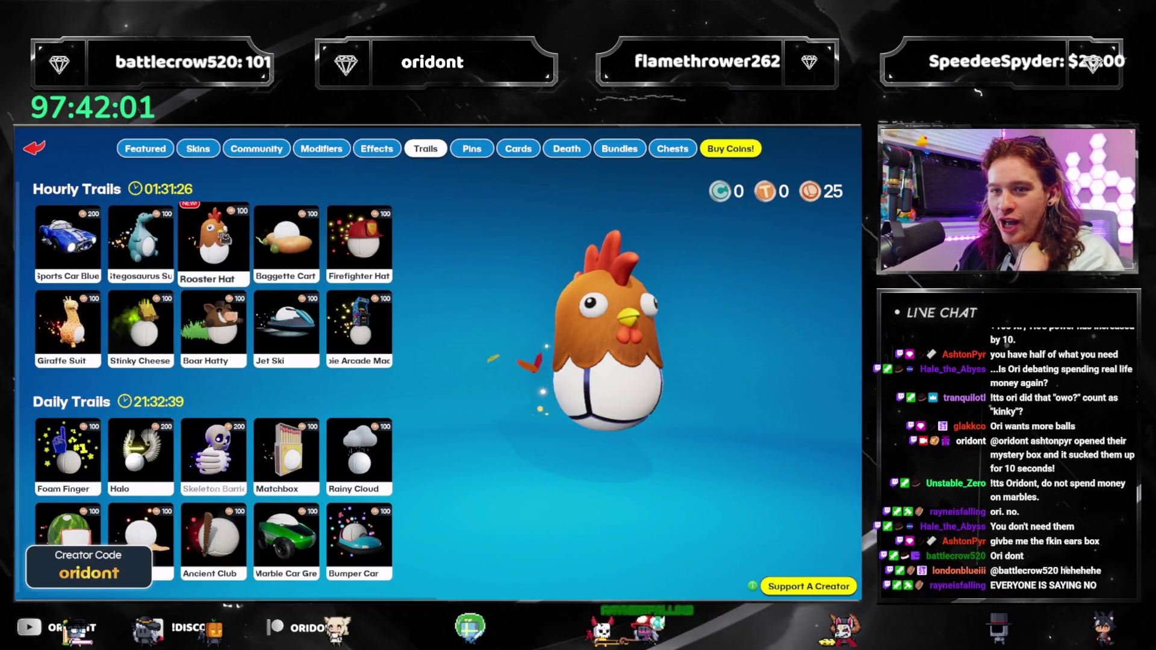
Check Effects, Modifiers, Community and Skins, then scroll the Featured page
click(392, 152)
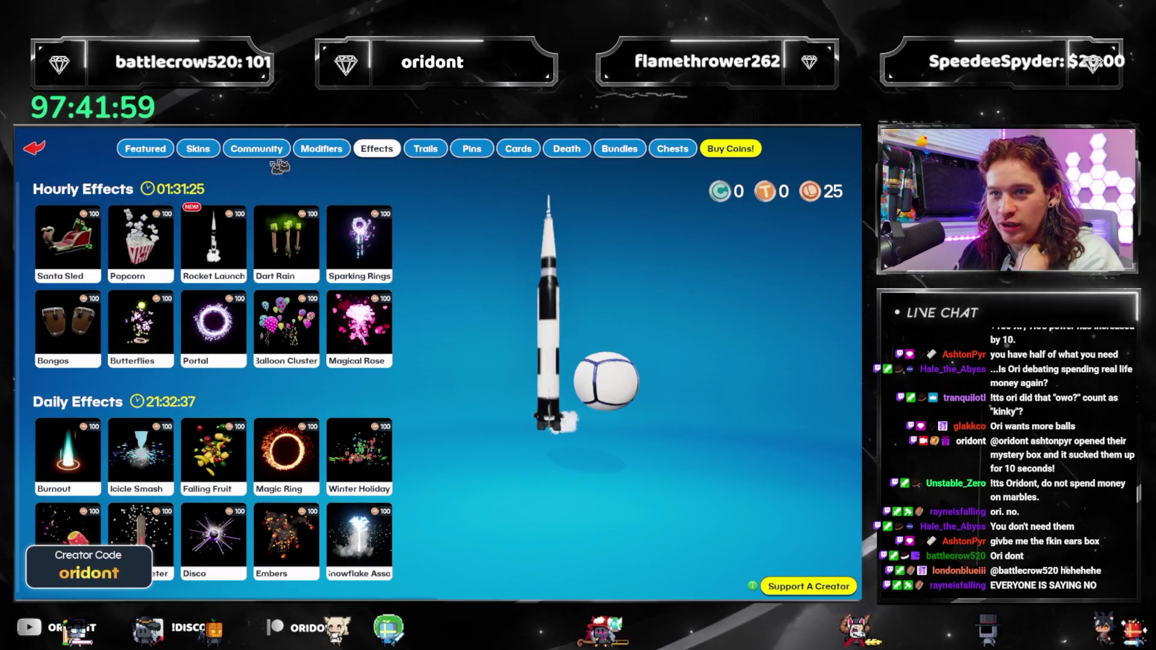
click(322, 149)
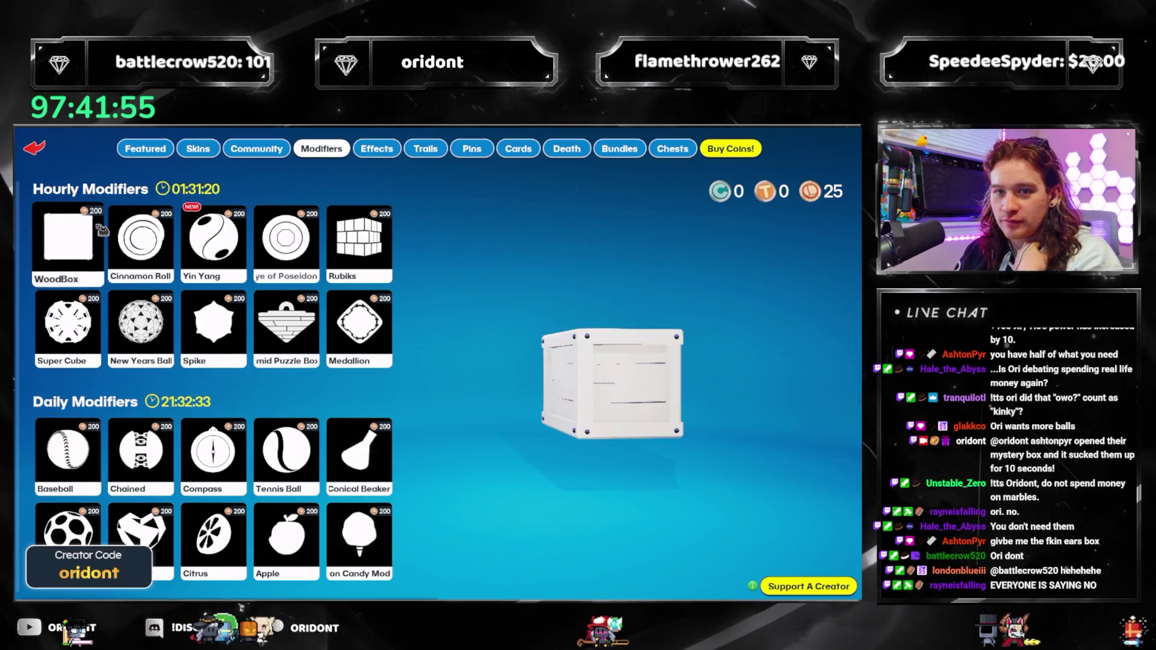
click(276, 158)
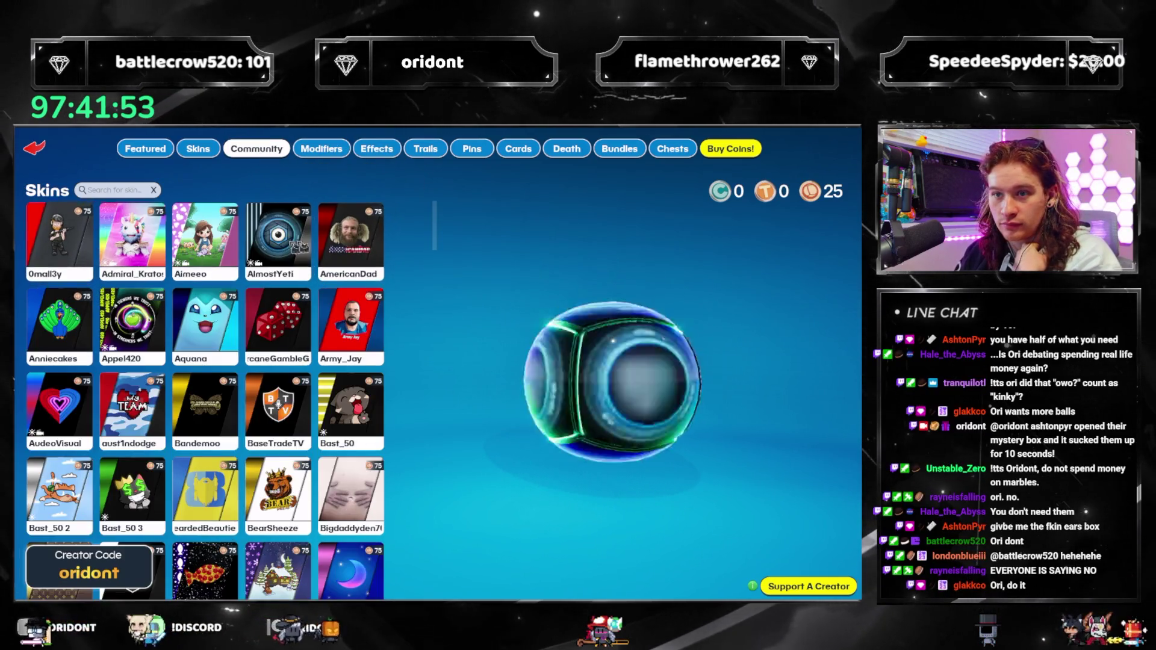
click(198, 149)
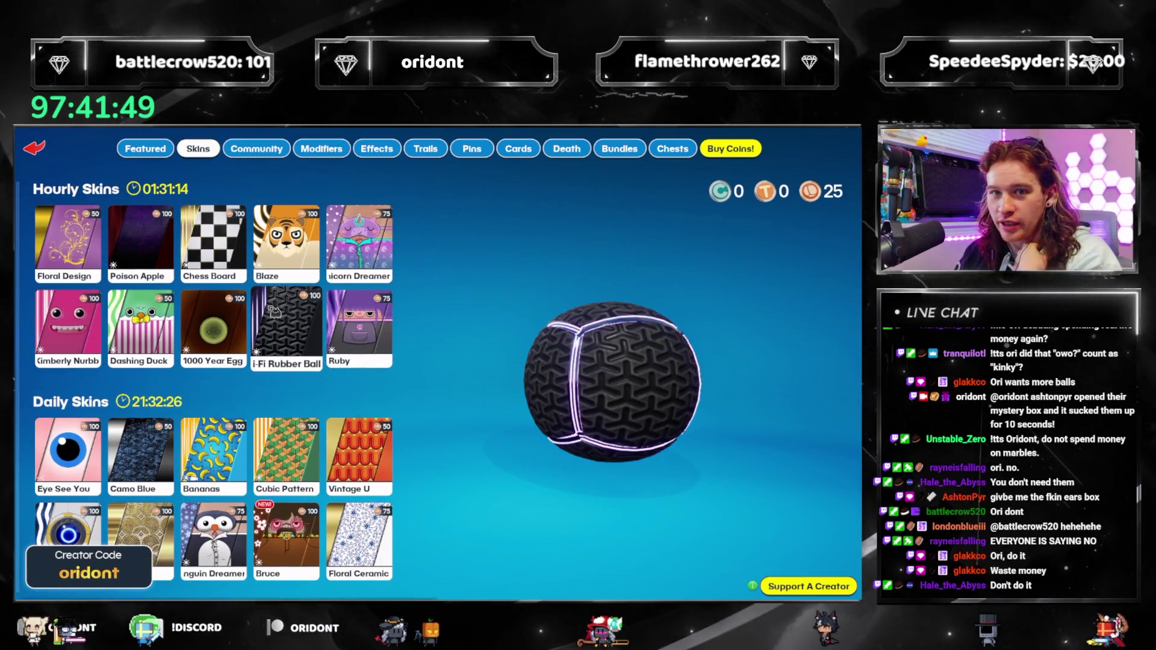
click(145, 149)
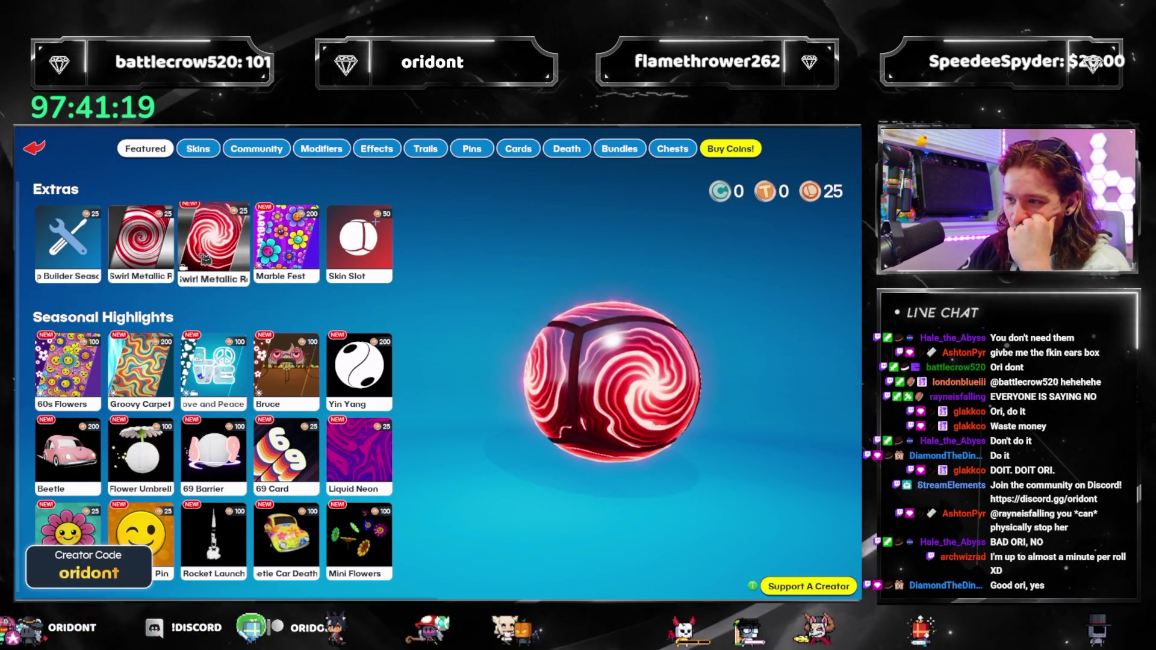
scroll(62, 525, down, 1)
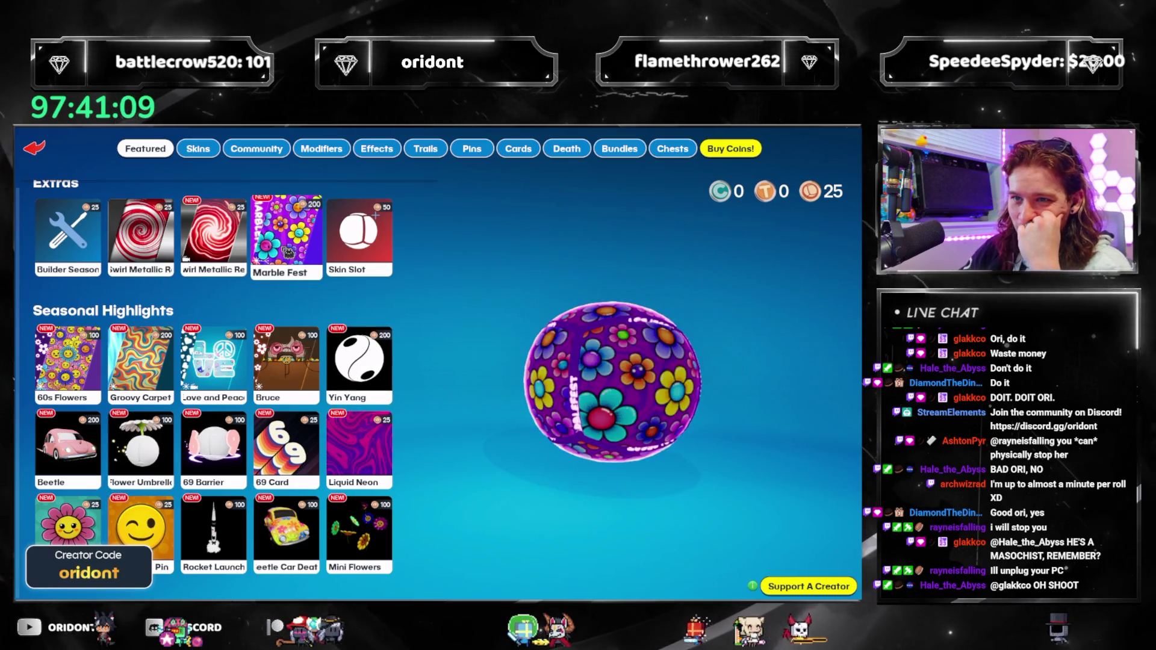
Preview the Swirl Metallic Red Modern skin on Alien, disc and Conical Beaker shapes
click(233, 238)
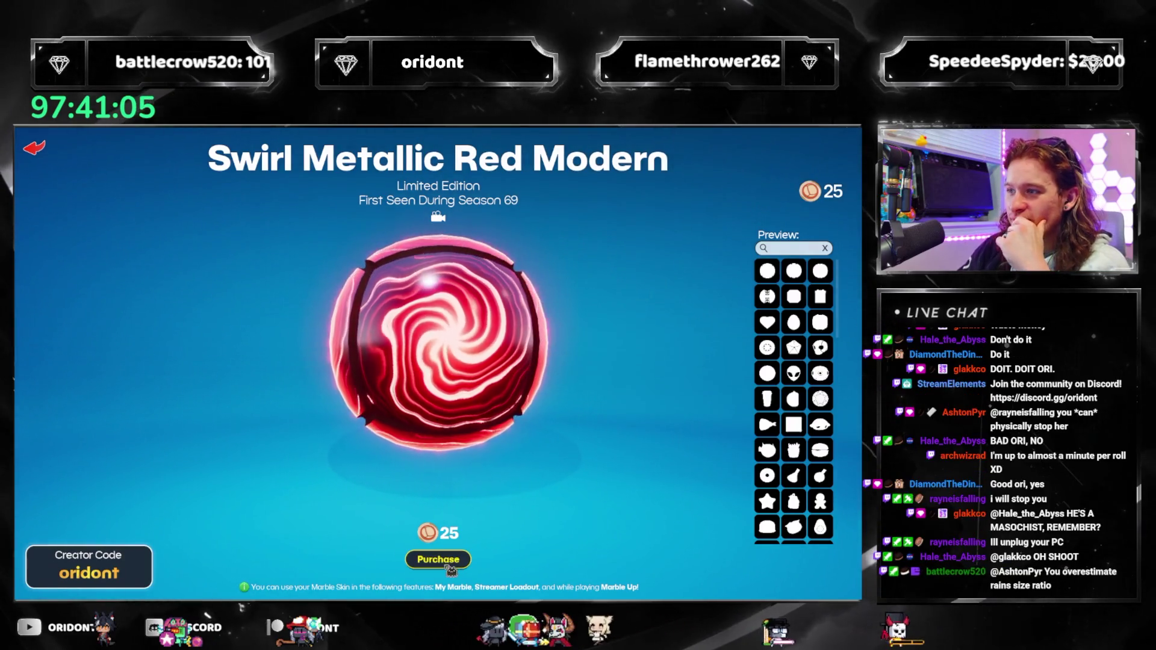
click(767, 296)
click(793, 372)
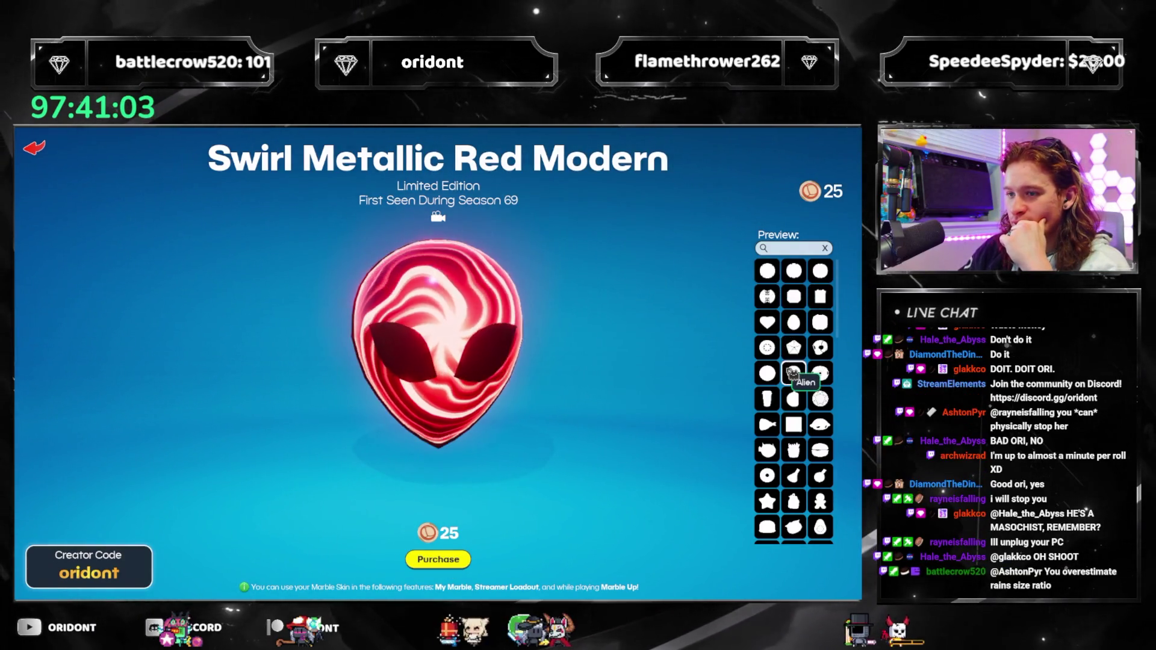
click(789, 396)
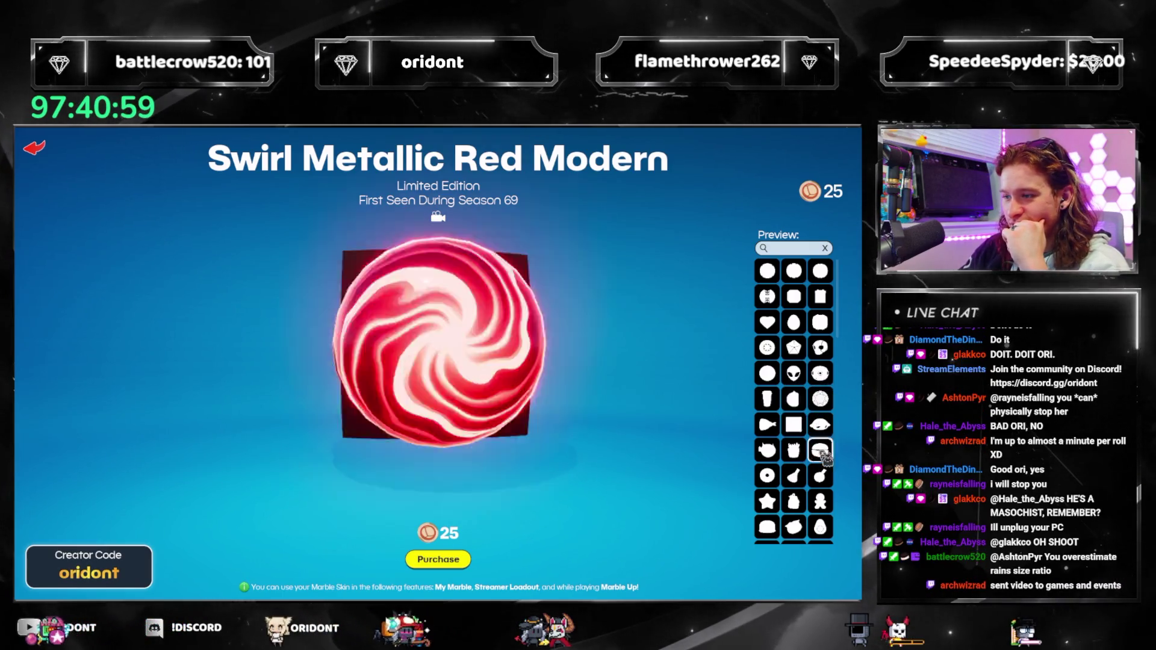
click(794, 477)
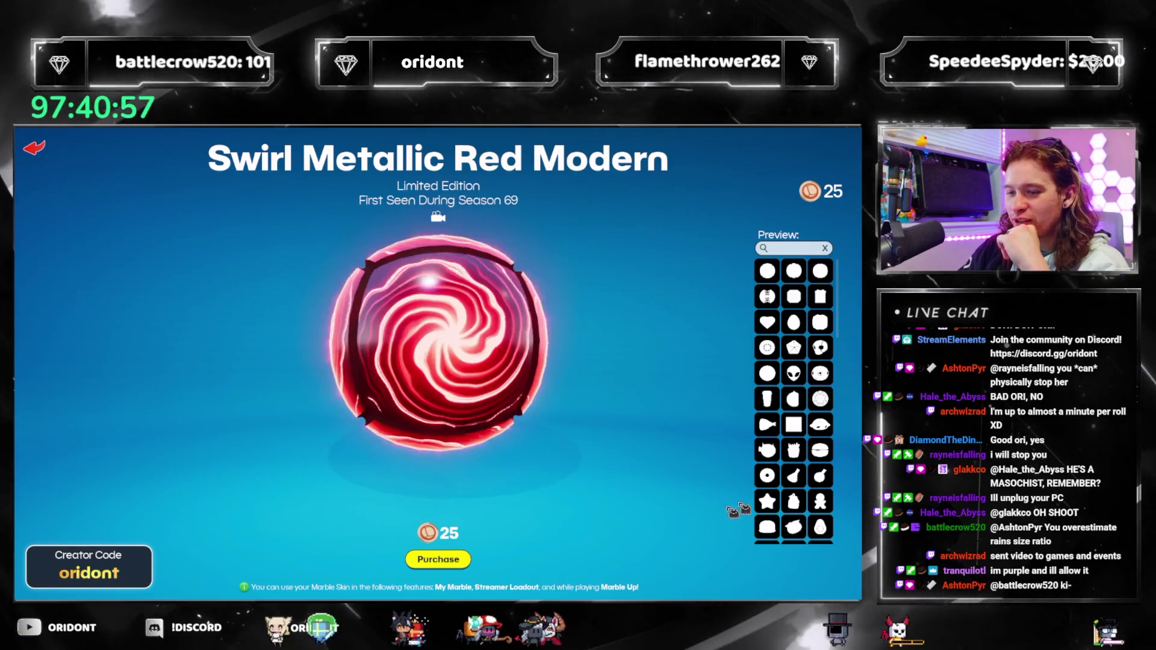
Buy the Swirl Metallic Red Modern skin for 25 coins and return to Skins
click(438, 559)
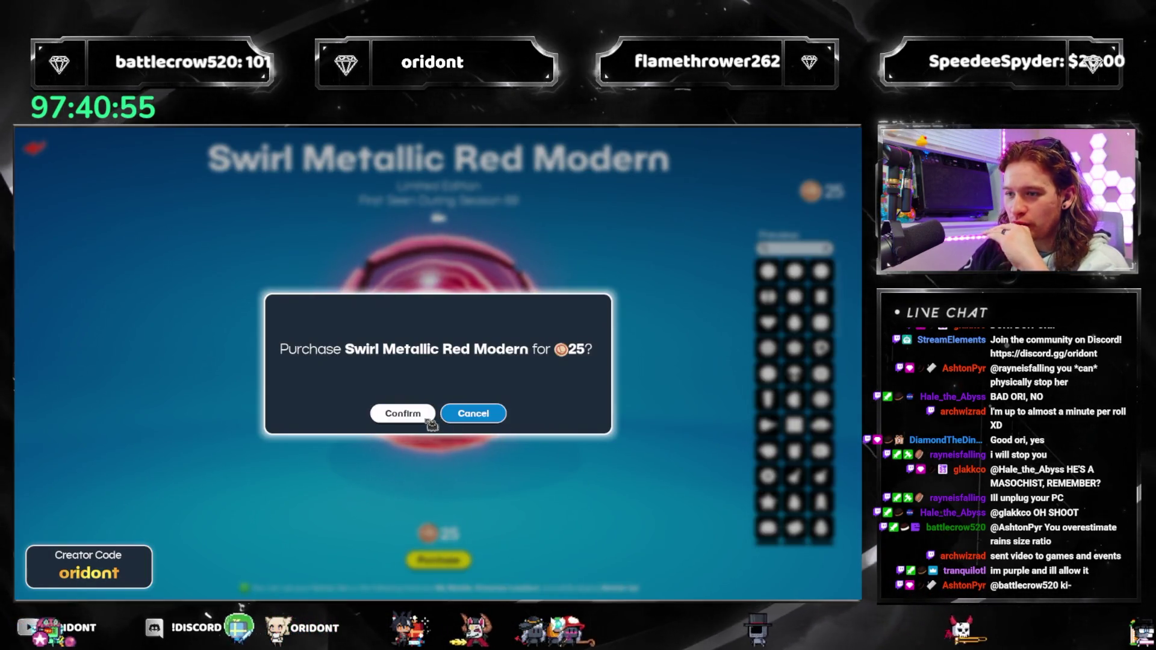
click(424, 418)
click(456, 429)
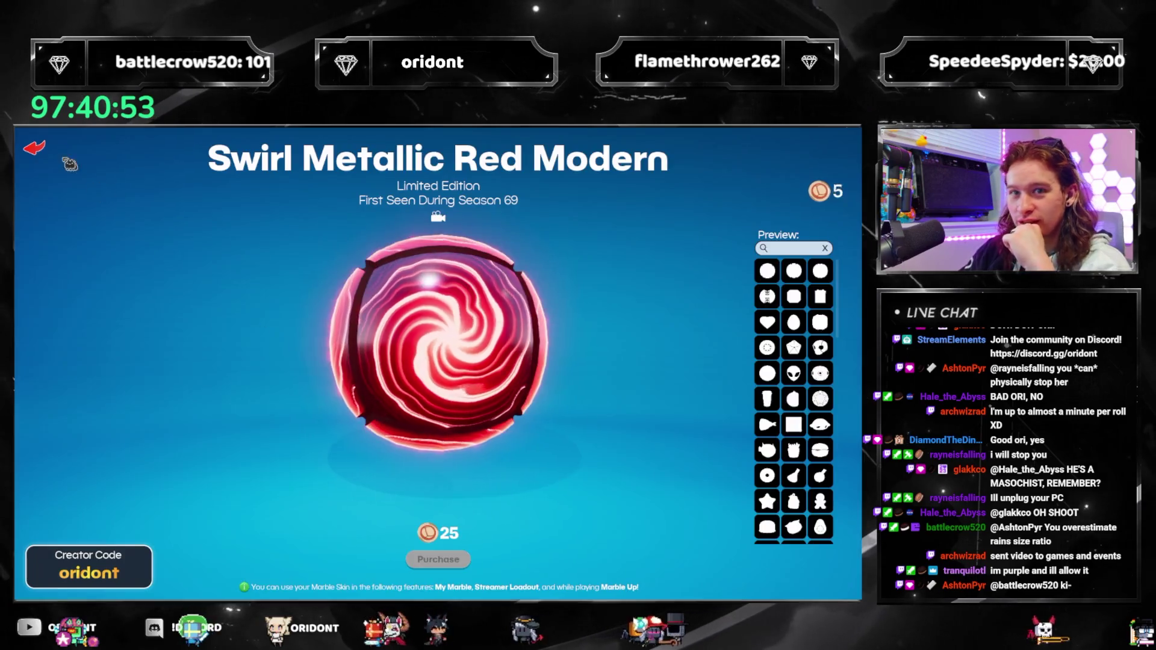
click(198, 148)
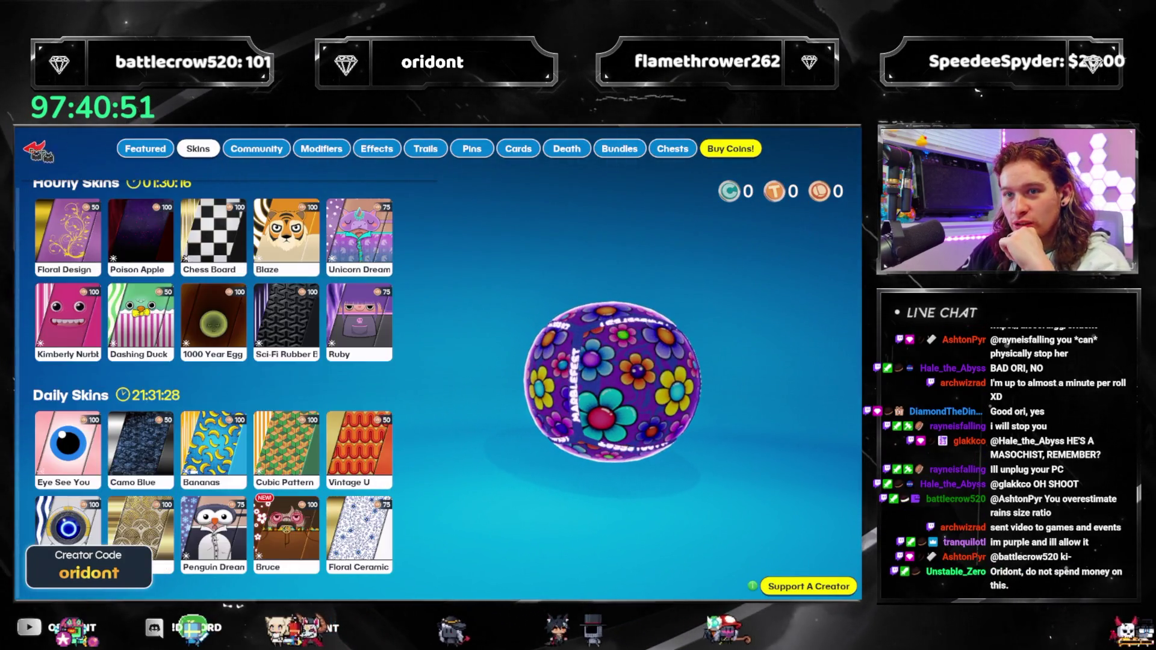
Save the personal marble loadout with the swirl skin, then switch to the Streamer loadout
key(Escape)
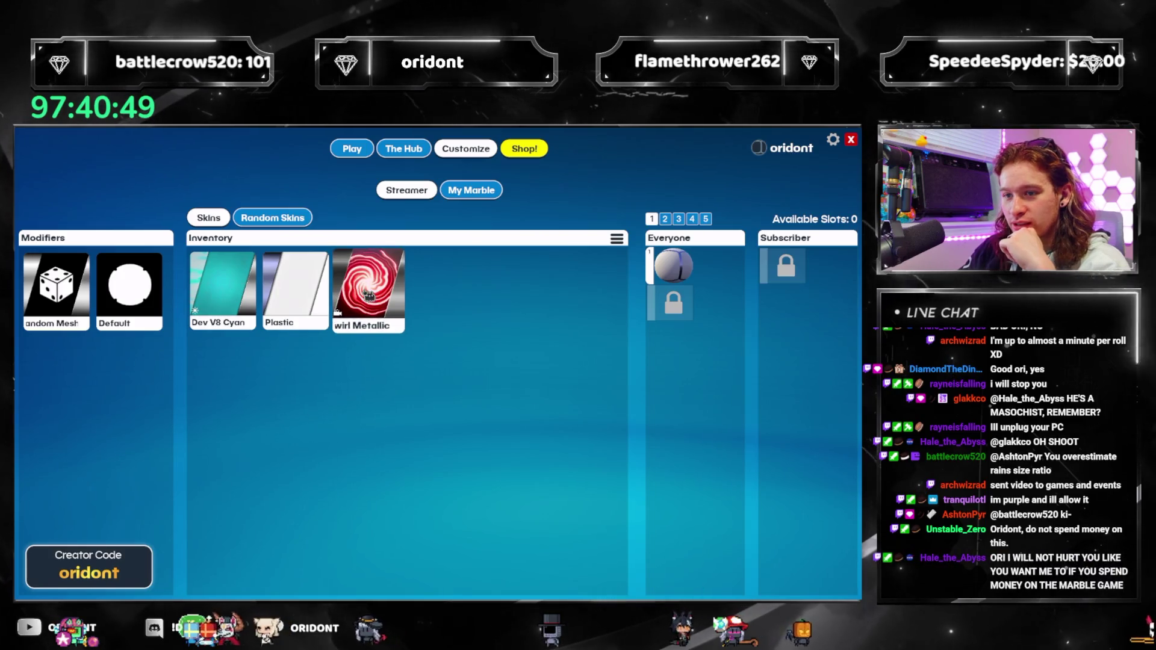
click(476, 189)
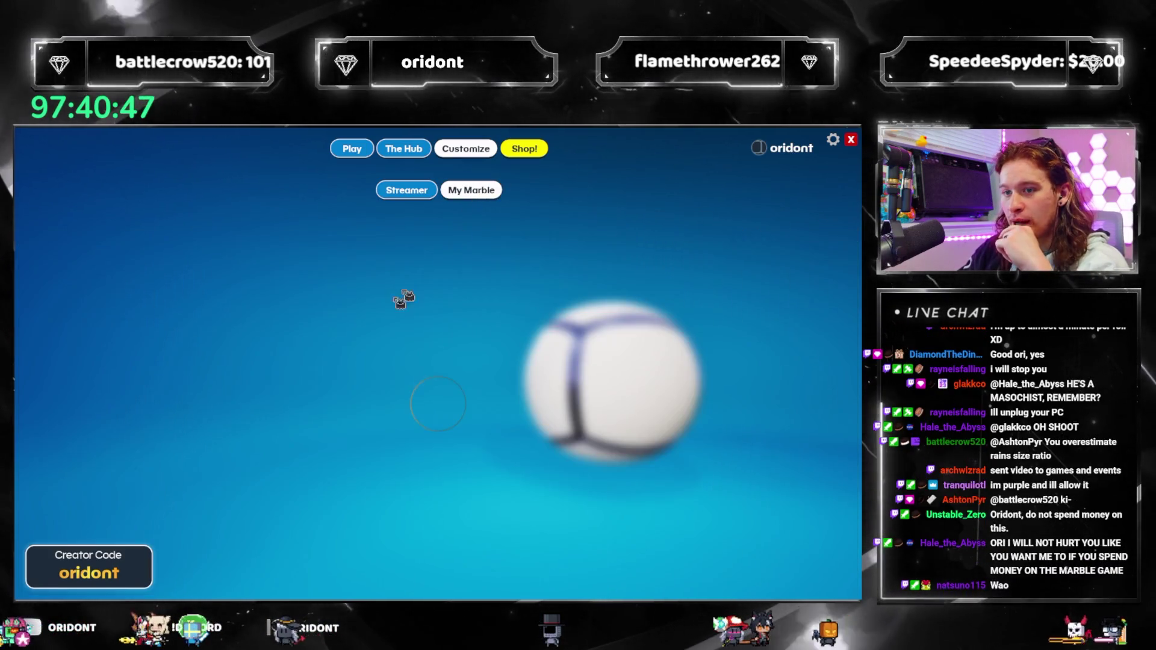
click(543, 553)
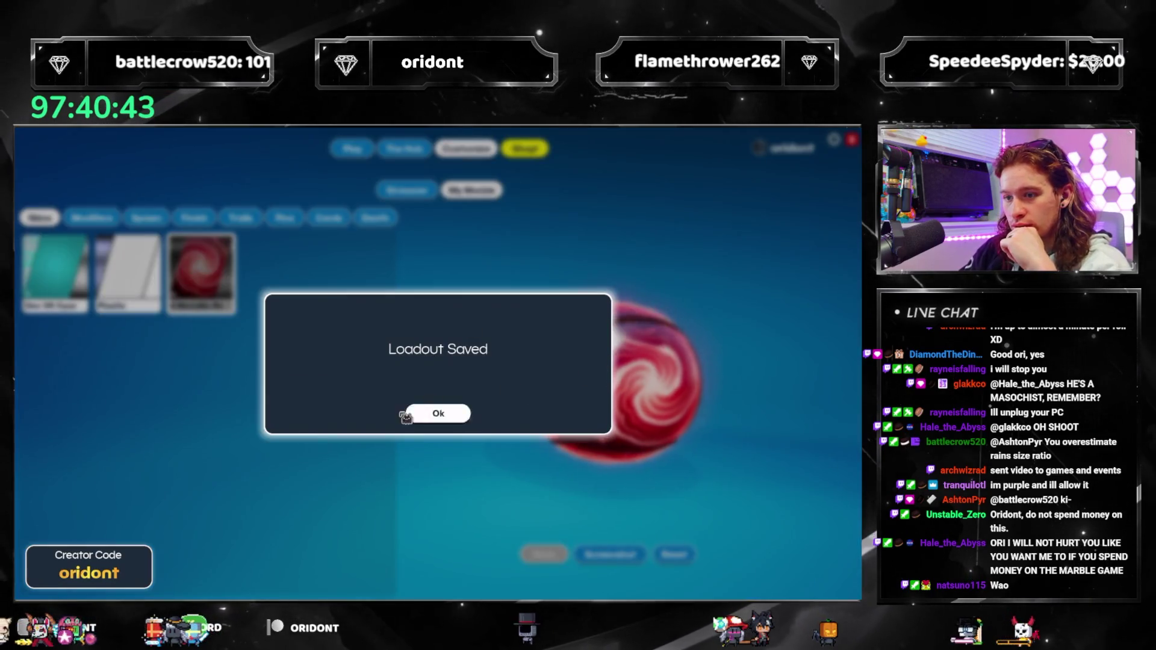
click(432, 413)
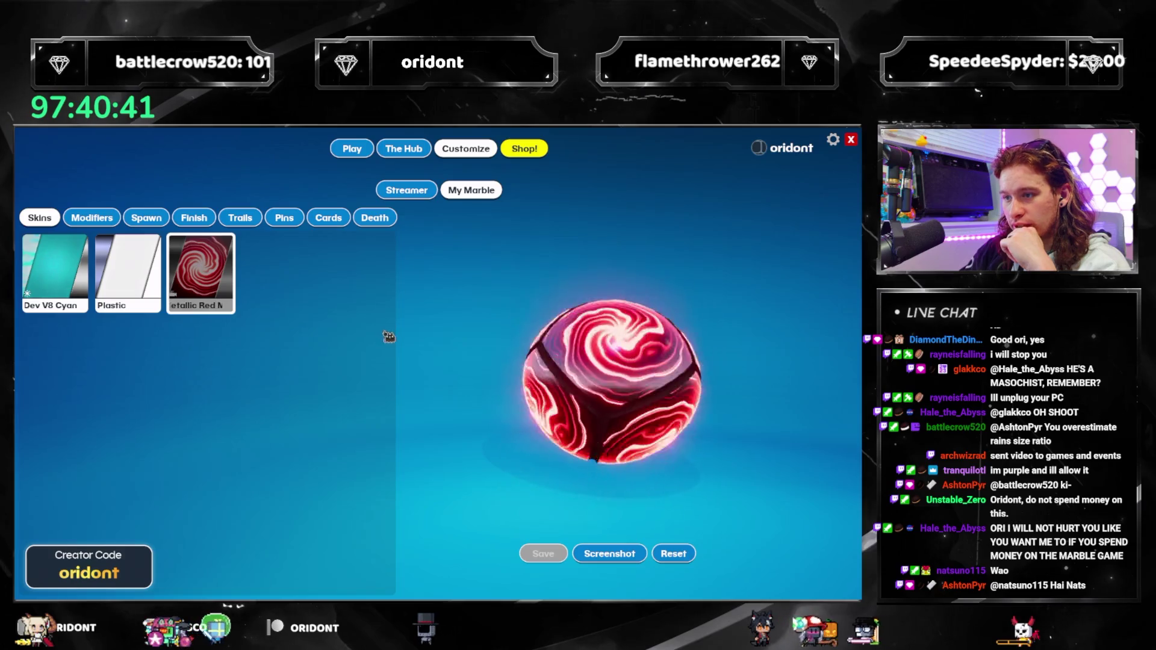
click(391, 192)
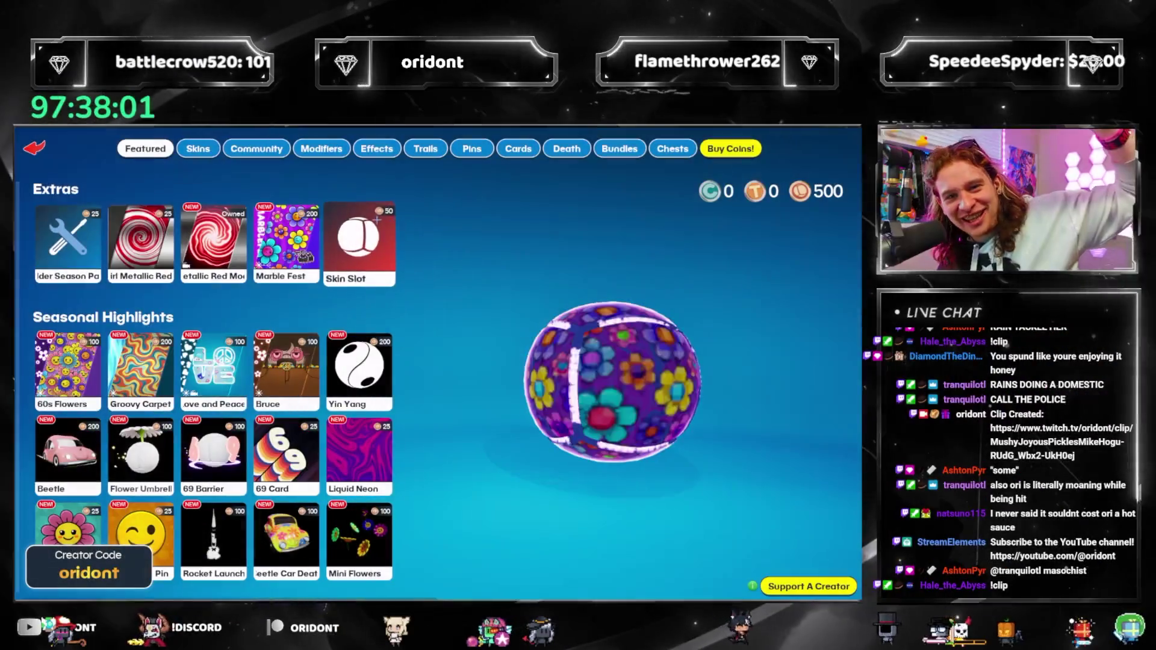
Buy one Skin Slot for 50 coins from its item page
click(359, 244)
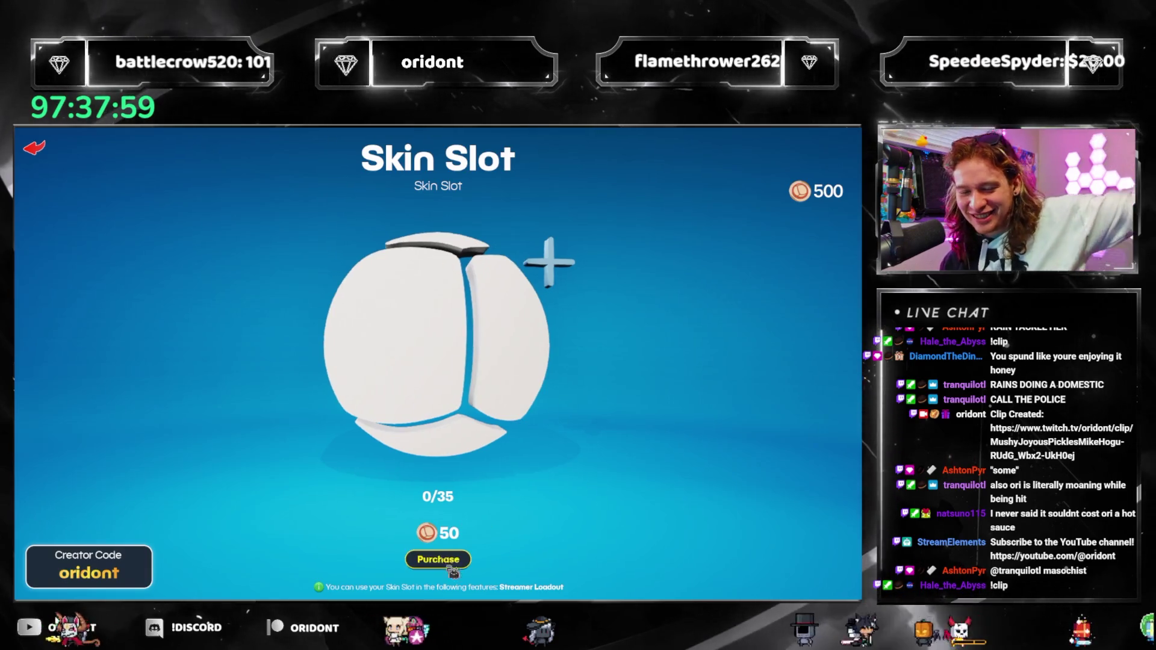
click(453, 566)
click(400, 410)
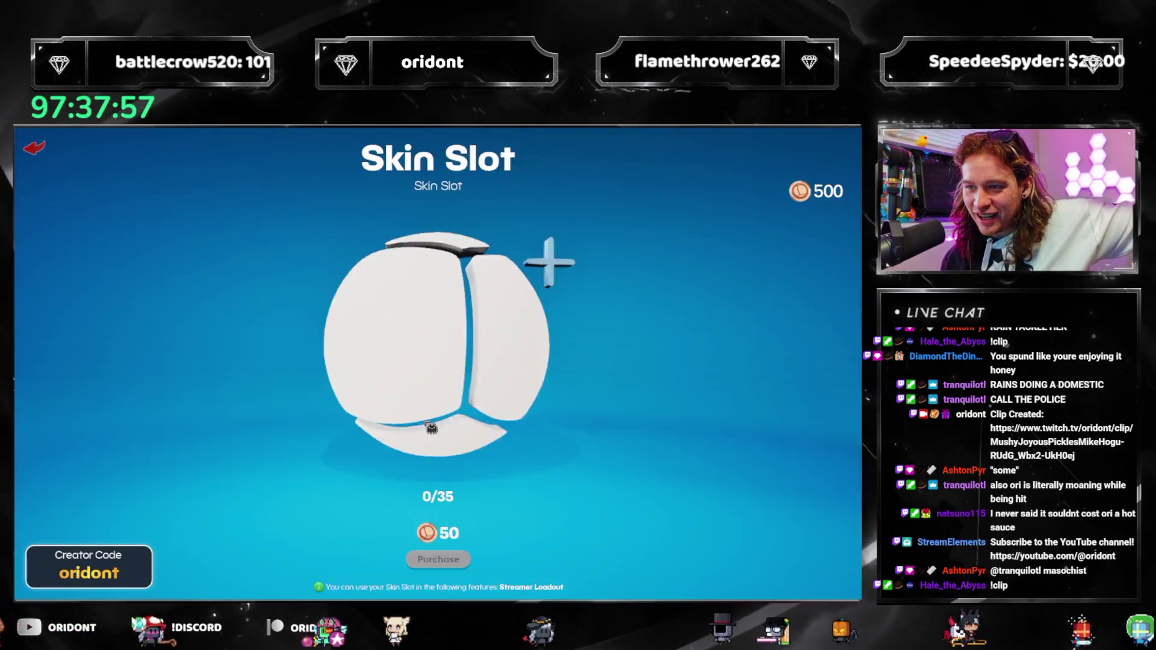
click(432, 425)
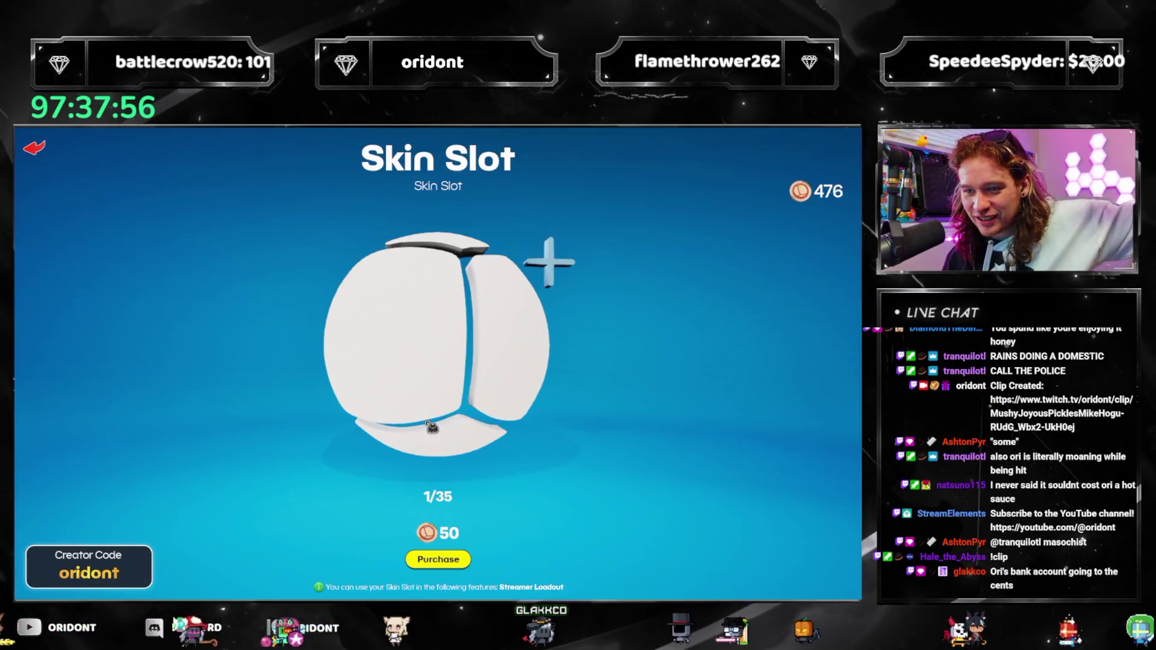
Buy a second 50-coin Skin Slot and return to the Featured shop page
click(457, 558)
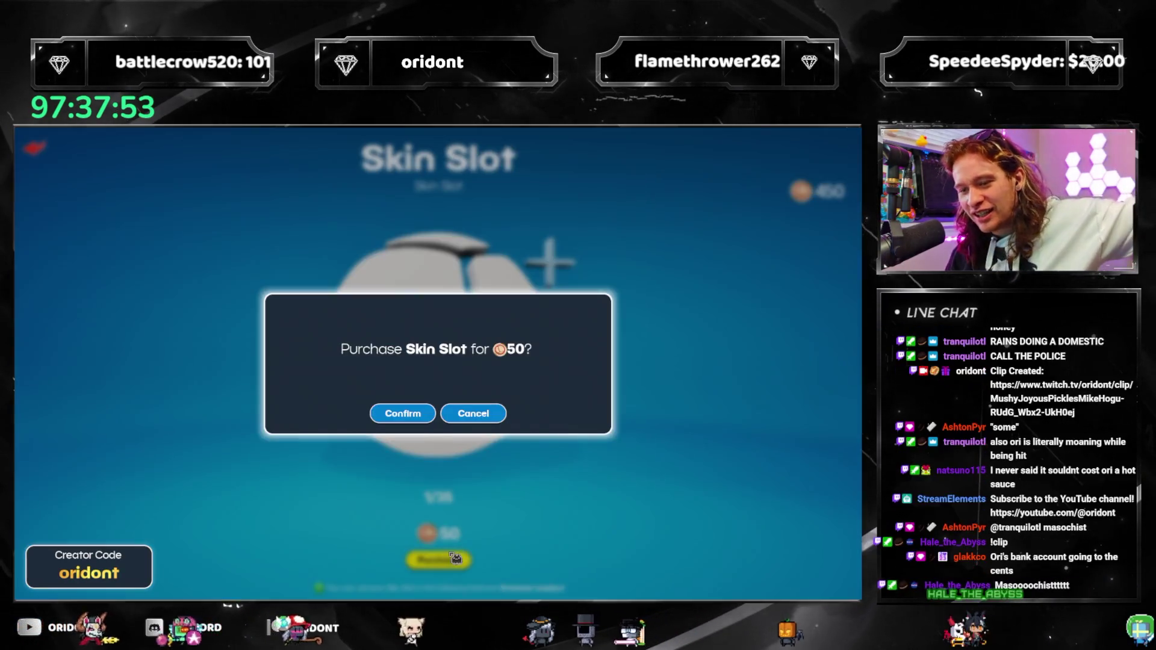
click(423, 415)
click(434, 417)
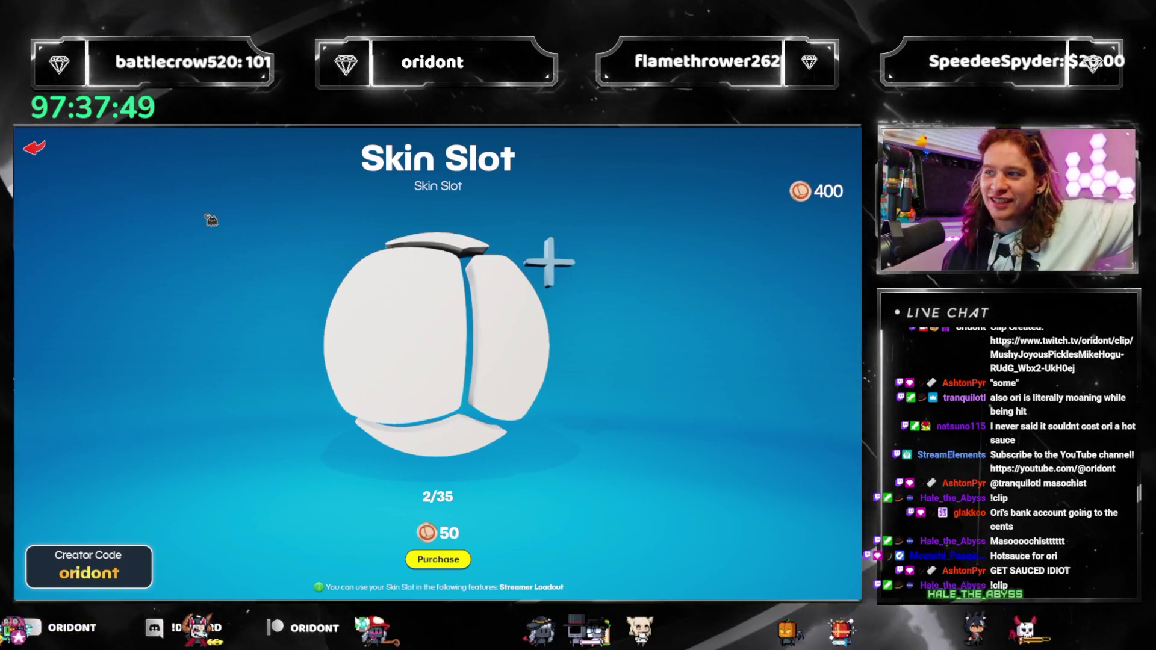
click(34, 147)
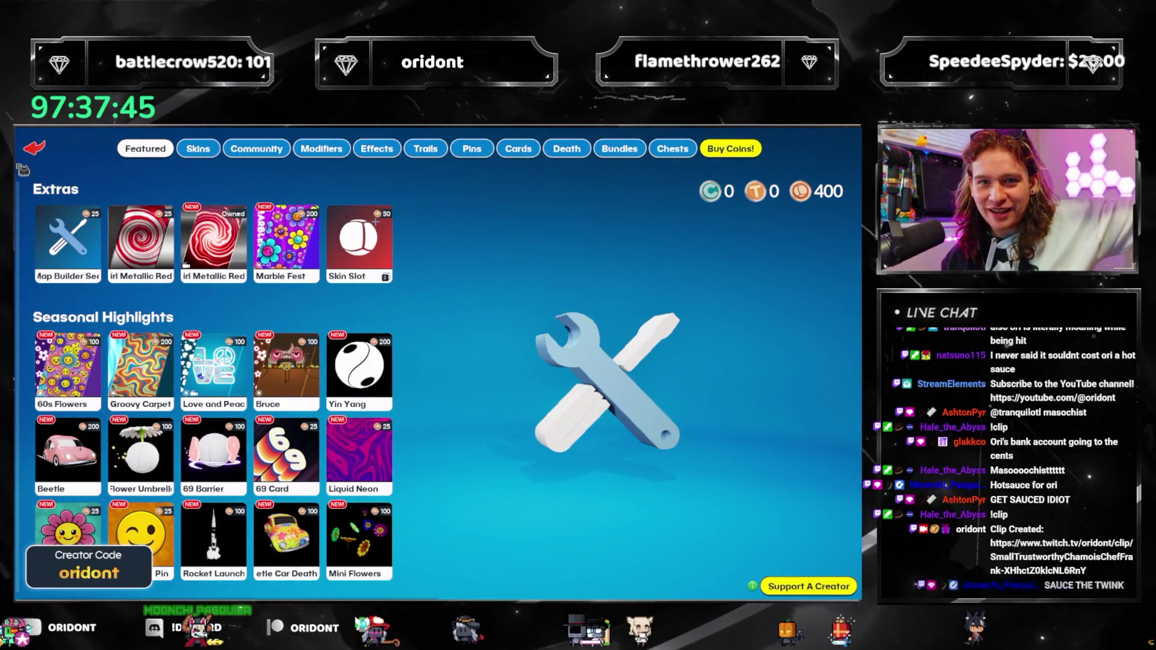
Leave the shop and select the empty second Everyone and Subscriber skin slots
key(Escape)
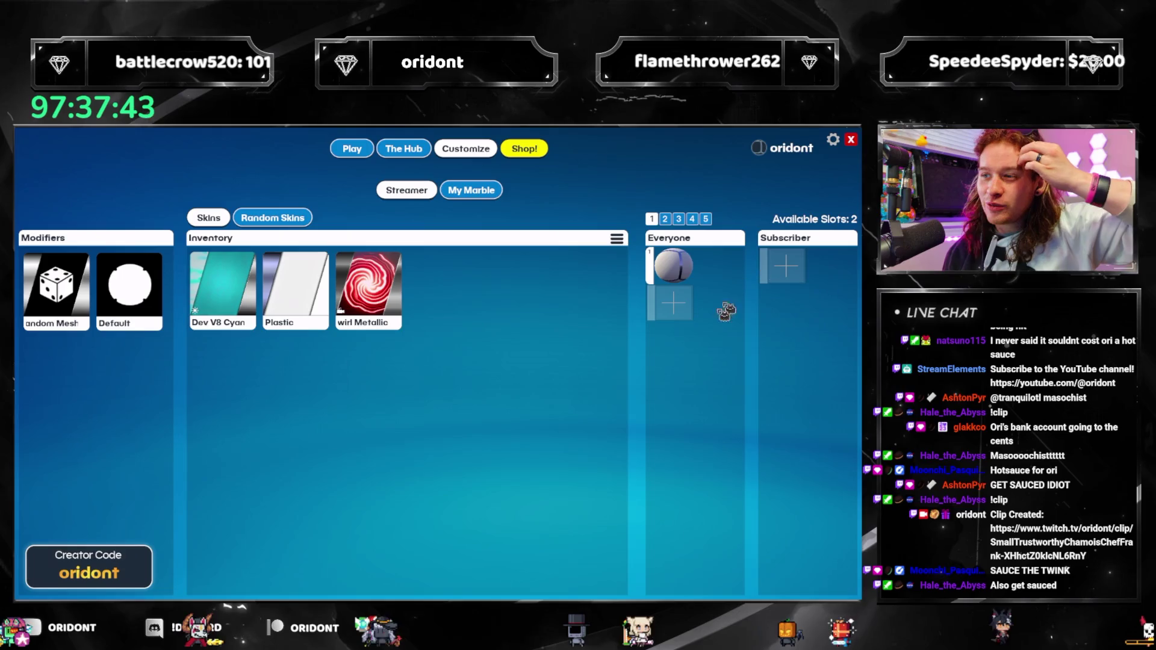
click(662, 303)
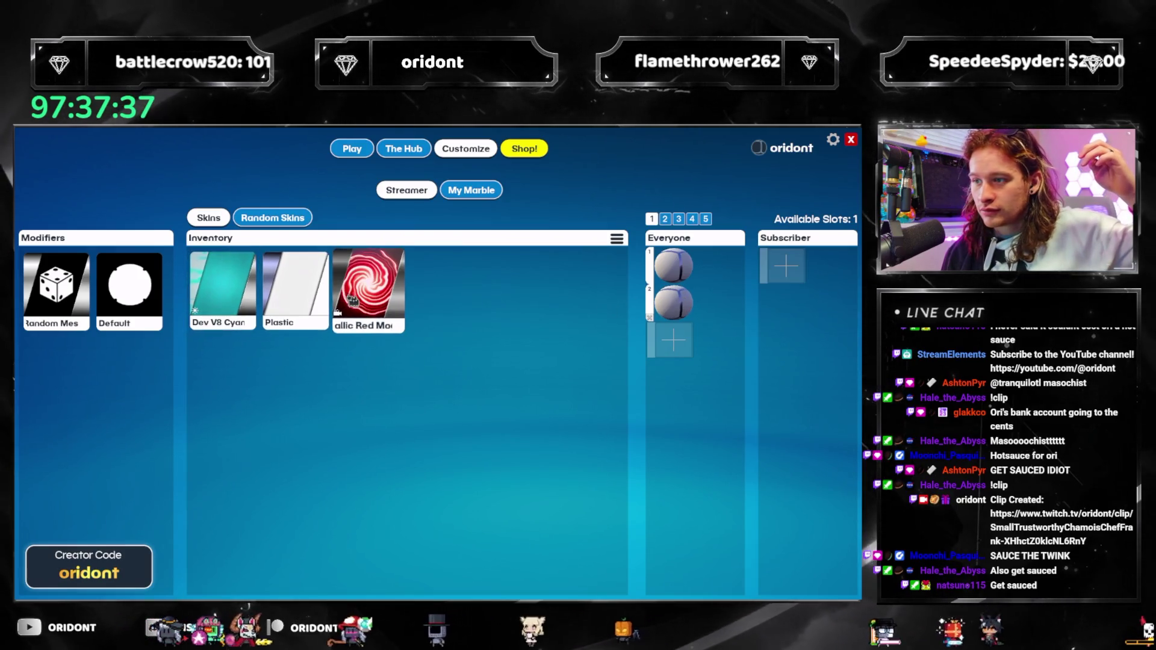
click(799, 267)
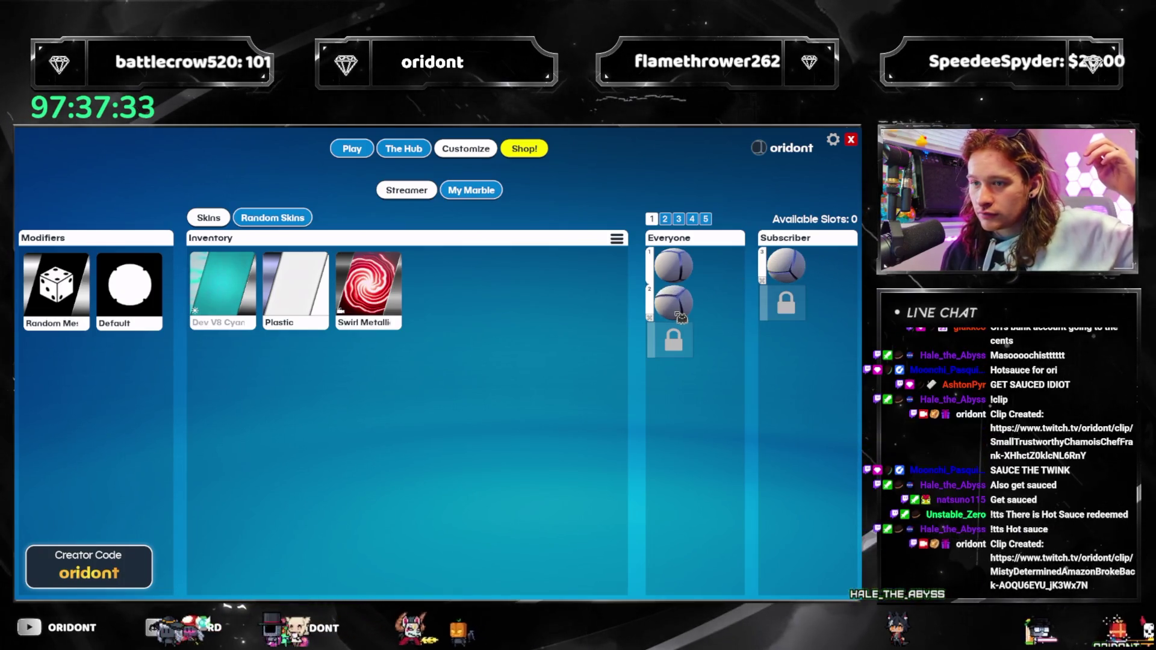
Put red swirl in Everyone slot 2 and Subscriber, and Dev V8 Cyan then Plastic in Everyone slot 1
mouse_move(423, 300)
mouse_down()
mouse_move(445, 283)
mouse_move(673, 302)
mouse_up()
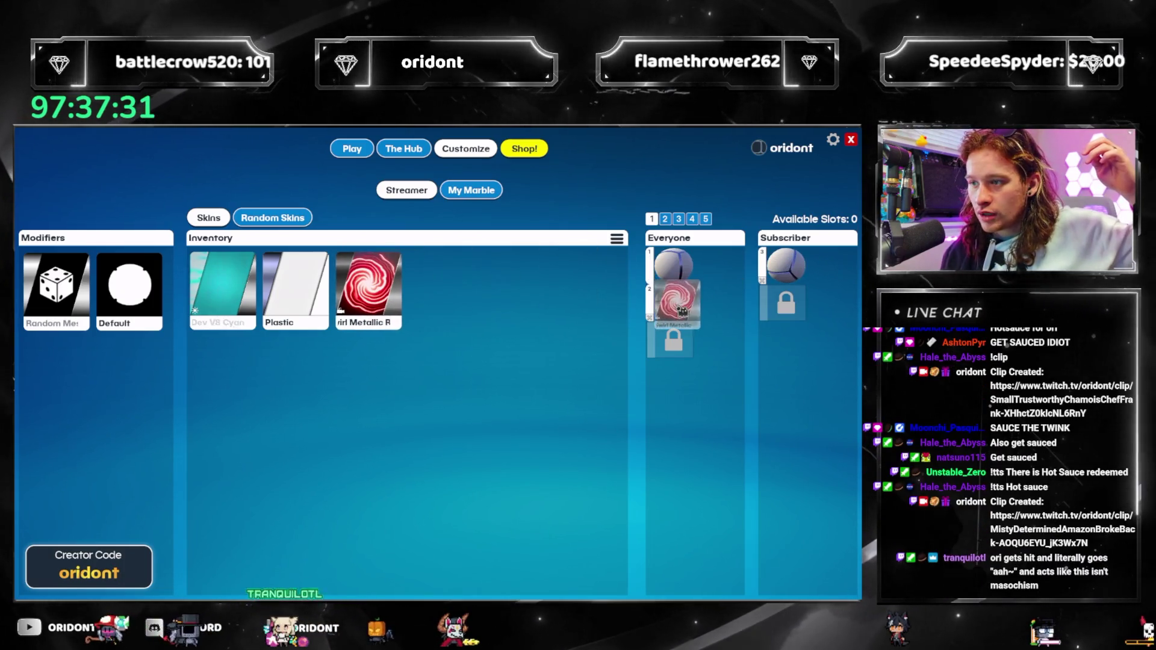
drag(223, 283, 673, 266)
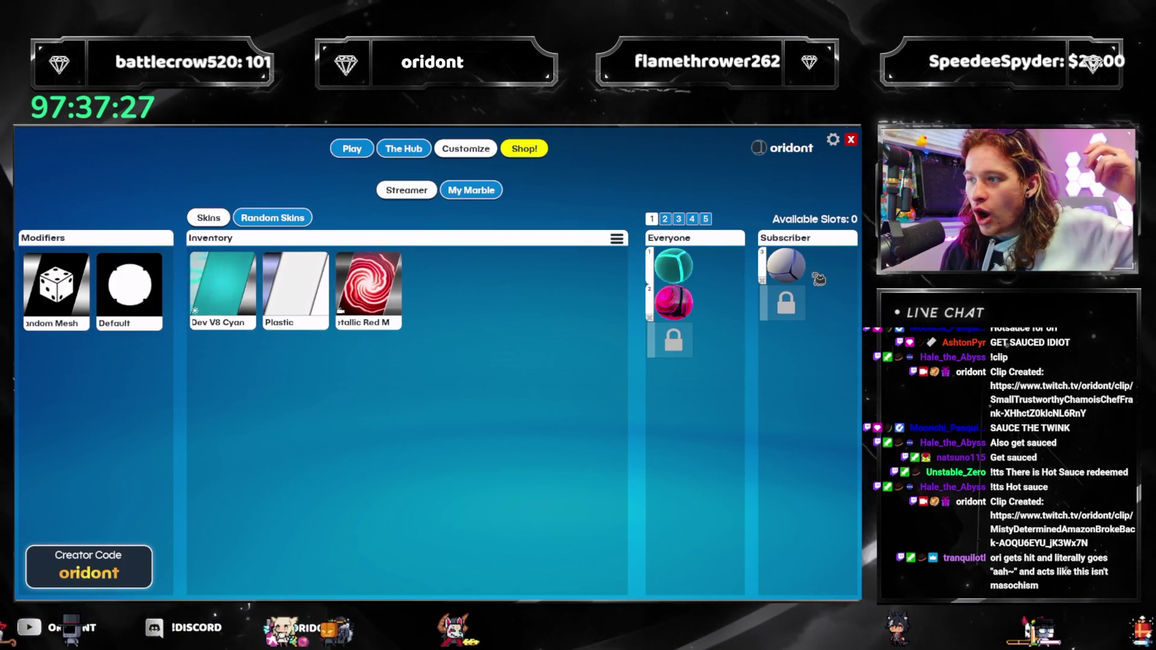
drag(381, 292, 799, 273)
drag(295, 283, 686, 270)
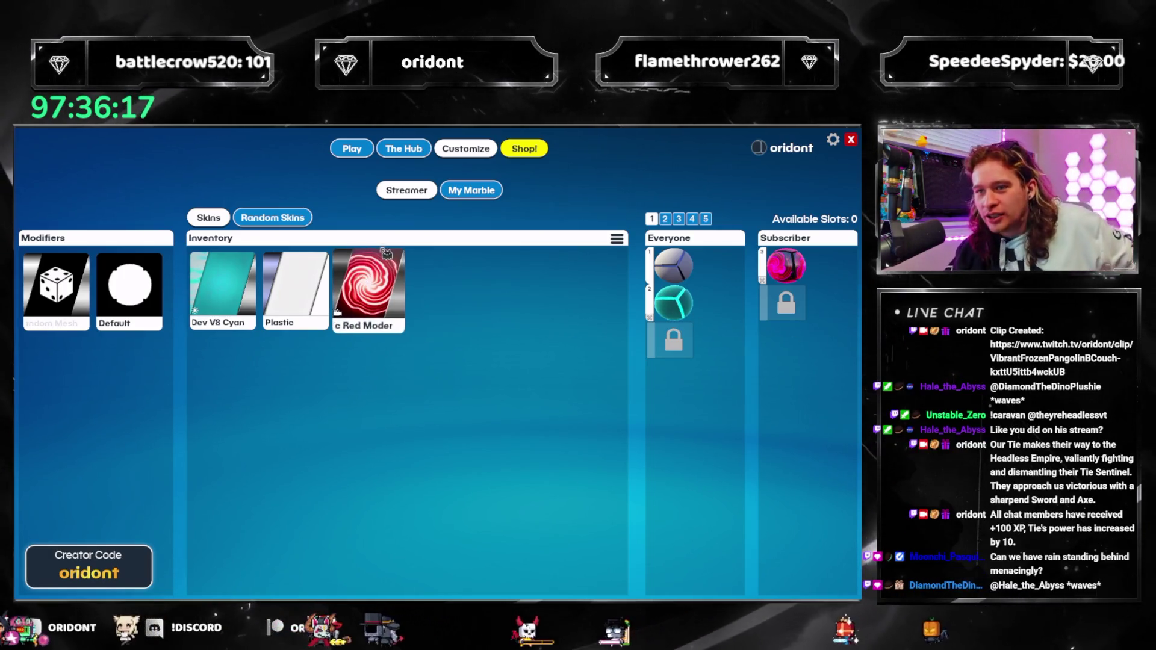
Reopen the shop and move through the Effects listing to the Trails listing
click(526, 158)
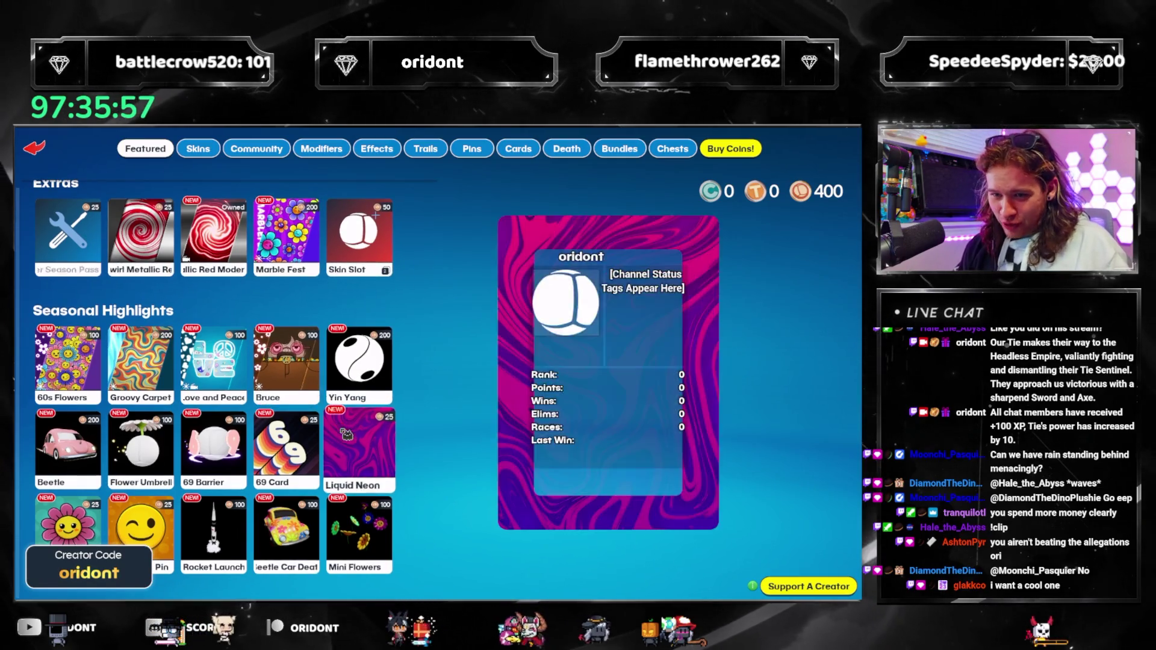
scroll(239, 467, down, 1)
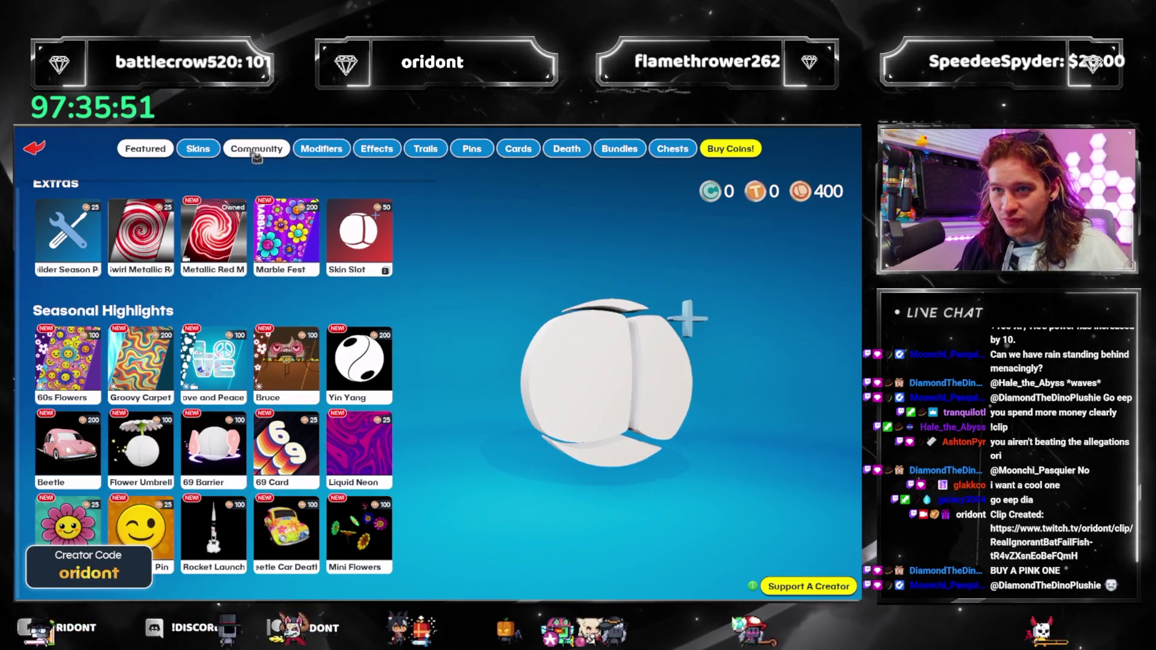
click(376, 148)
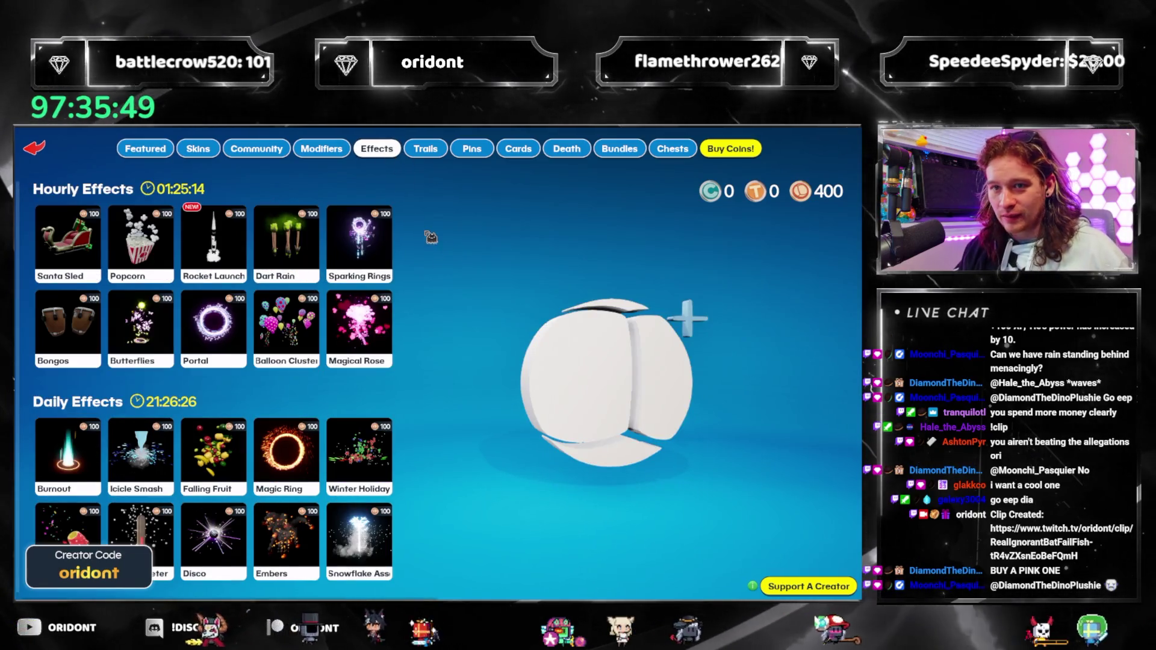
click(425, 148)
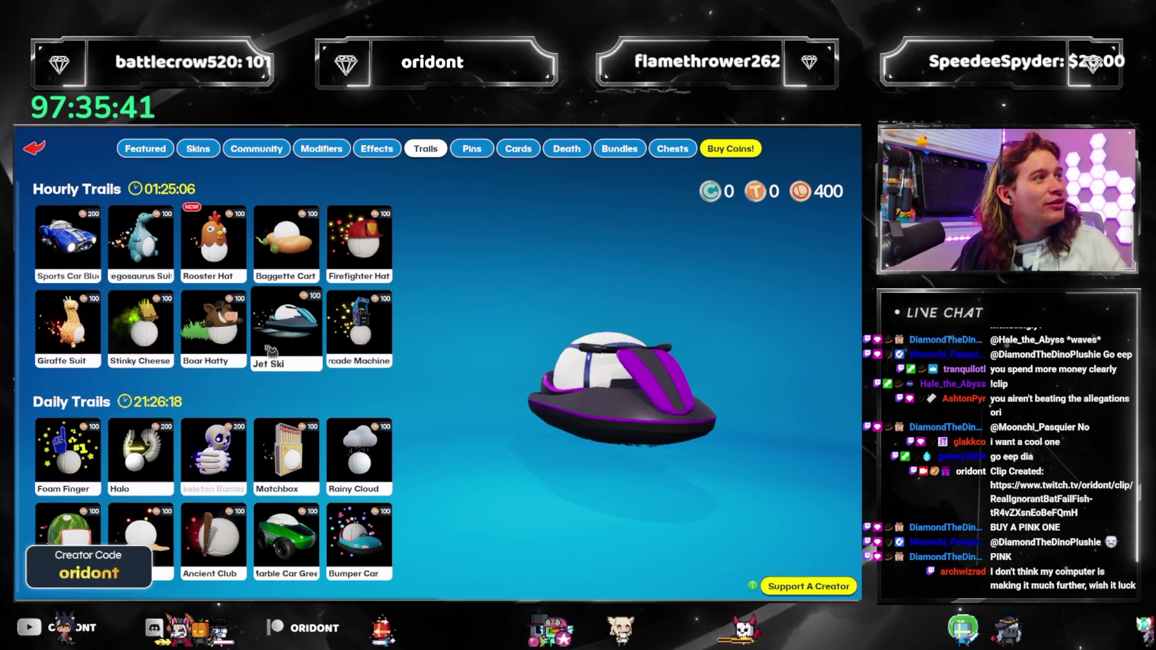
scroll(301, 325, down, 1)
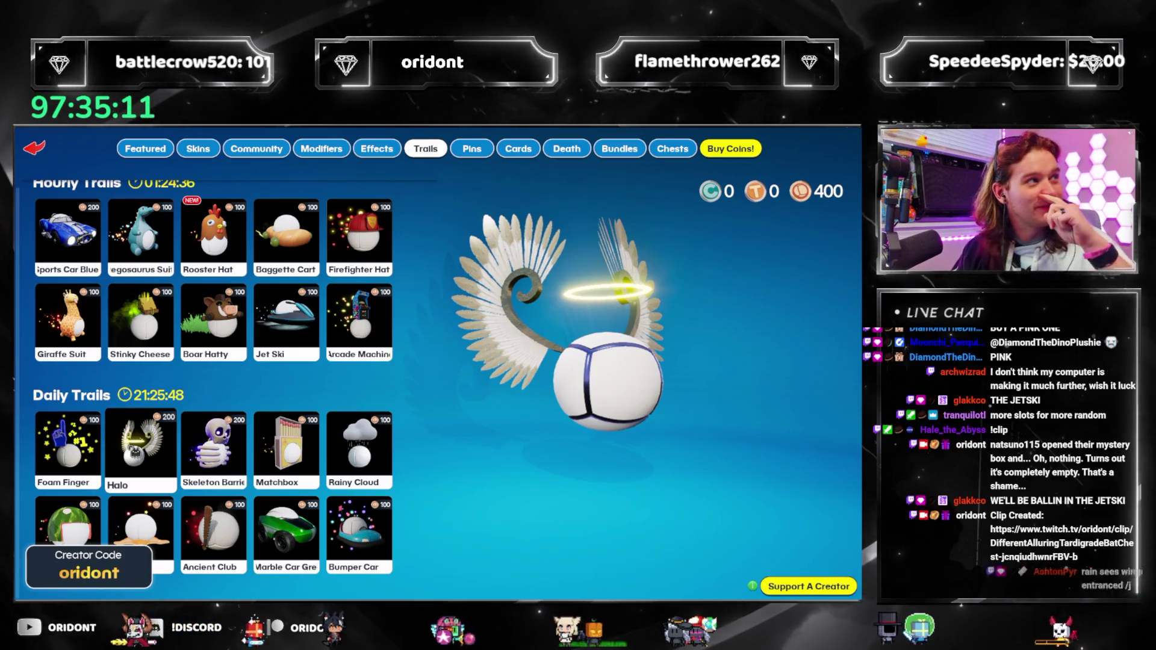
click(141, 451)
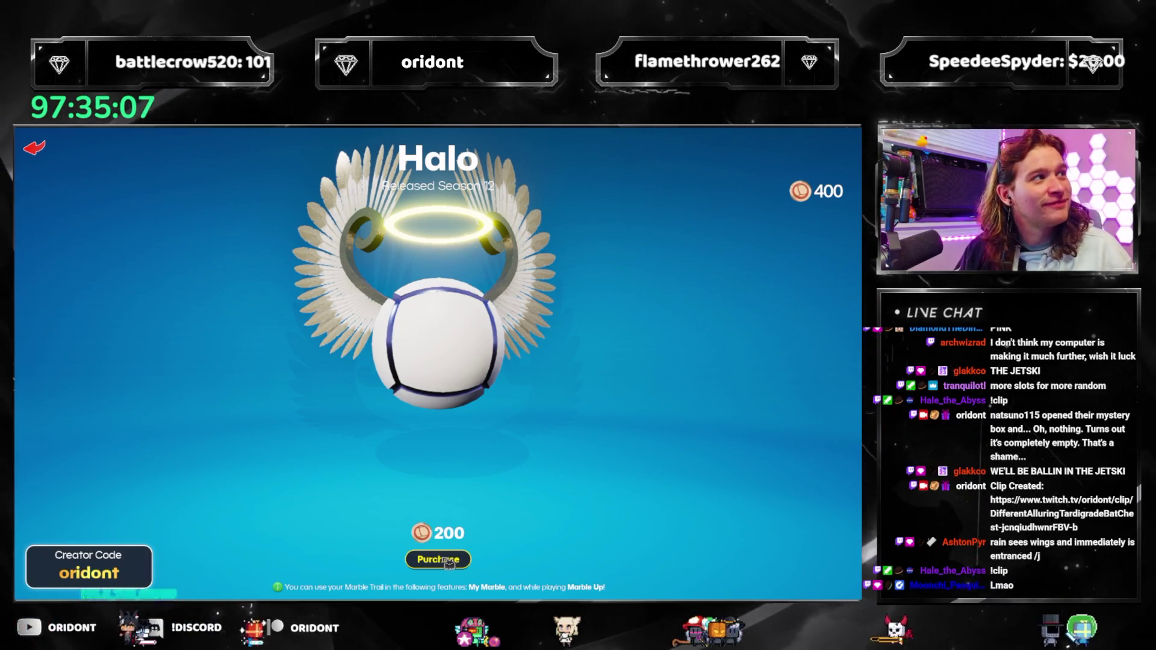
Buy the Halo trail for 200 coins, then go to the shop's Pins listing
click(449, 560)
click(409, 413)
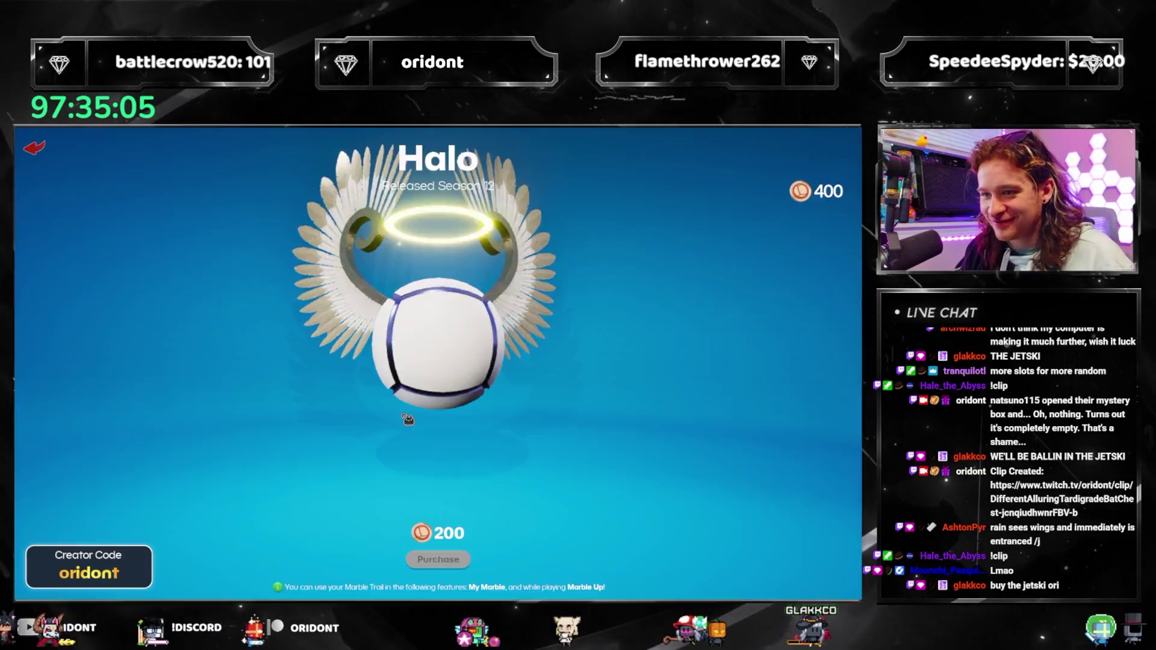
click(461, 415)
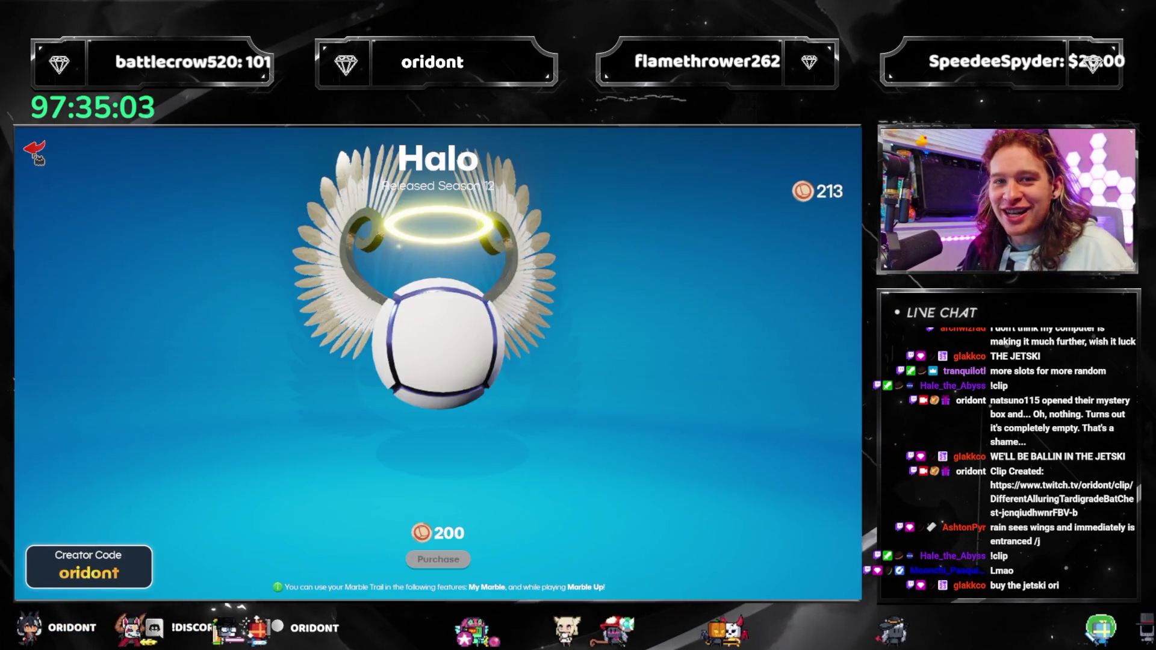
click(36, 154)
click(472, 149)
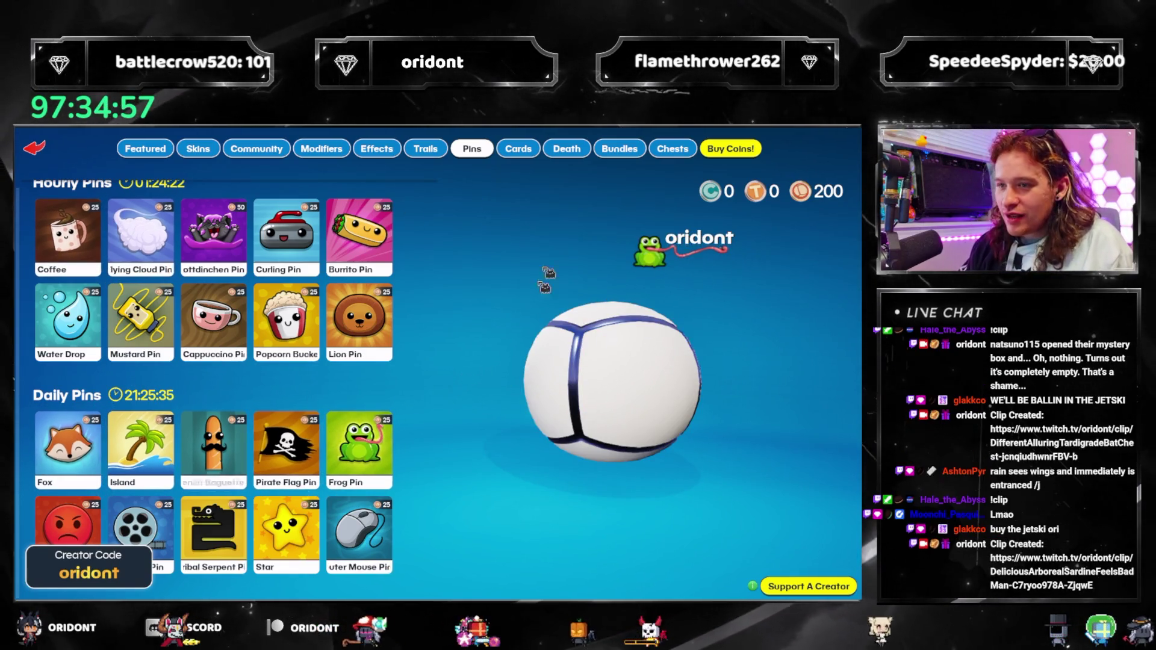
Browse the Cards, Trails, Pins, Death and Bundles listings, previewing the Rainy Cloud trail
click(518, 149)
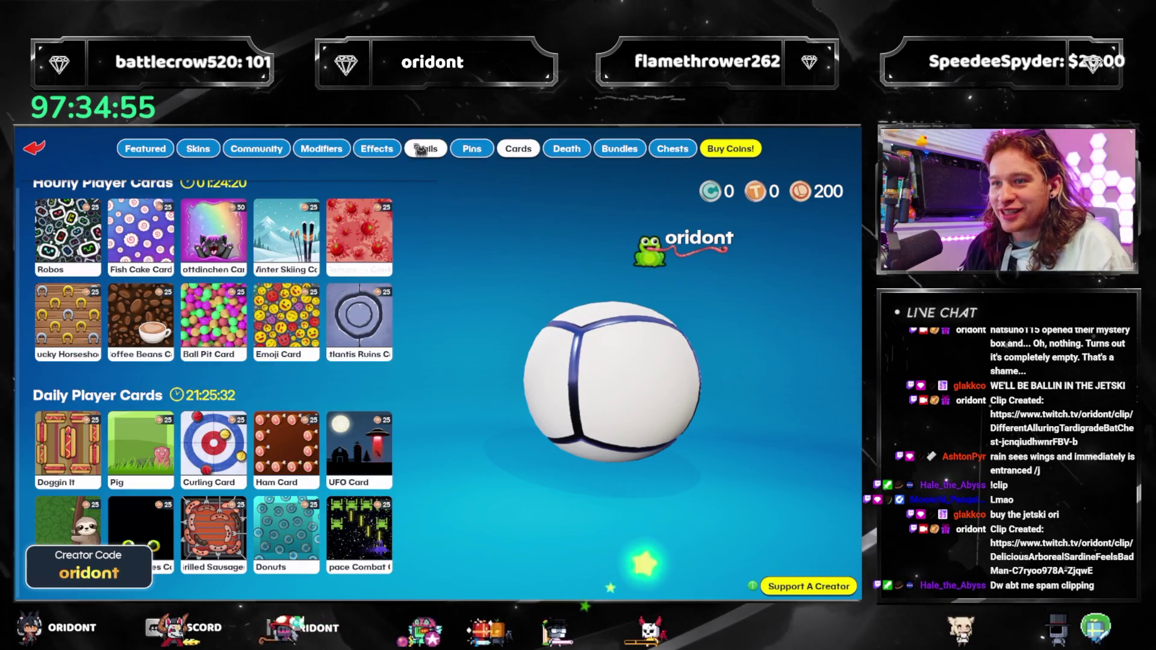
click(421, 149)
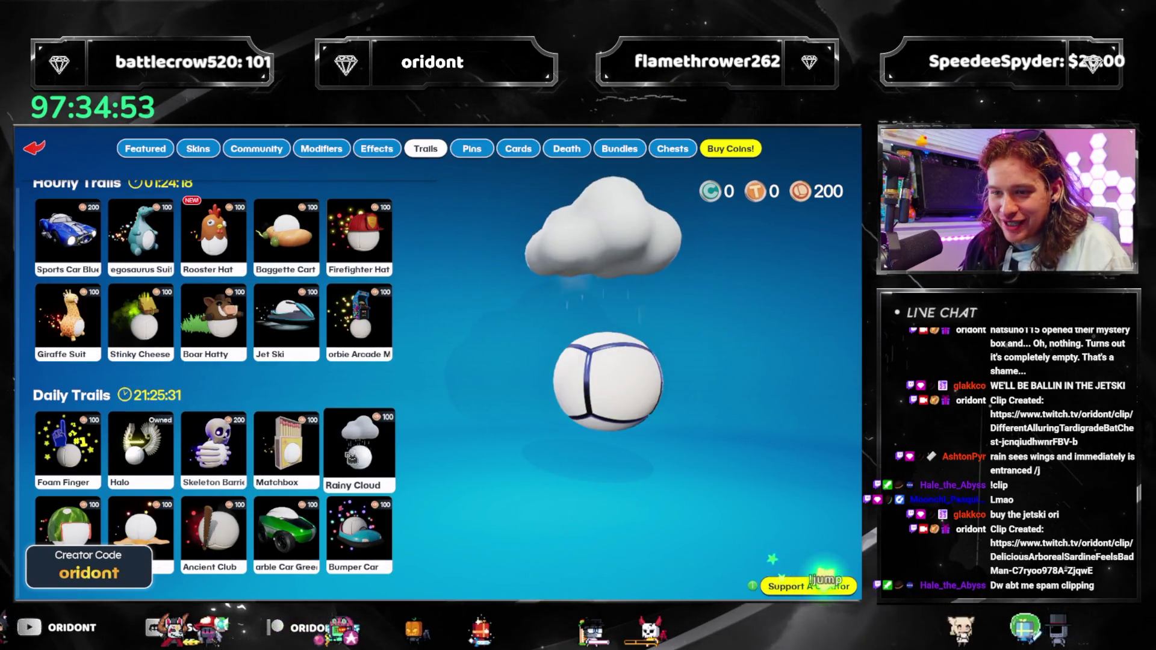
click(364, 465)
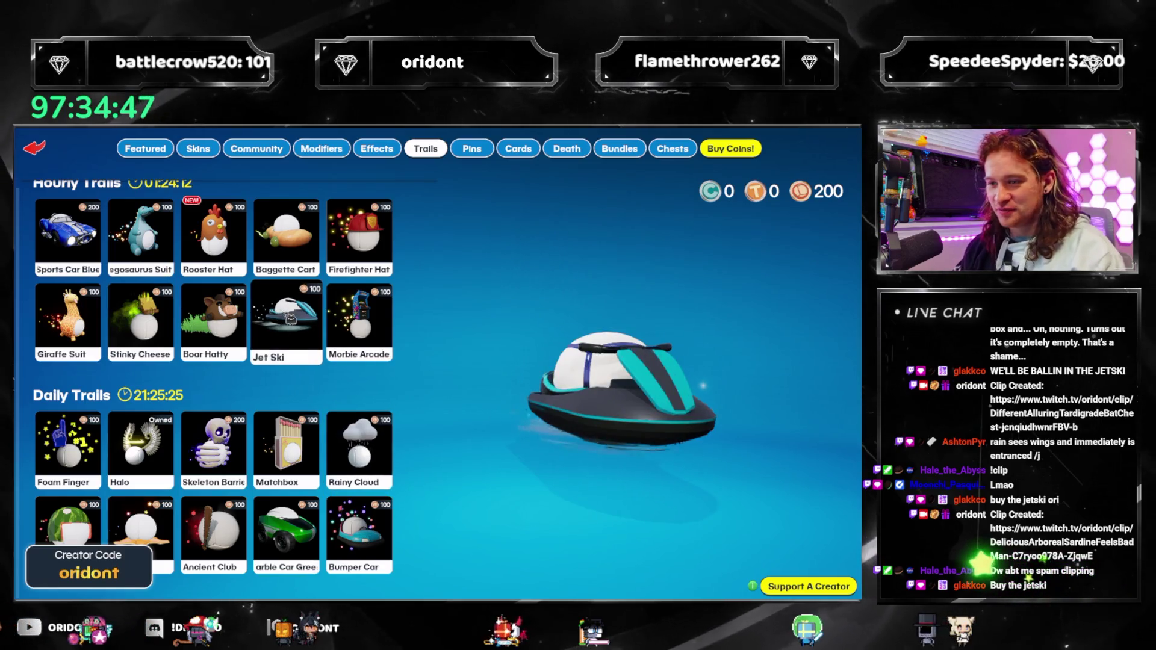
click(472, 150)
click(515, 154)
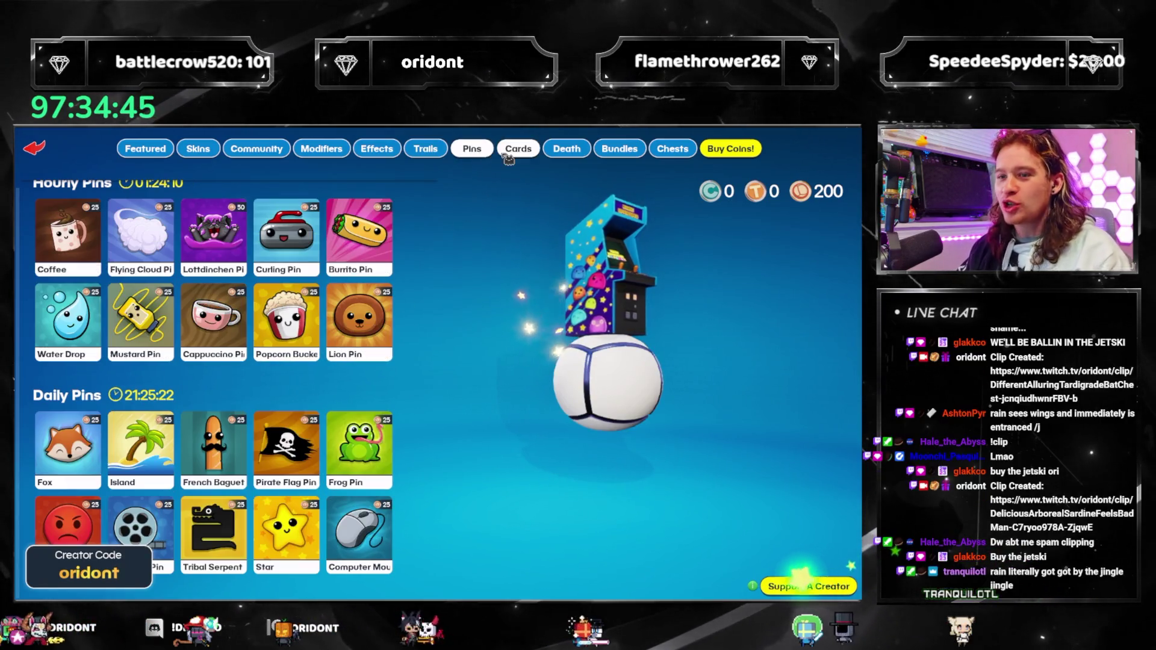
click(565, 150)
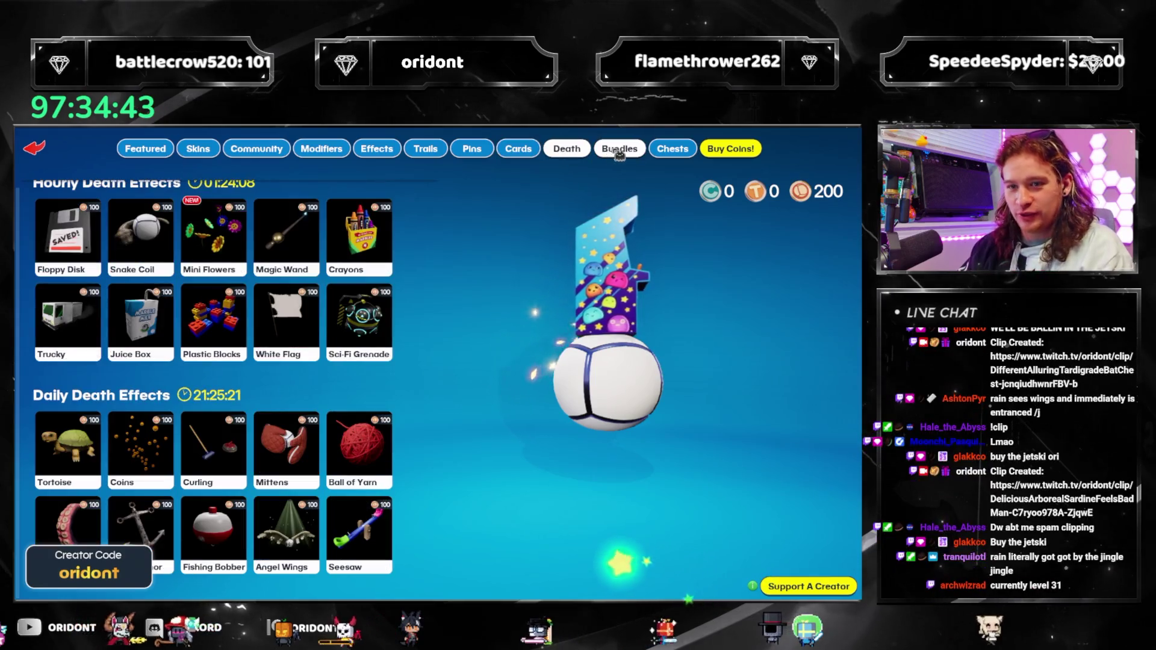
click(617, 151)
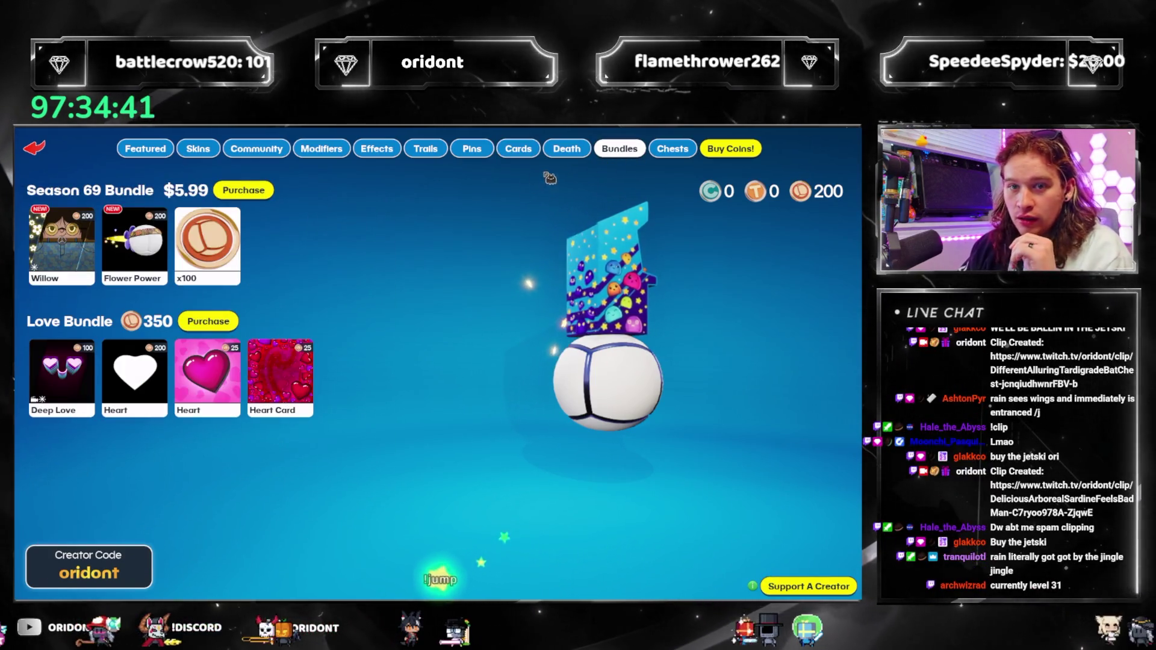
click(551, 152)
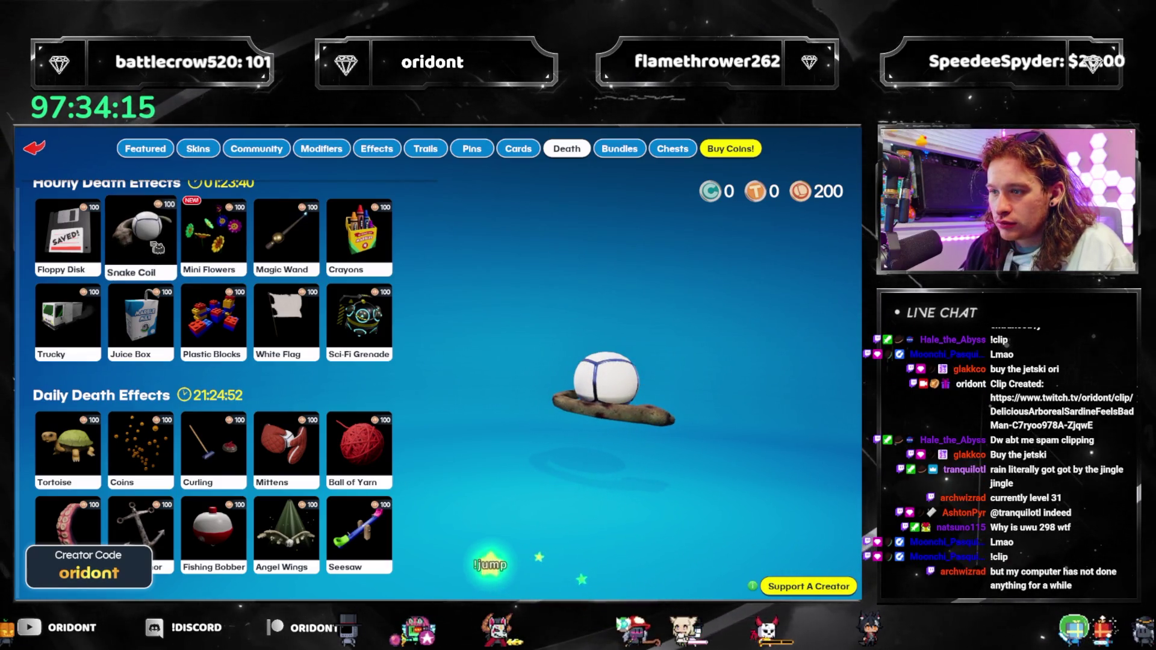
Check the Bundles and Chests listings, inspect the Dust Chest's items, then browse Pins
click(617, 145)
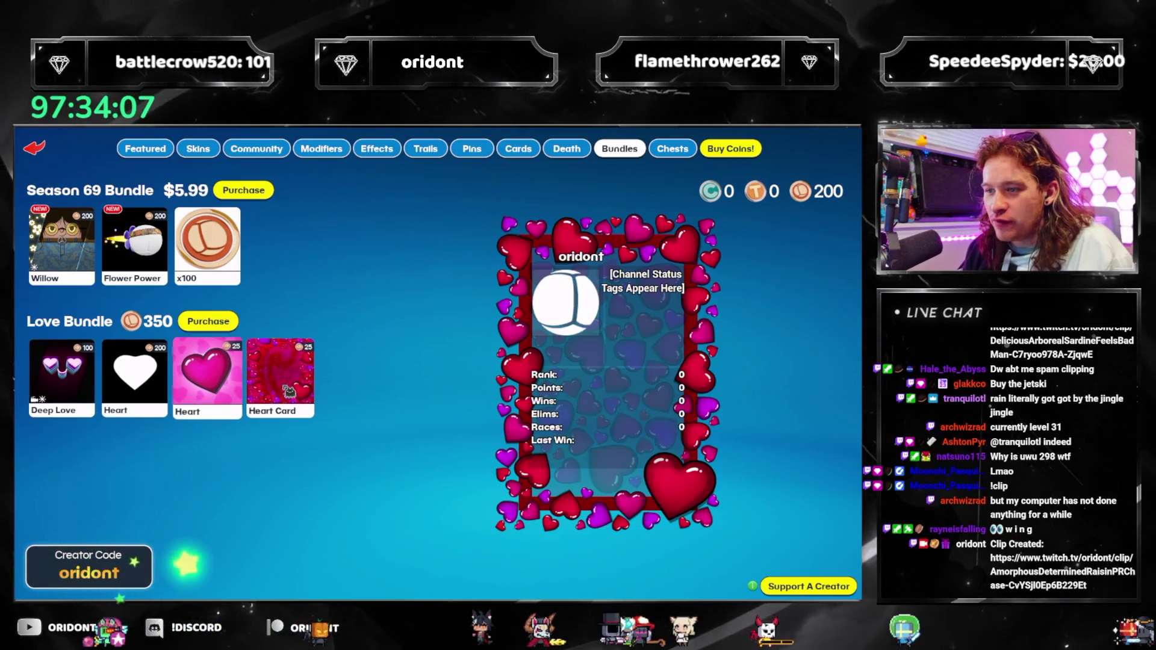
click(672, 149)
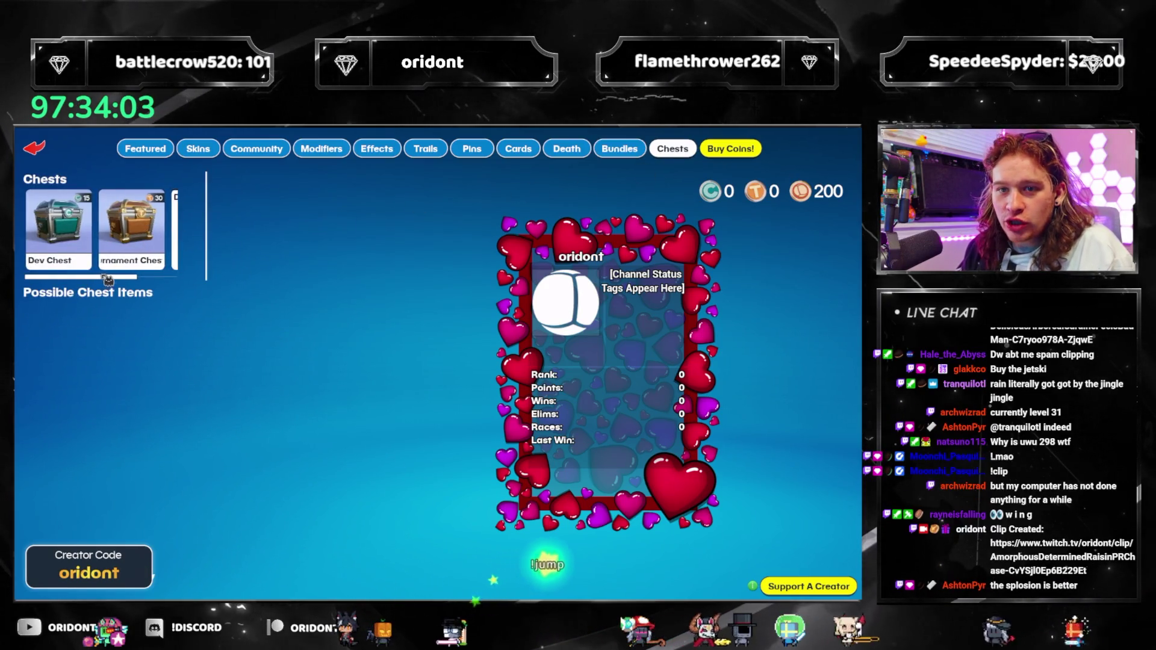
drag(108, 280, 171, 283)
click(135, 265)
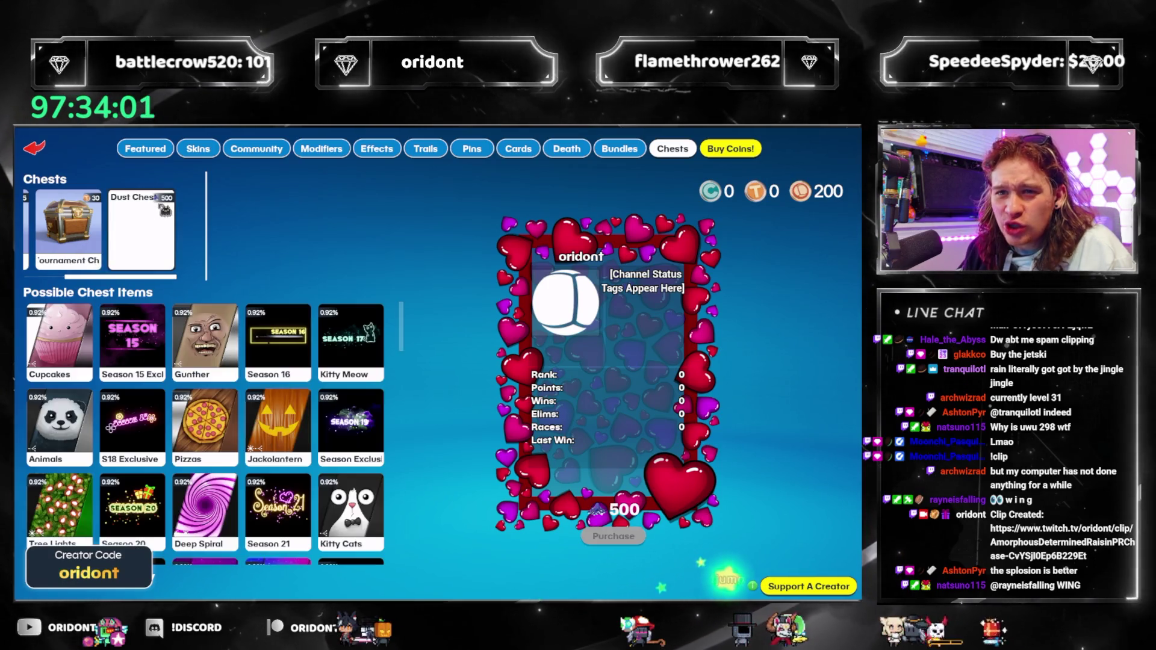
drag(133, 281, 94, 281)
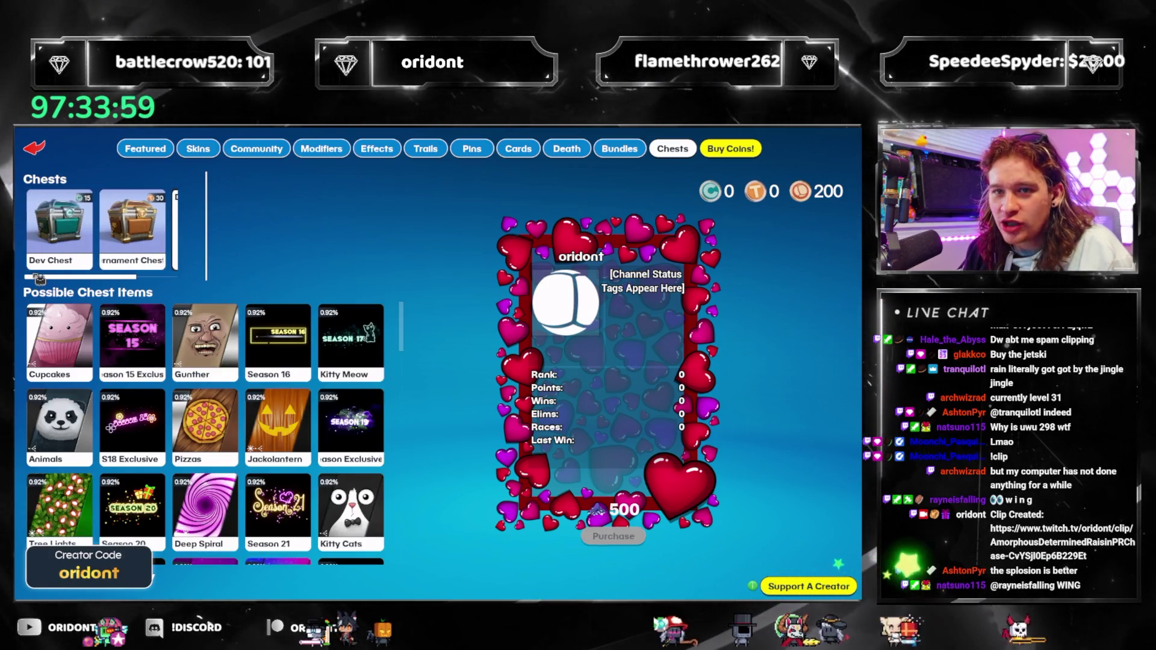
click(473, 155)
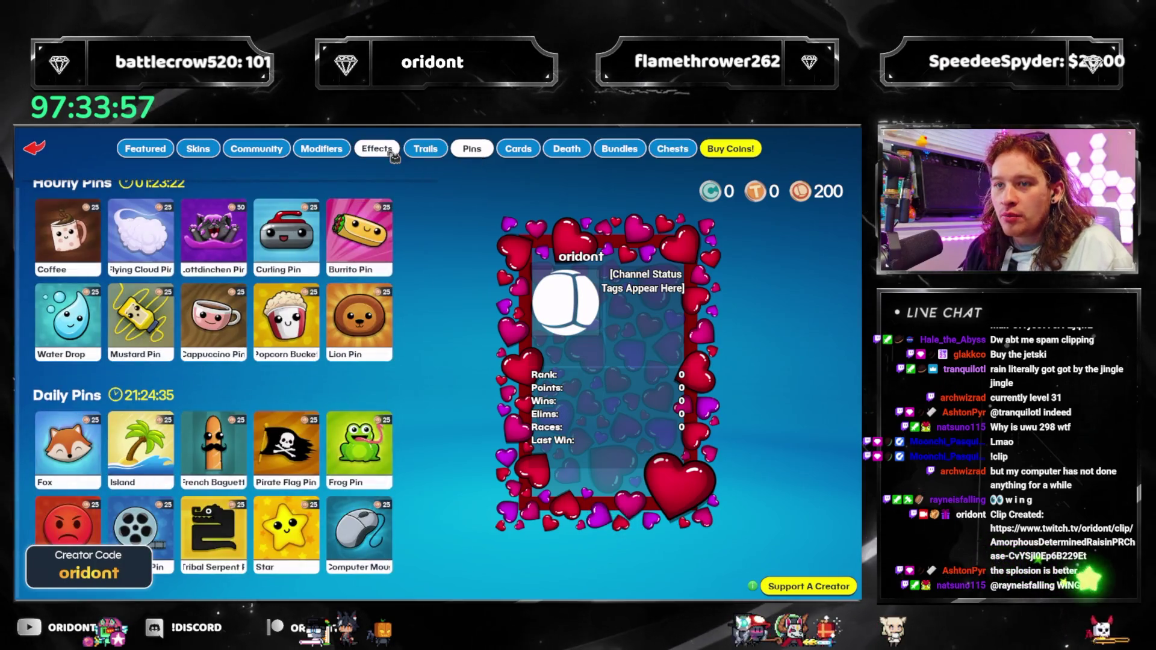
Preview the Sparking Rings, Dart Rain and Rocket Launch effects on the marble
click(391, 155)
click(360, 241)
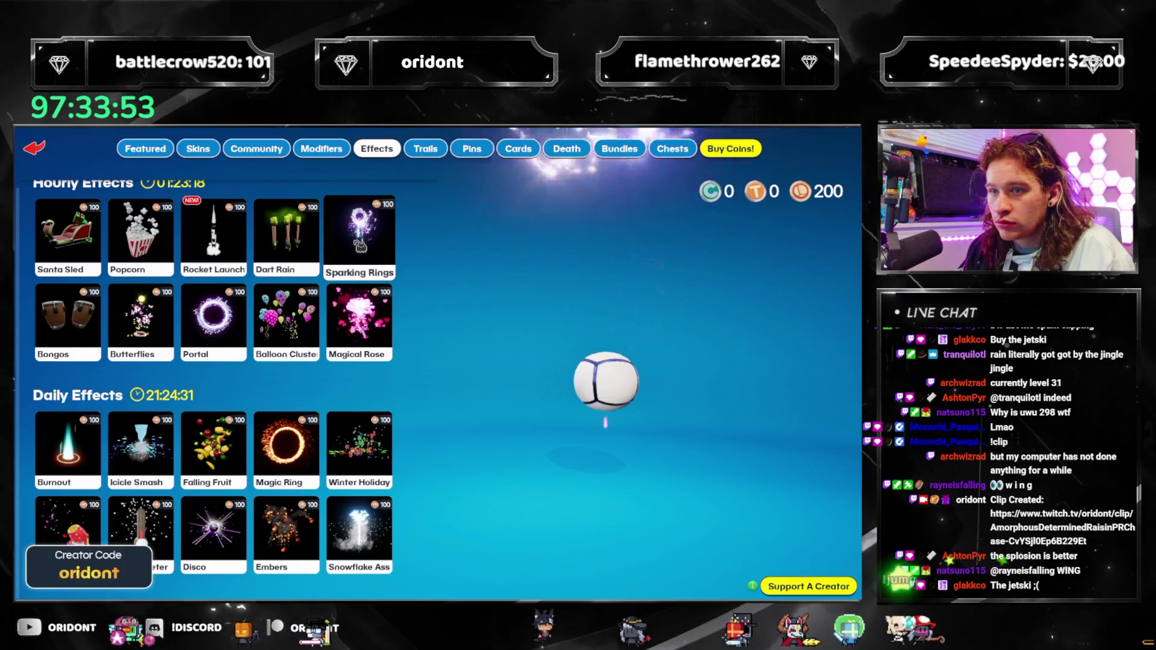
click(289, 242)
click(214, 241)
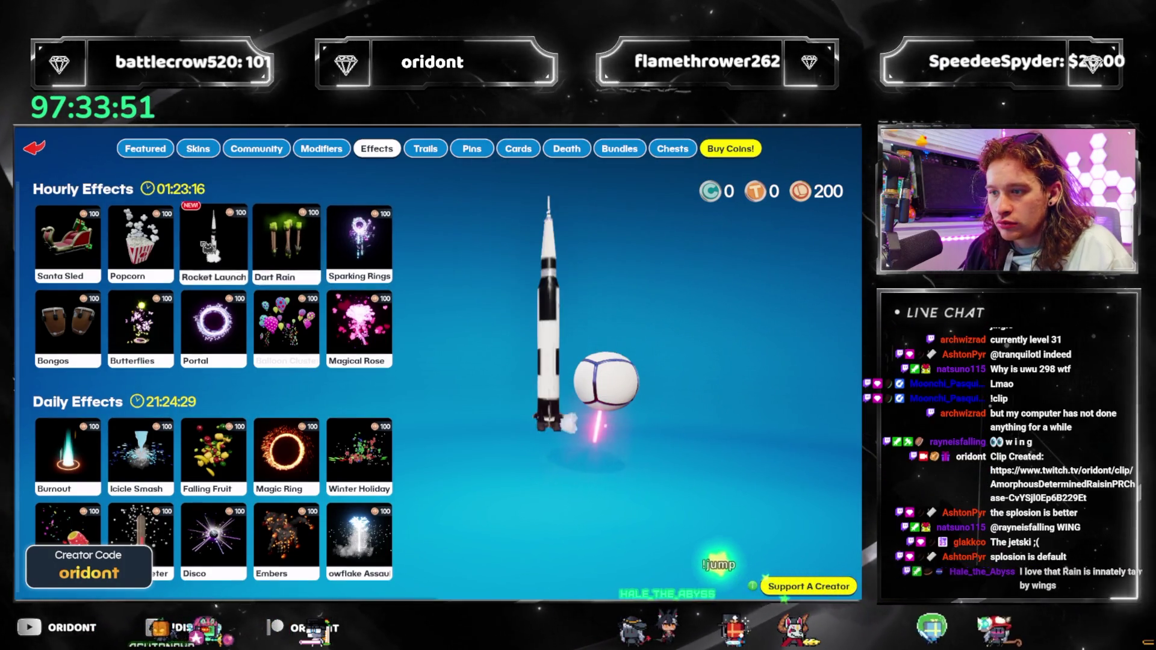
Preview the Cinnamon Roll, Yin Yang, Spike, Conical Beaker, Apple and heart modifiers
click(337, 153)
click(141, 244)
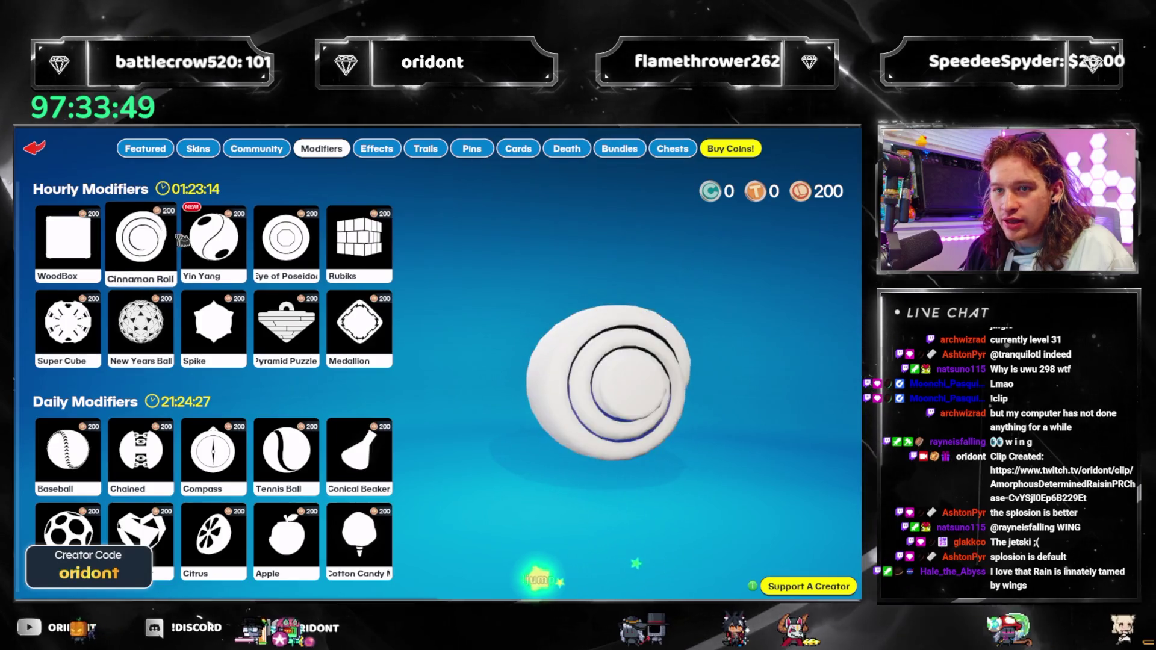
click(205, 264)
click(243, 309)
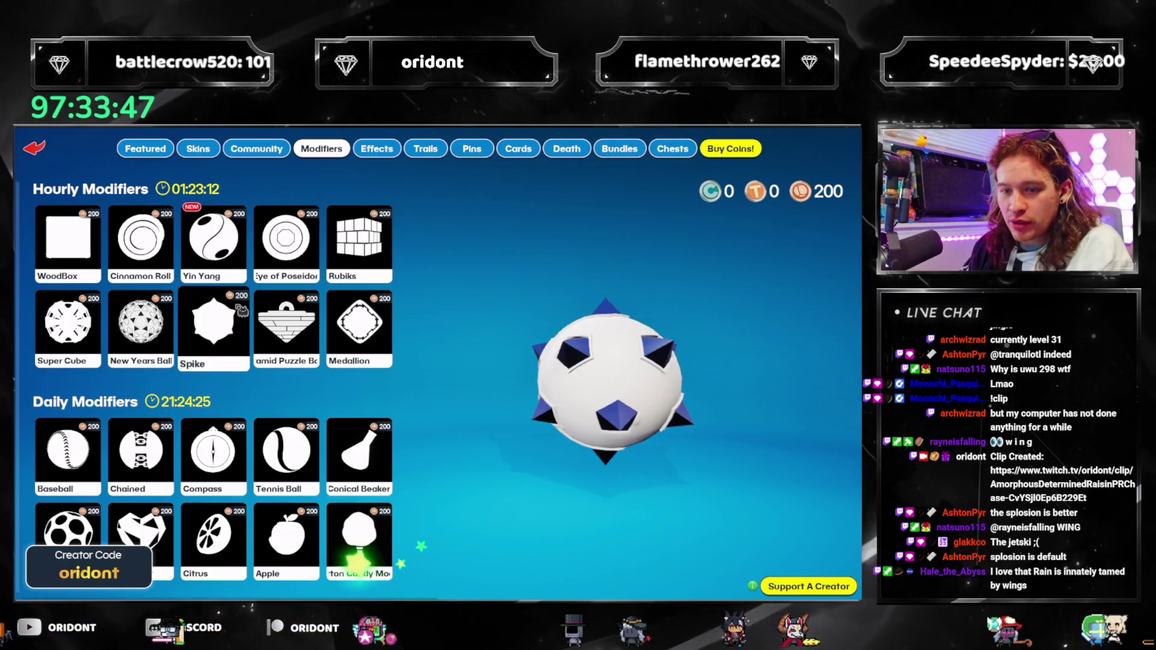
click(347, 446)
click(294, 543)
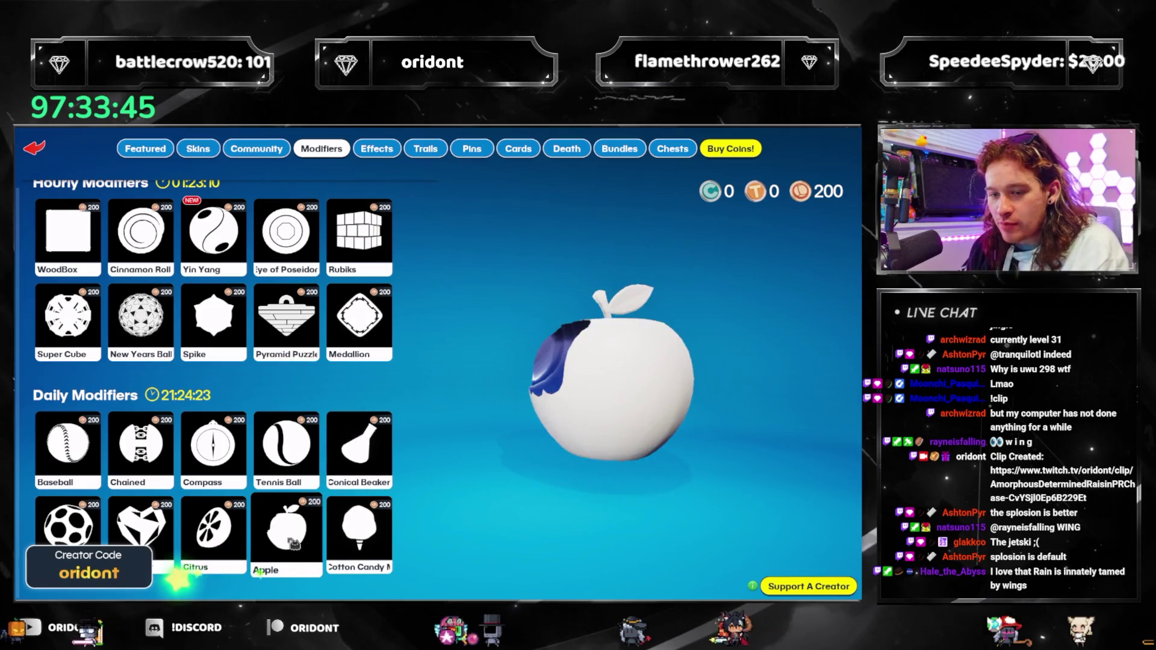
click(140, 523)
click(225, 256)
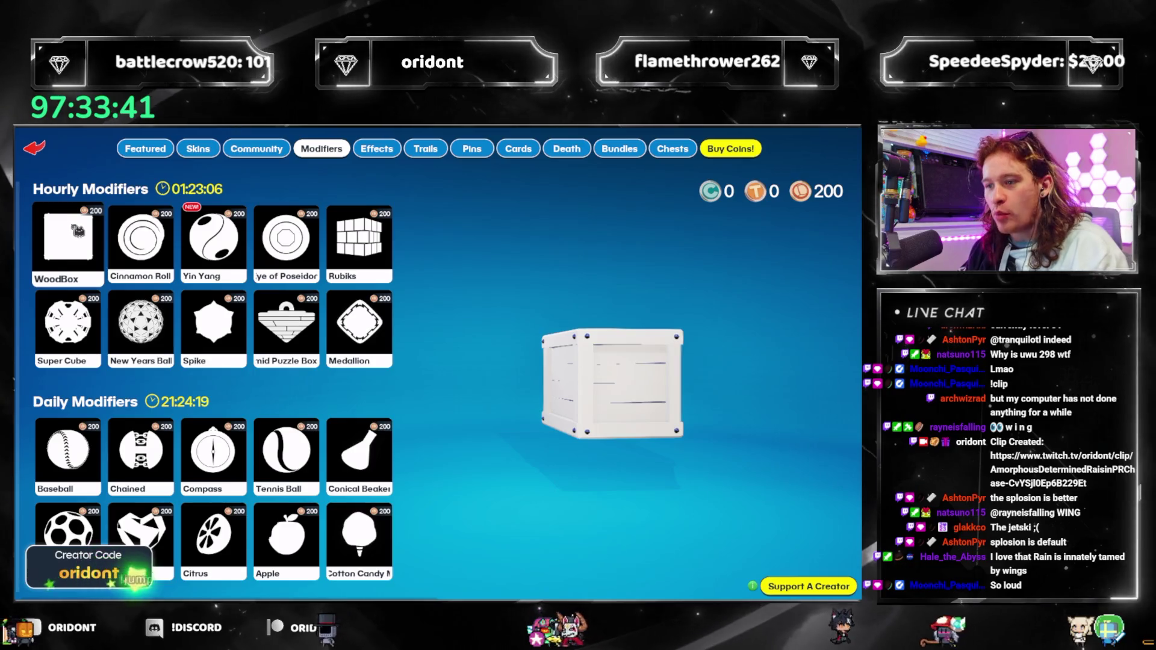
Glance at the Skins and Featured pages, then leave the shop for Customize
click(198, 149)
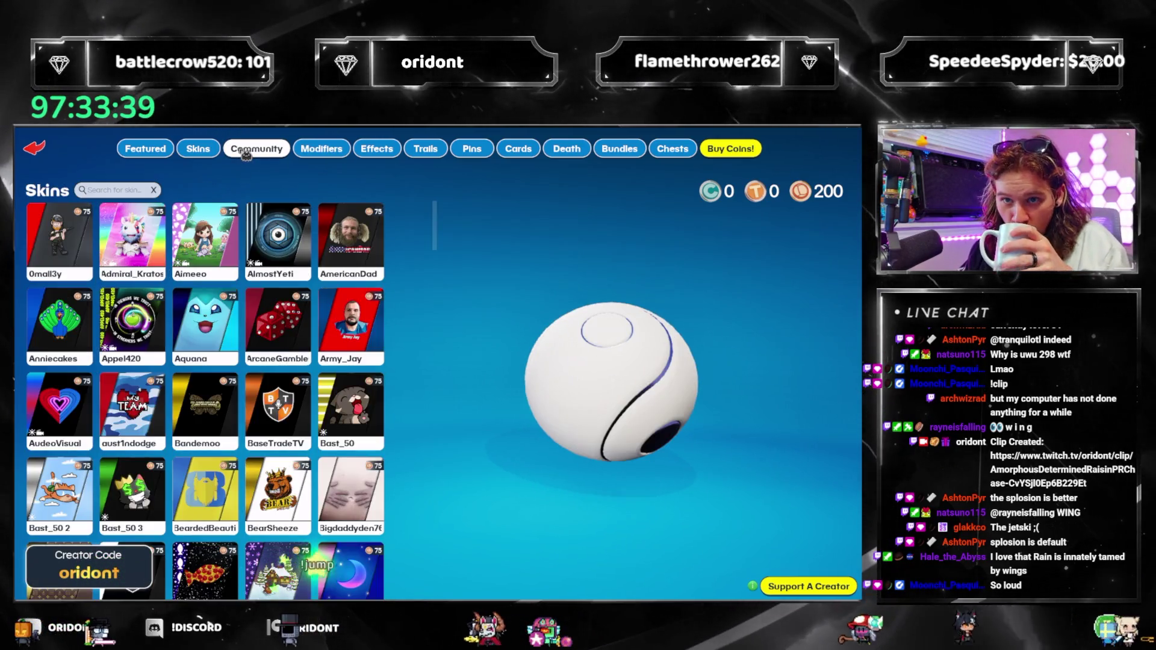
click(160, 154)
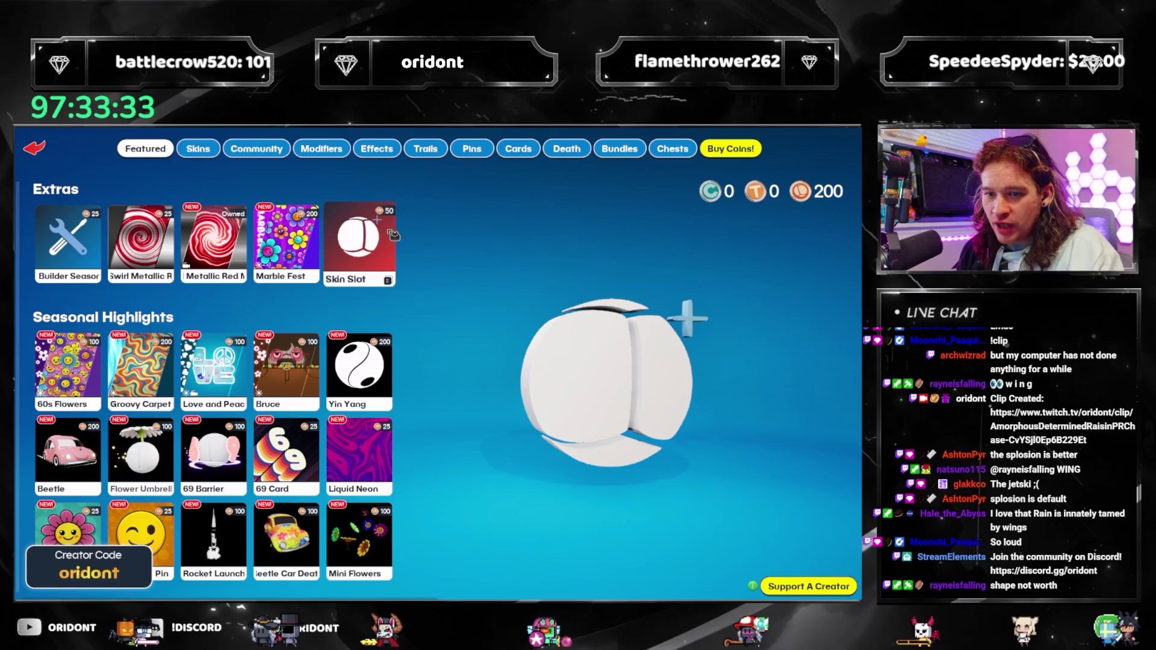
click(37, 149)
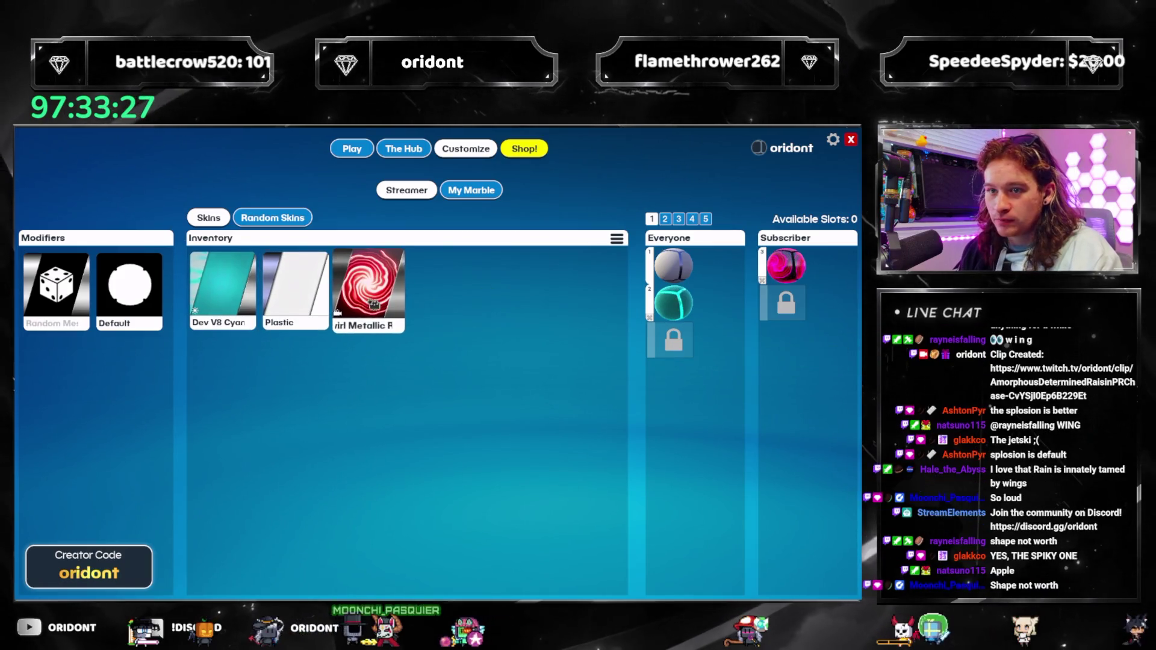
Preview My Marble, viewing its spawn, trail, pin, card, death effect and skin options
click(495, 191)
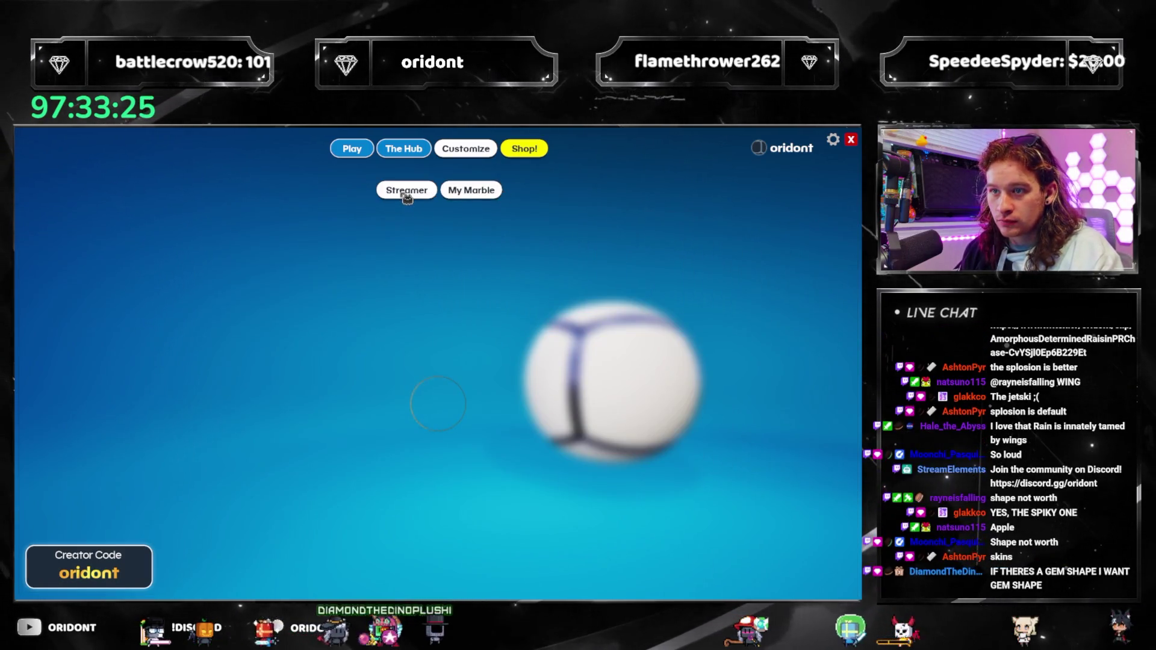
click(407, 194)
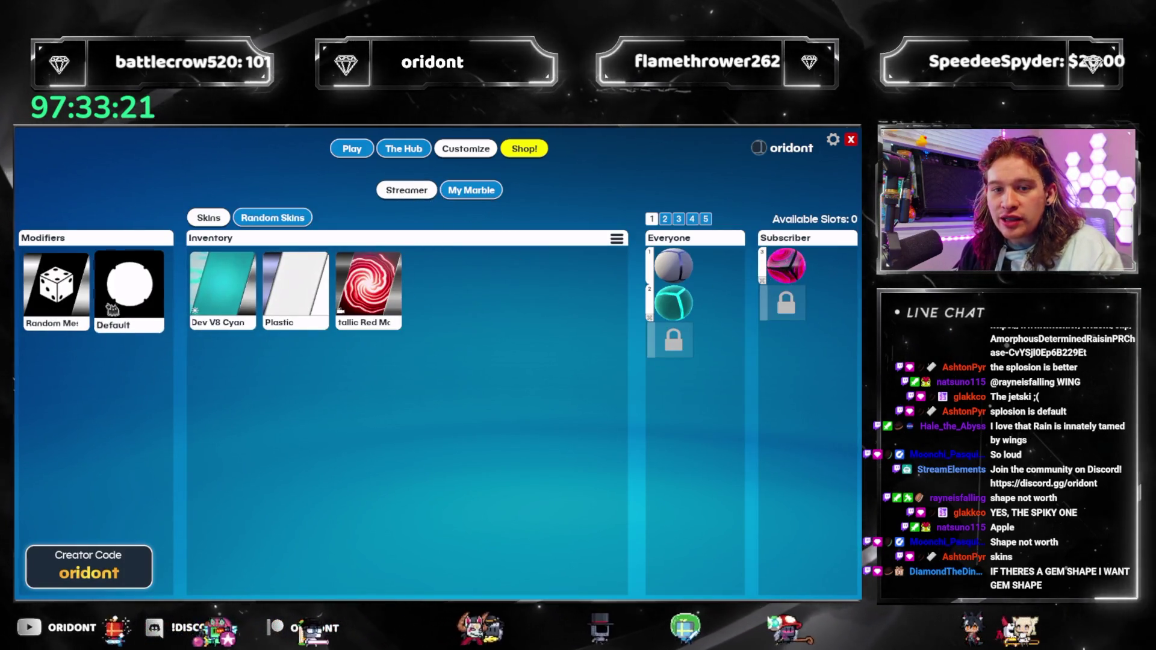
click(469, 191)
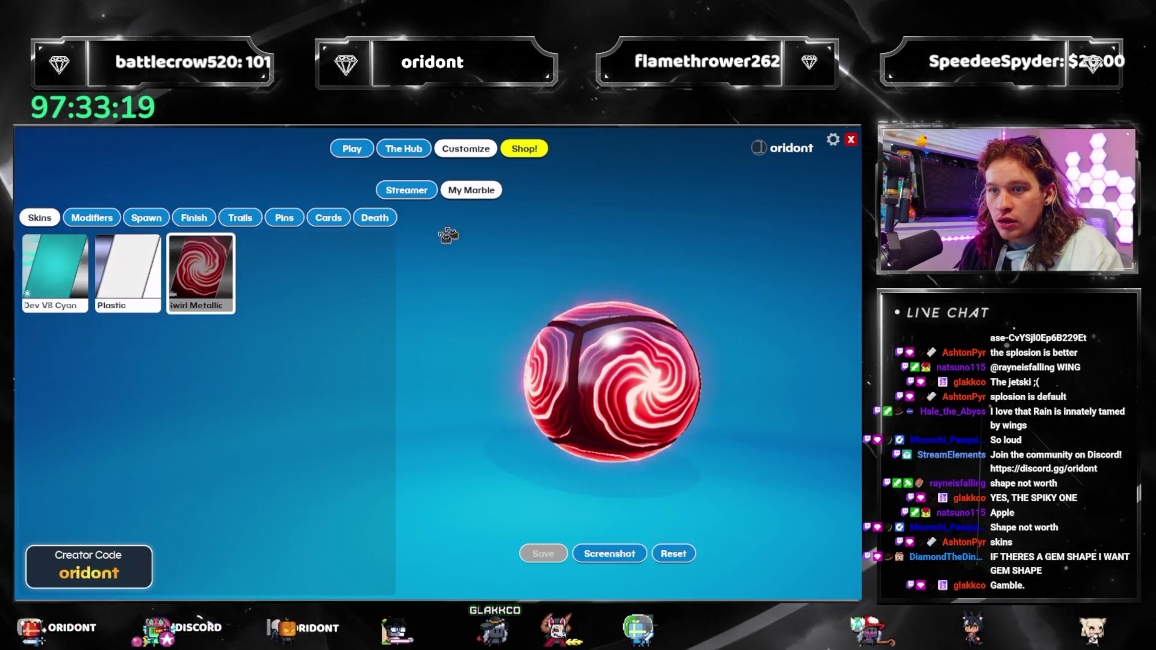
click(161, 219)
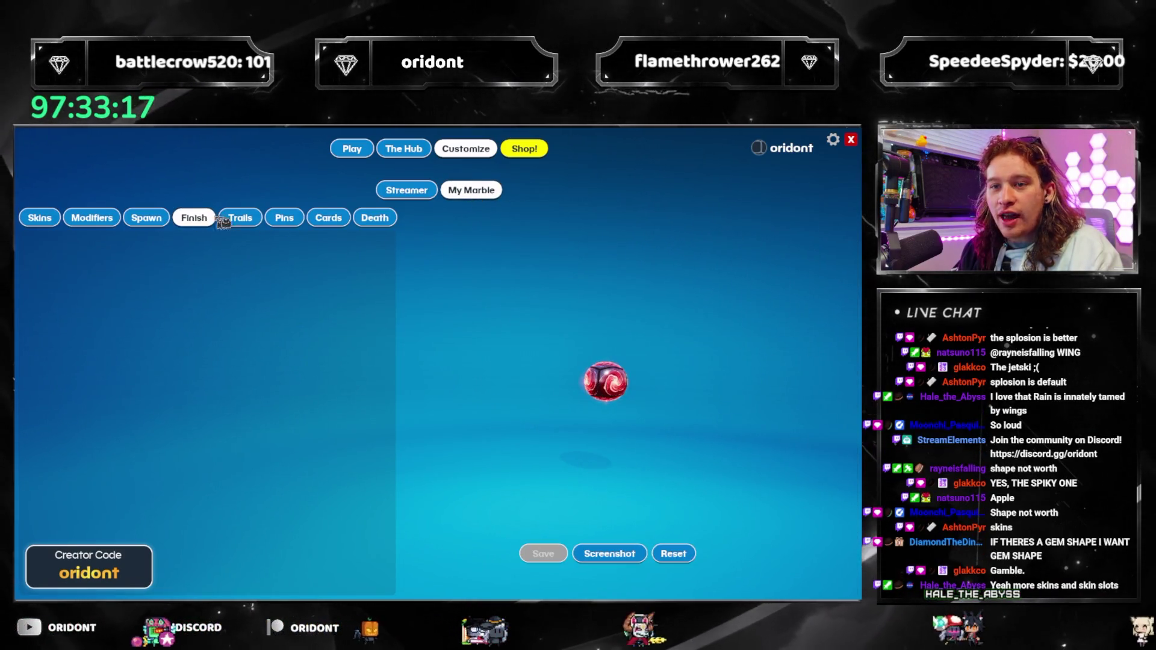
click(225, 219)
click(284, 217)
click(328, 217)
click(374, 217)
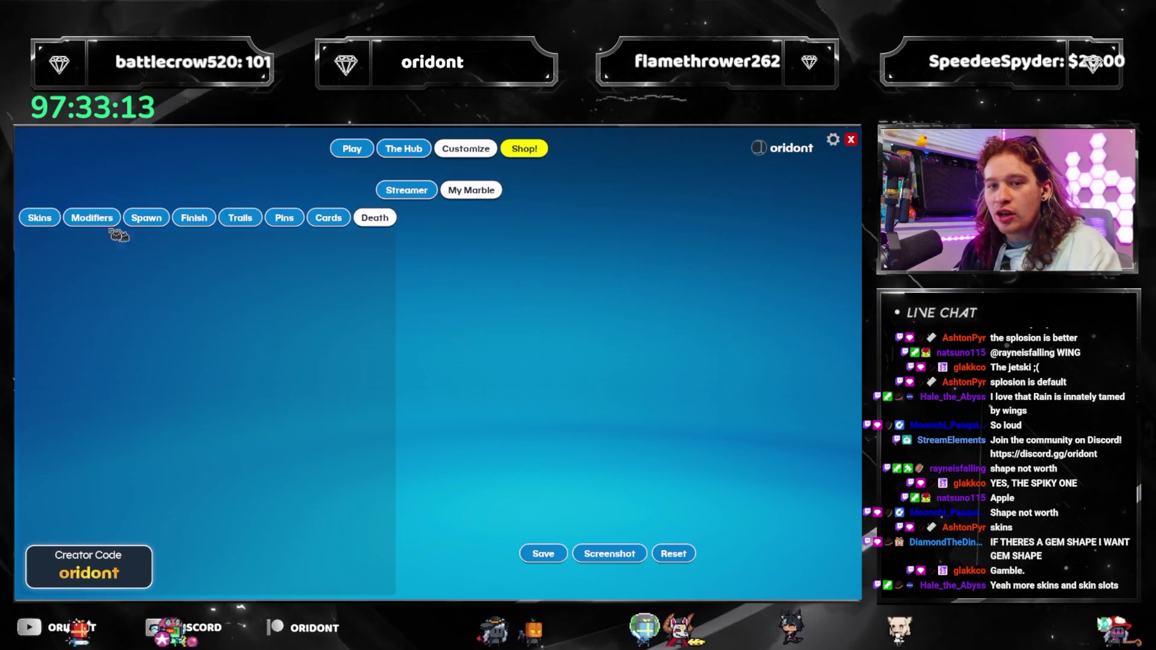
click(39, 217)
Return to the streamer inventory, open and close the category filter, and recheck My Marble
click(407, 190)
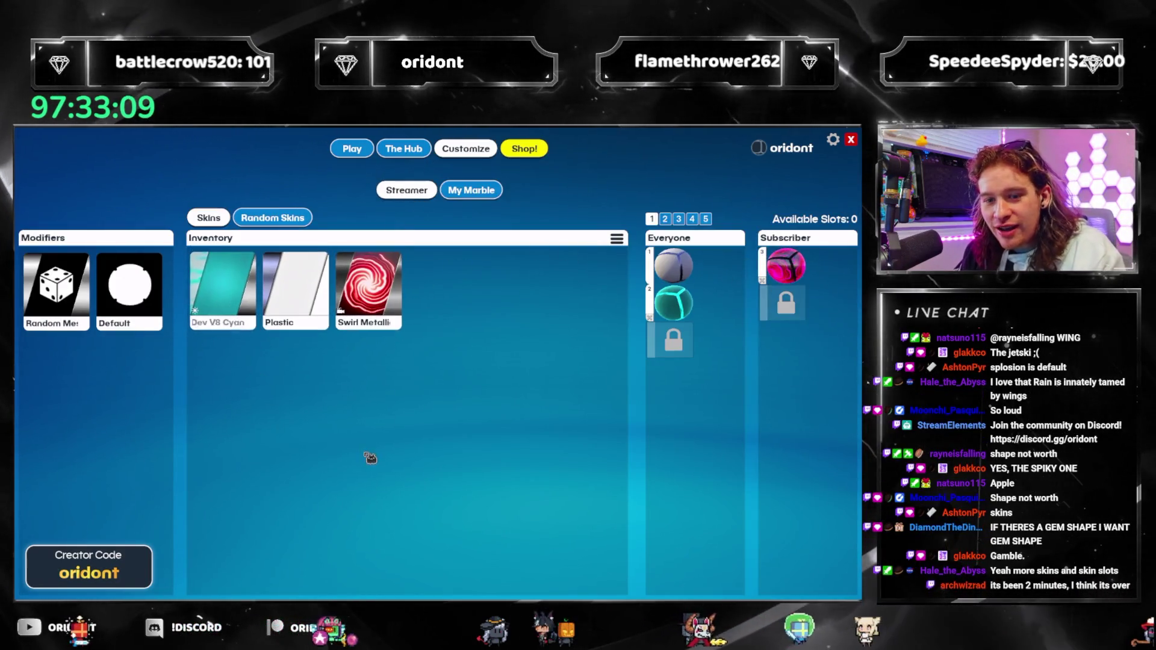
click(617, 239)
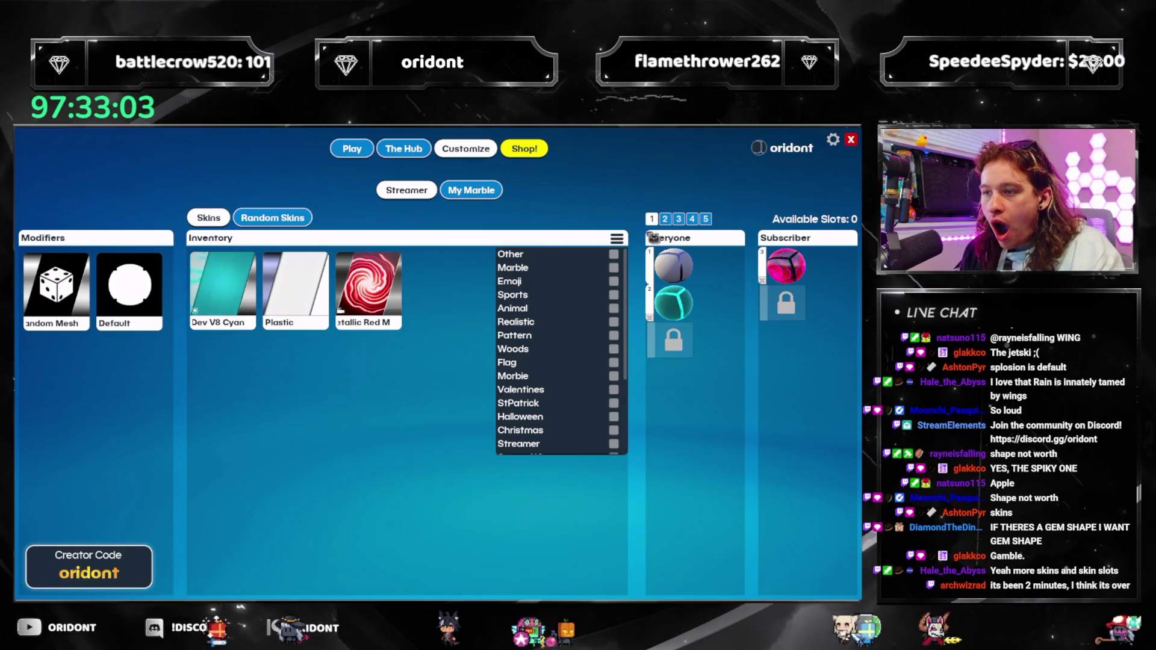
click(624, 241)
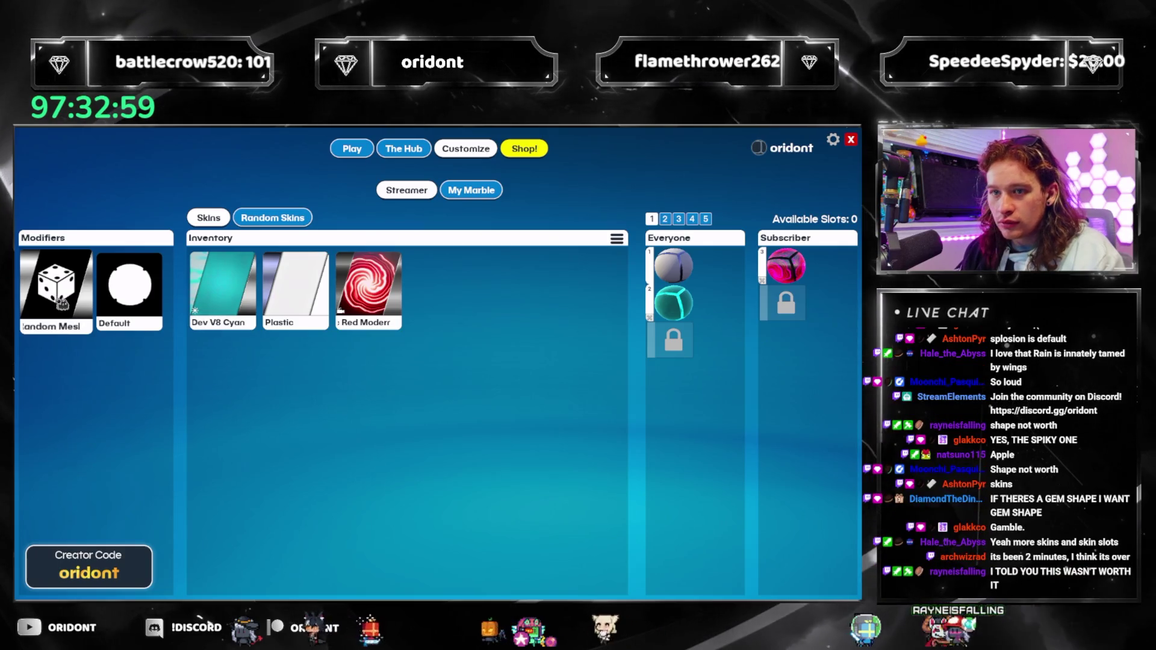
click(489, 192)
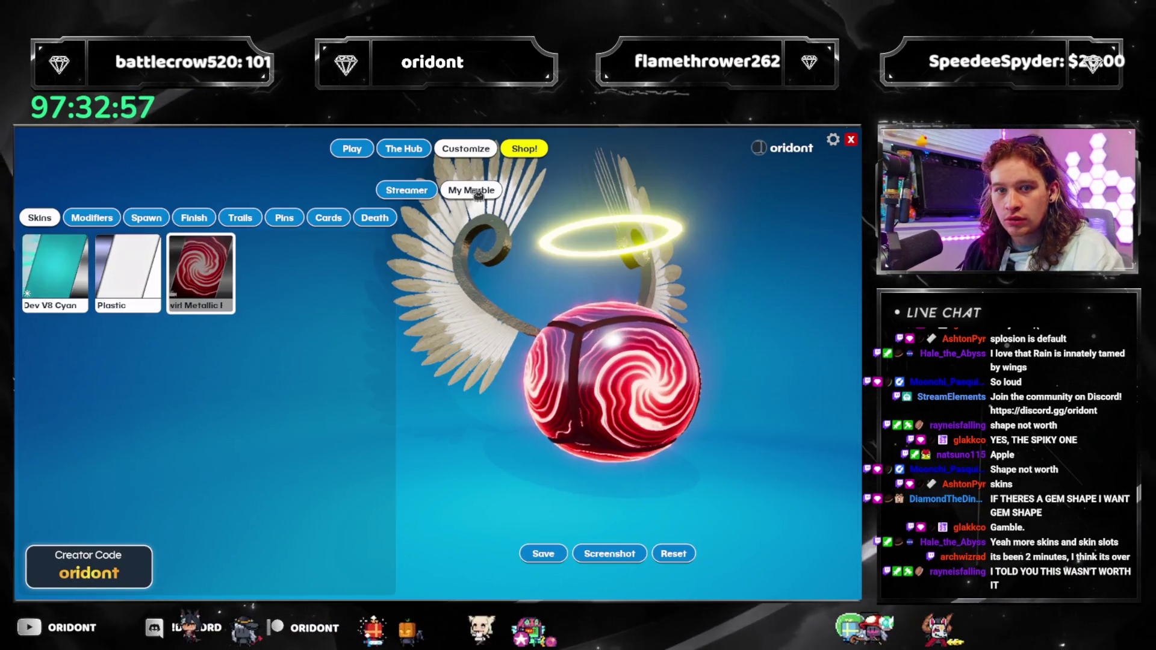
click(421, 192)
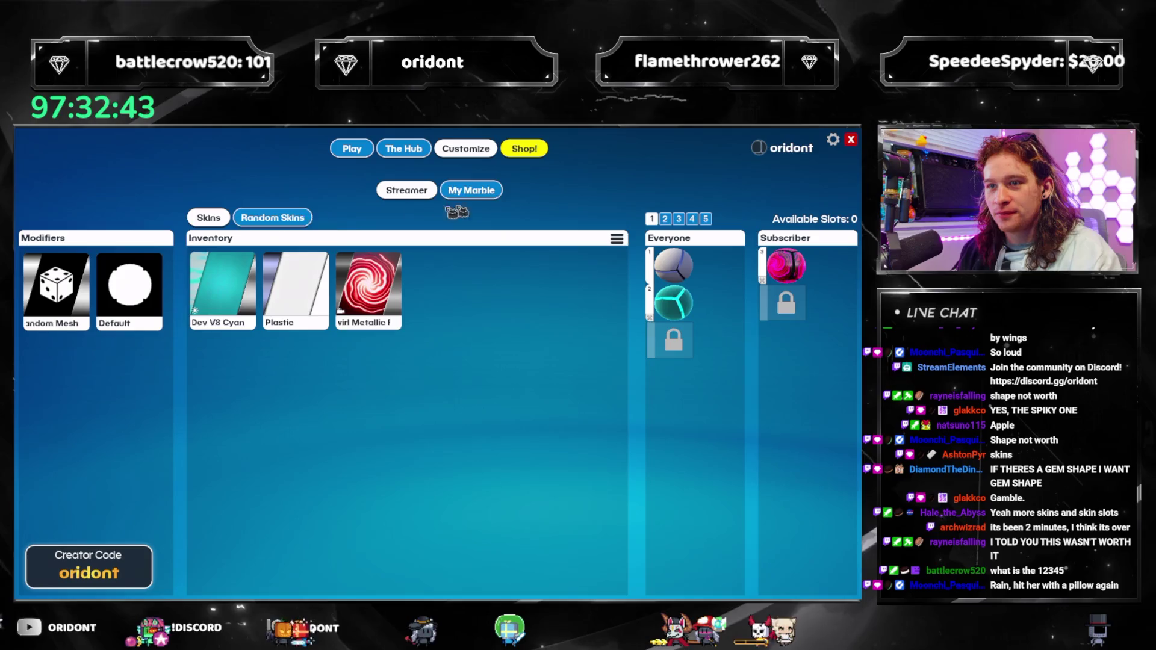
Reopen the shop, buy a Skin Slot for 50 coins, and browse the Skins listing
click(523, 150)
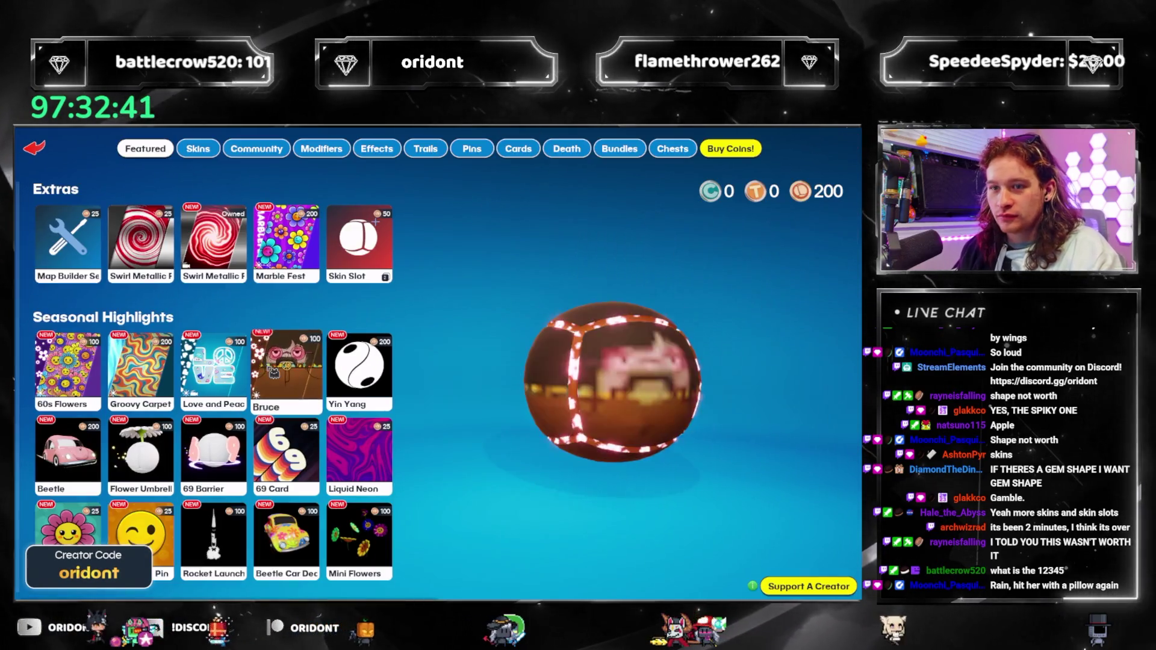
click(362, 244)
click(438, 559)
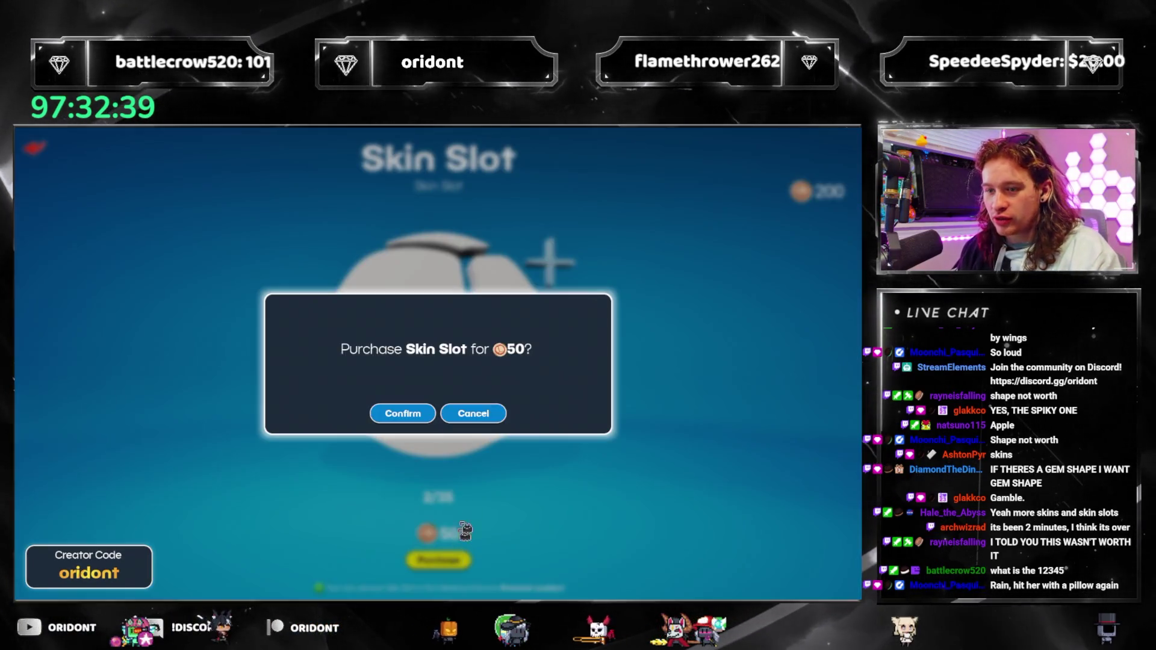
click(404, 416)
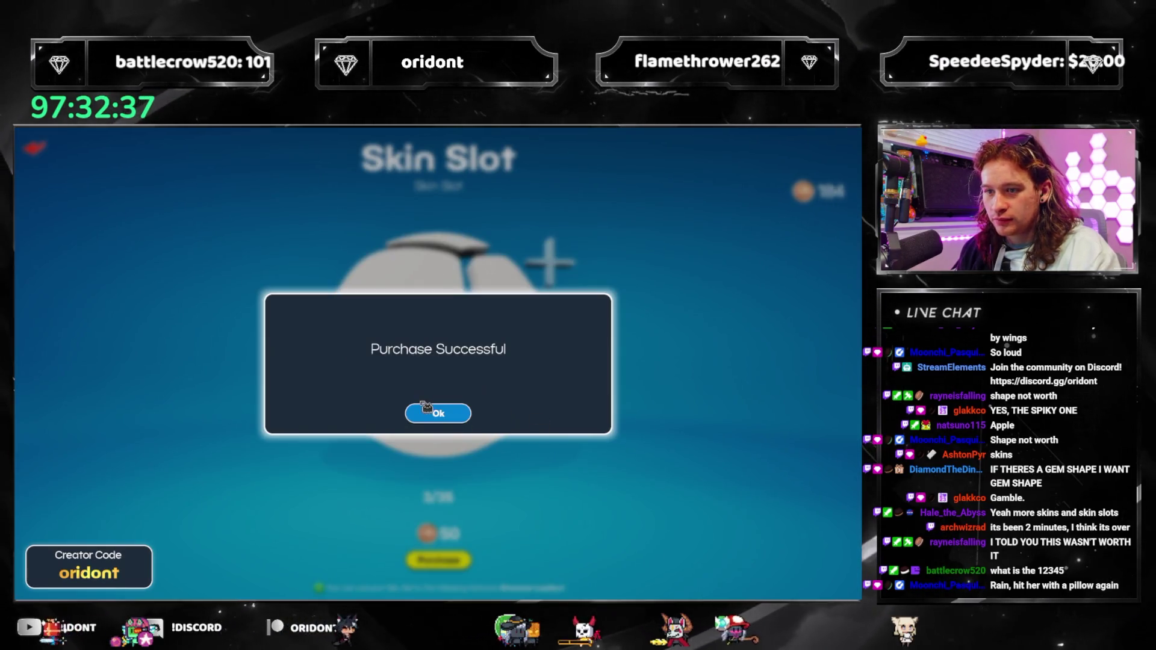
click(428, 411)
click(34, 147)
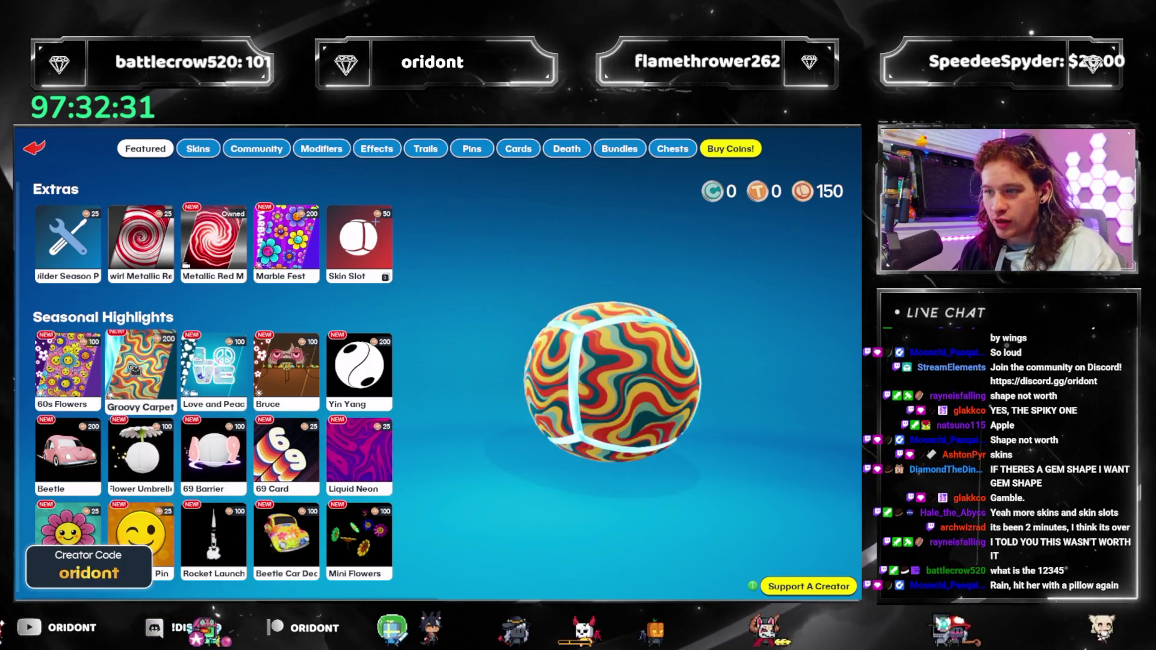
click(208, 149)
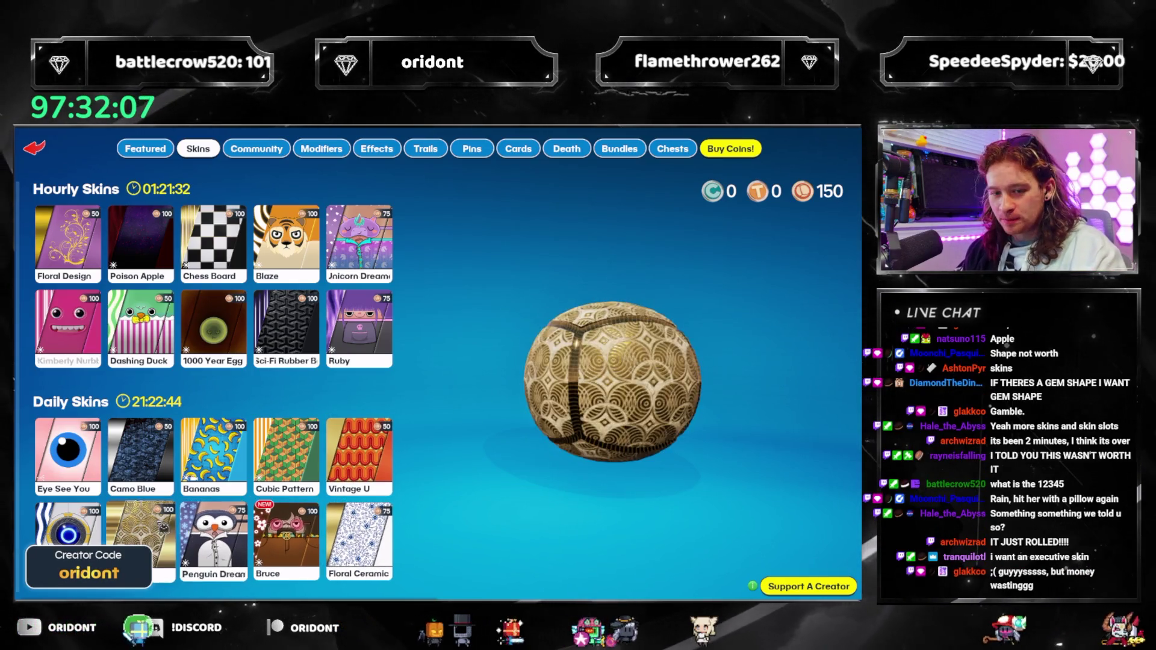
Switch between Featured and Skins, then open the Poison Apple skin's details
click(145, 149)
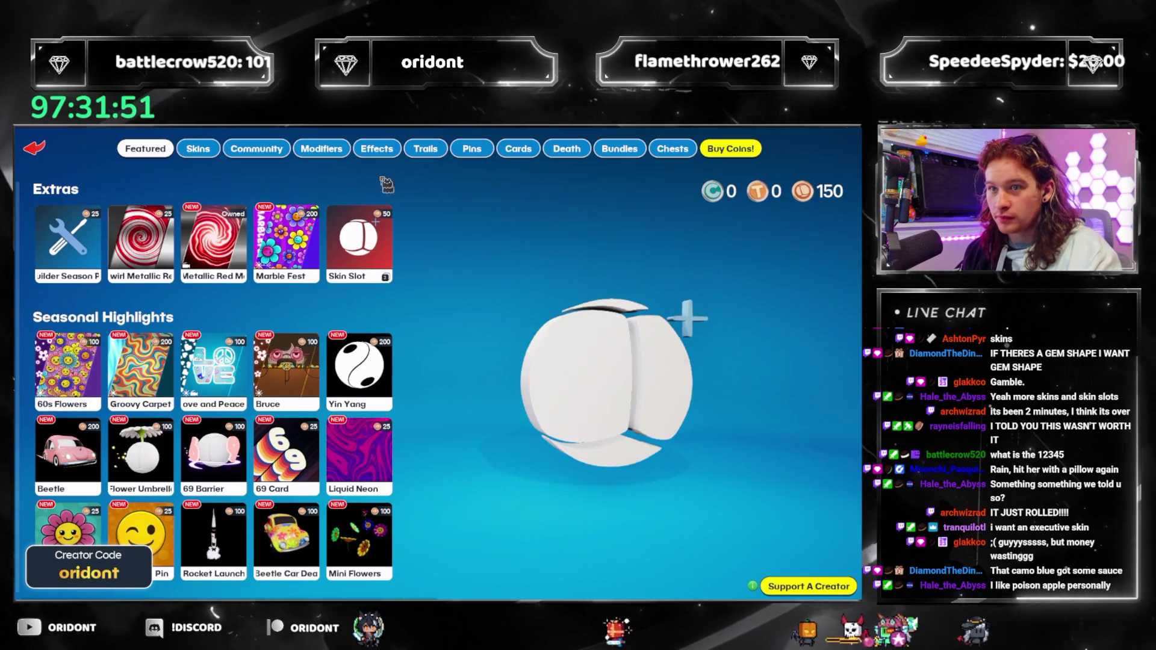
click(198, 149)
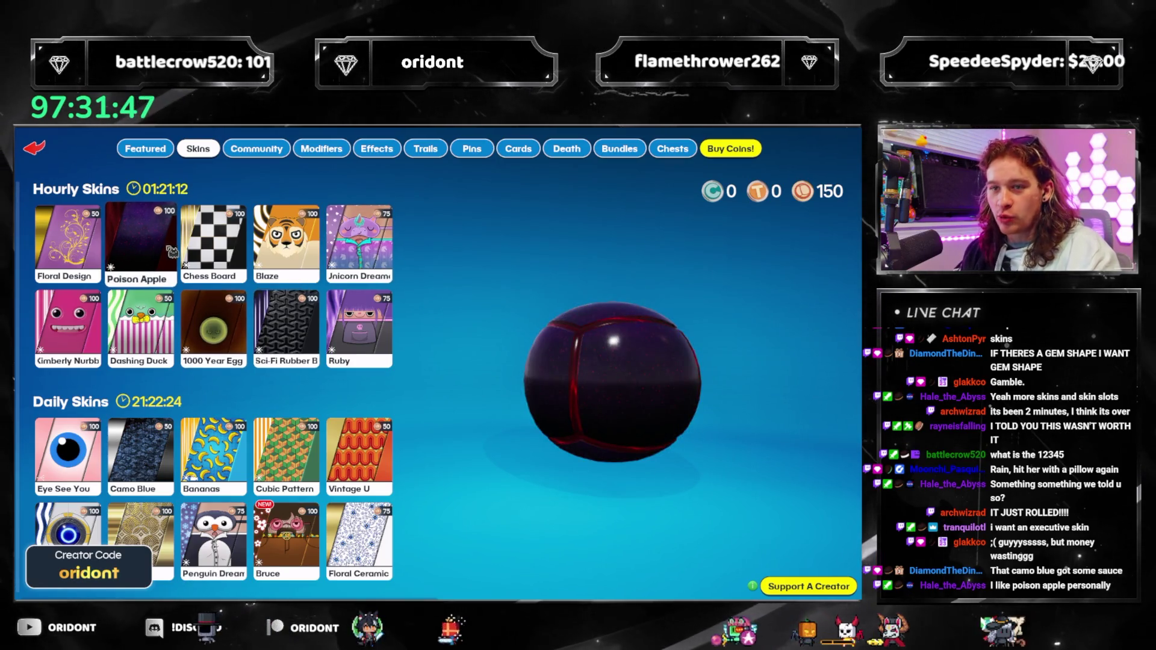
scroll(146, 266, down, 1)
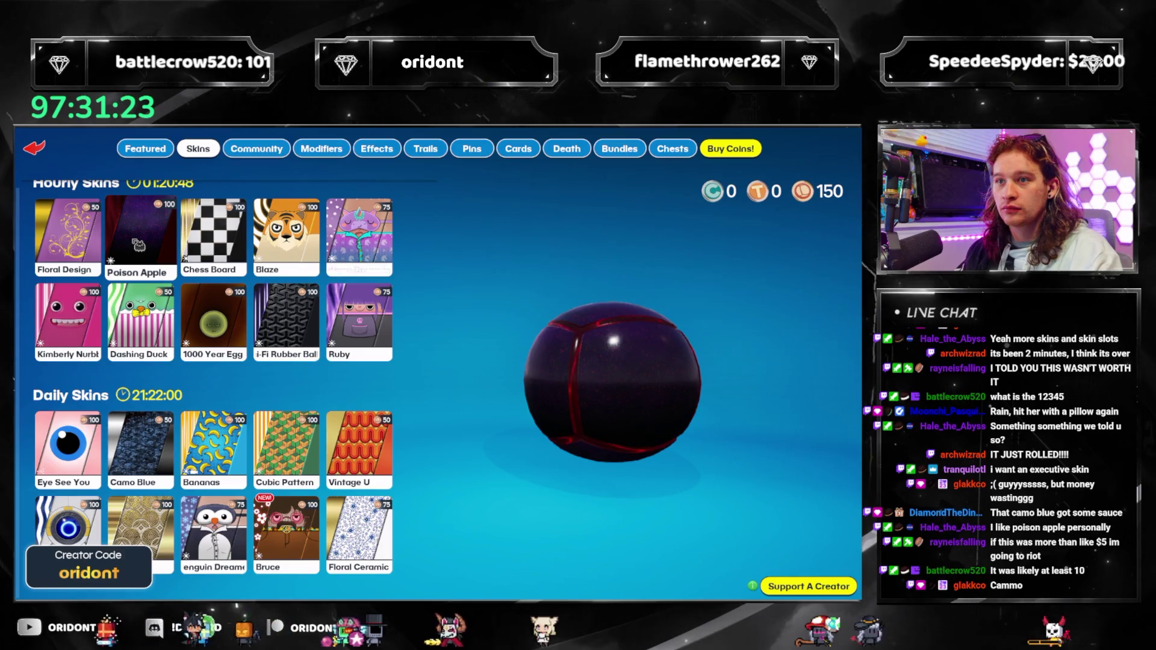
click(138, 245)
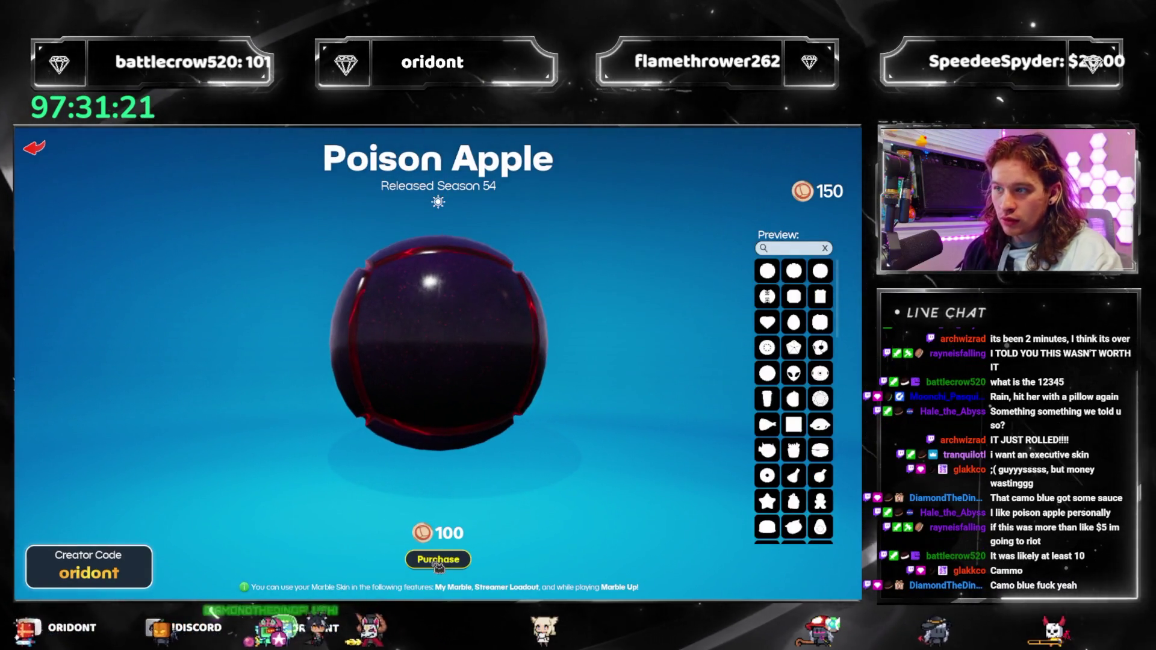
Buy the Poison Apple skin for 100 coins and return to the skins grid
click(442, 560)
click(399, 413)
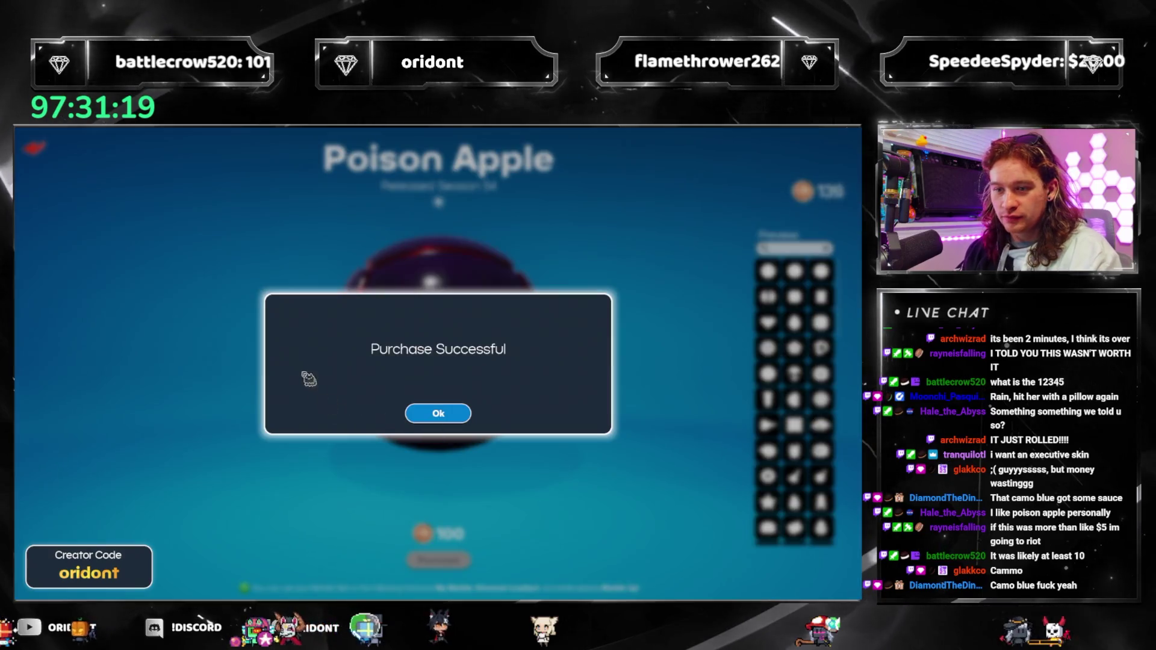
click(453, 420)
key(Escape)
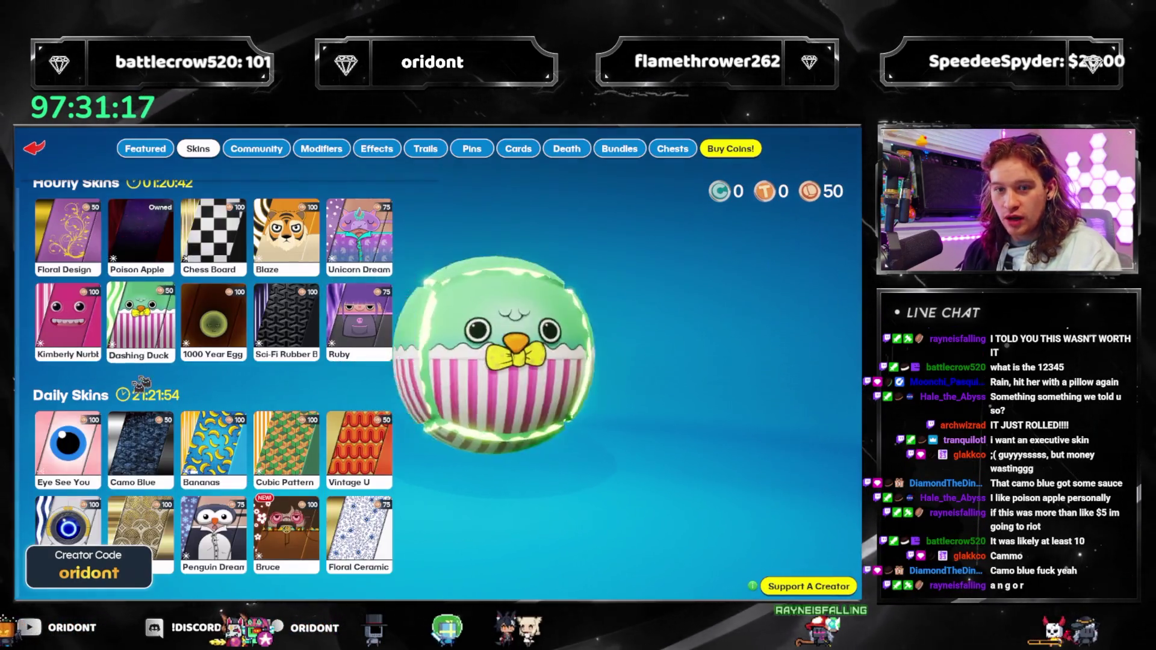
Buy the Camo Blue skin for 50 coins and leave the shop
click(145, 449)
click(441, 559)
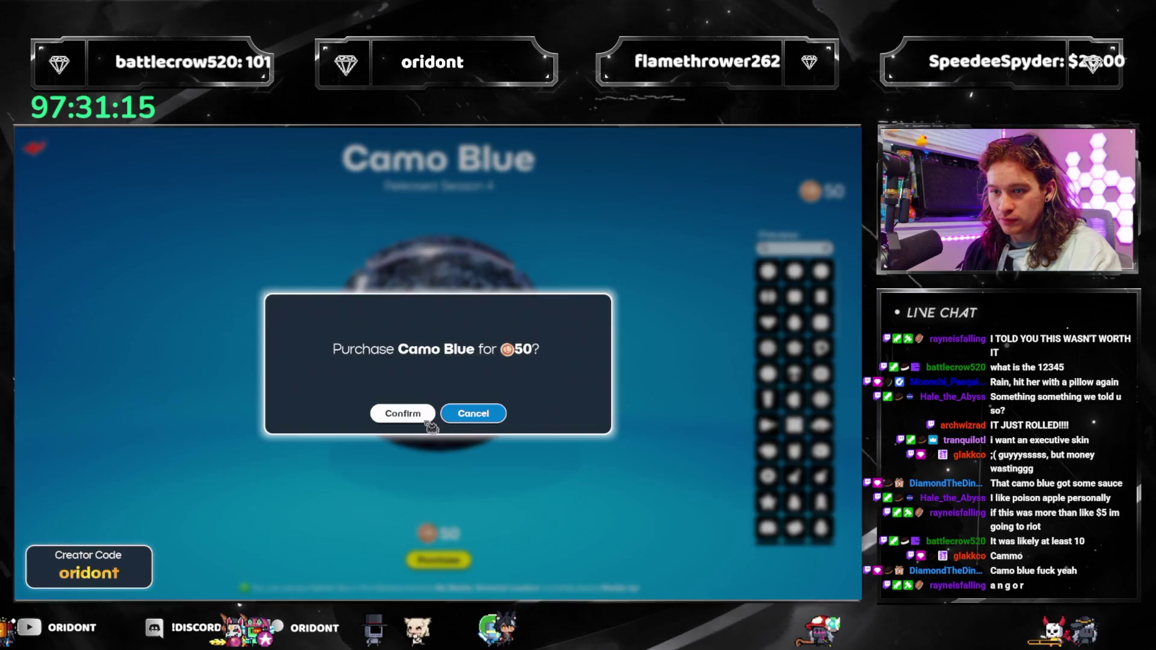
click(400, 413)
click(452, 416)
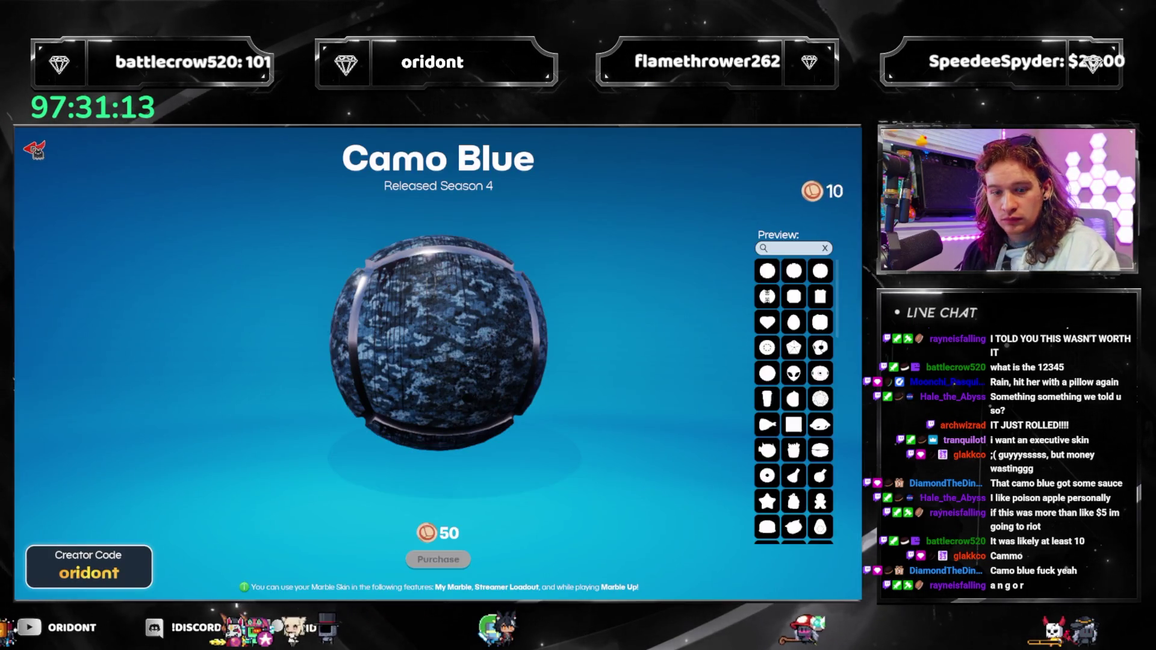
key(Escape)
key(Escape)
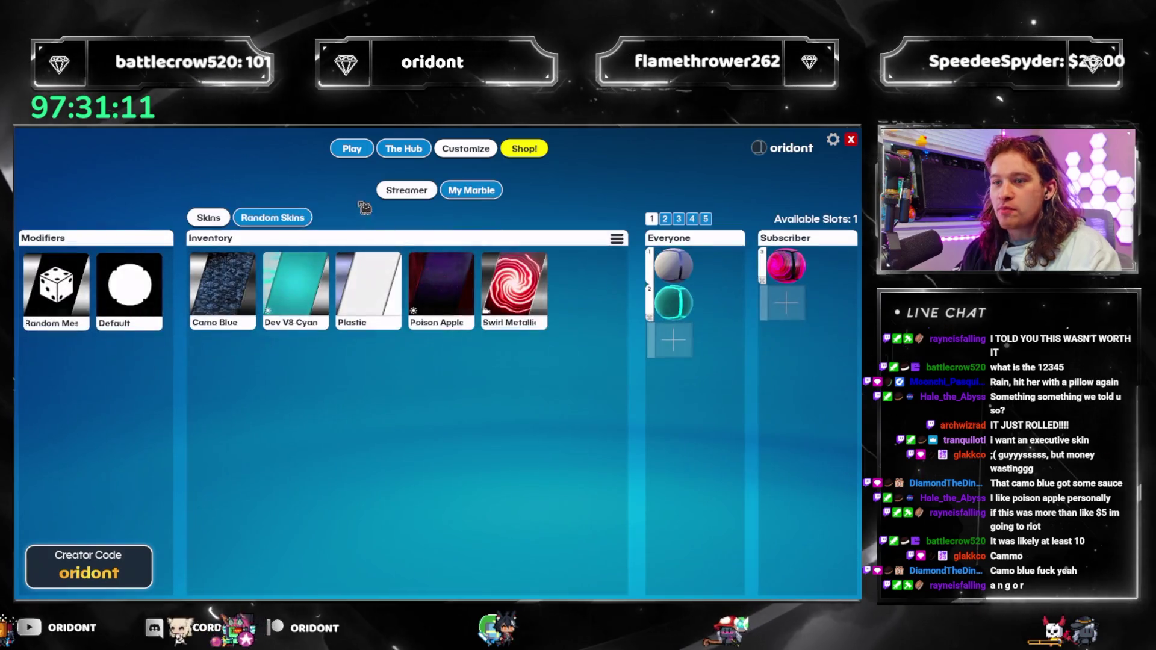
Add a third Everyone slot, give all three the Random skin and the Subscriber slot Animated
click(674, 340)
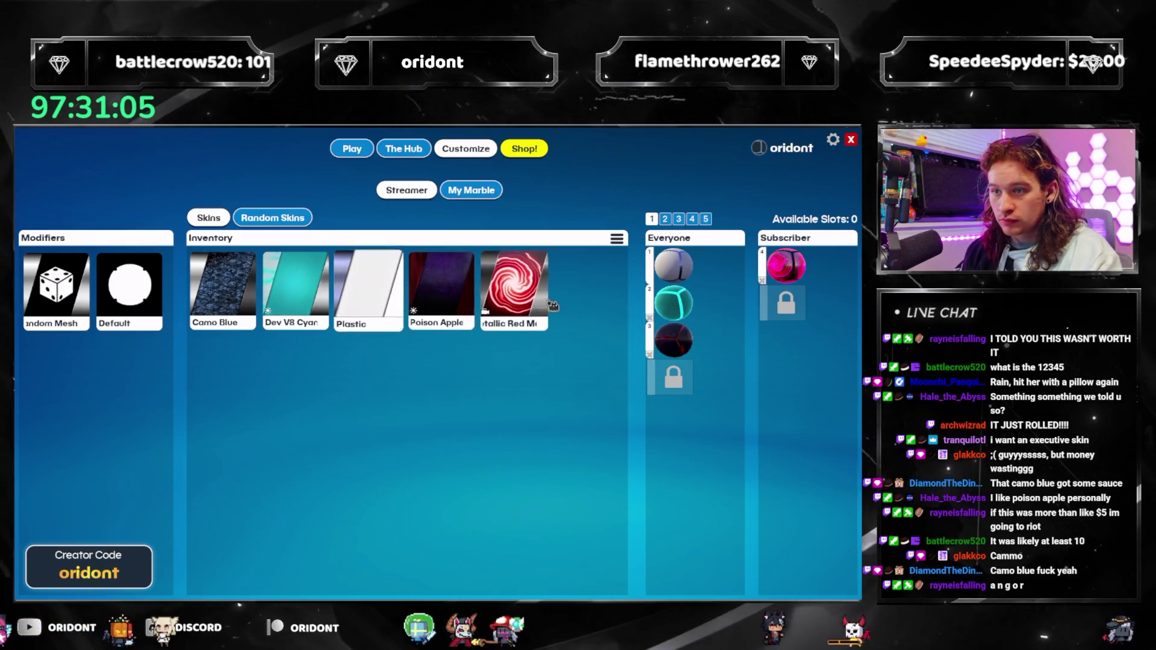
mouse_move(222, 283)
mouse_down()
mouse_move(730, 259)
mouse_move(673, 268)
mouse_up()
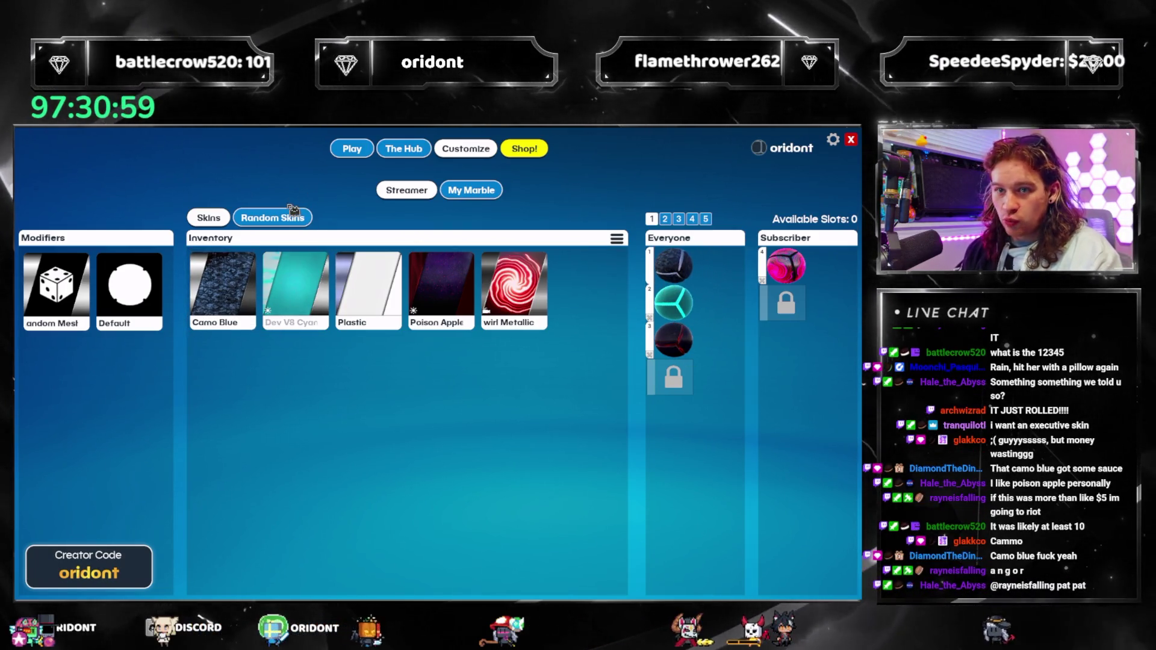
click(301, 218)
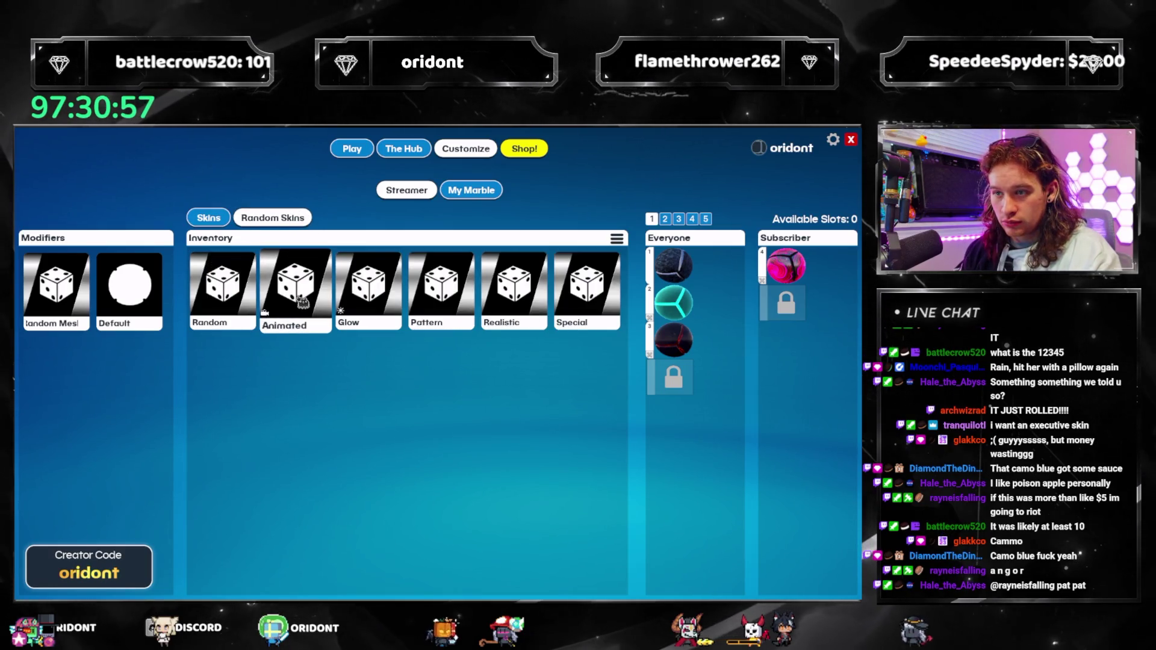
drag(295, 295, 799, 308)
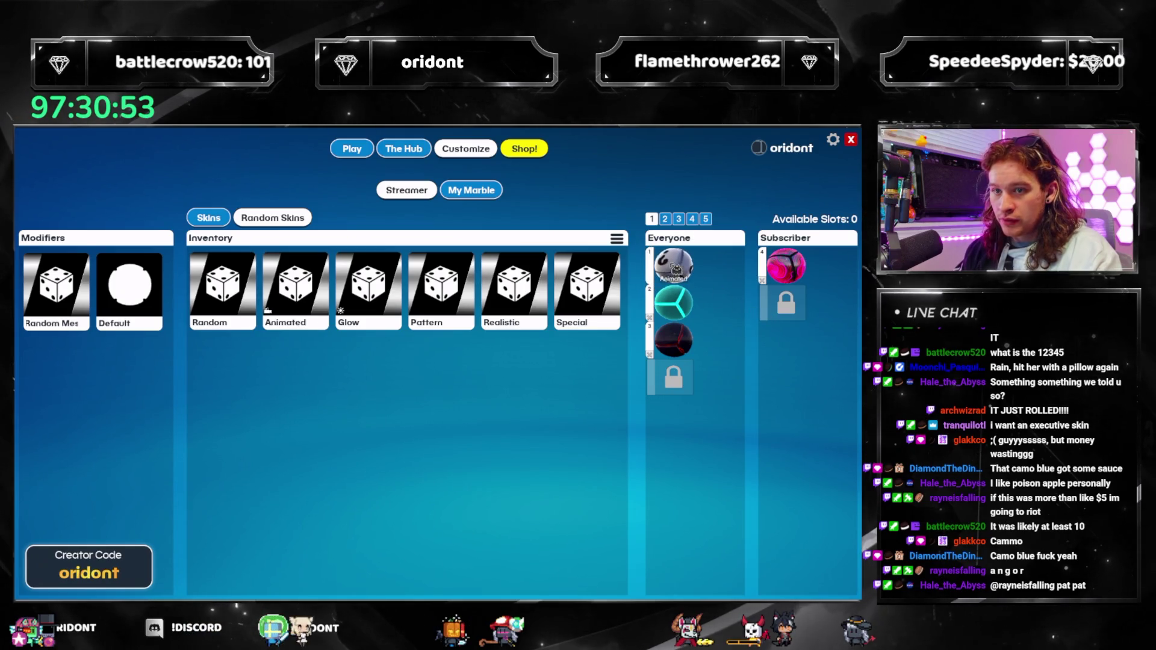
drag(786, 265, 786, 267)
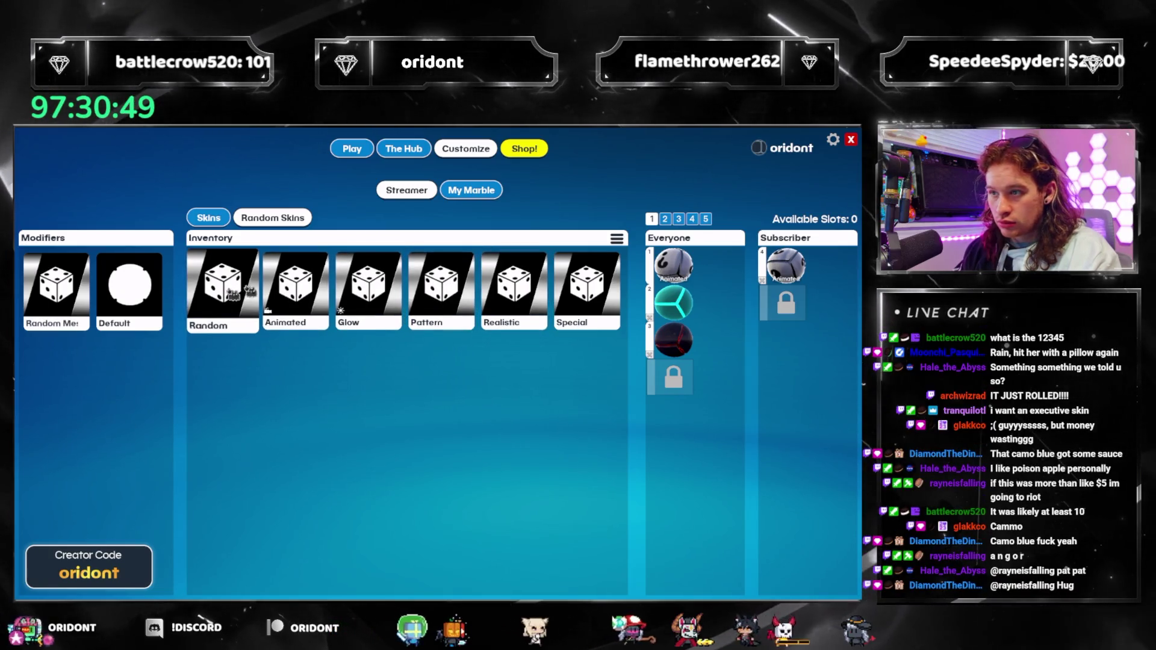
drag(222, 289, 673, 265)
drag(673, 310, 673, 304)
mouse_move(222, 289)
mouse_down()
mouse_move(771, 355)
mouse_move(682, 350)
mouse_up()
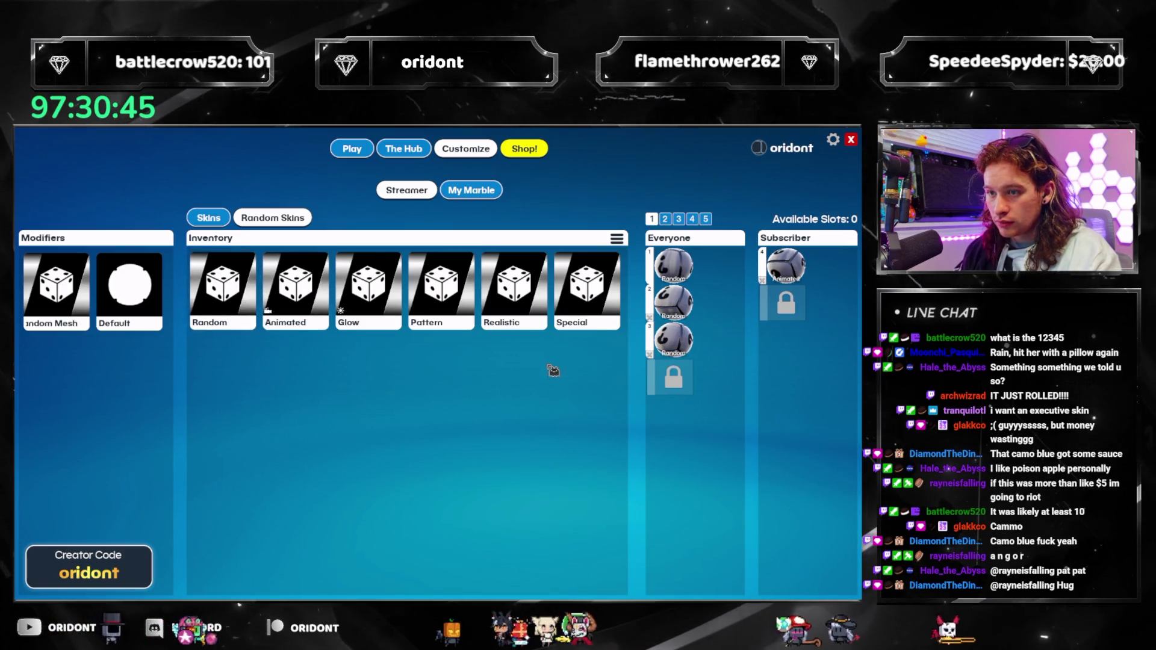
Switch between the owned and random skin lists and the personal marble preview
click(209, 217)
click(258, 219)
click(258, 219)
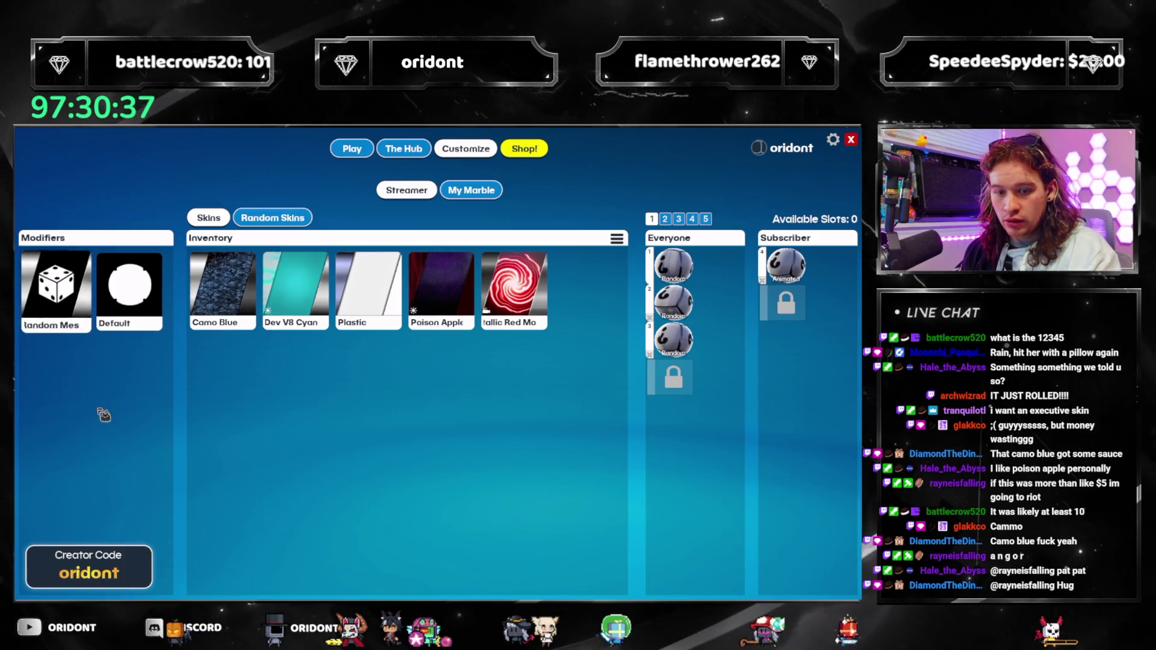
click(480, 189)
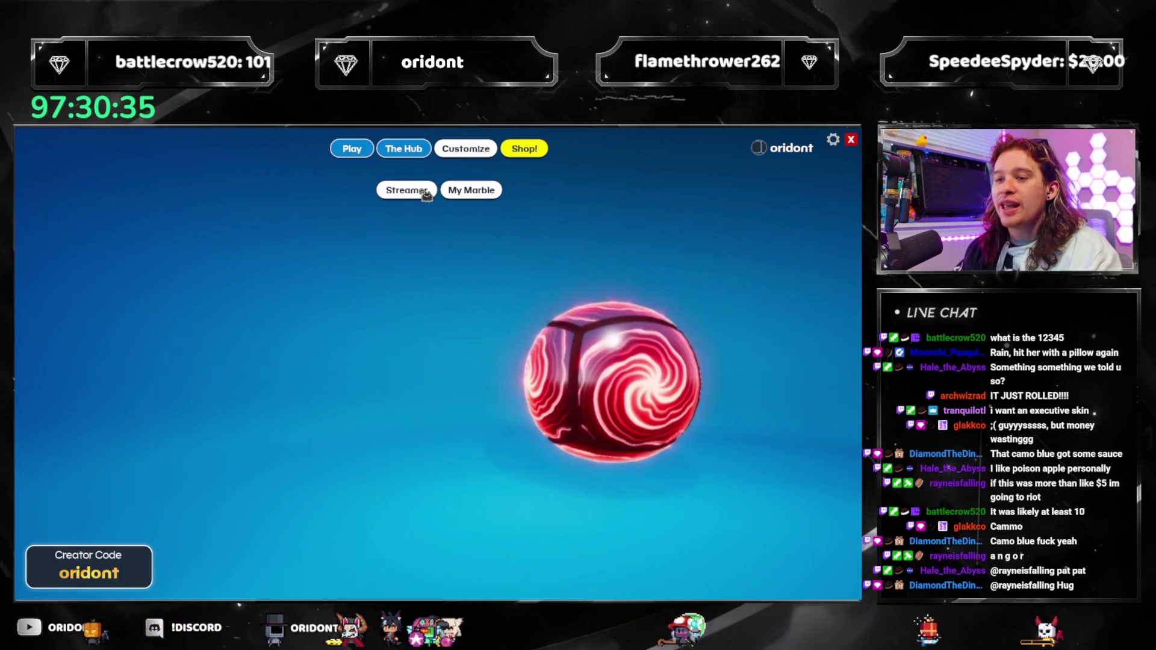
click(404, 190)
click(471, 189)
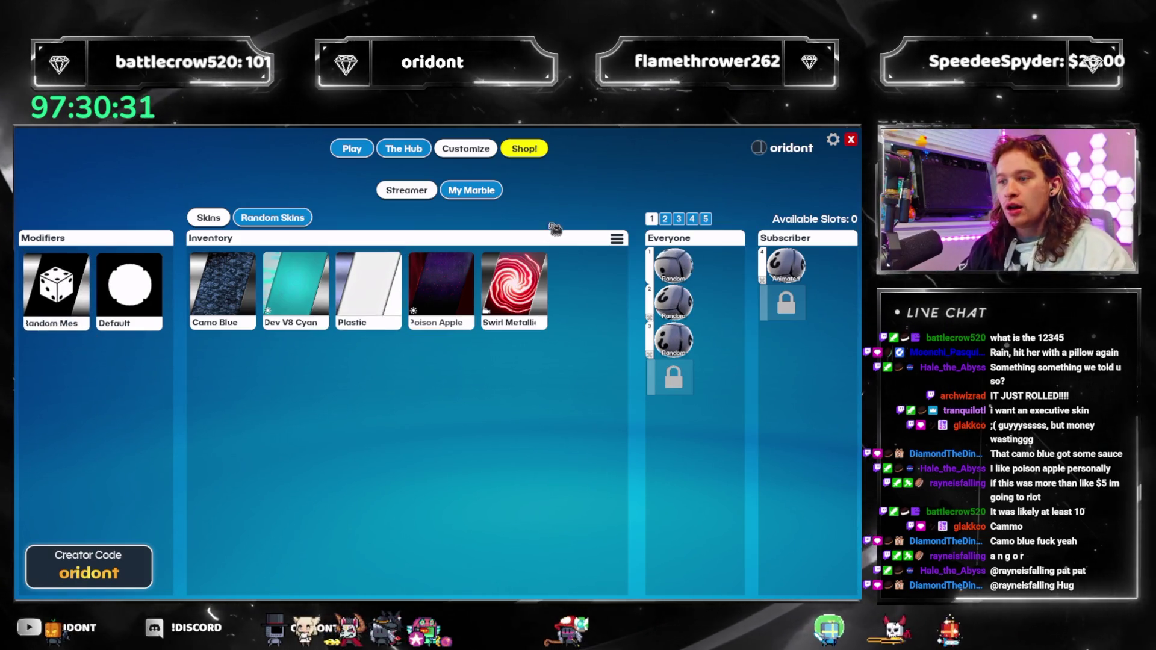
Try the Halo trail on the personal marble, then close customizing
click(273, 218)
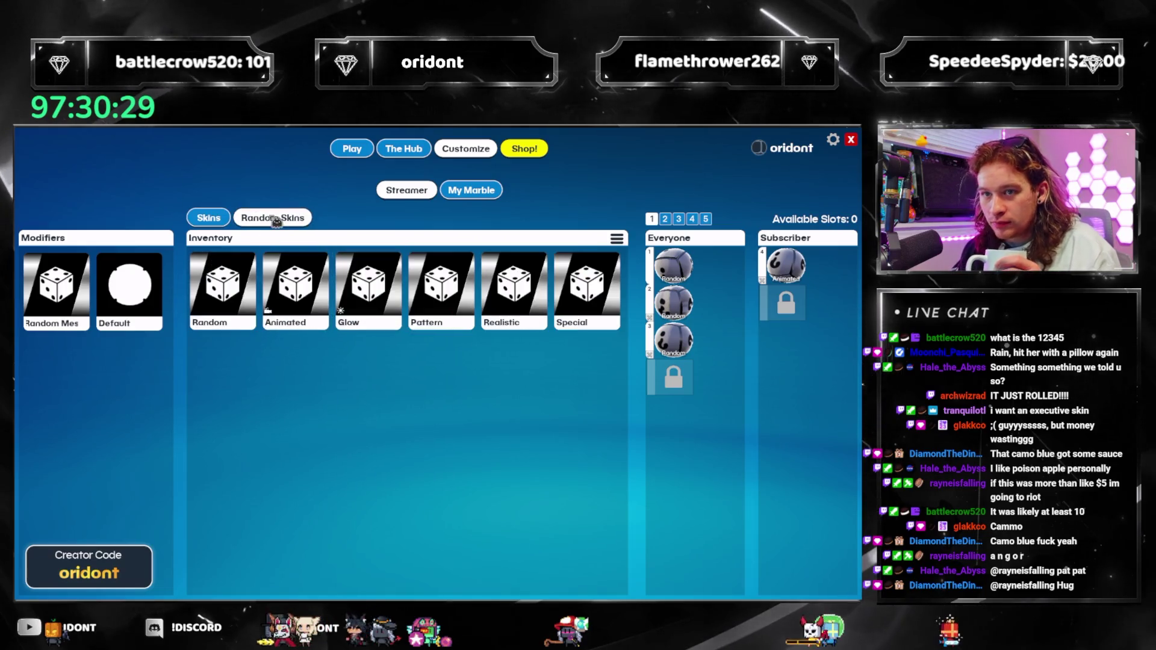
click(211, 219)
click(471, 190)
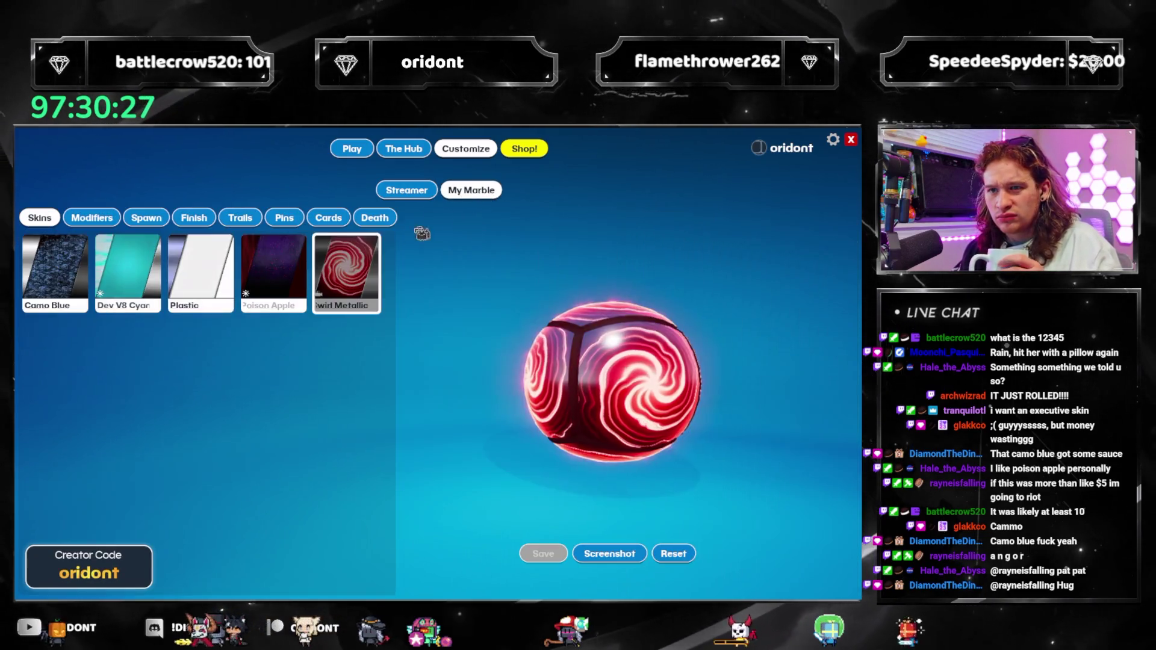
click(240, 218)
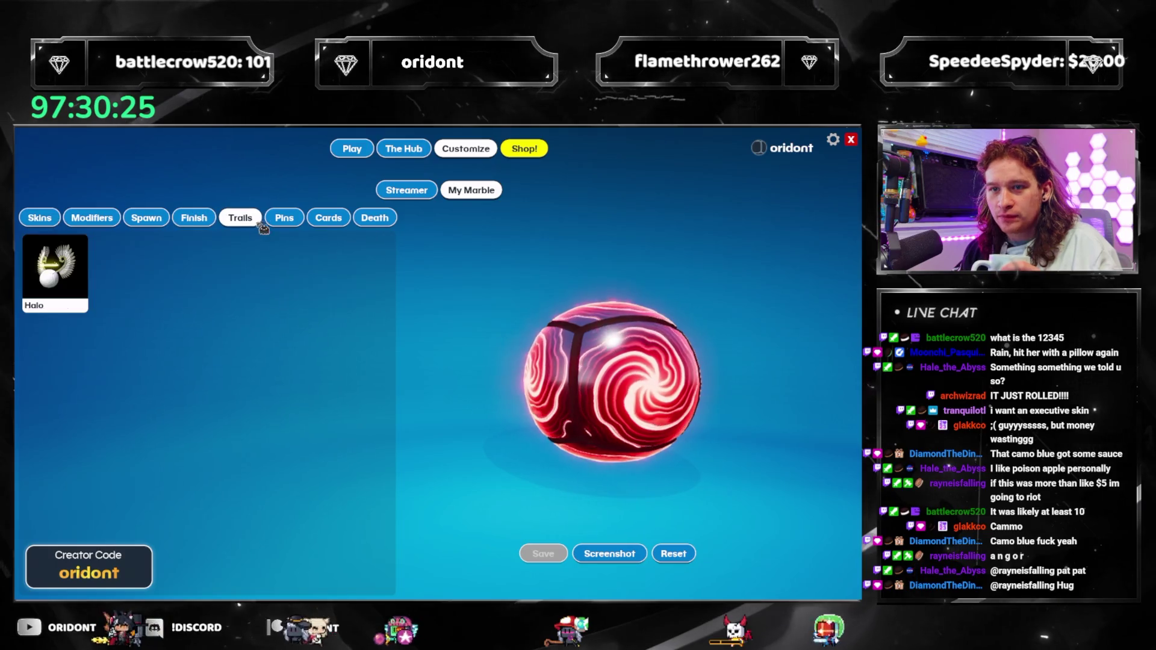
click(83, 276)
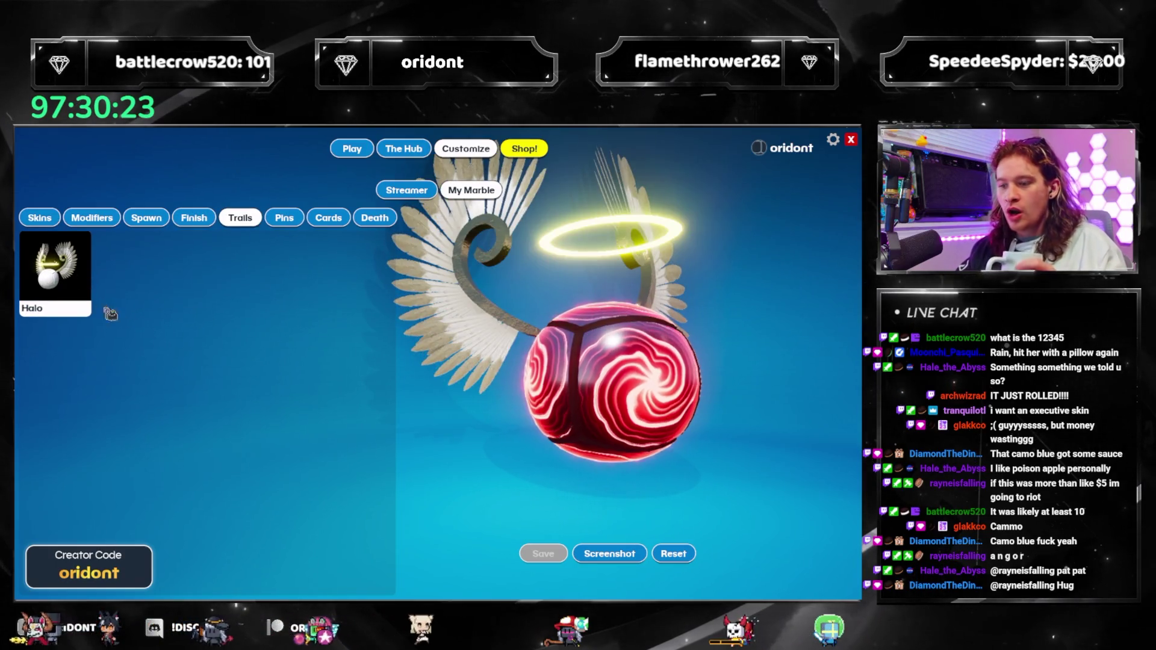
click(352, 148)
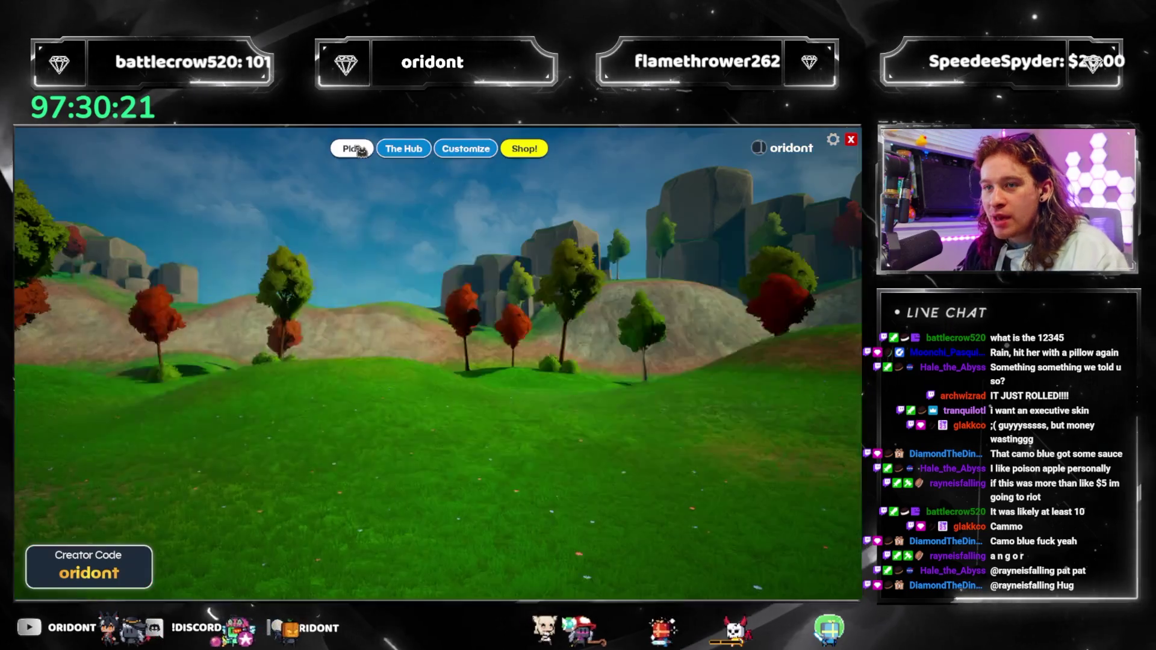
Sort race maps by Avg. Time, start a Bongo Boogie lobby and join with your own marble
click(147, 301)
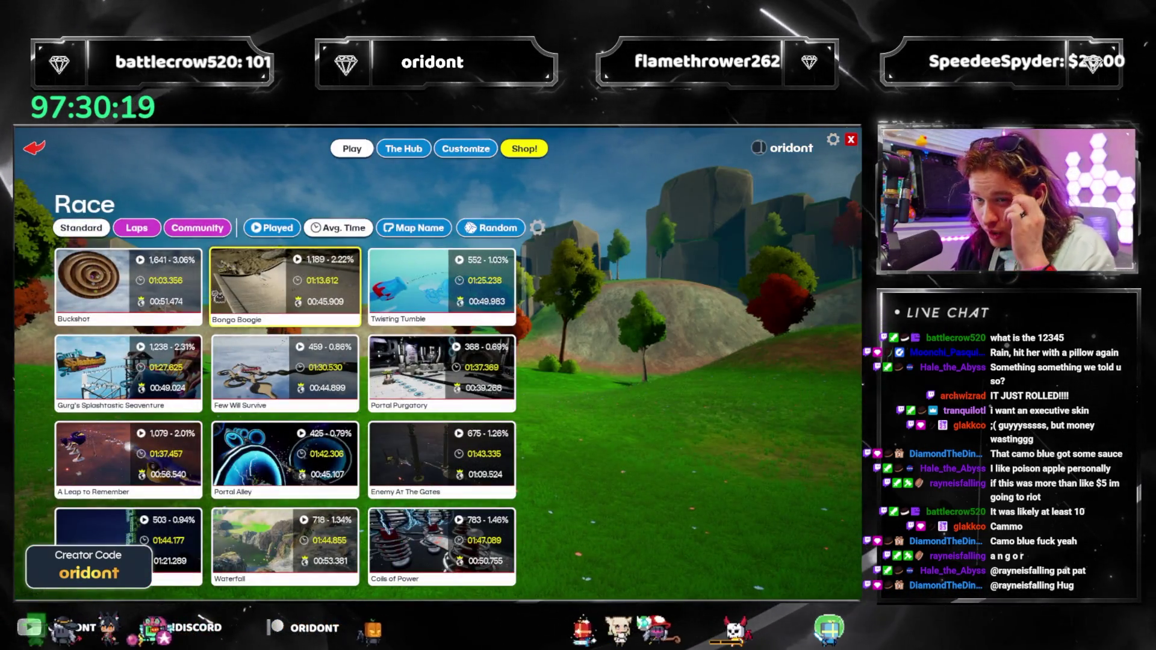
click(343, 229)
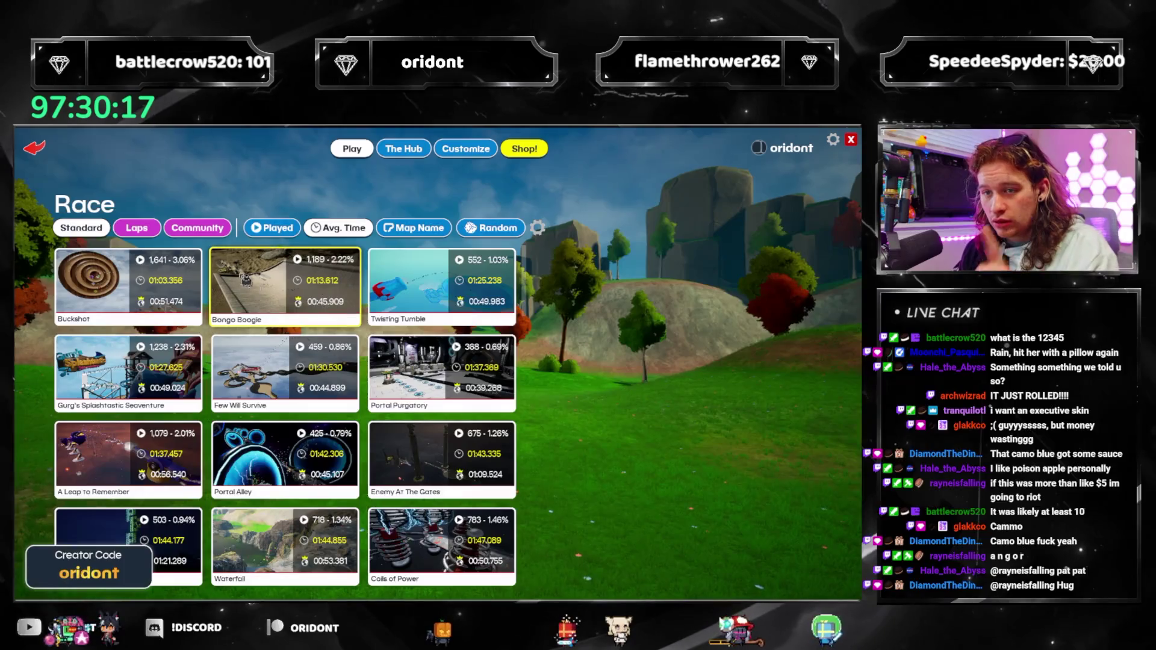
click(346, 259)
click(580, 524)
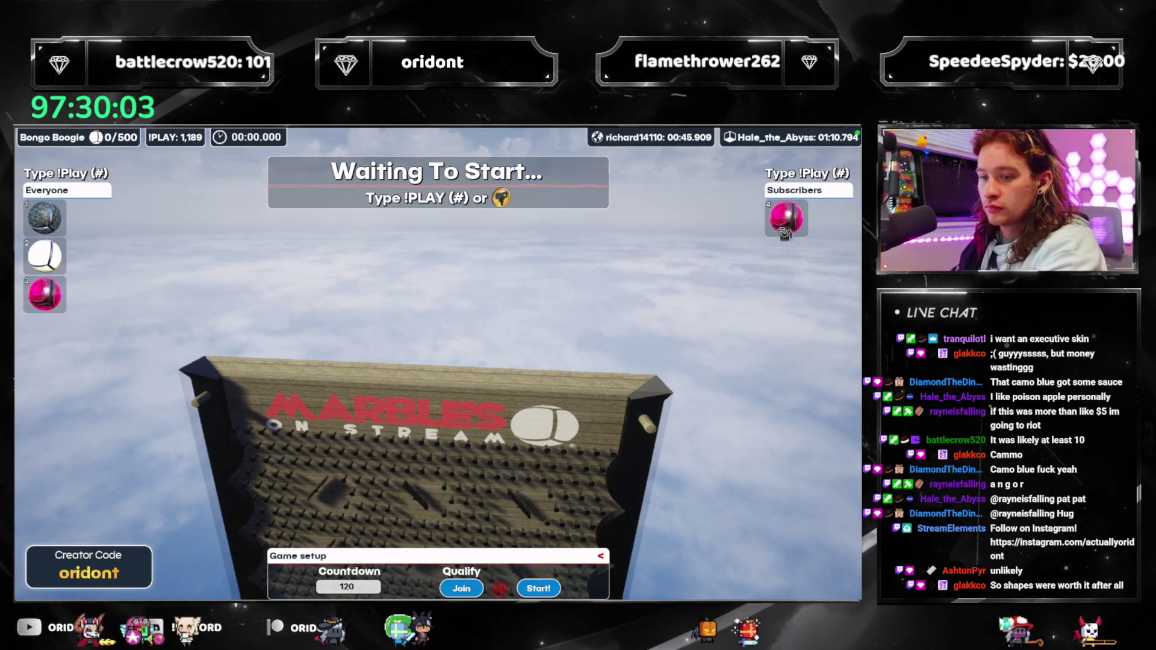
click(461, 588)
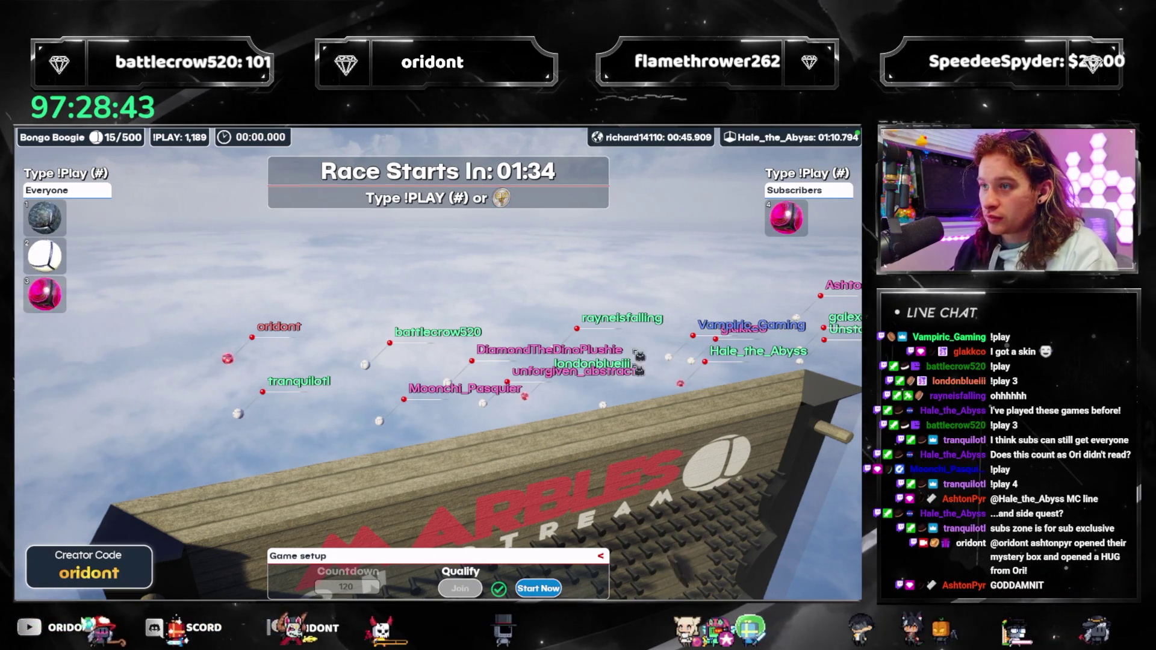
Start the Bongo Boogie race immediately instead of waiting out the countdown
click(541, 588)
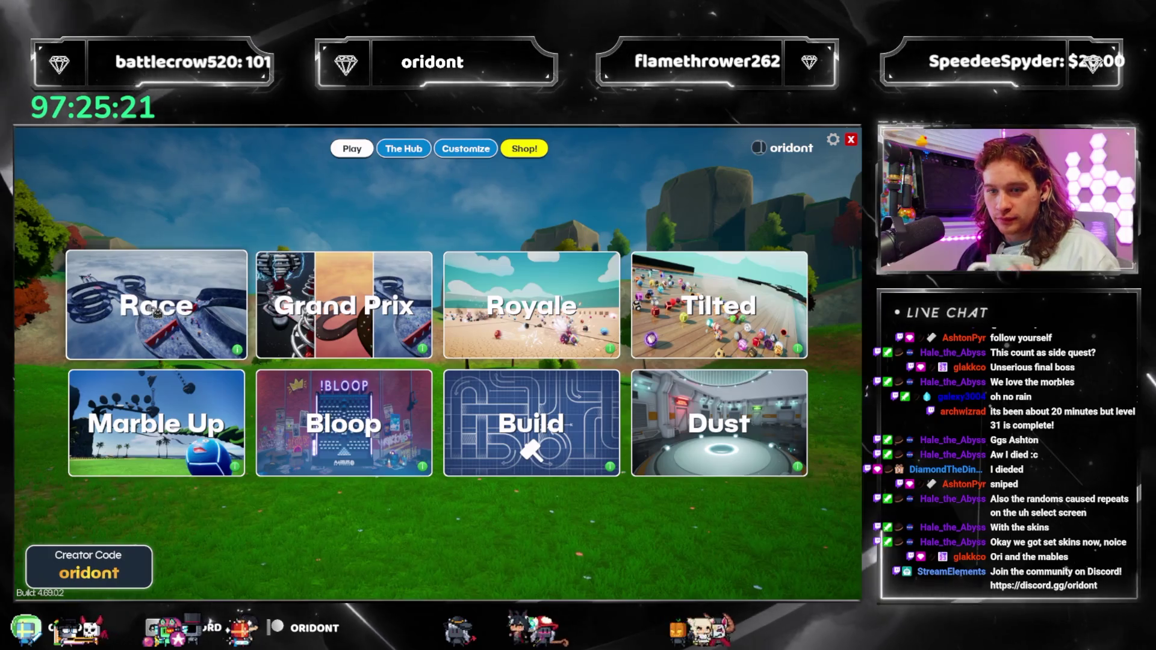
Sort the Race map list by Avg. Time with the longest maps first
click(341, 228)
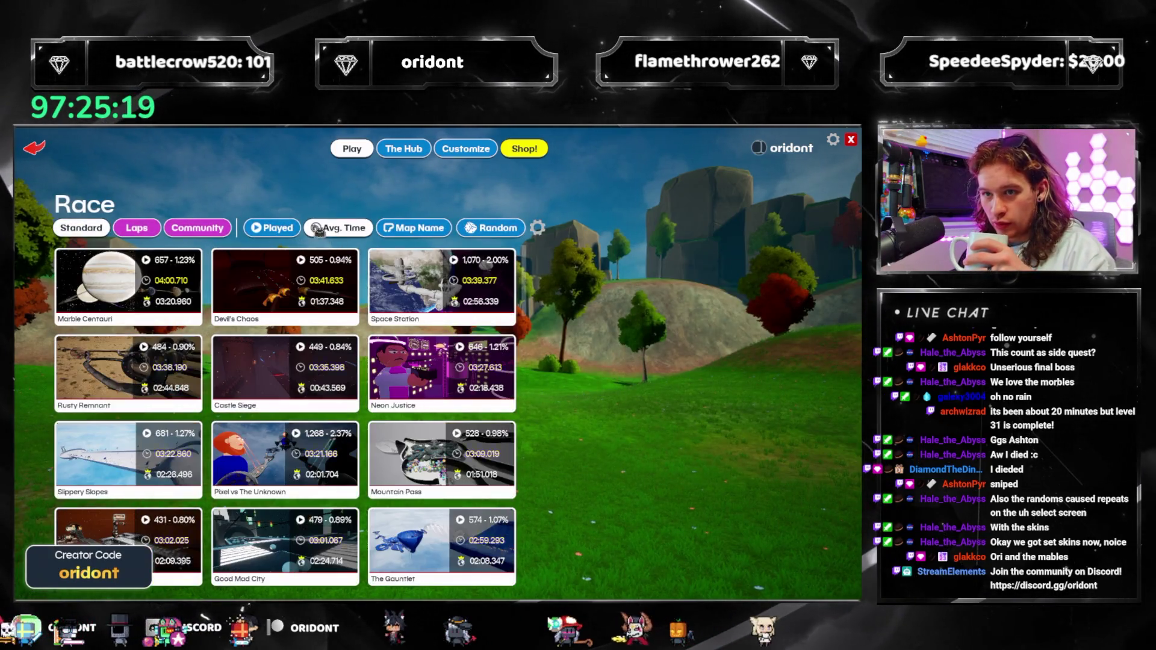
Re-sort with the shortest maps first, race on Buckshot, then dismiss the results
click(342, 232)
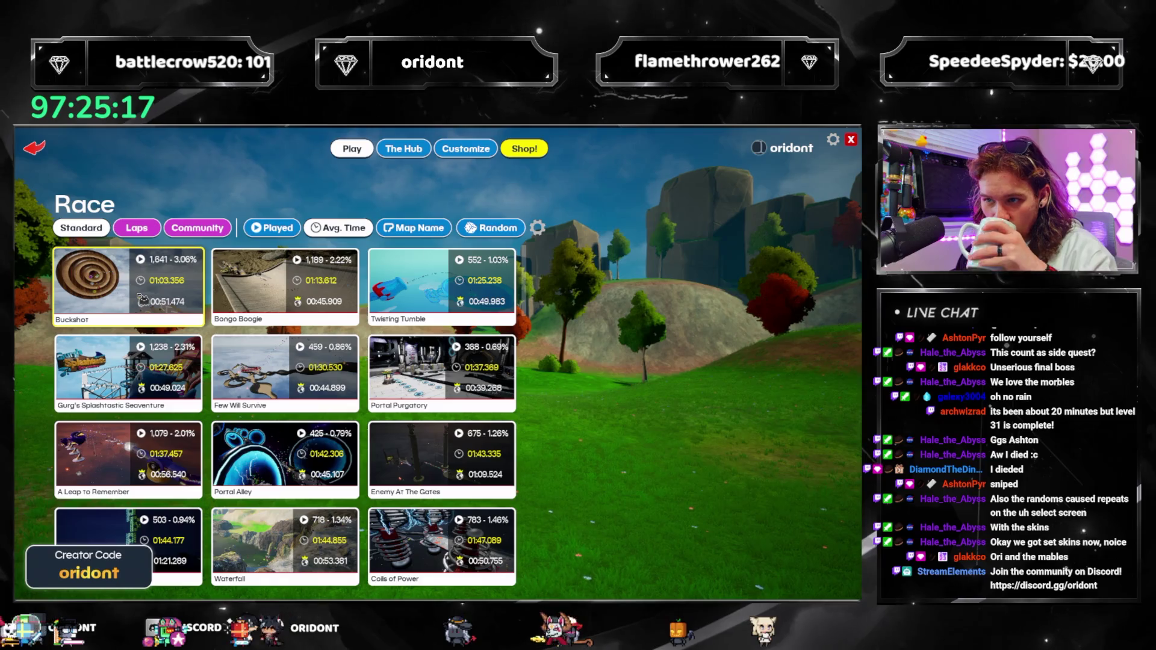
click(142, 300)
click(579, 531)
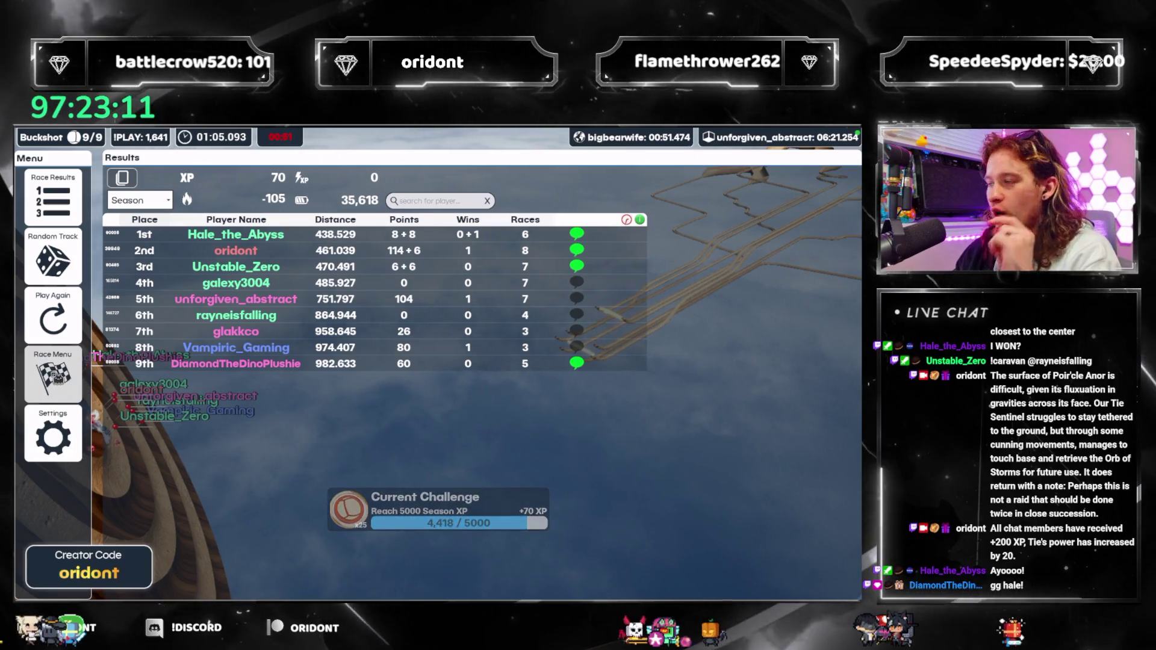
click(53, 374)
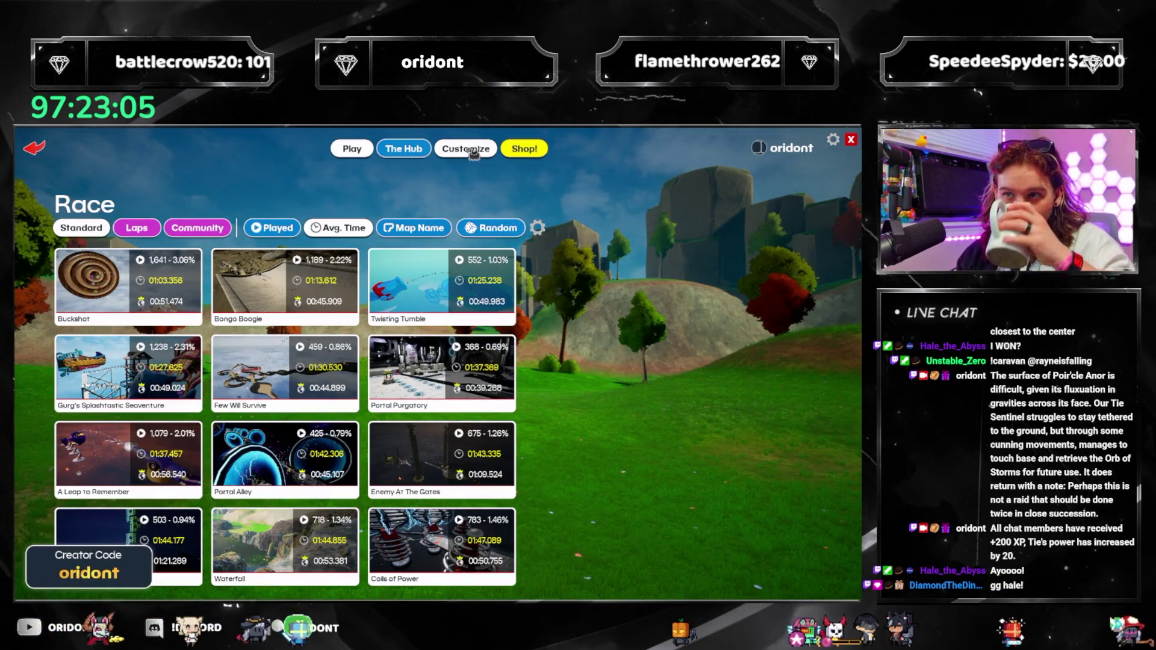
Browse The Hub leaderboards, Customize and Shop skins, then quit the game via Escape and Confirm
click(427, 154)
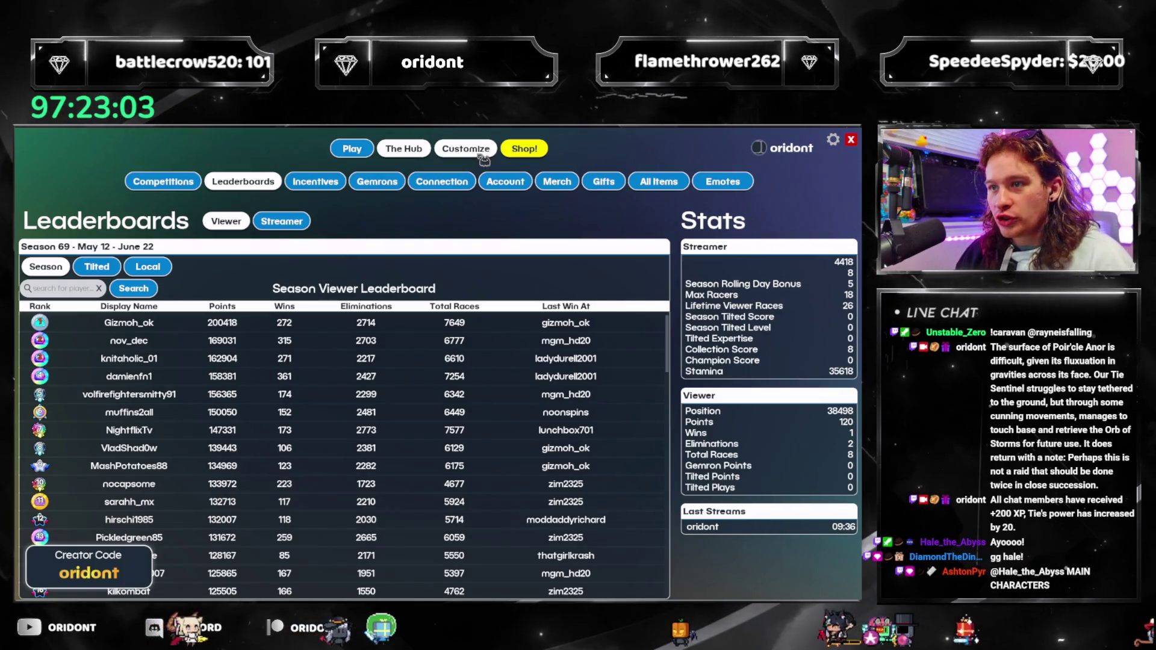
click(465, 148)
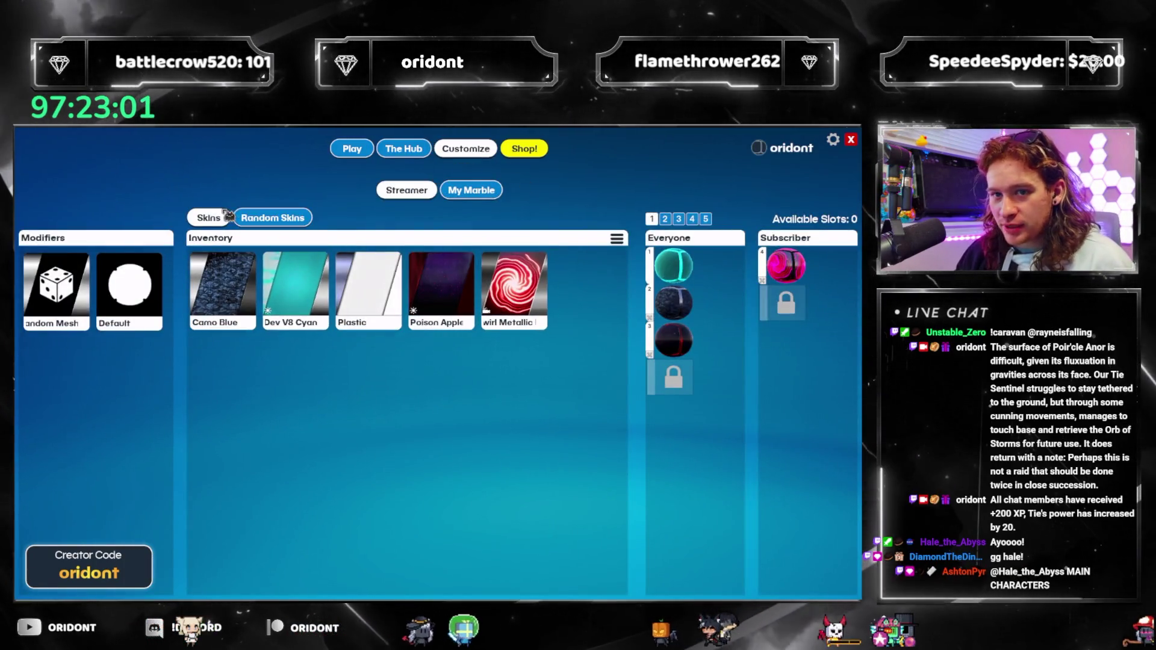
click(530, 150)
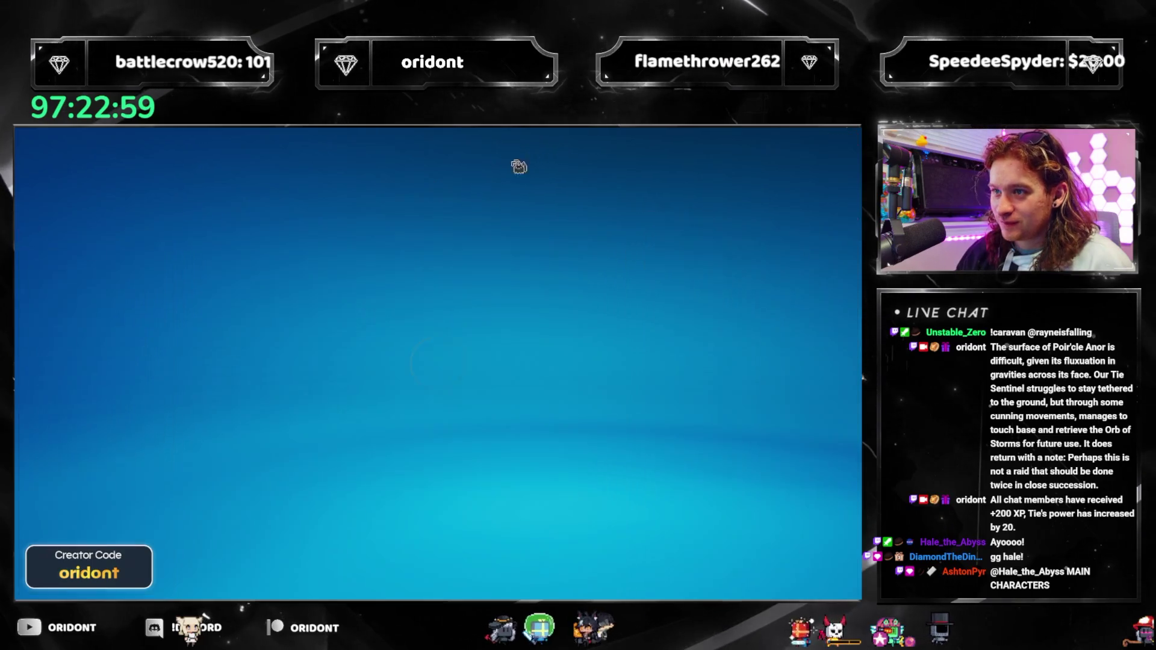
click(214, 151)
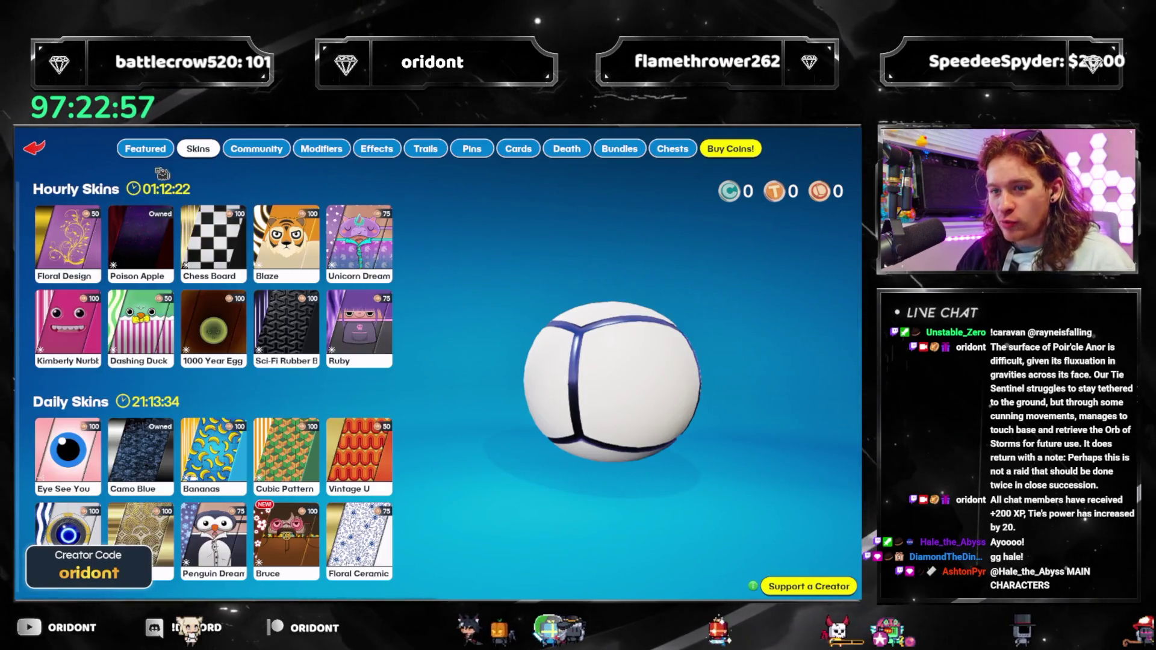
key(Escape)
key(Escape)
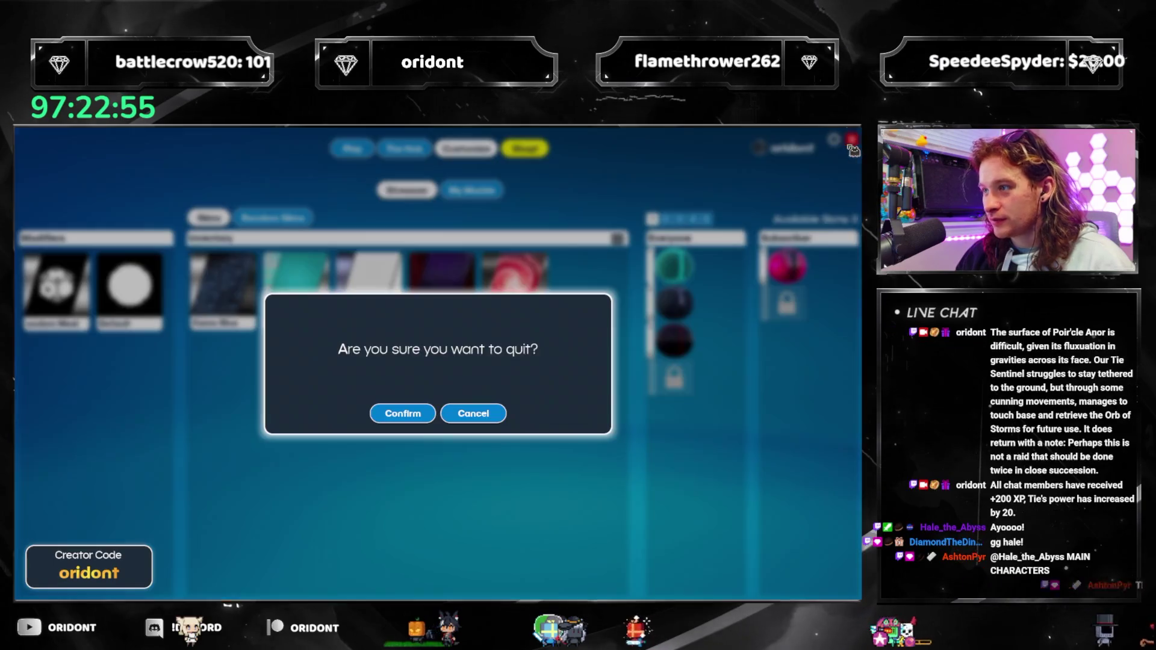
click(401, 420)
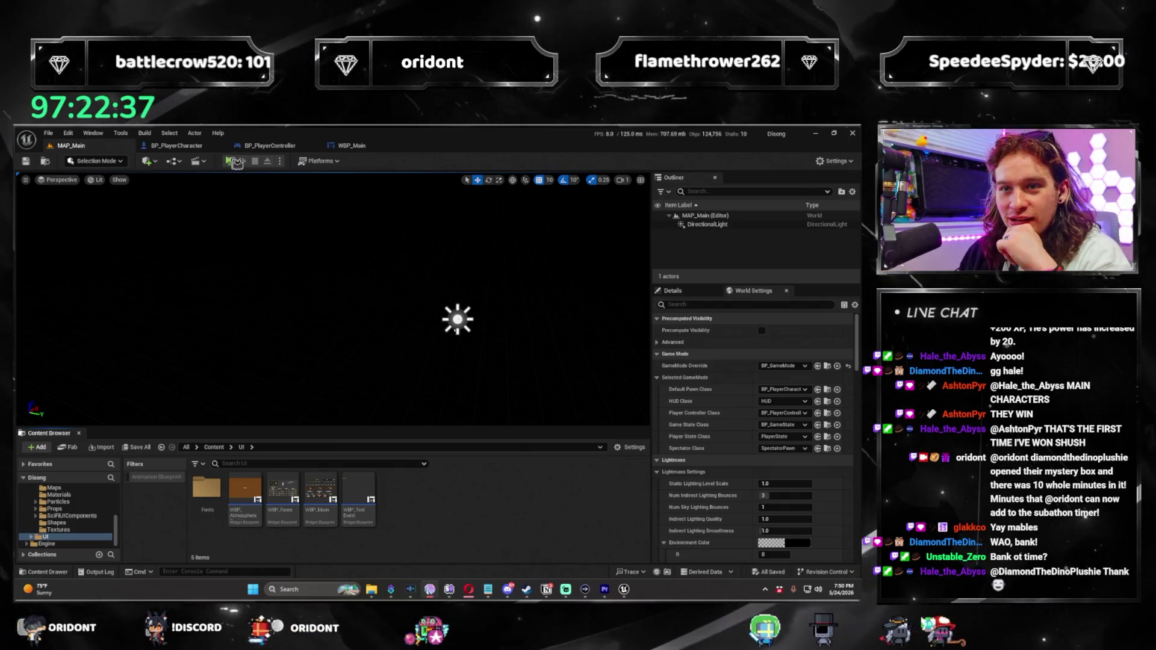
Launch the Disong Preview standalone playtest from the Unreal Editor toolbar
click(236, 163)
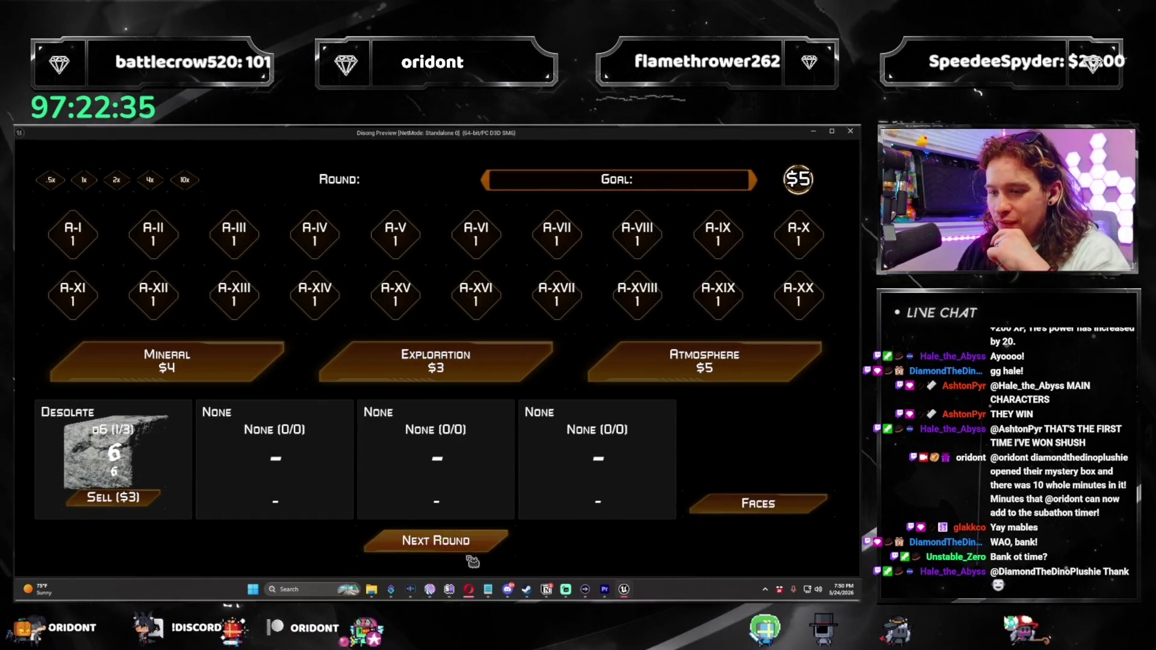
Play rounds 1–2, buying two Atmospheres and taking the Prolific d8 and Flourishing d8 dice
click(490, 546)
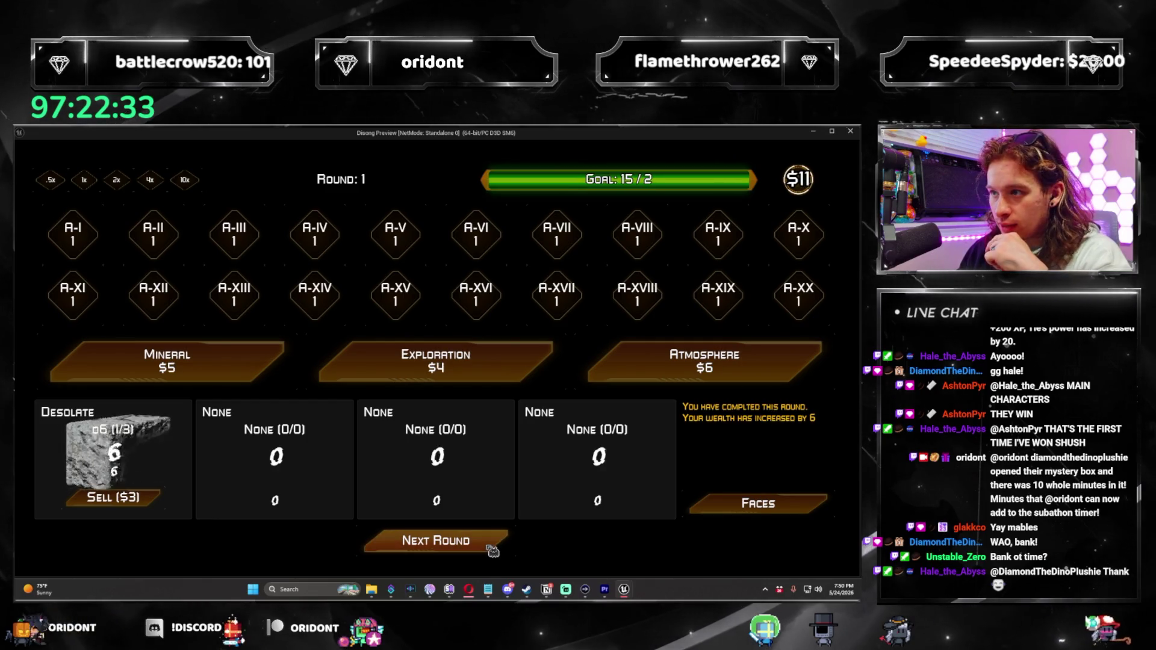
click(704, 361)
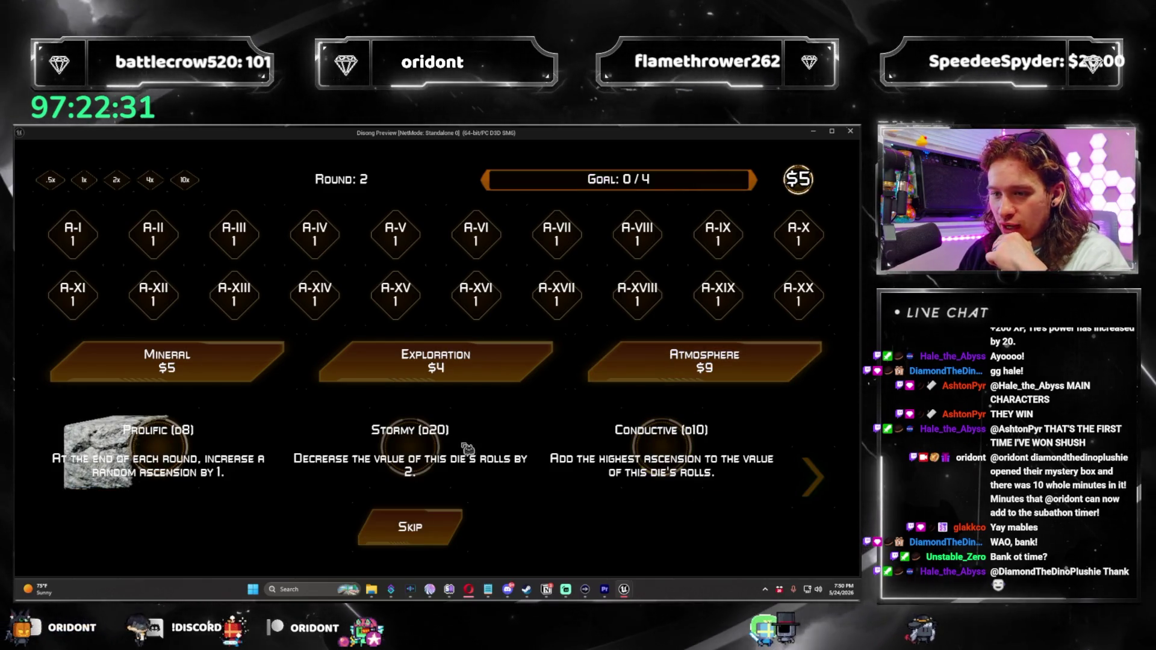
click(316, 458)
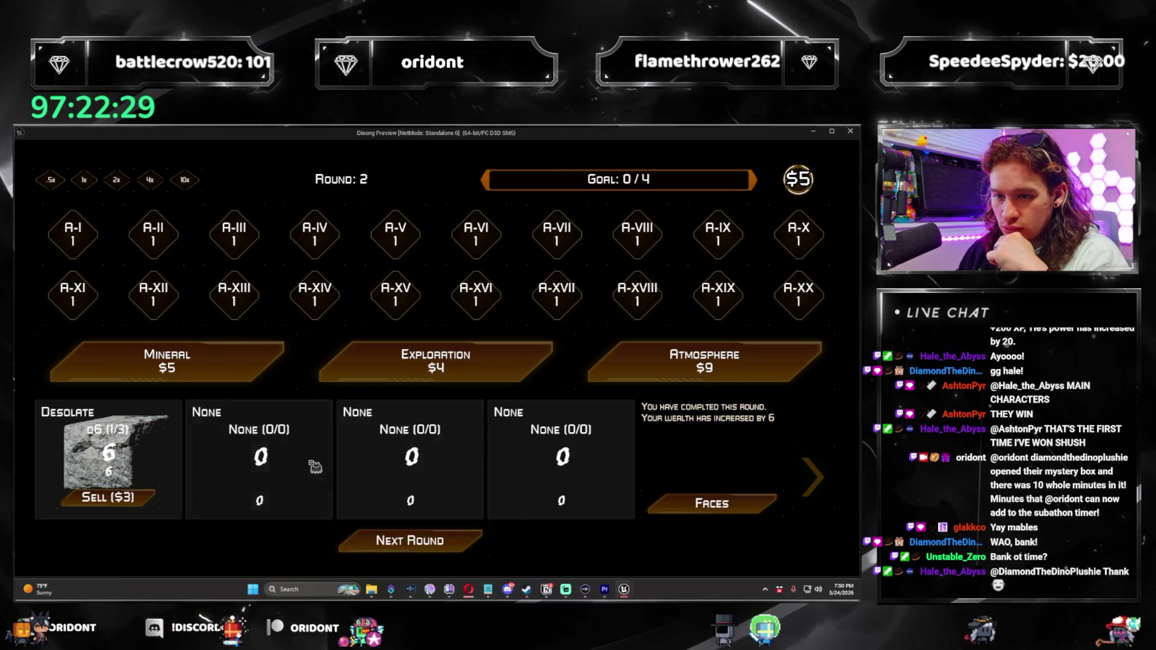
click(484, 549)
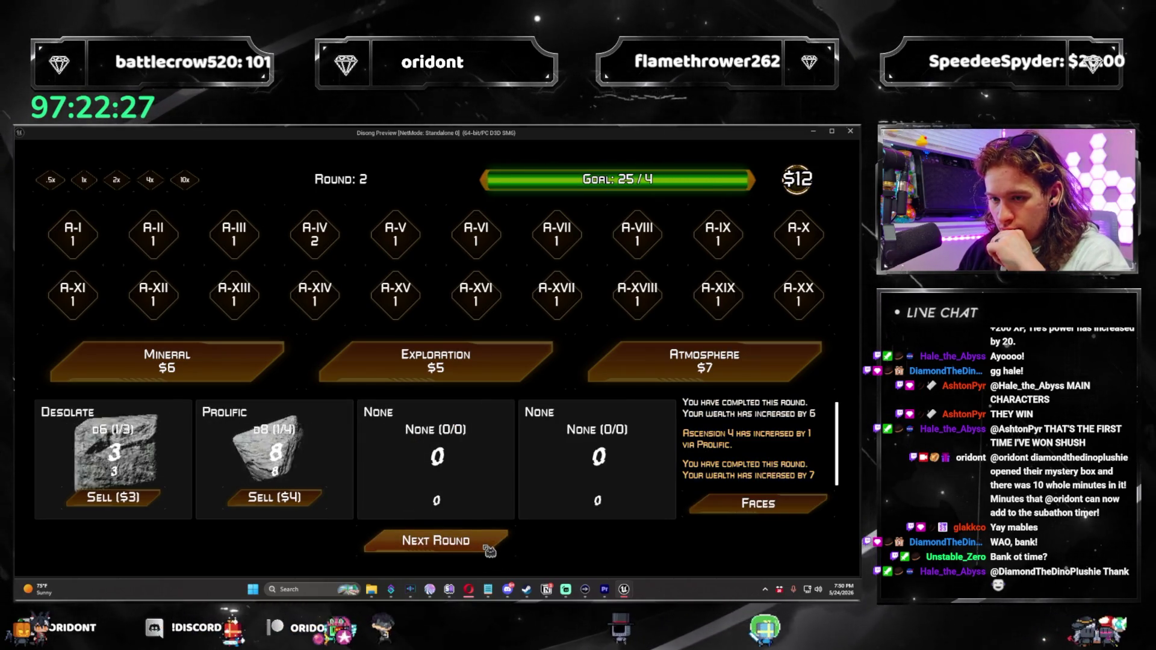
click(711, 378)
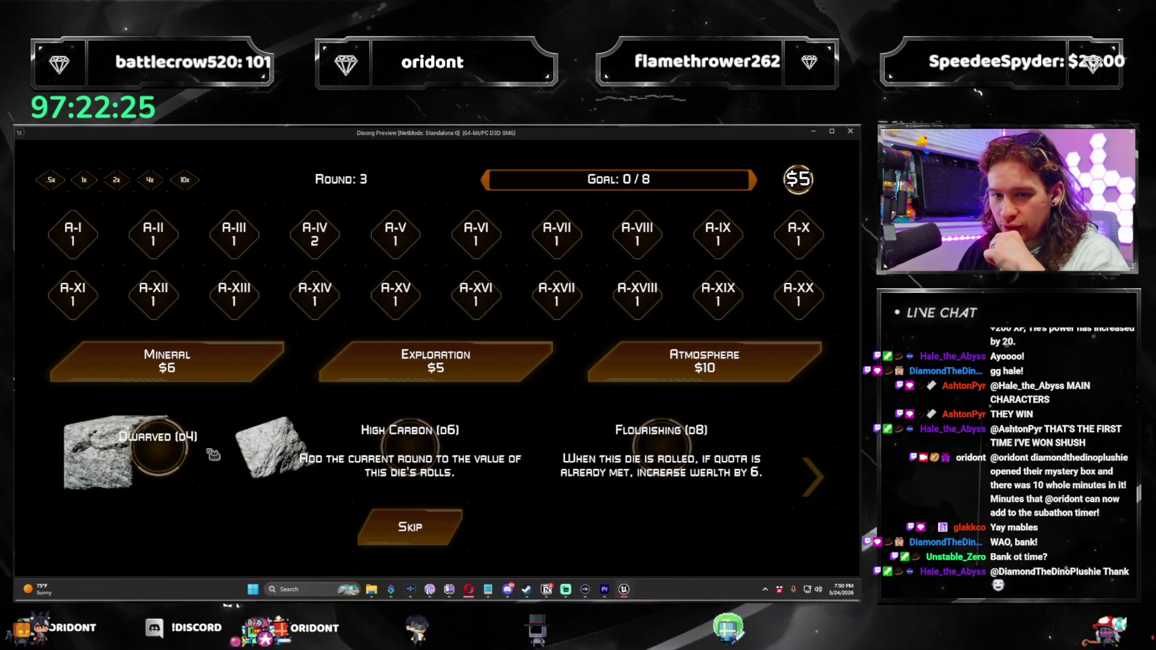
click(661, 449)
Play round 3, skip the face upgrade for $5, take Barren d20, buy an Atmosphere, pass the next die
click(488, 555)
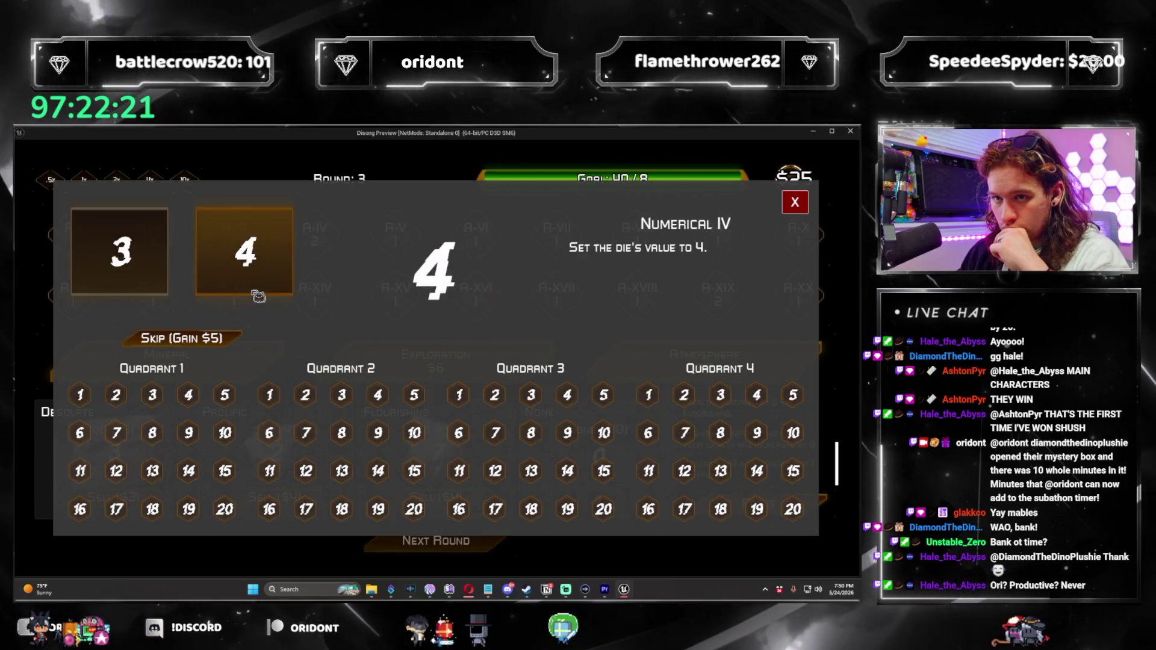
click(232, 339)
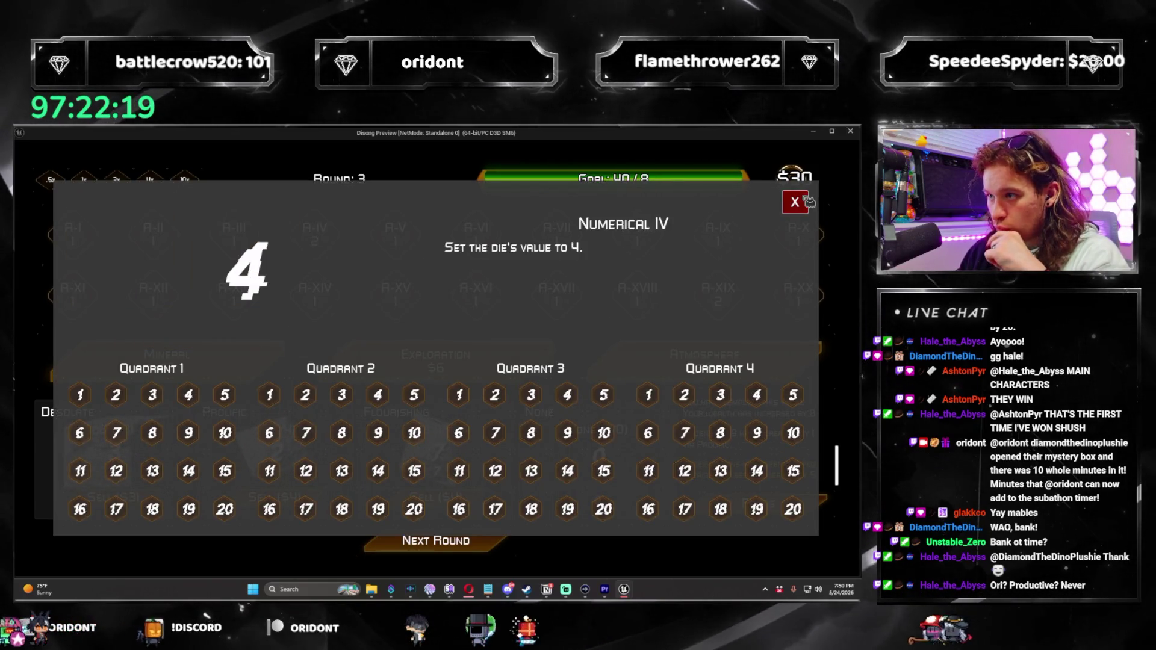
click(648, 468)
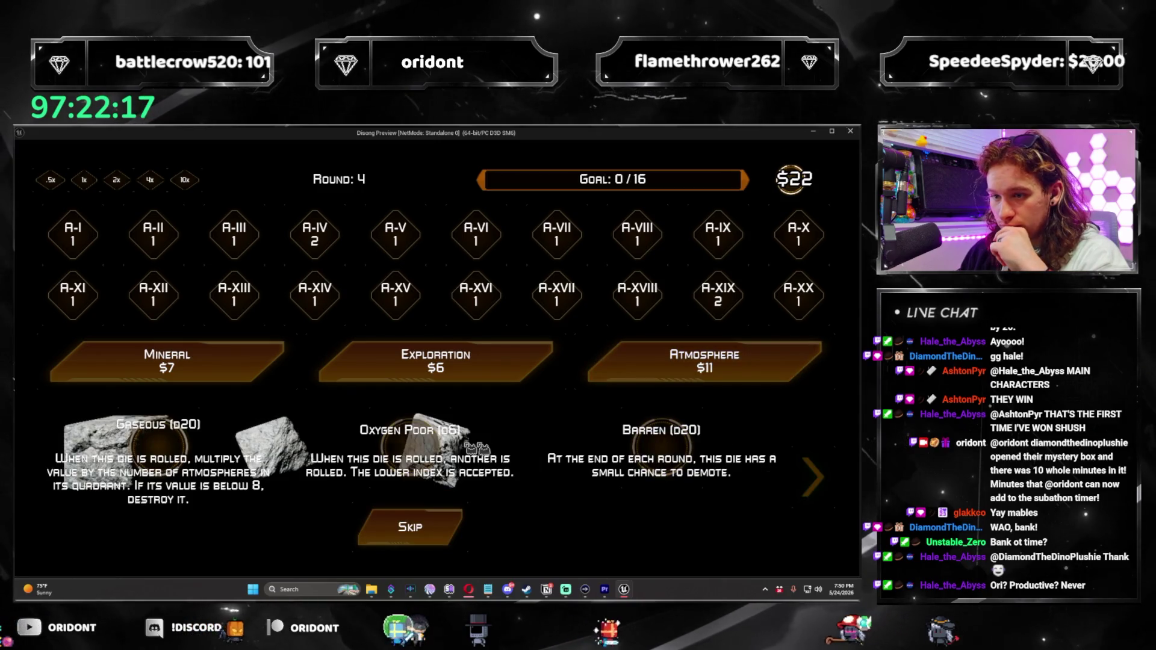
click(658, 449)
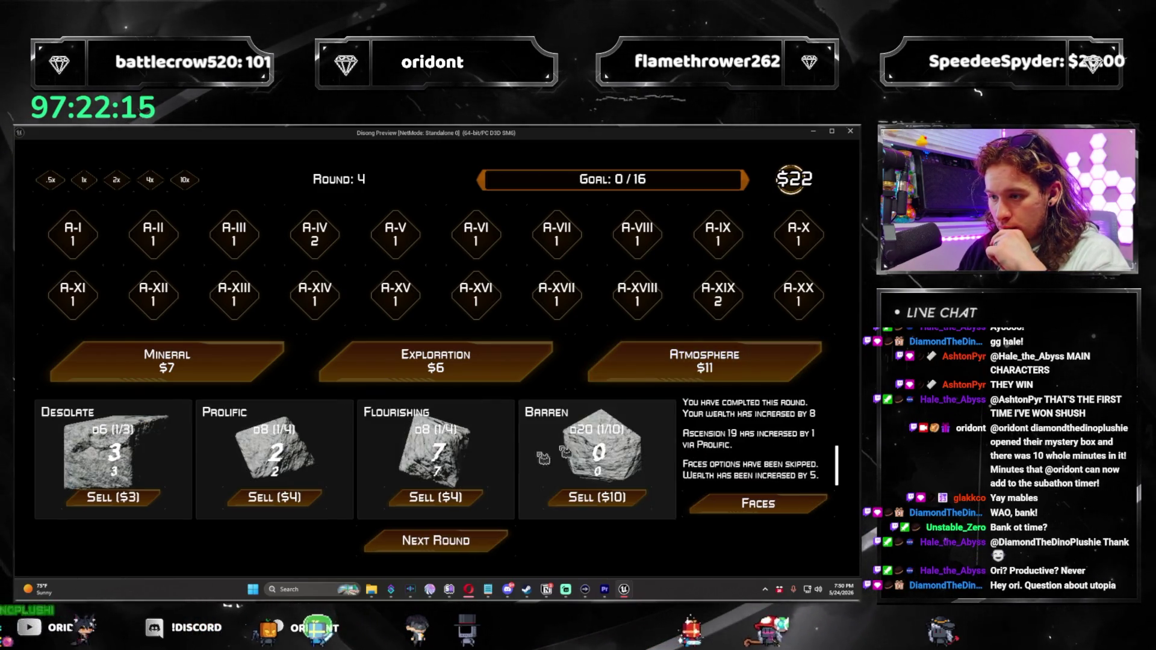
click(693, 425)
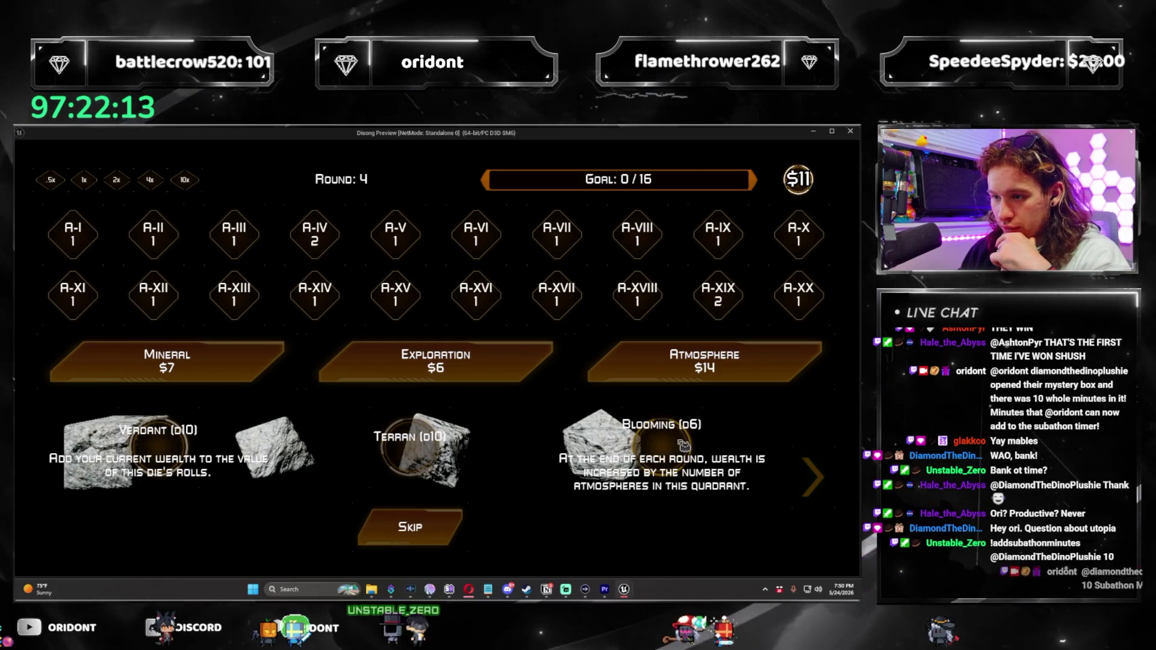
click(410, 527)
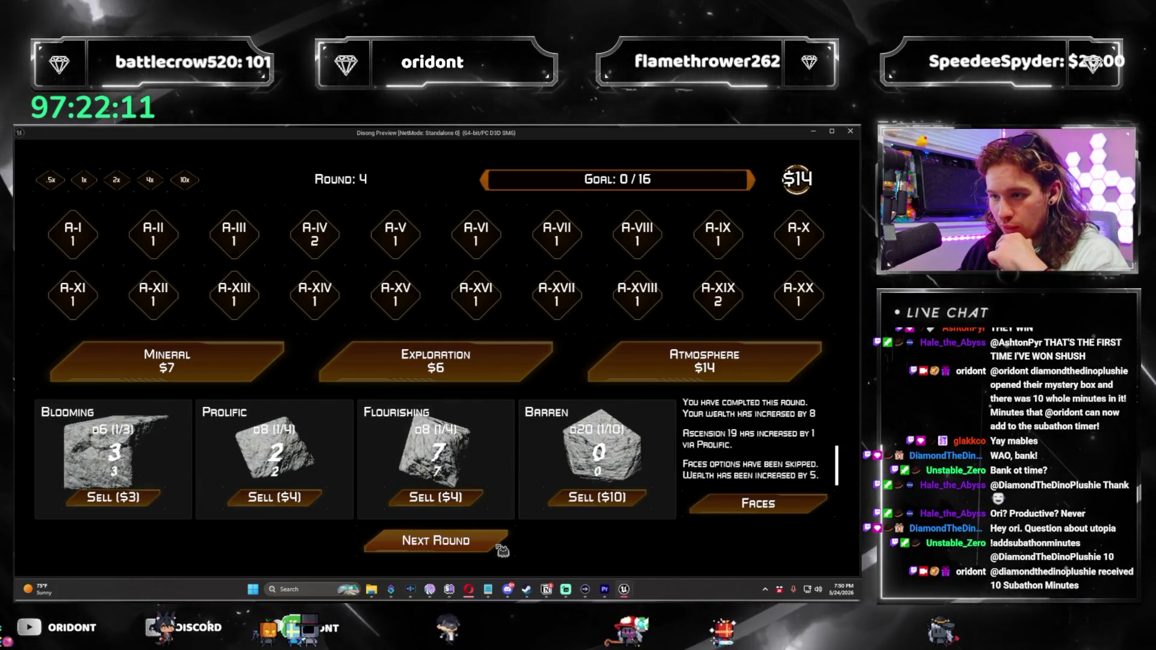
Buy another Atmosphere, pass on Precipitous, Conductive and Glimmering, and finish round 4
click(704, 361)
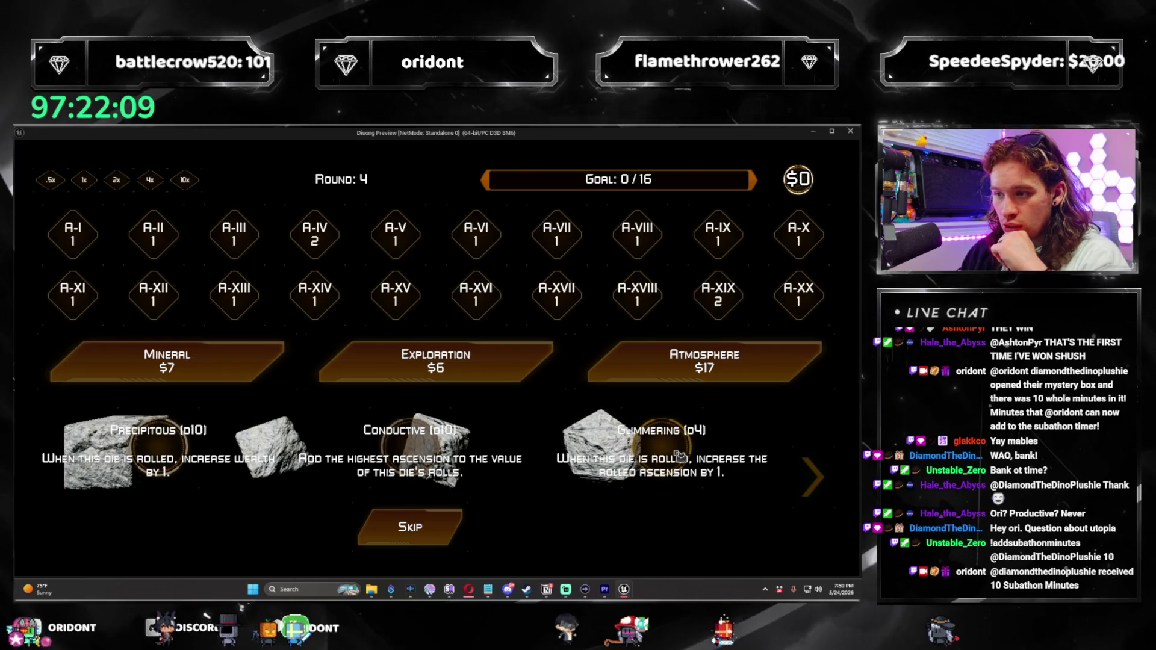
click(676, 456)
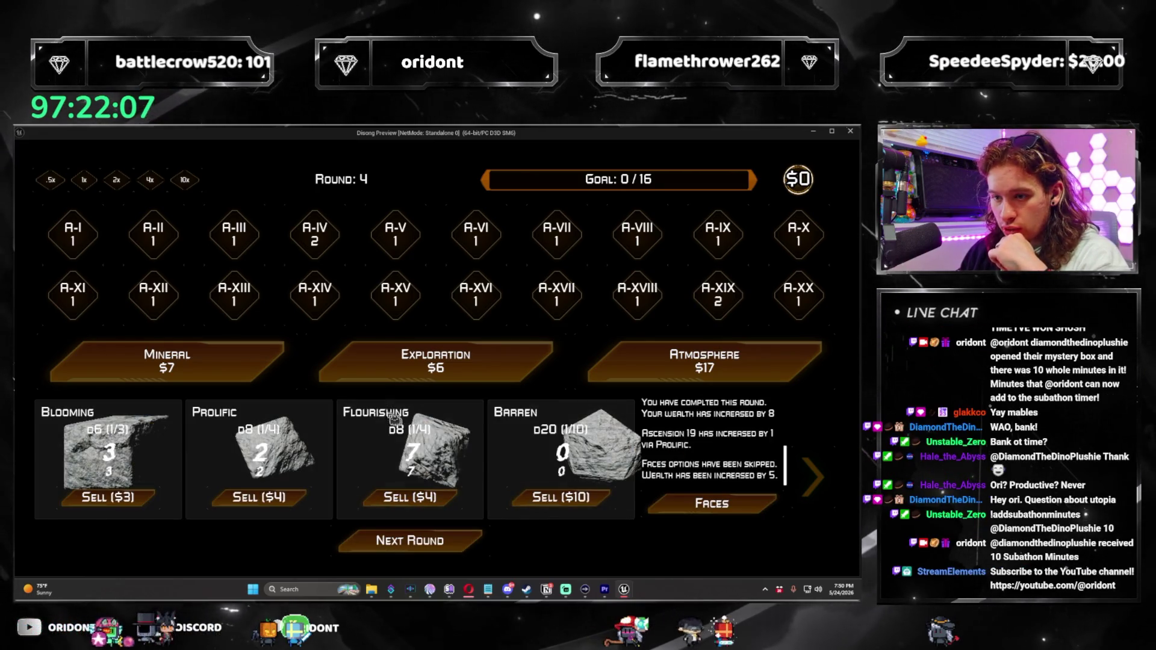
mouse_move(389, 417)
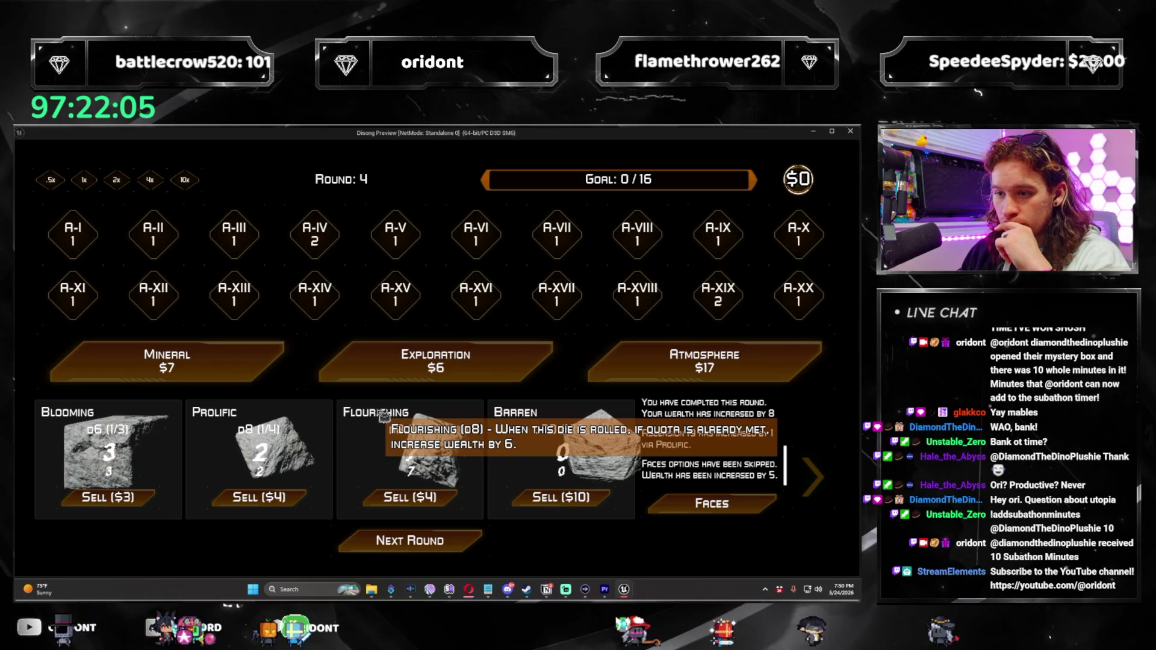
click(470, 542)
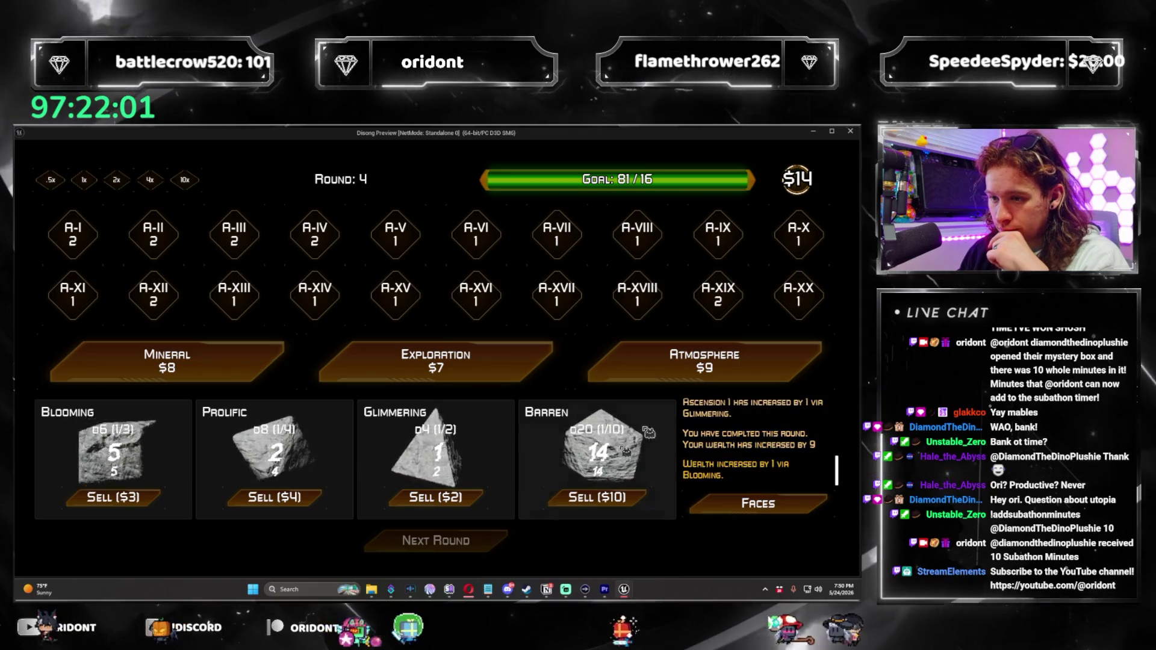
click(436, 541)
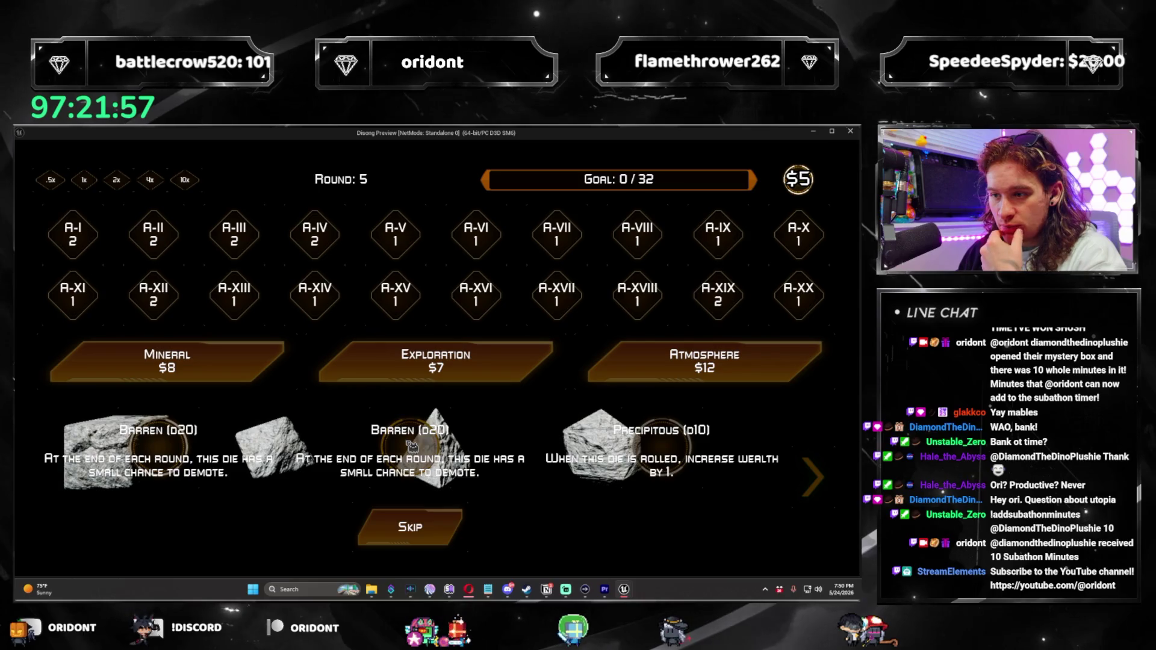
Take the Barren d20, finish round 5, and pass on the offered dice
click(412, 445)
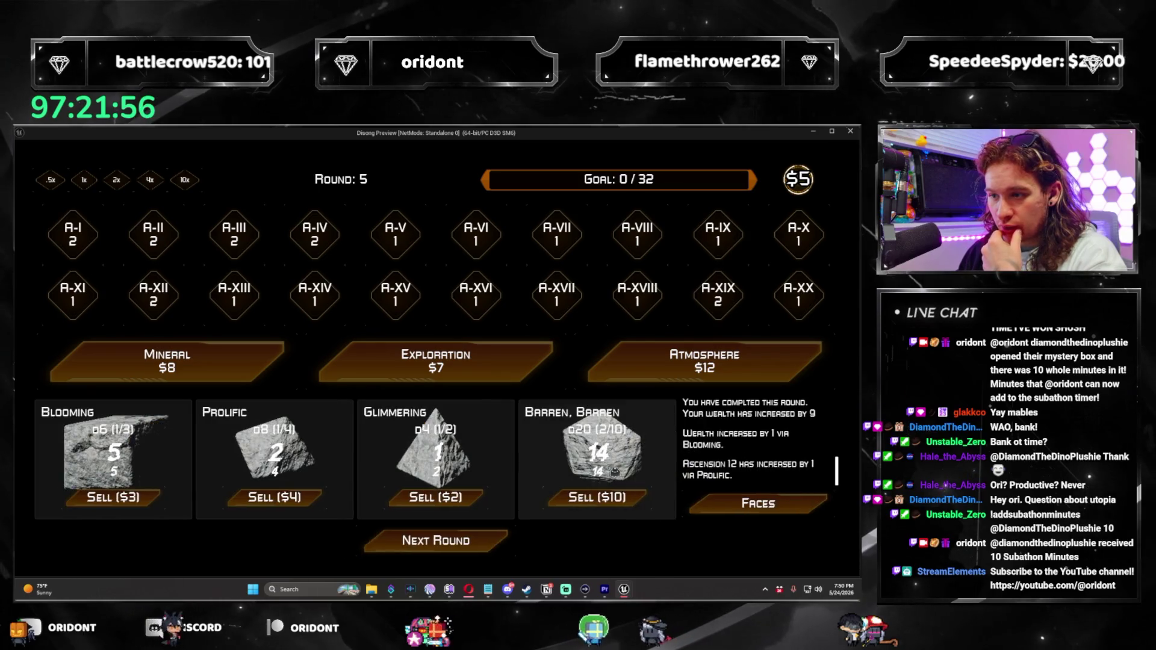
click(483, 552)
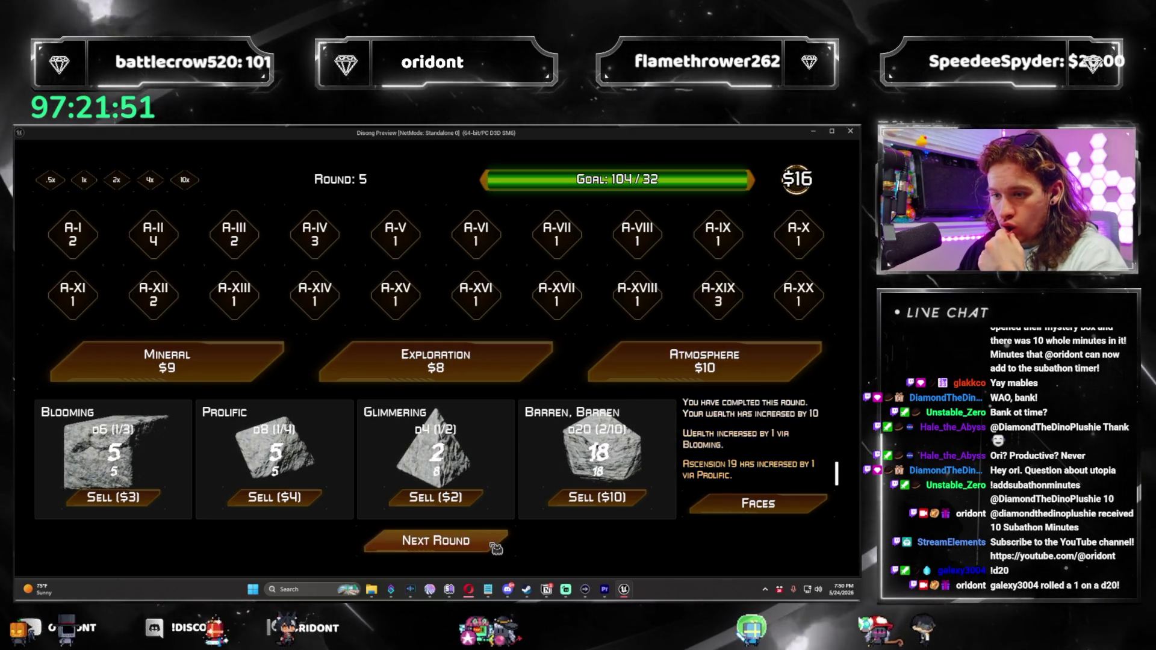
click(492, 544)
click(704, 361)
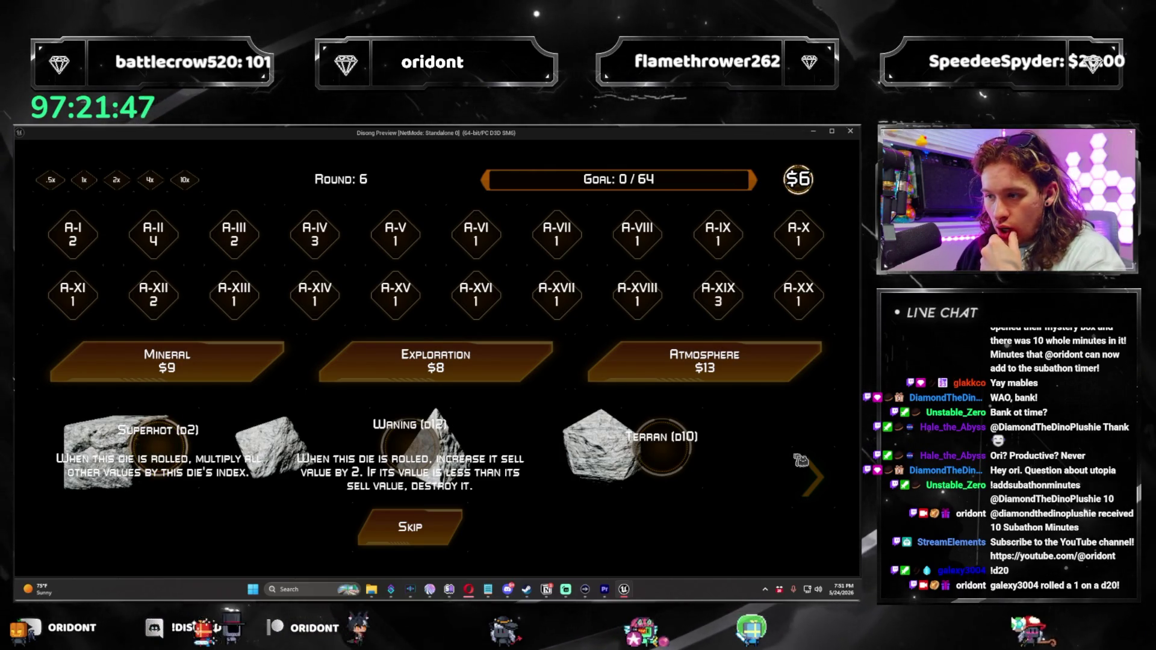
click(814, 476)
Pass on Superhot, Waning and Terran, finish round 6, and apply the face reward to a quadrant slot
mouse_move(228, 423)
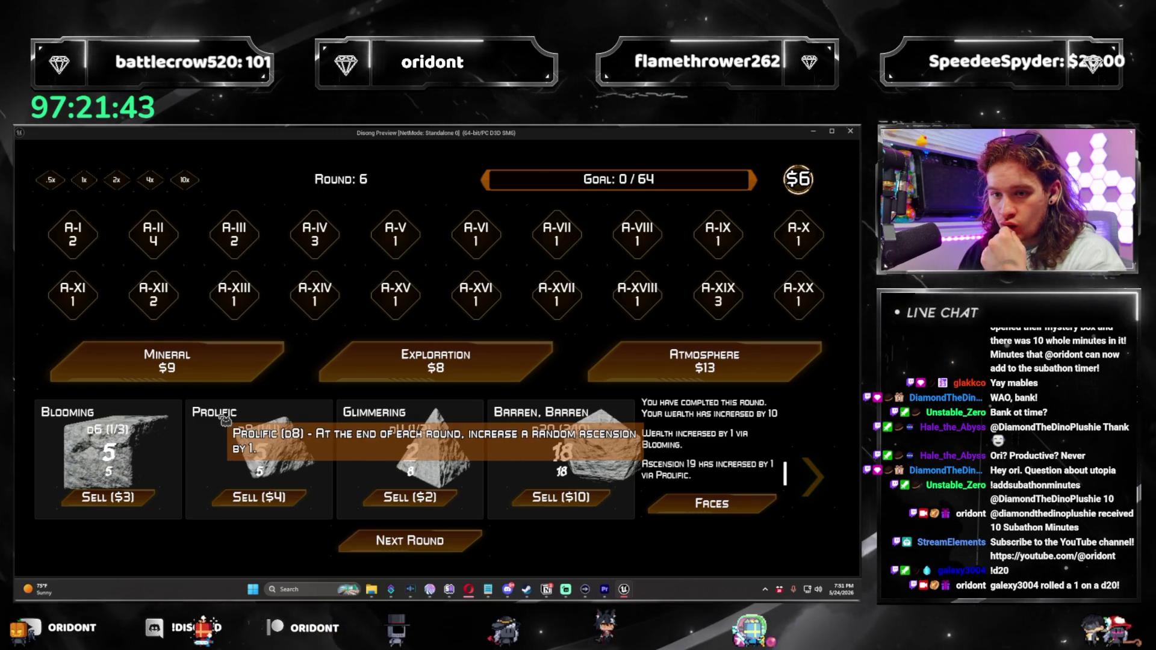
click(461, 535)
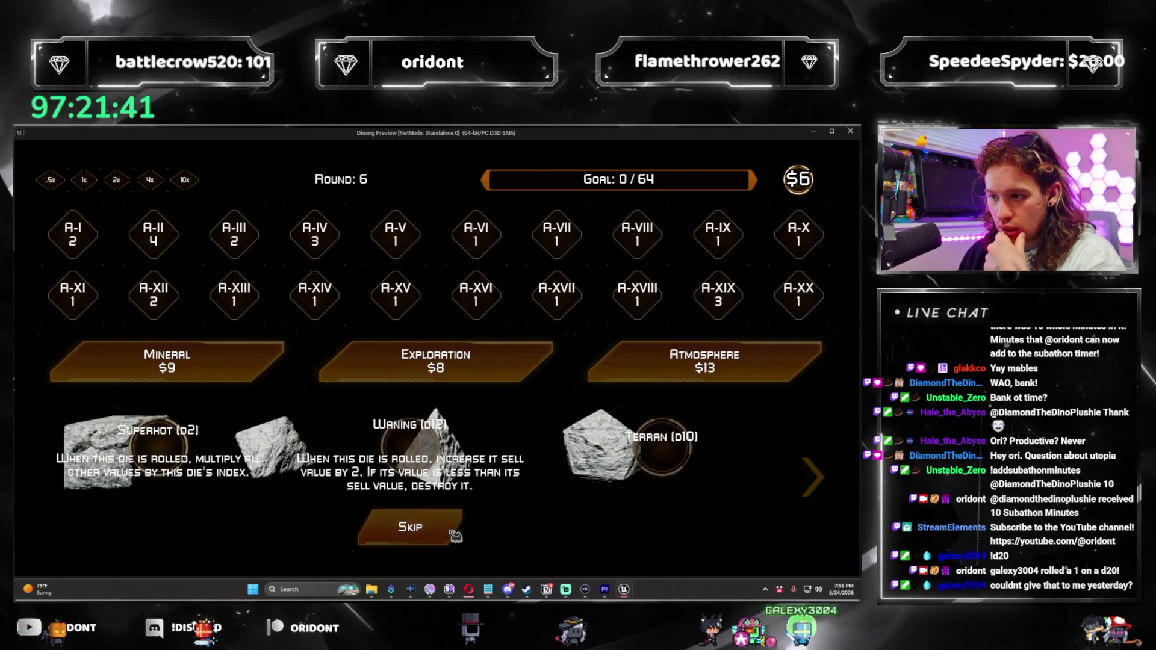
click(461, 534)
click(479, 549)
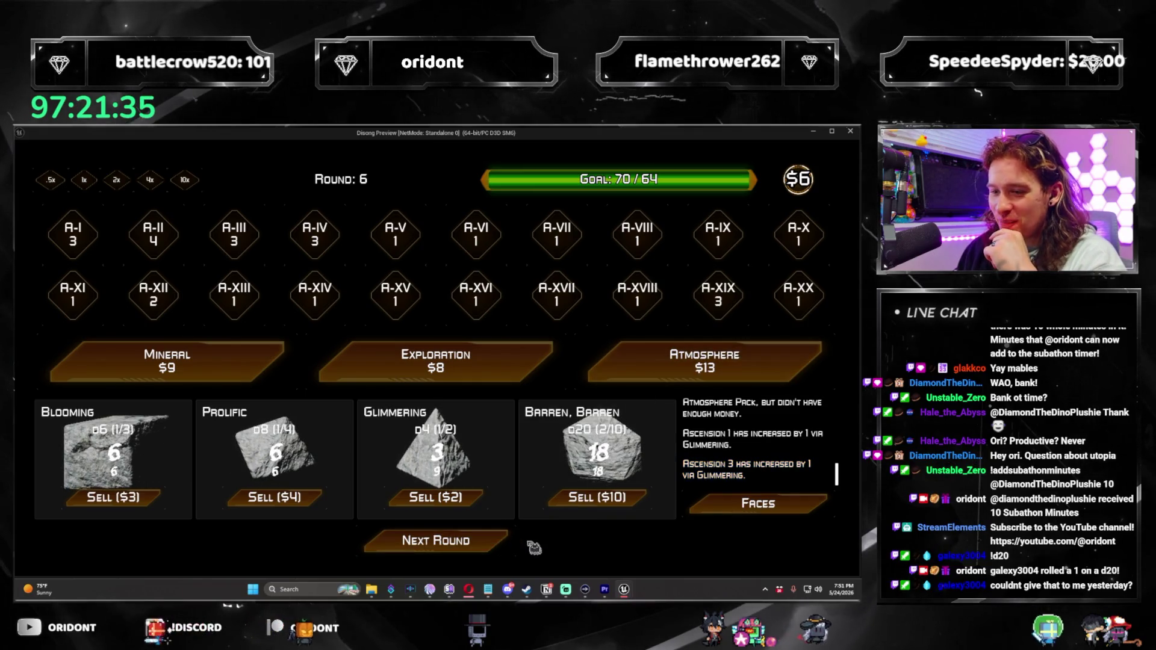
click(499, 543)
click(273, 268)
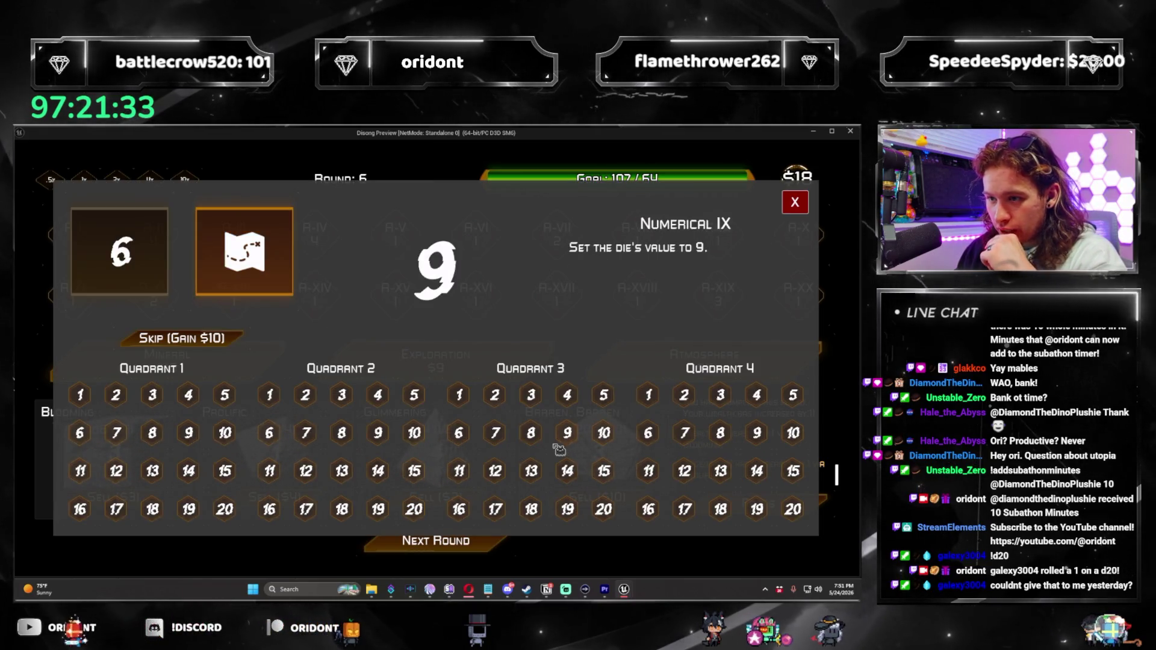
click(795, 202)
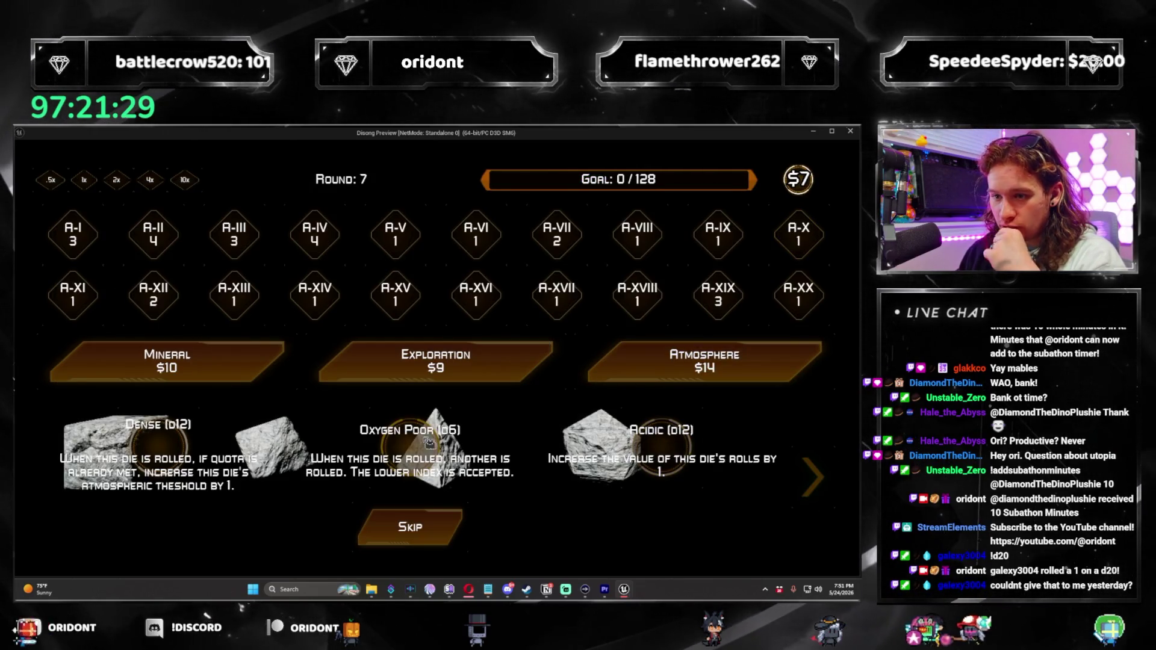
Pass on the Dense, Oxygen Poor and Acidic dice, play round 7, and restart the game
click(438, 538)
click(615, 377)
click(493, 547)
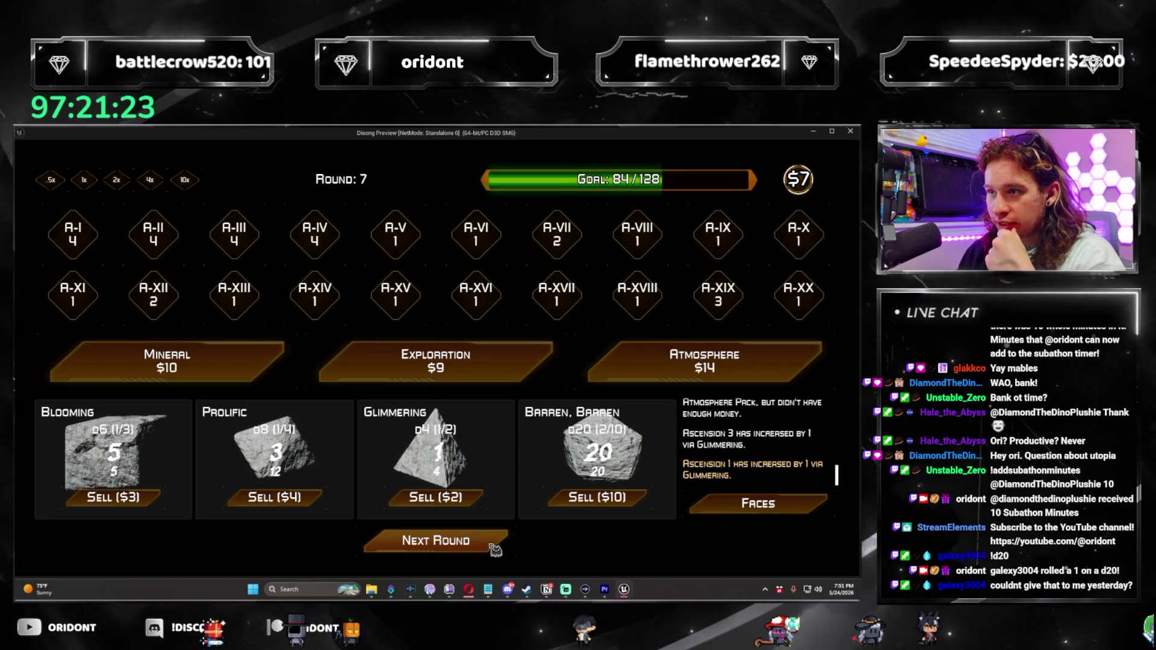
click(494, 548)
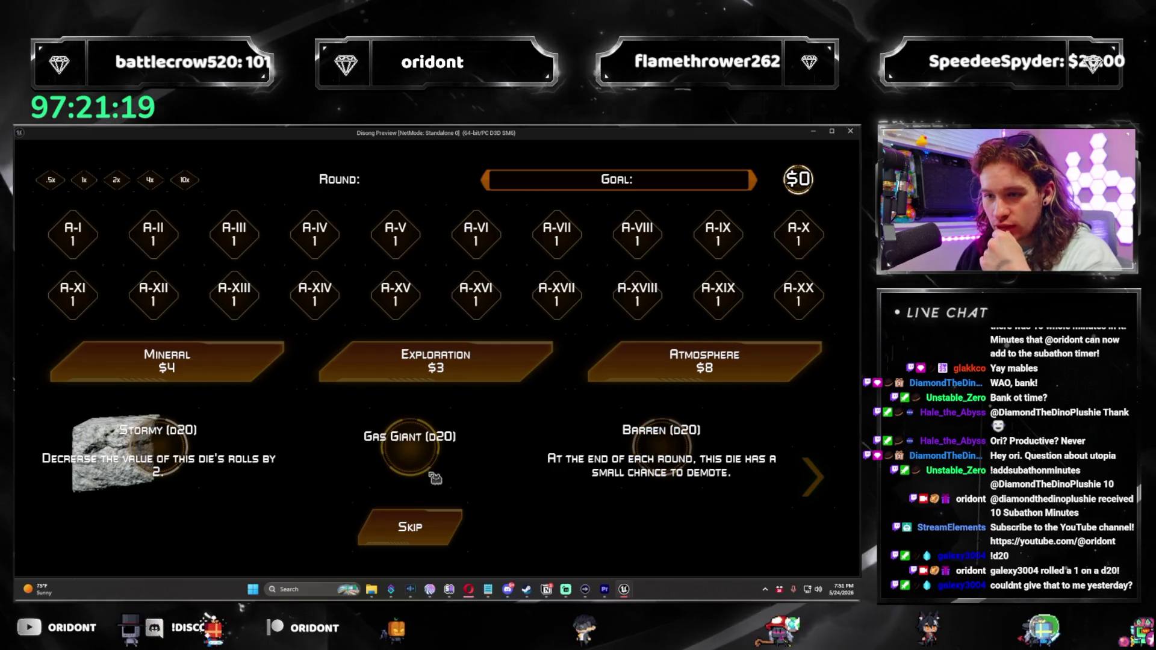
Play rounds 1–3 taking Gas Giant d20, Glimmering d4, Superhot d2, and a $7 Atmosphere pack
click(431, 476)
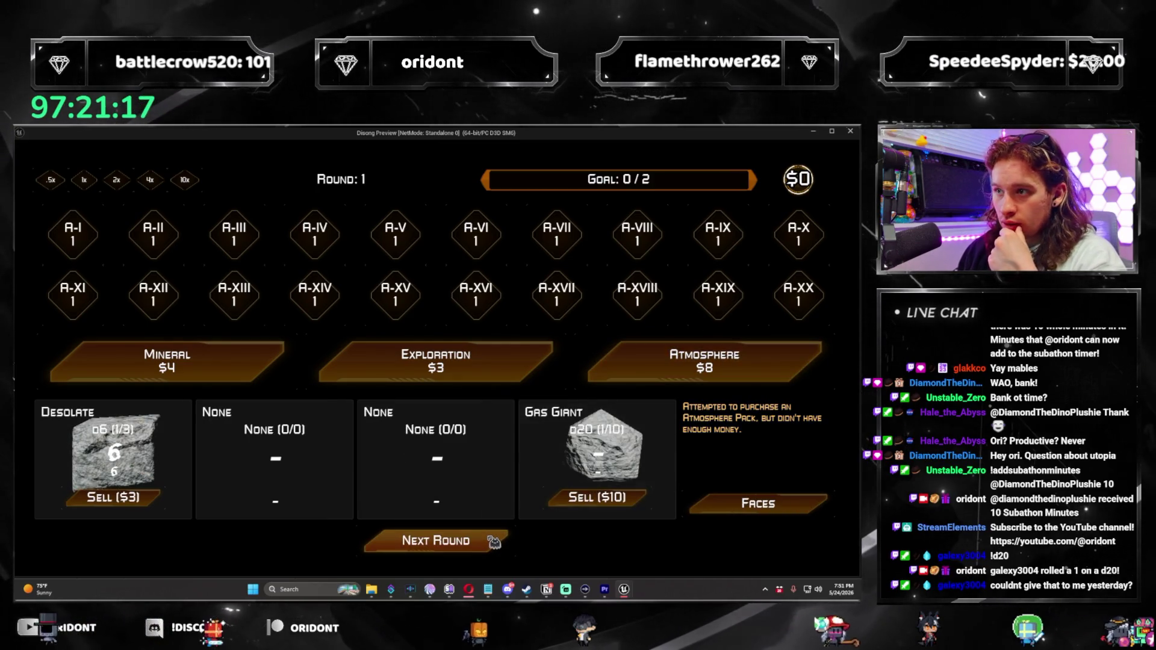
click(494, 542)
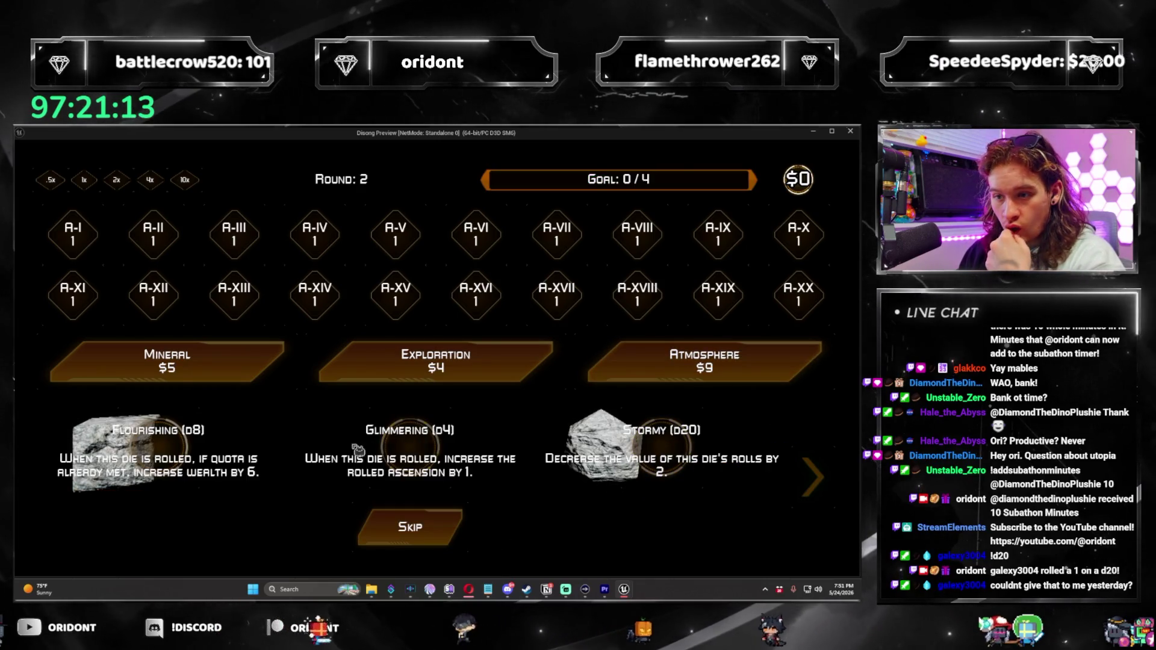
click(358, 450)
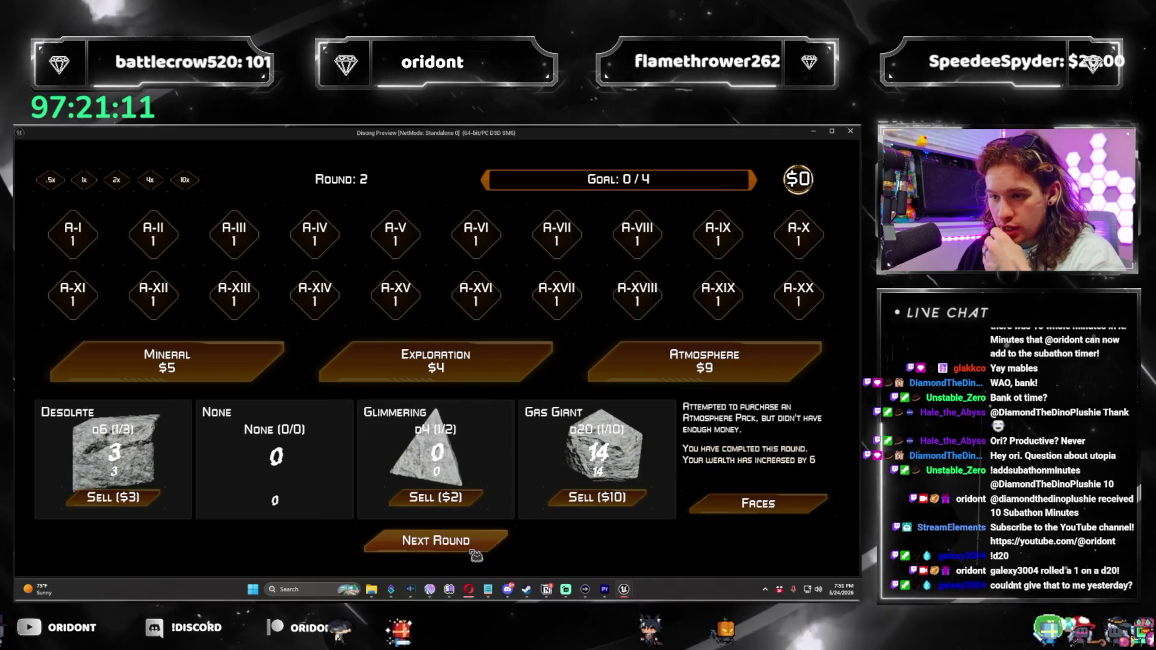
click(488, 546)
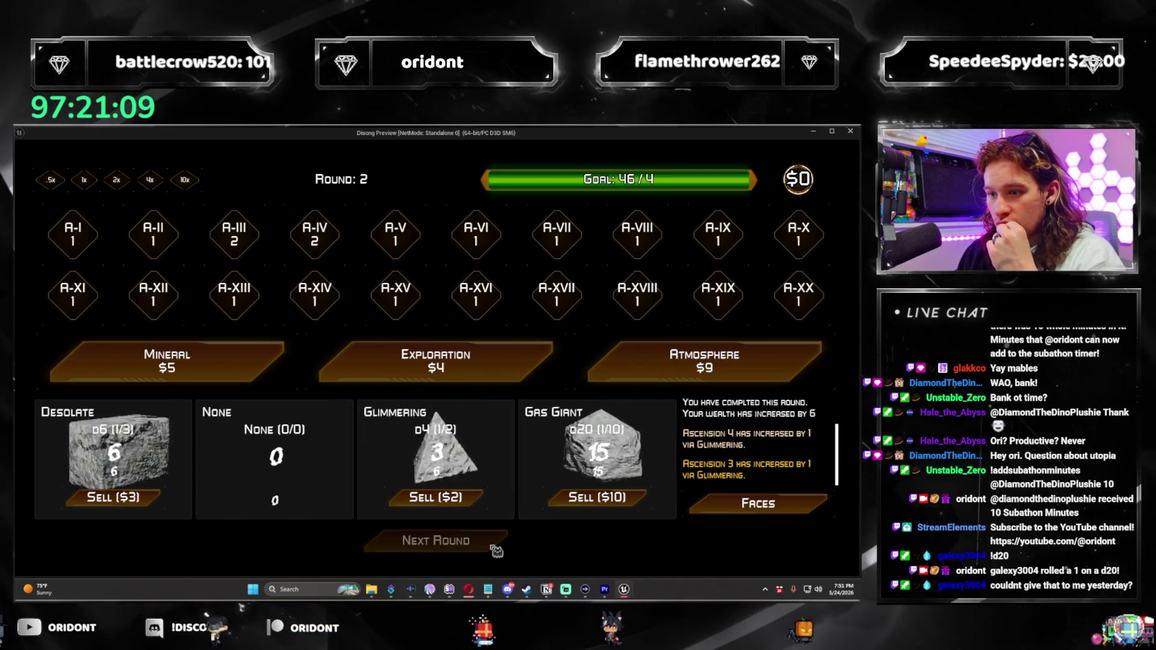
click(648, 358)
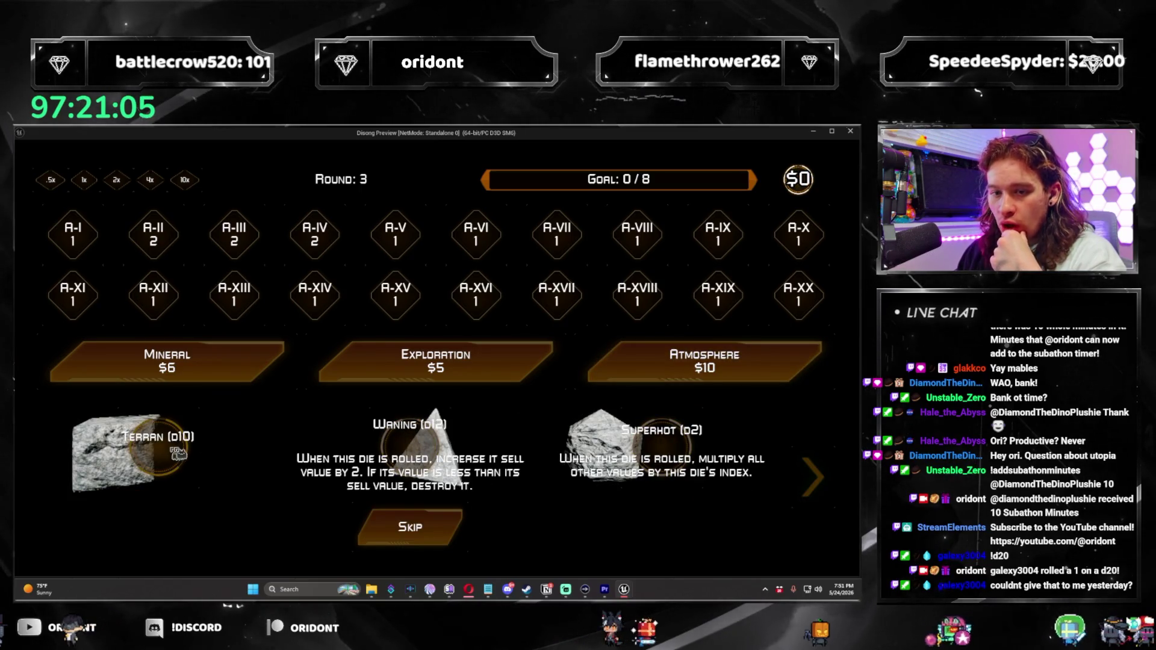
click(668, 450)
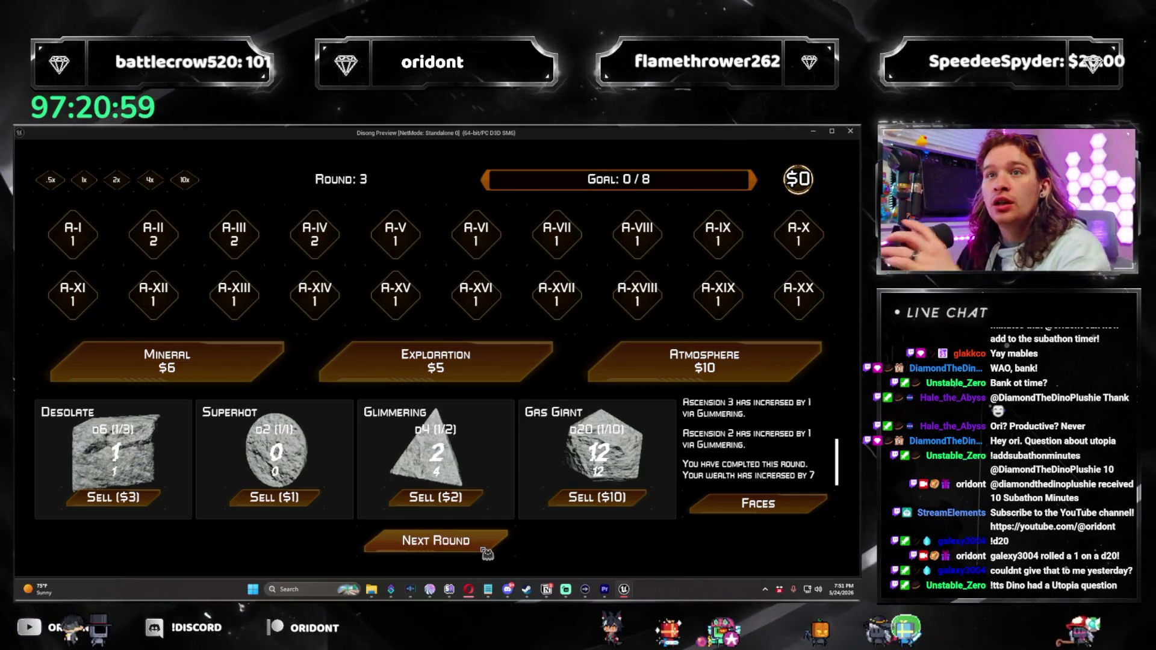
click(487, 549)
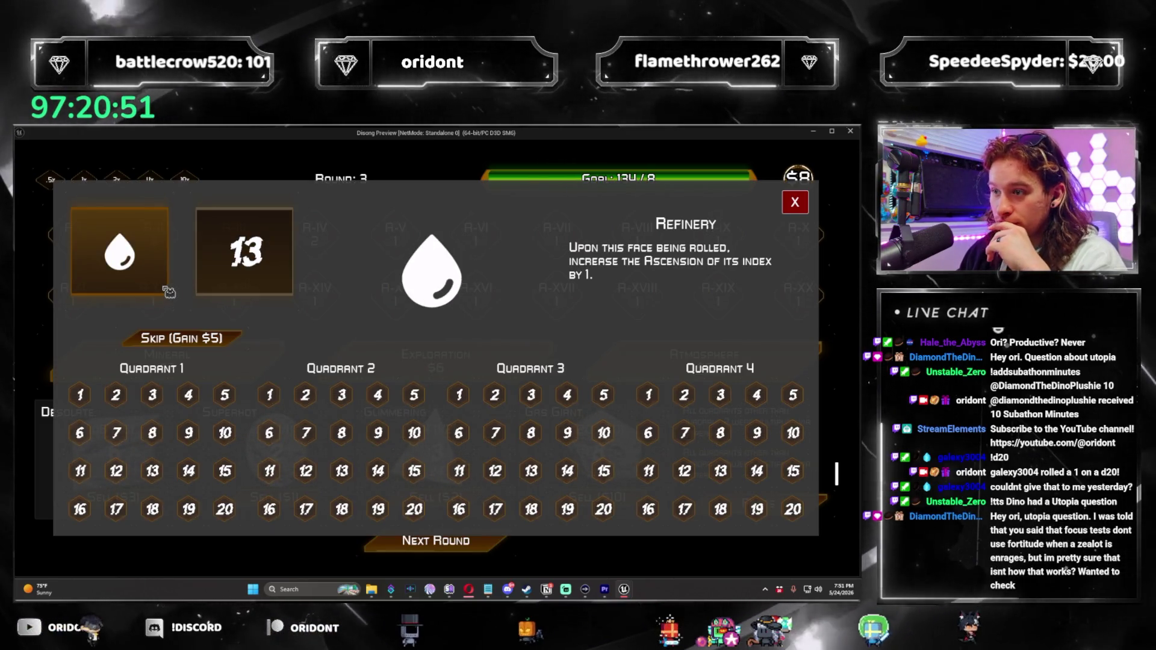
Place Refinery on Quadrant 3 slot 4, swap Desolate for Dense d12, finish round 4, take Blooming d6
click(568, 402)
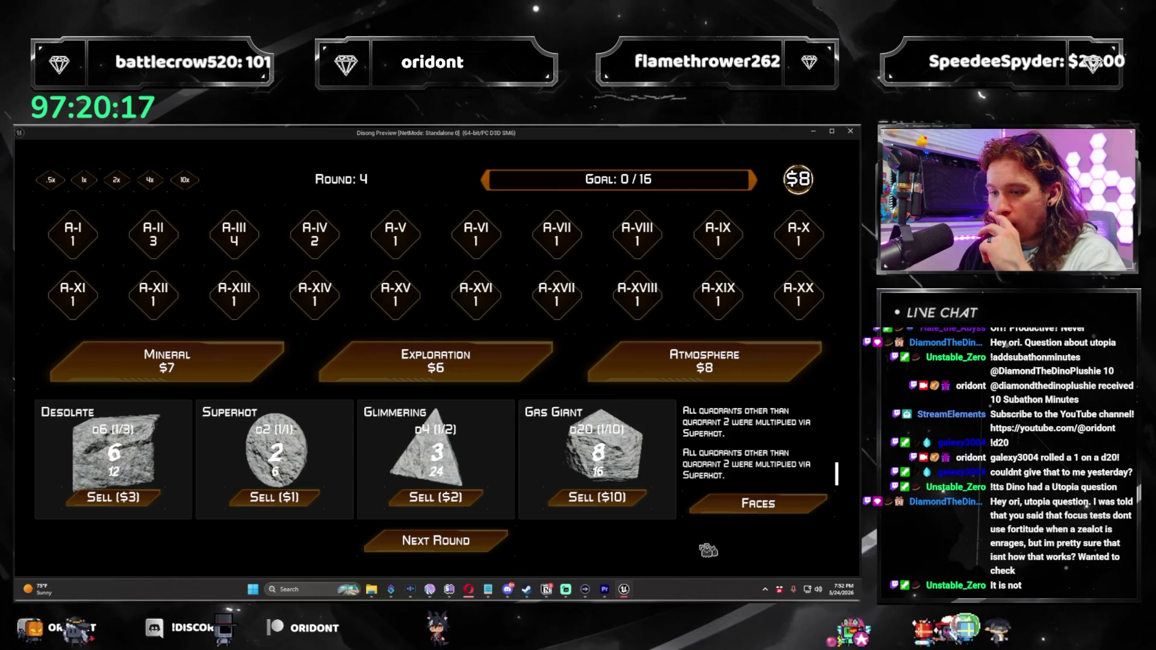
click(474, 555)
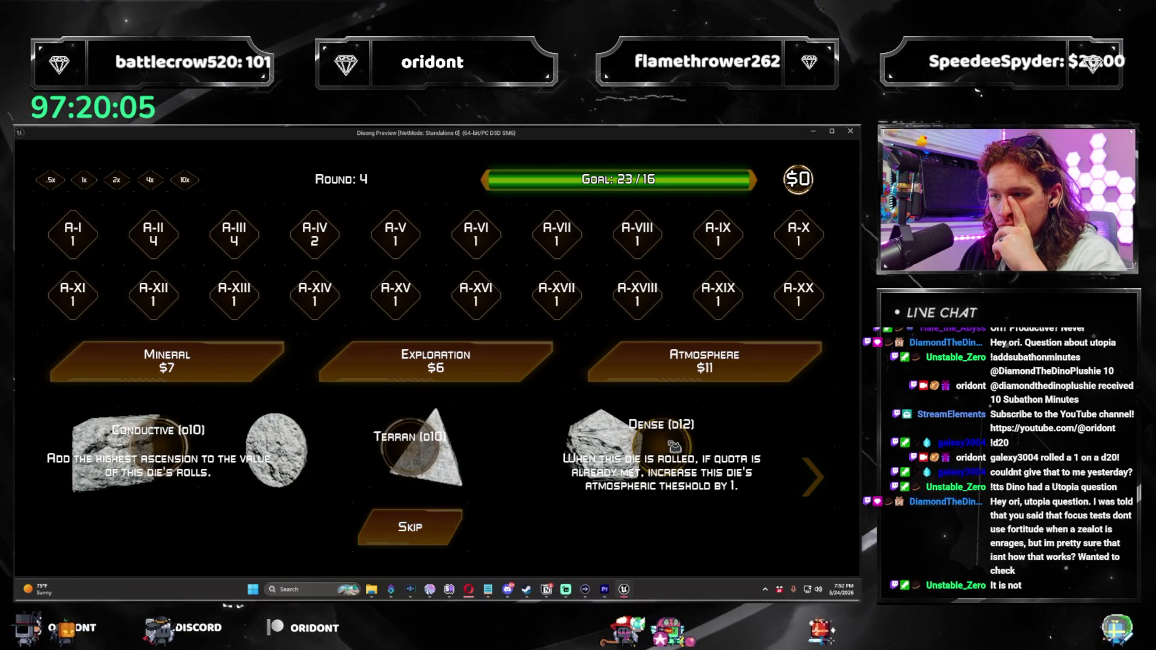
click(673, 446)
click(486, 545)
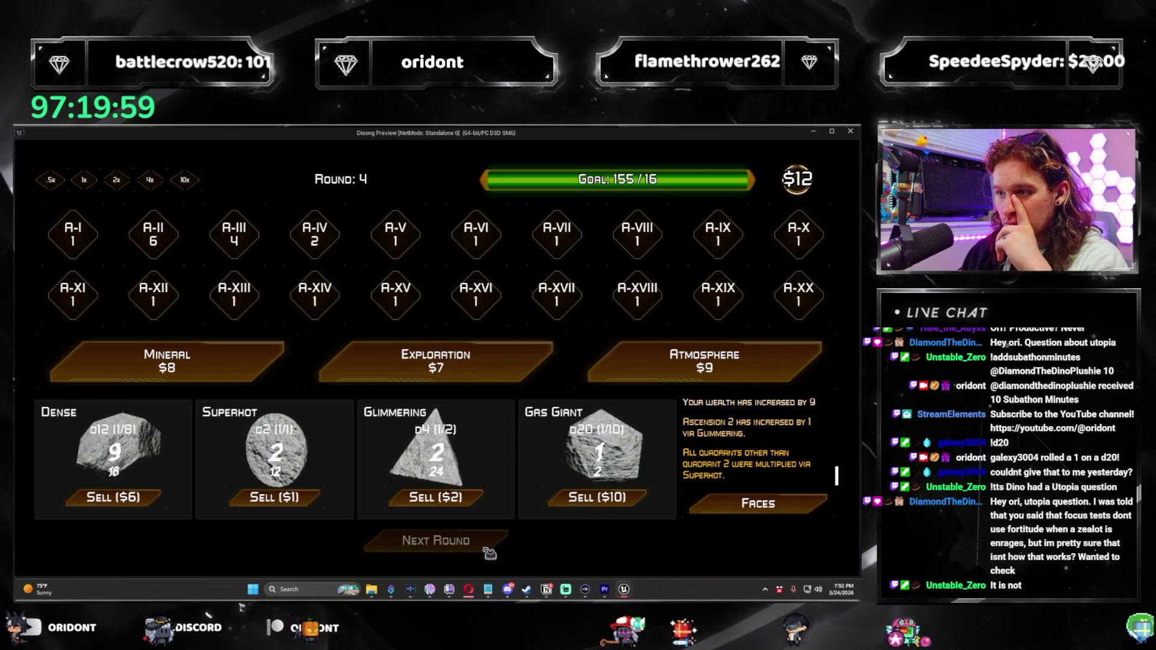
click(485, 543)
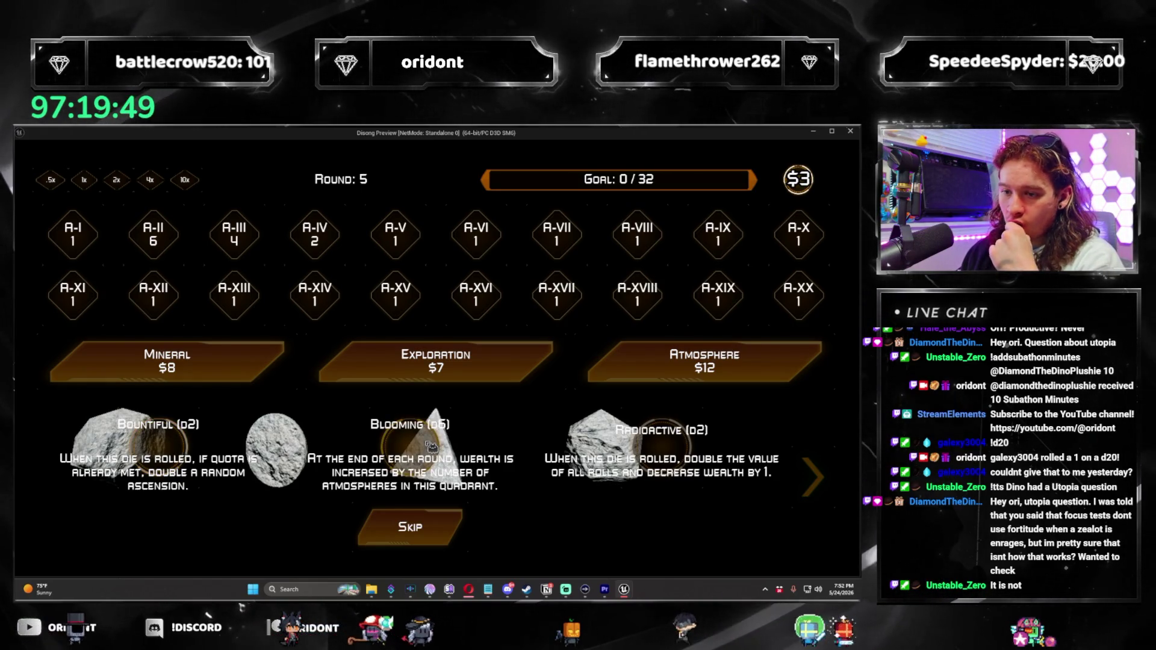
click(431, 446)
Sell the Superhot d2, roll through round 5, attempt an Atmosphere purchase, and advance to round 6
click(290, 497)
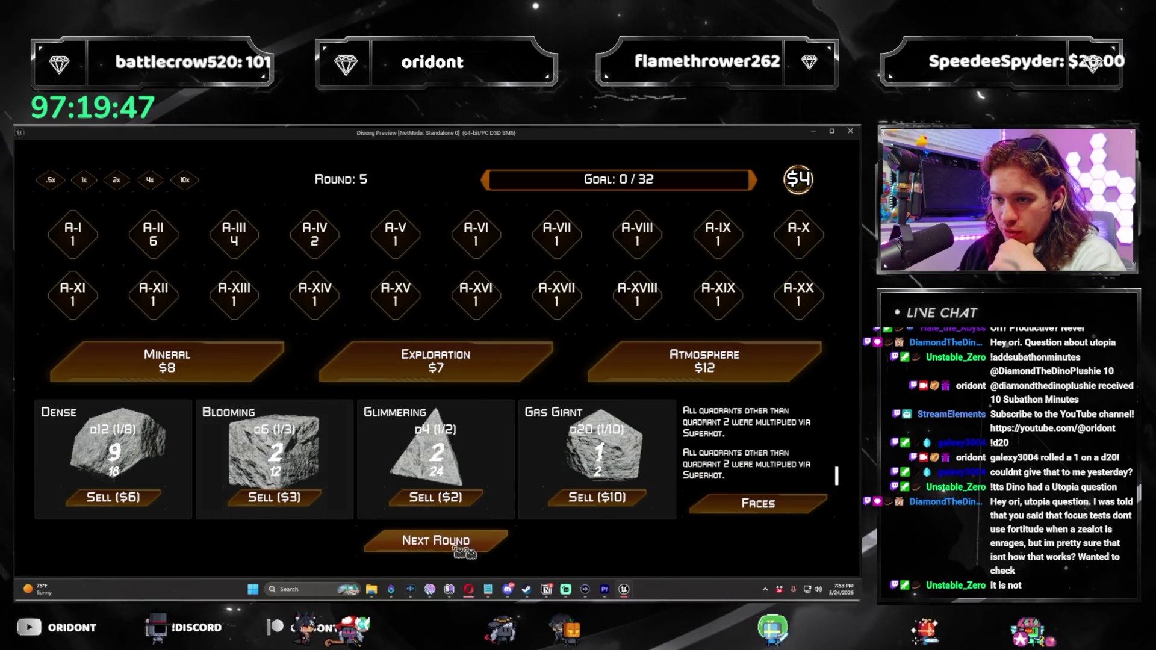
click(487, 537)
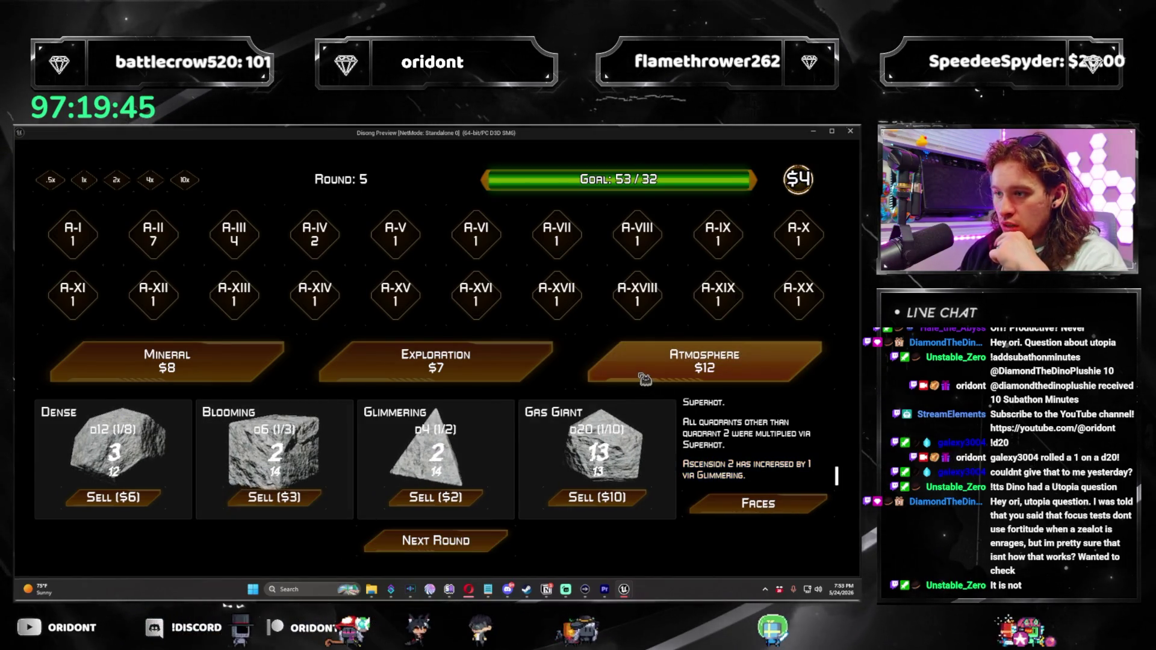
click(504, 545)
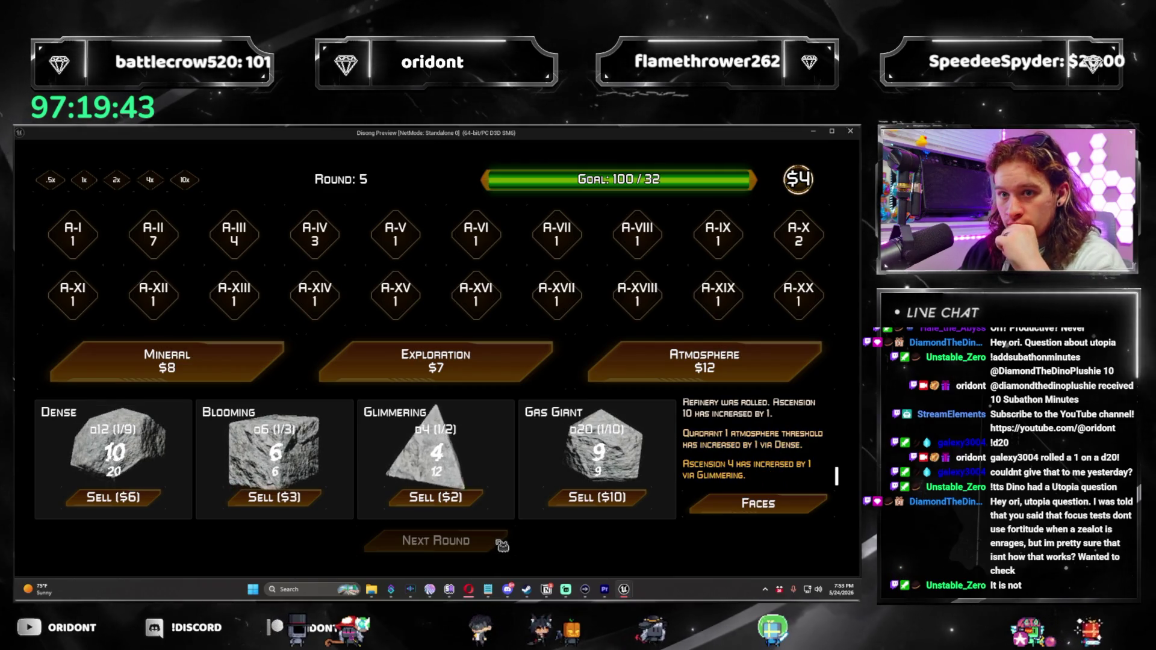
click(499, 550)
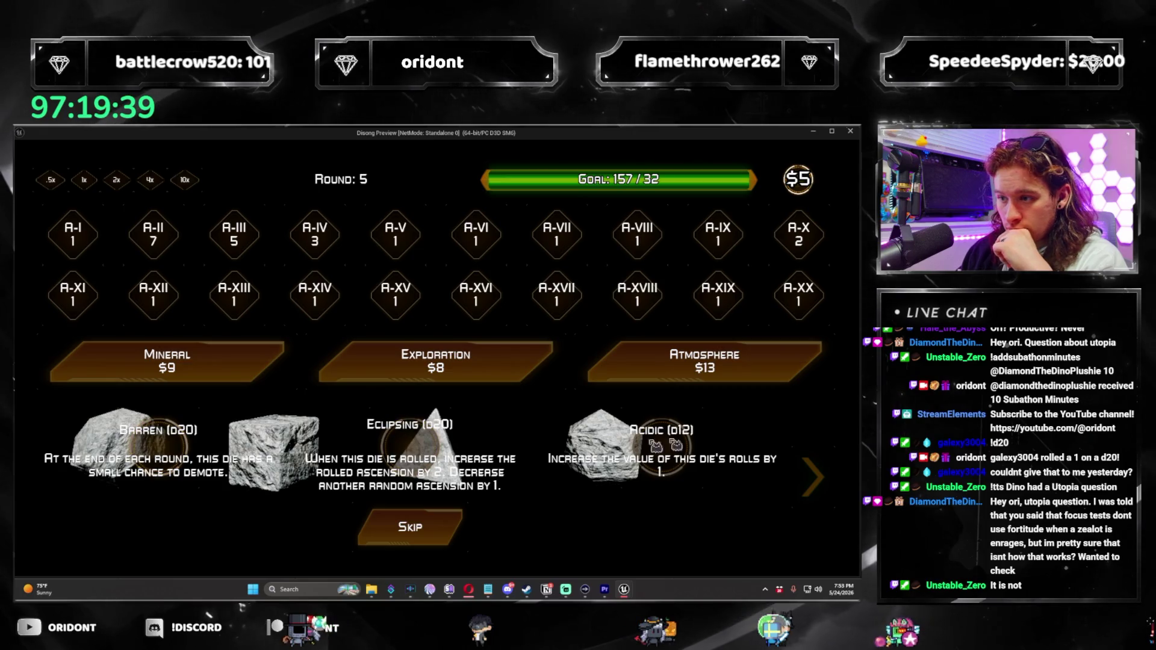
click(418, 444)
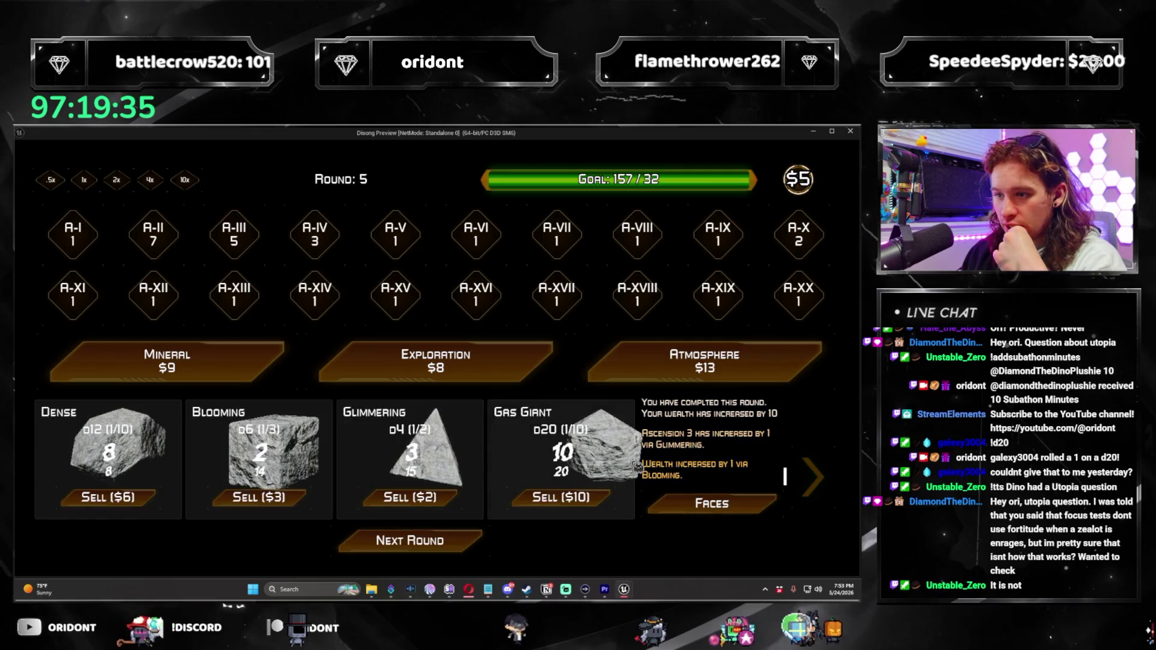
click(661, 379)
click(464, 539)
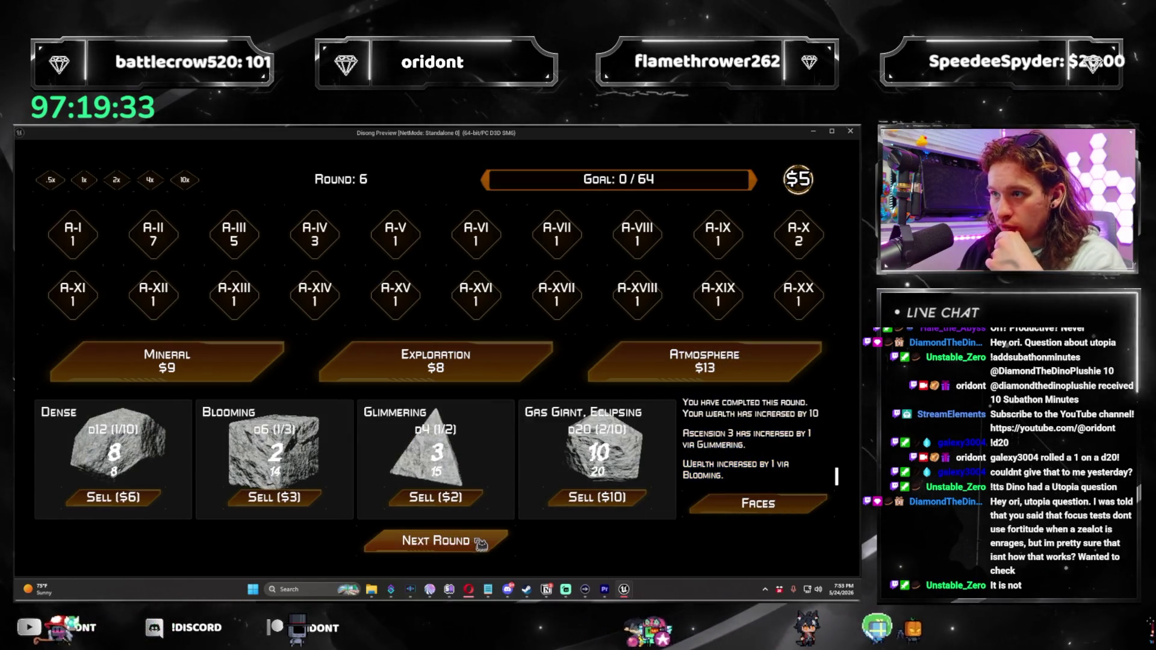
Roll three times to clear round 6, set Quadrant 3's third face to 10, and buy Atmosphere
click(489, 546)
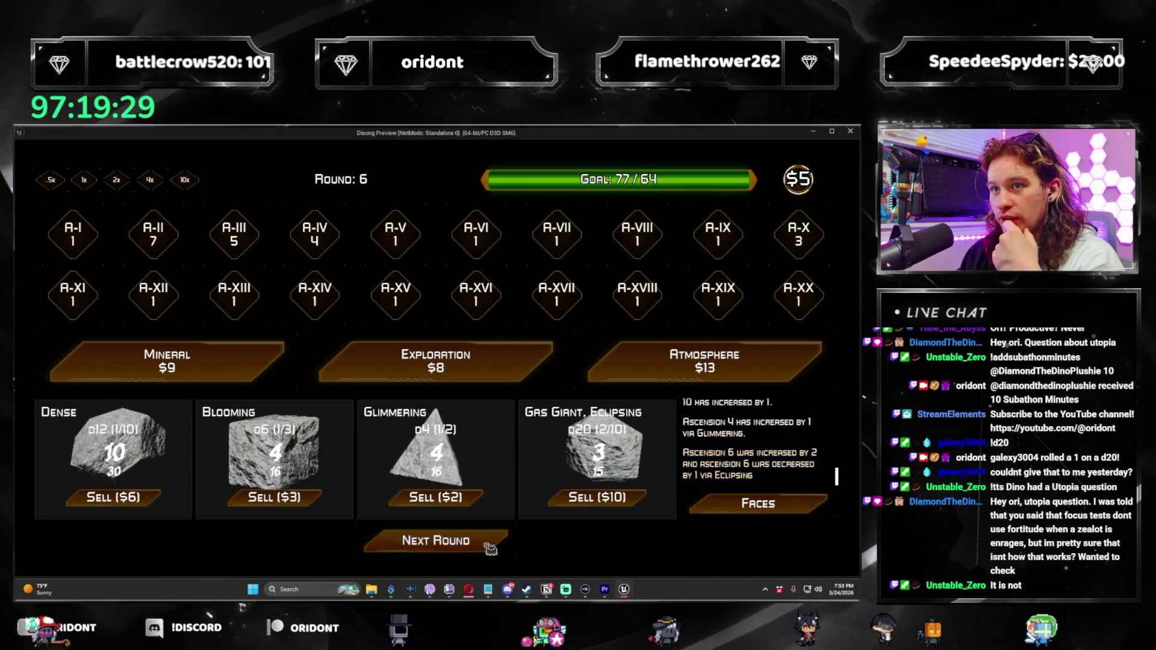
click(490, 545)
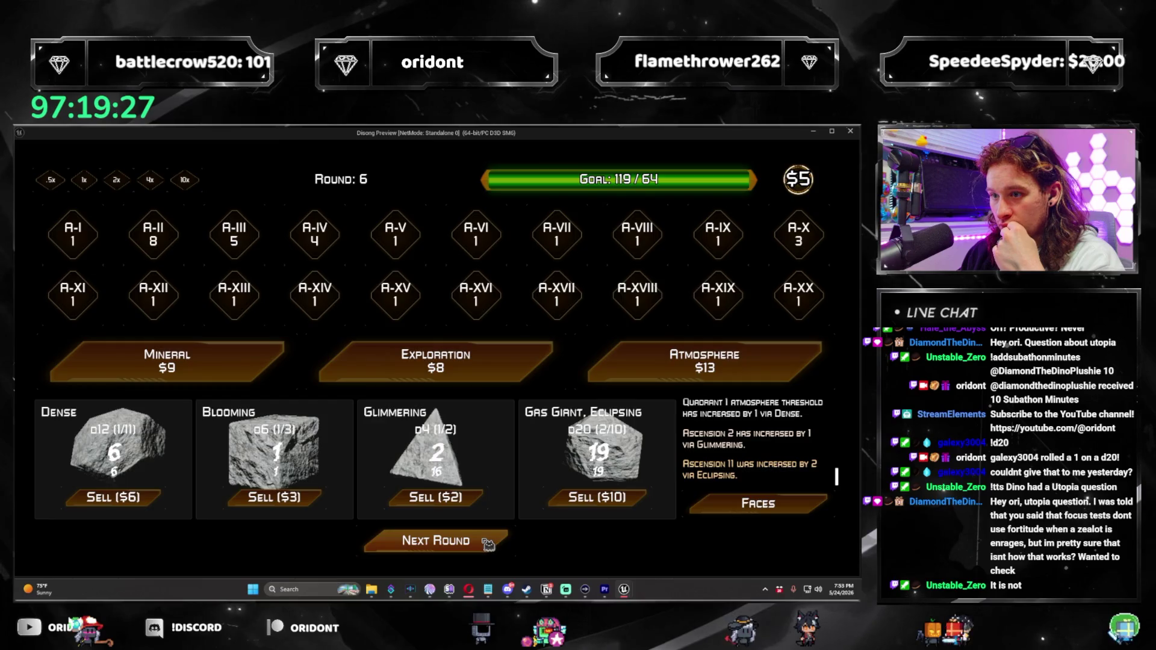
click(488, 544)
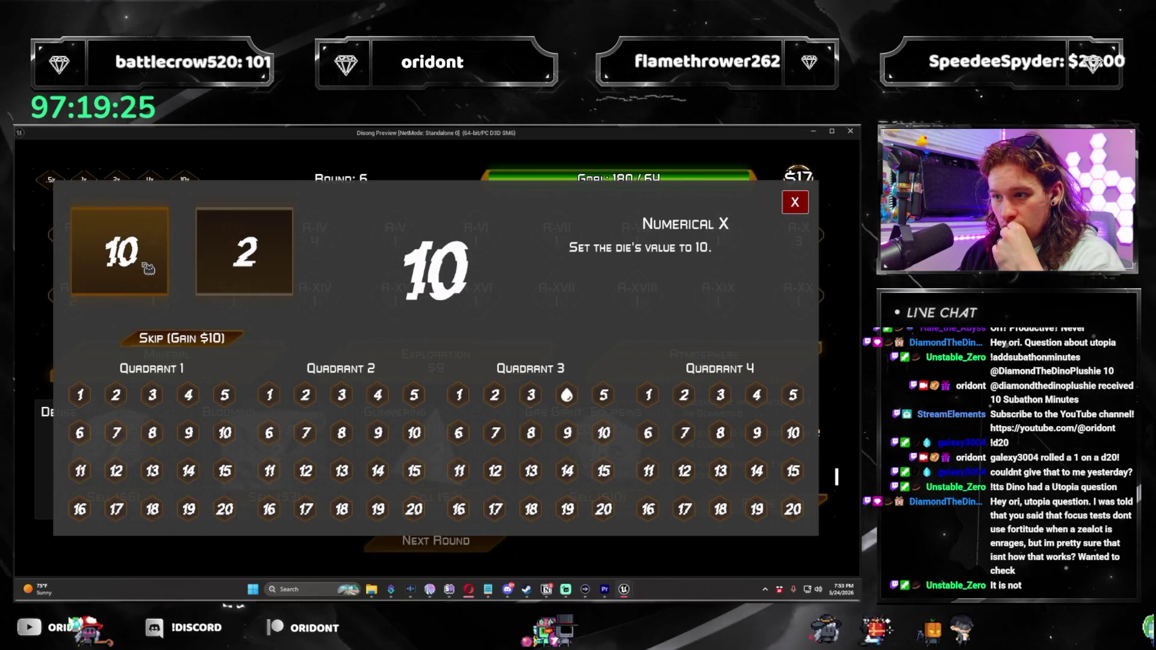
click(534, 402)
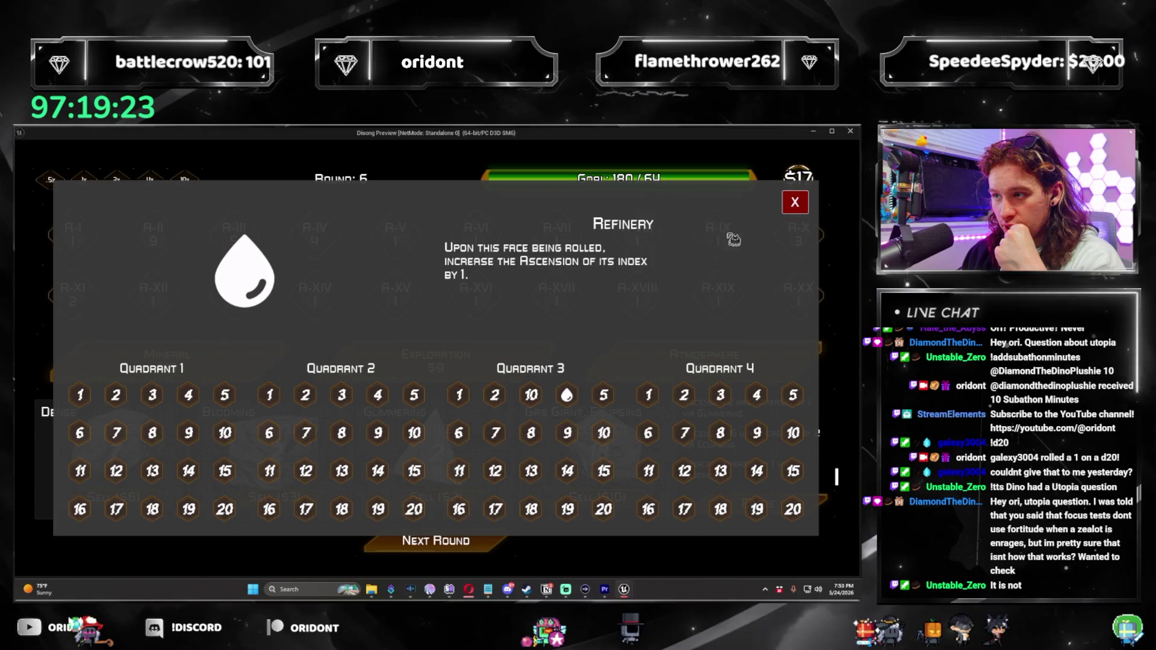
click(648, 357)
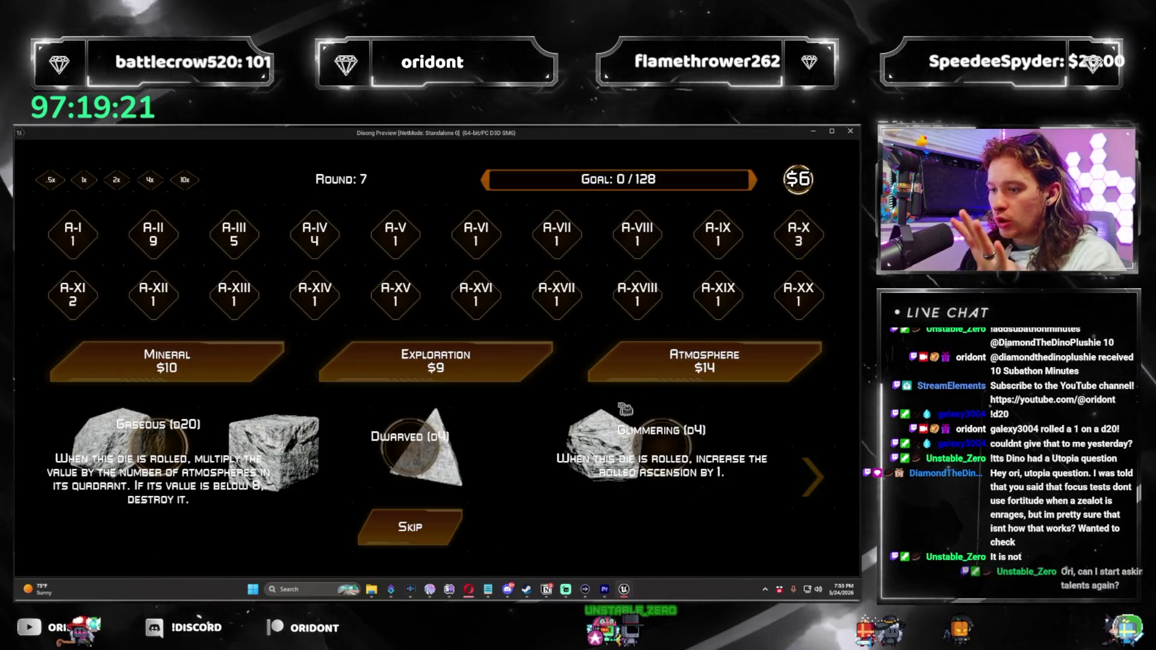
Add the Gaseous d20, roll twice to pass round 7, and advance to round 8
click(173, 444)
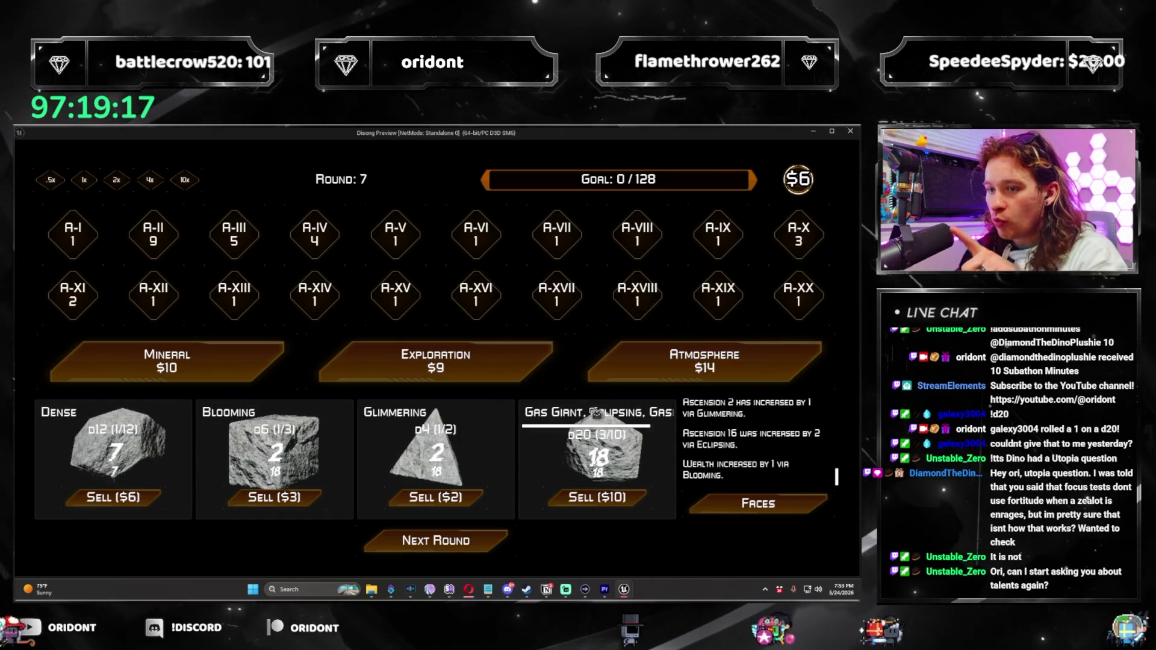
click(493, 546)
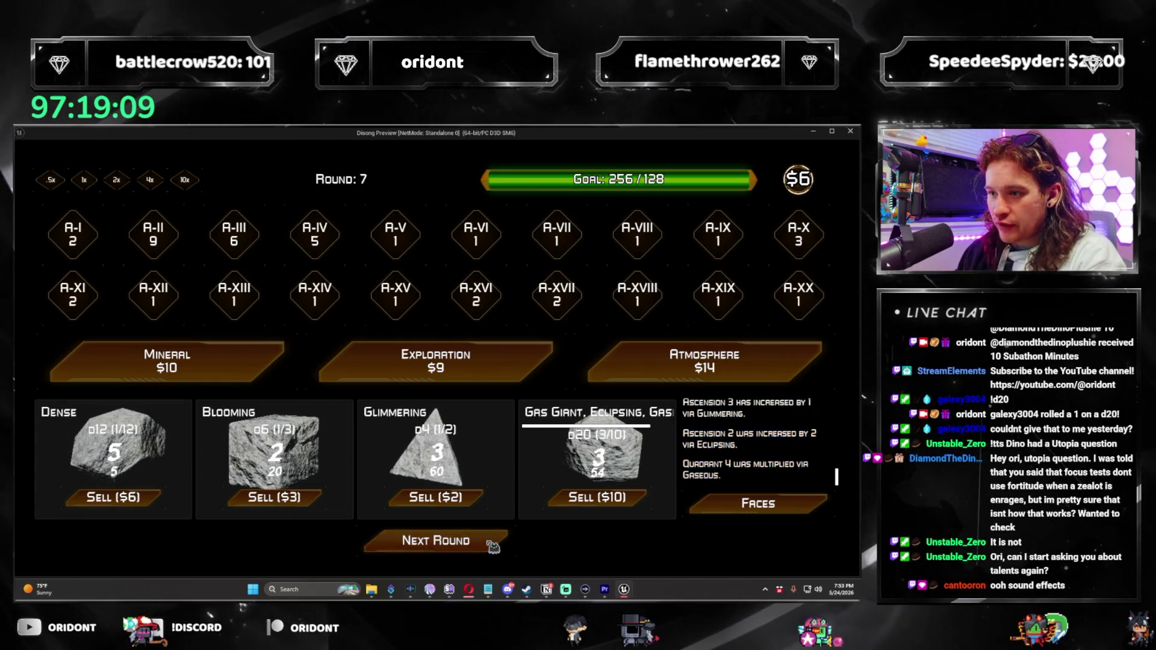
click(492, 545)
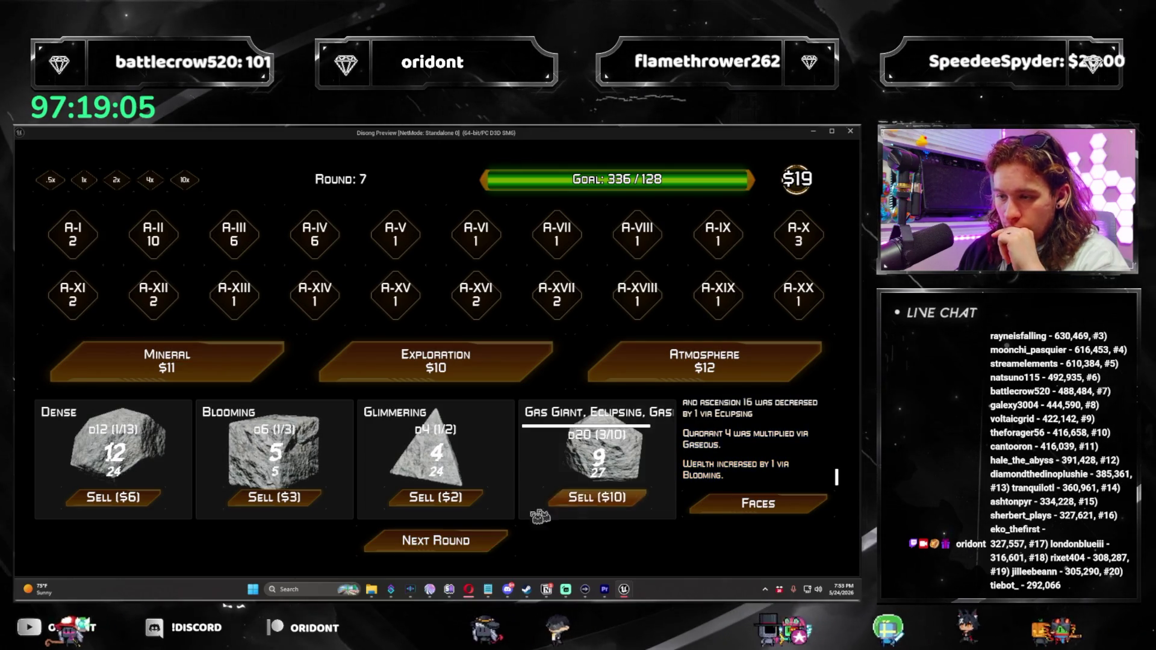
click(491, 542)
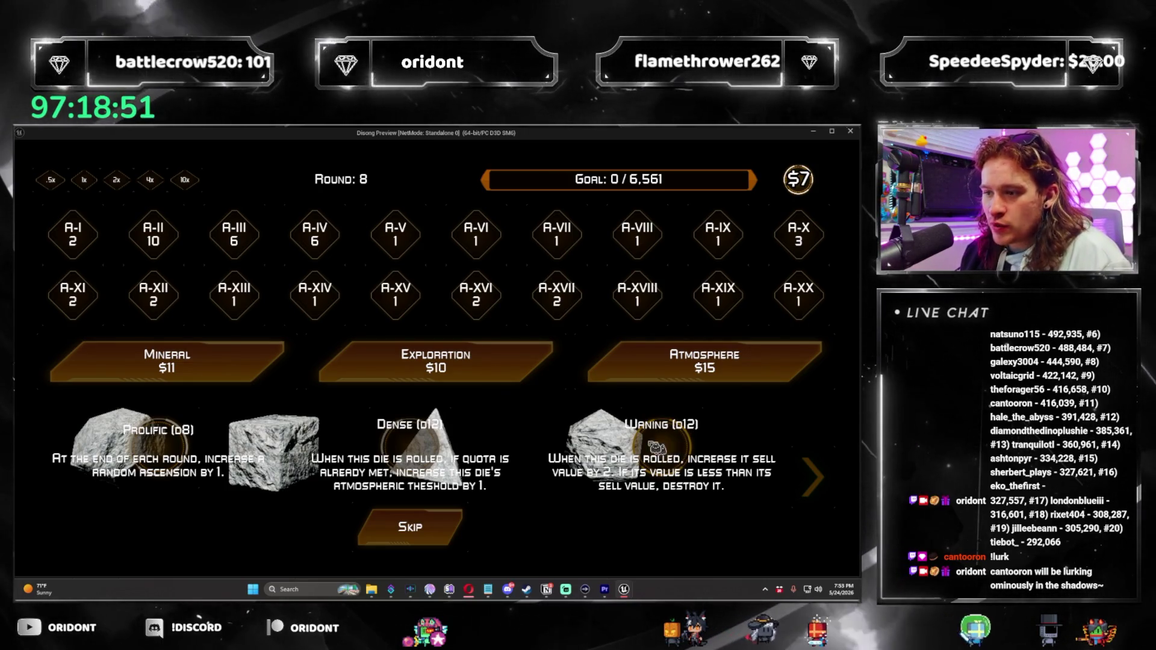
Take the Dense die, roll three times and lose round 8, then restart the run
click(432, 444)
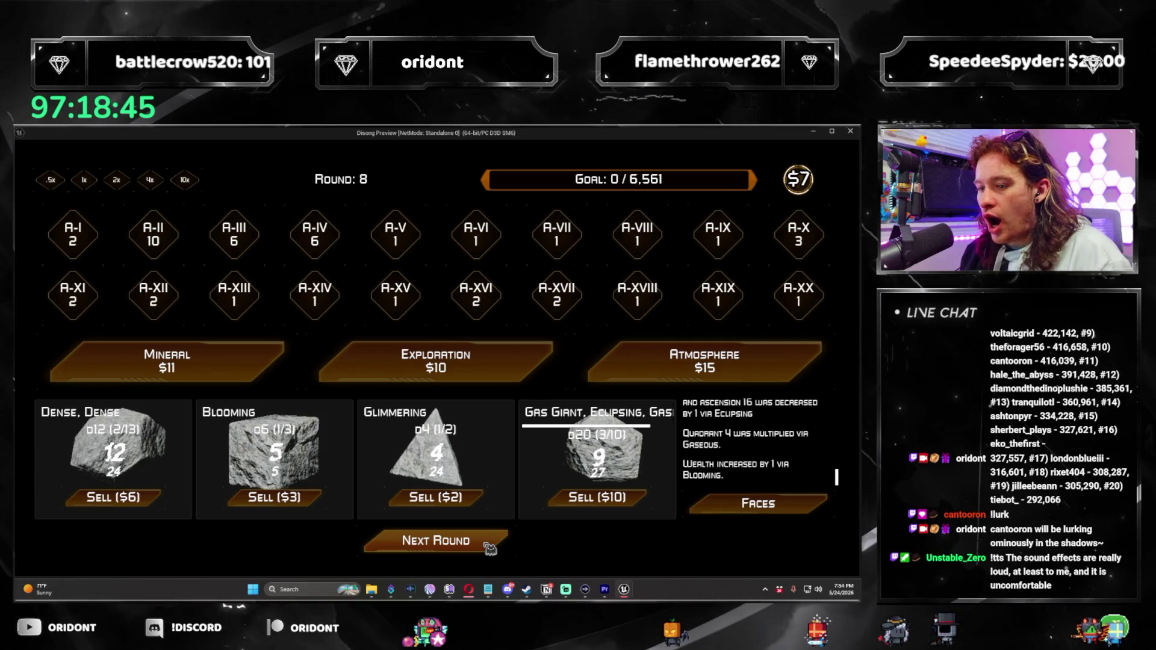
click(489, 548)
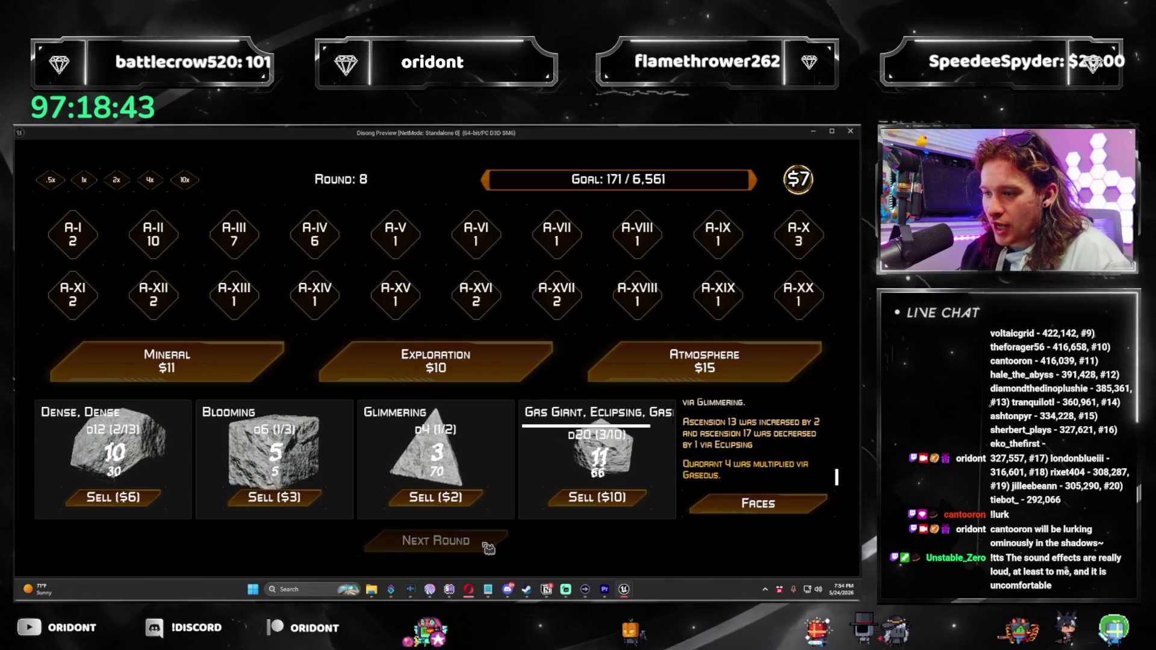
click(490, 545)
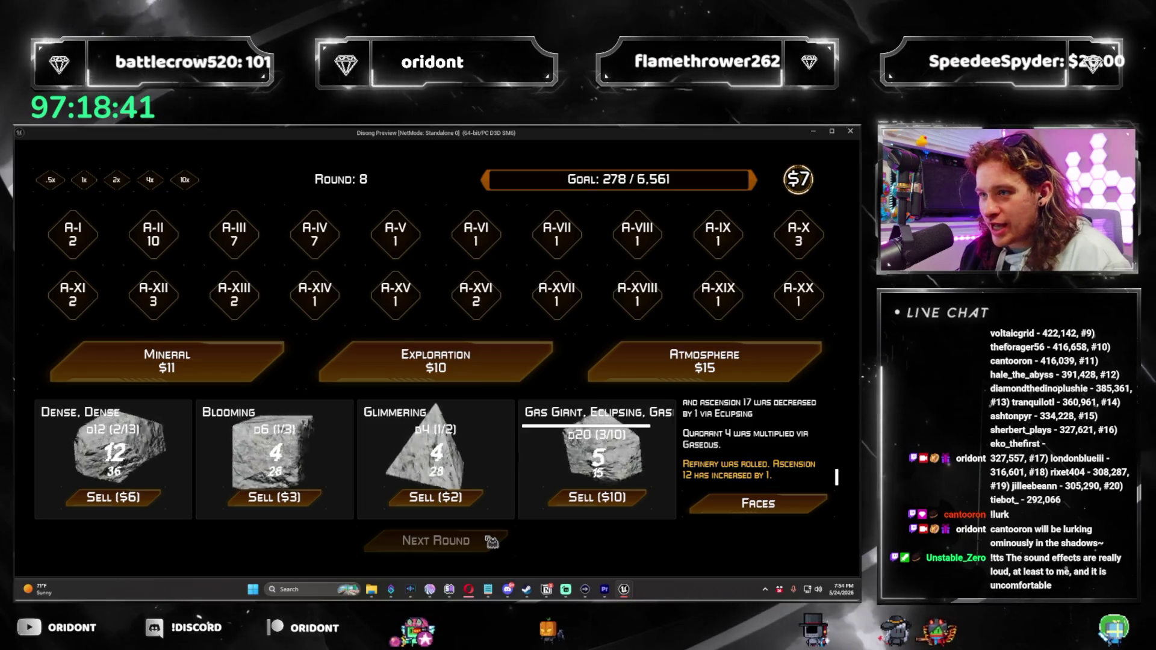
click(490, 547)
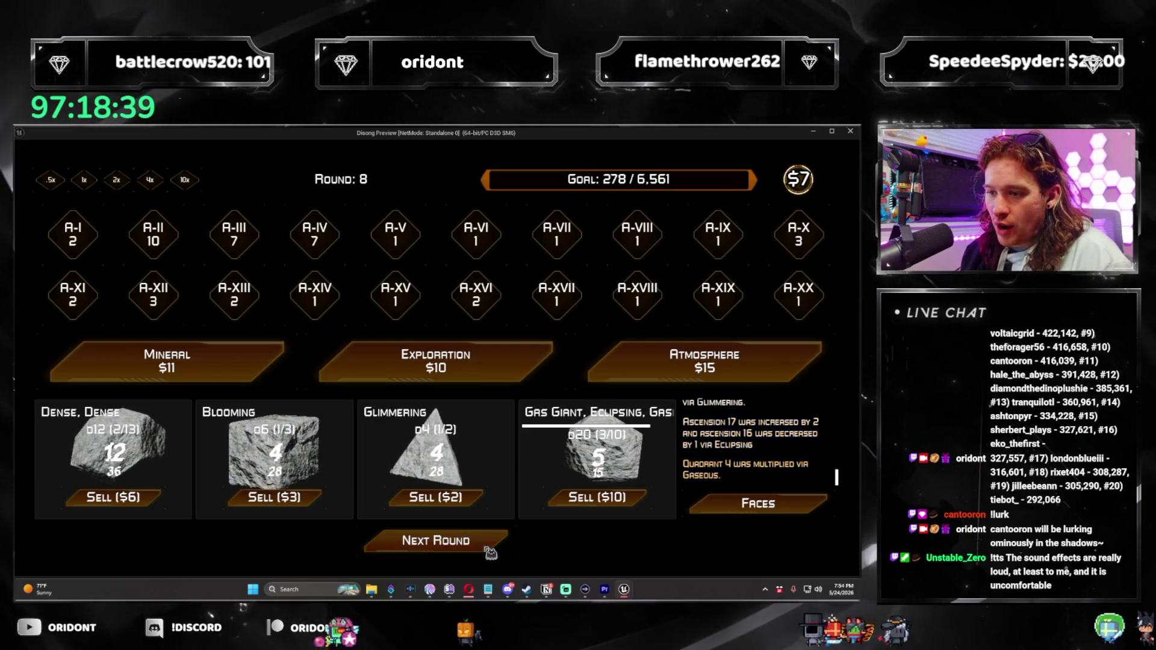
click(490, 548)
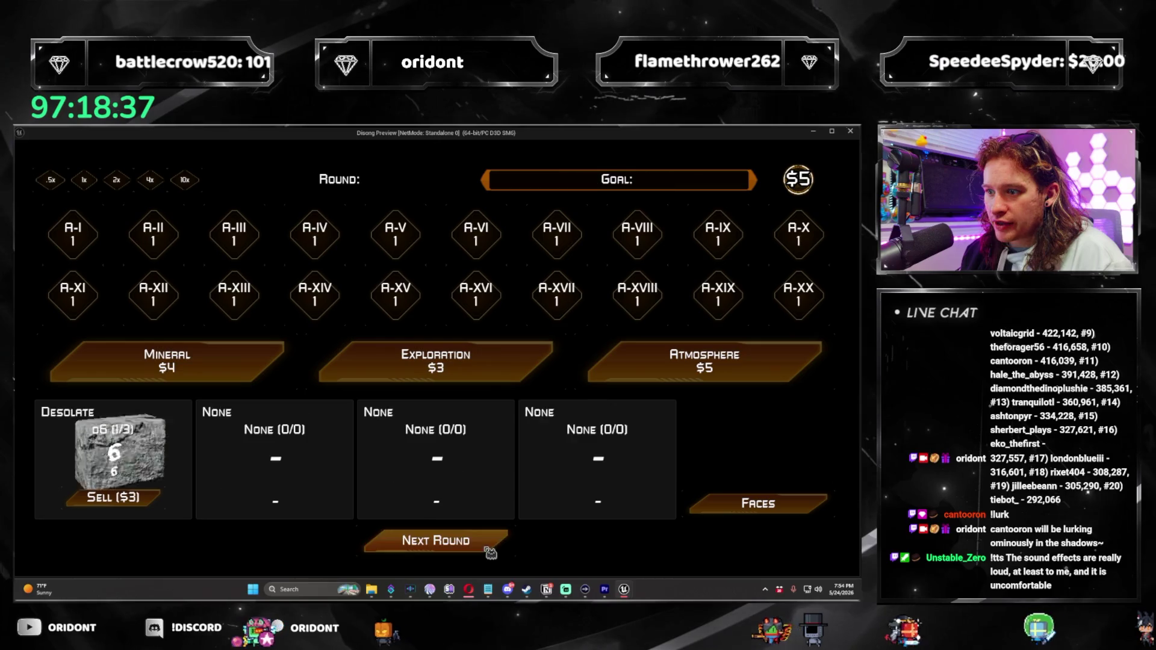
click(852, 133)
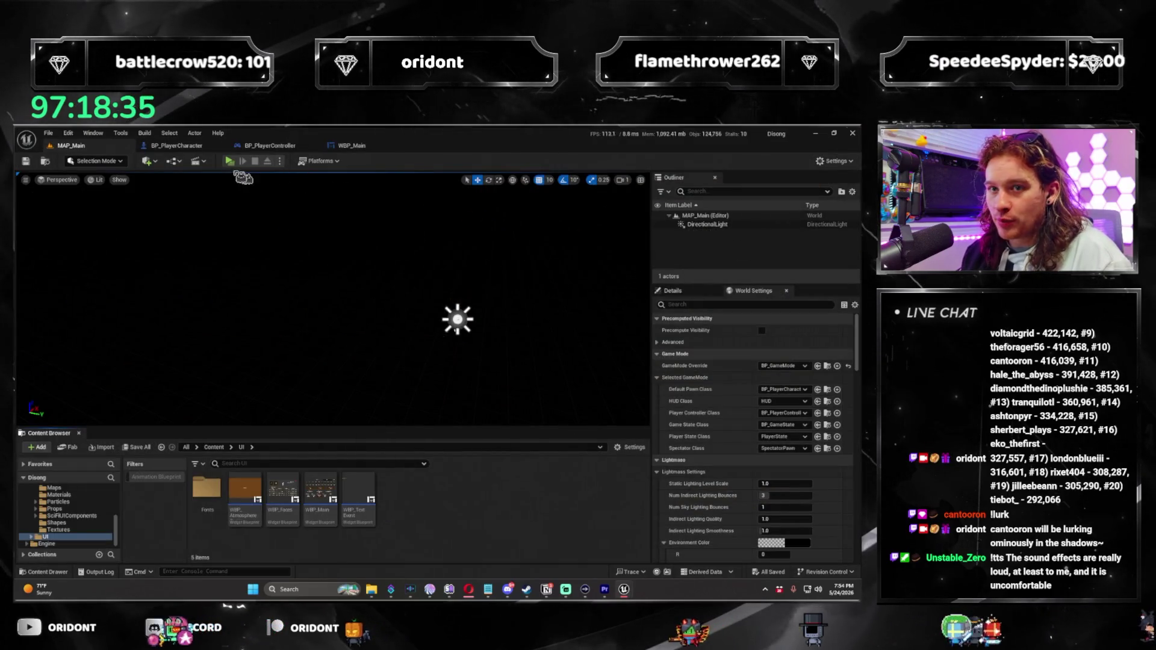
click(203, 149)
mouse_move(397, 415)
mouse_down()
mouse_move(449, 395)
mouse_move(392, 399)
mouse_up()
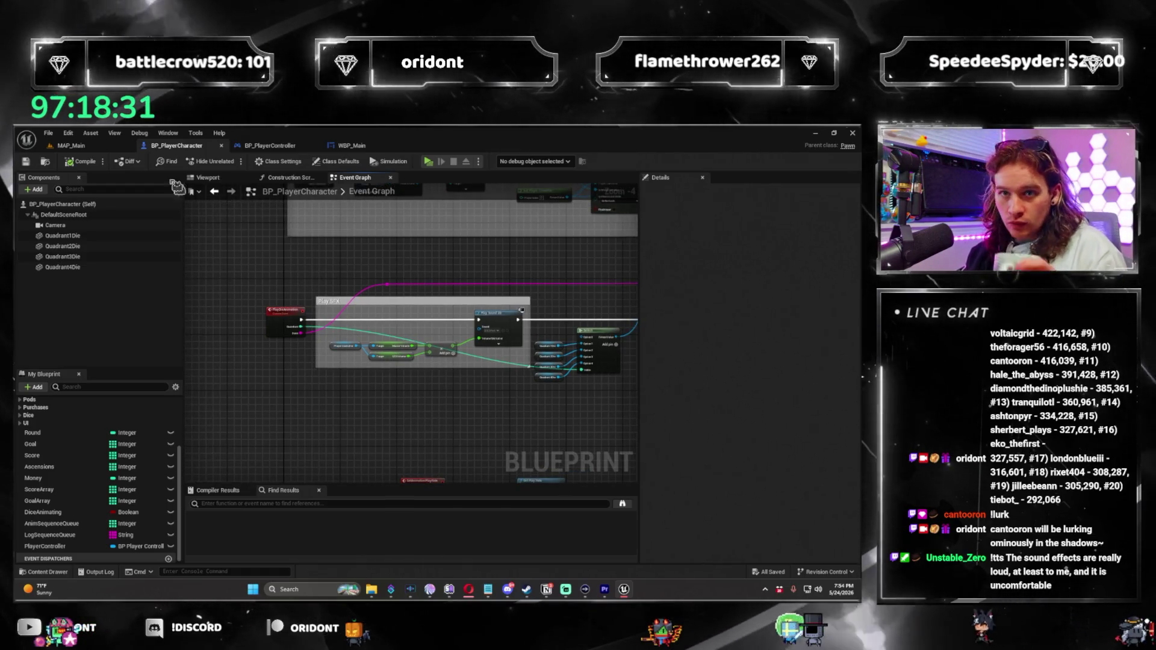
click(352, 146)
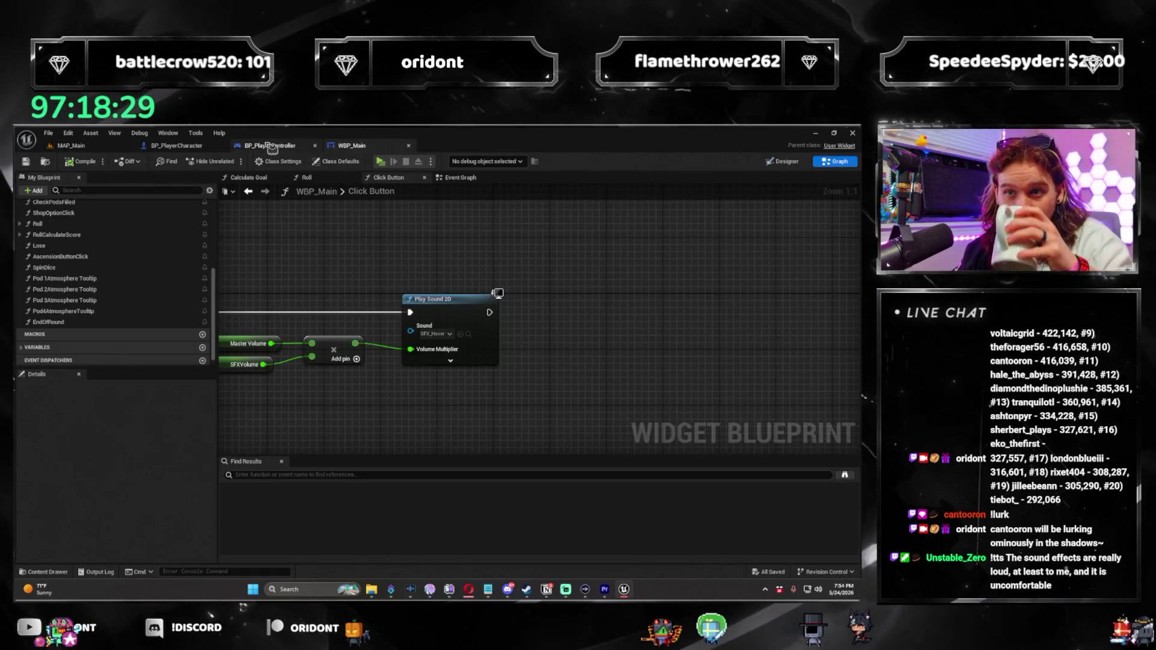
click(272, 147)
click(101, 148)
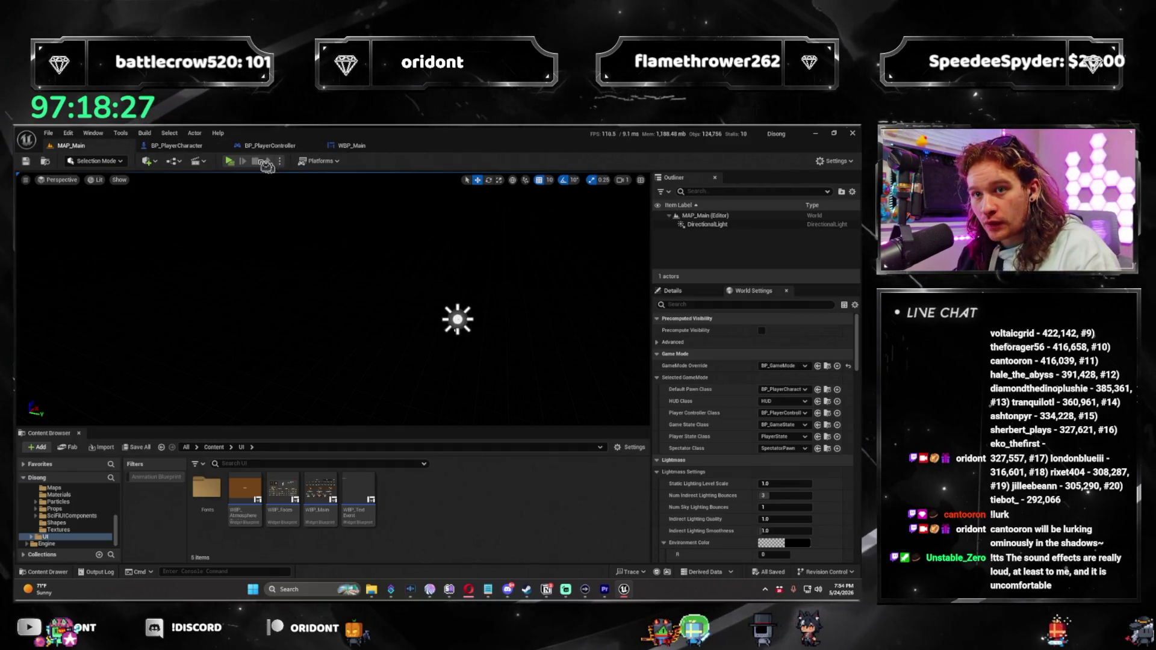
click(181, 150)
click(89, 149)
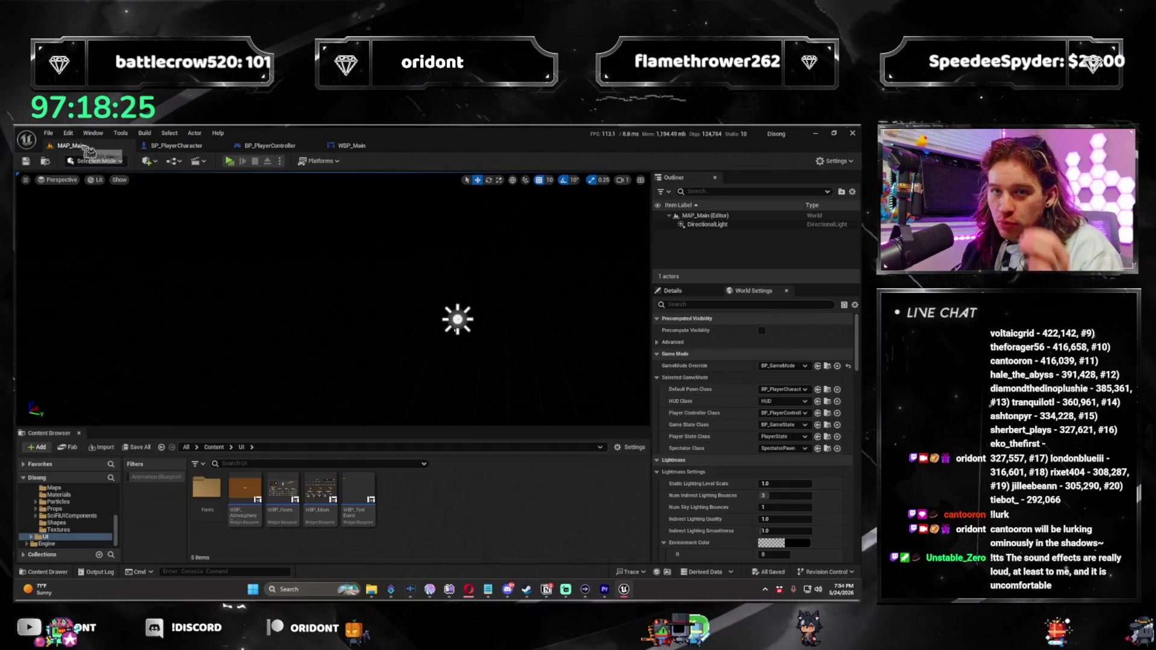
click(354, 148)
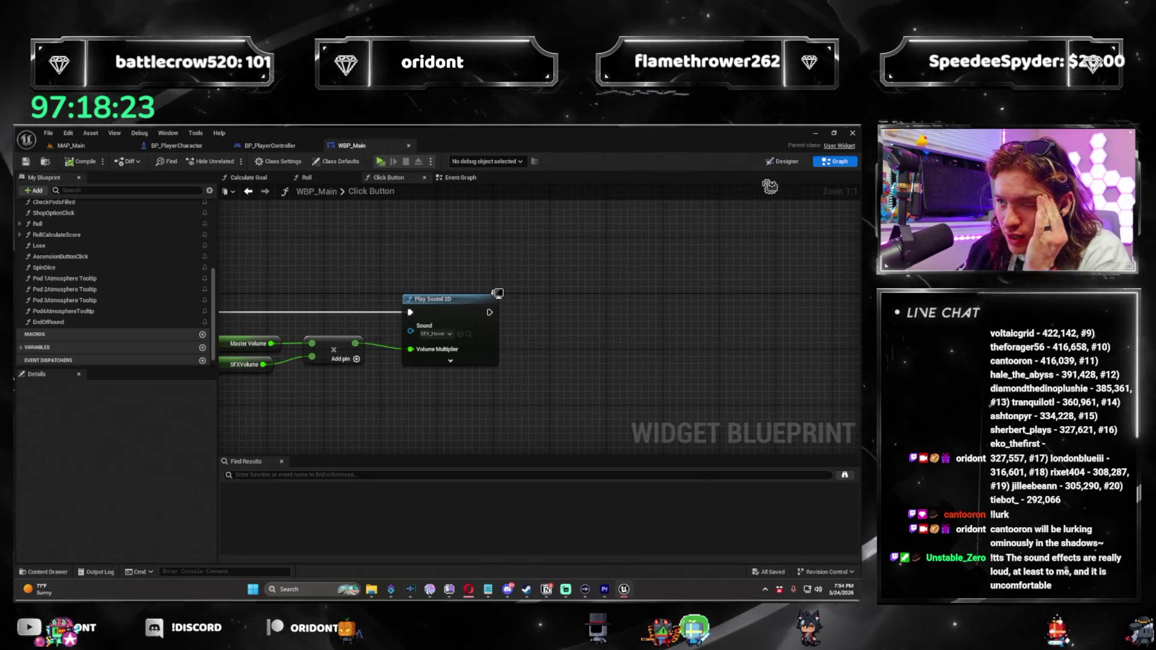
click(781, 161)
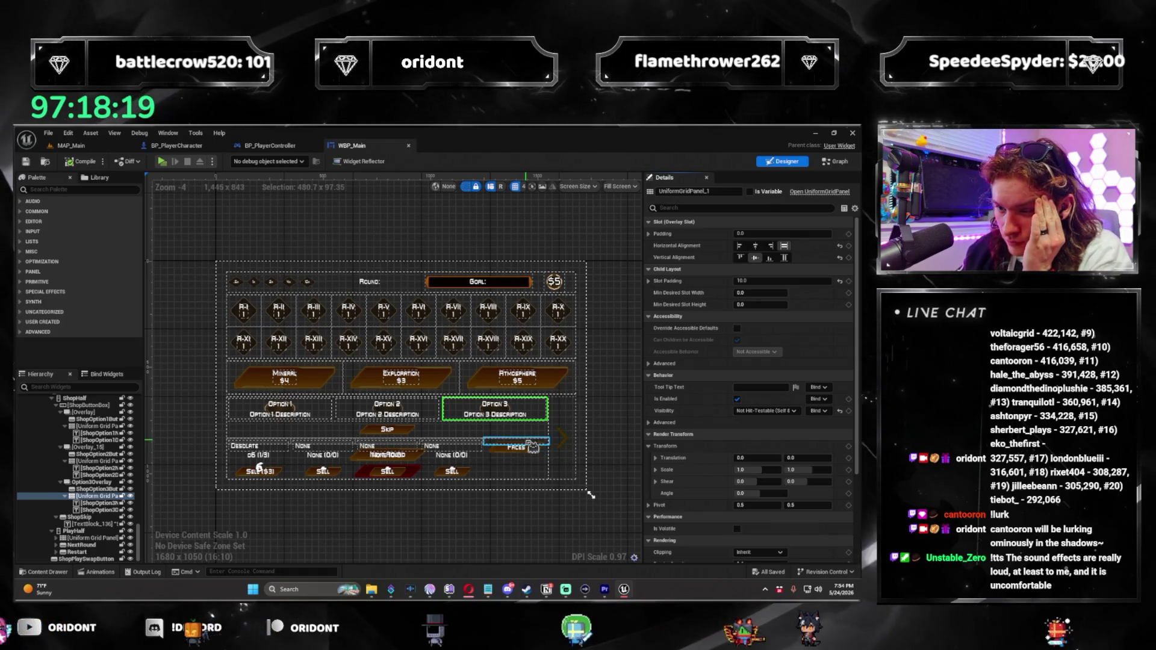
click(70, 149)
click(248, 168)
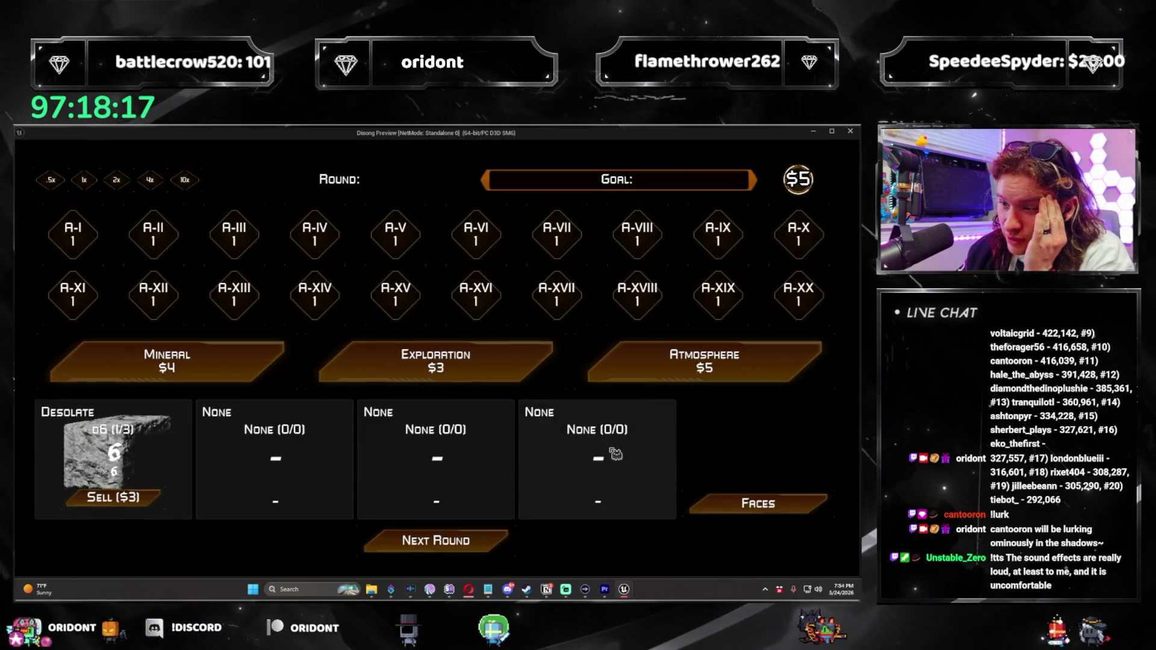
click(762, 528)
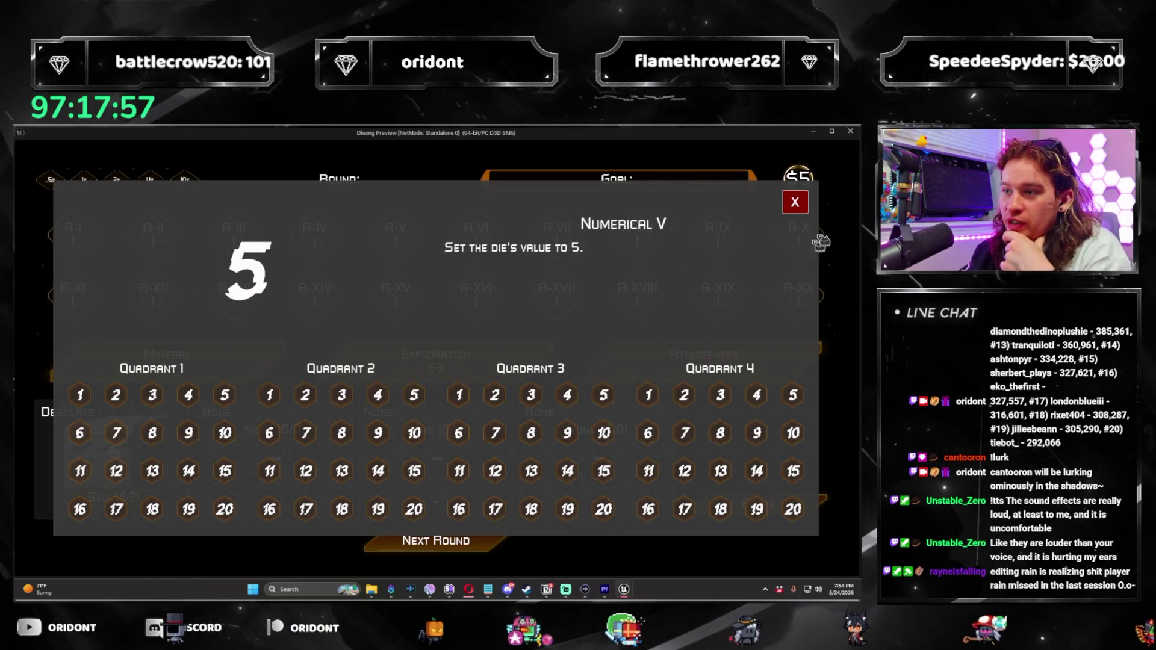
click(805, 203)
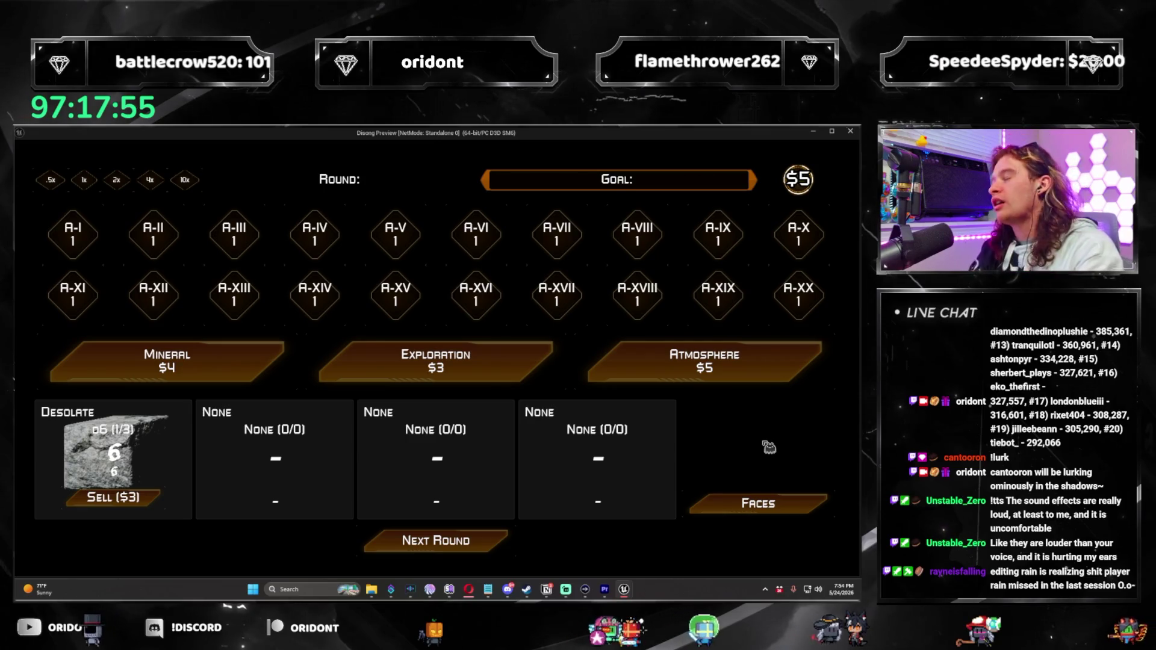
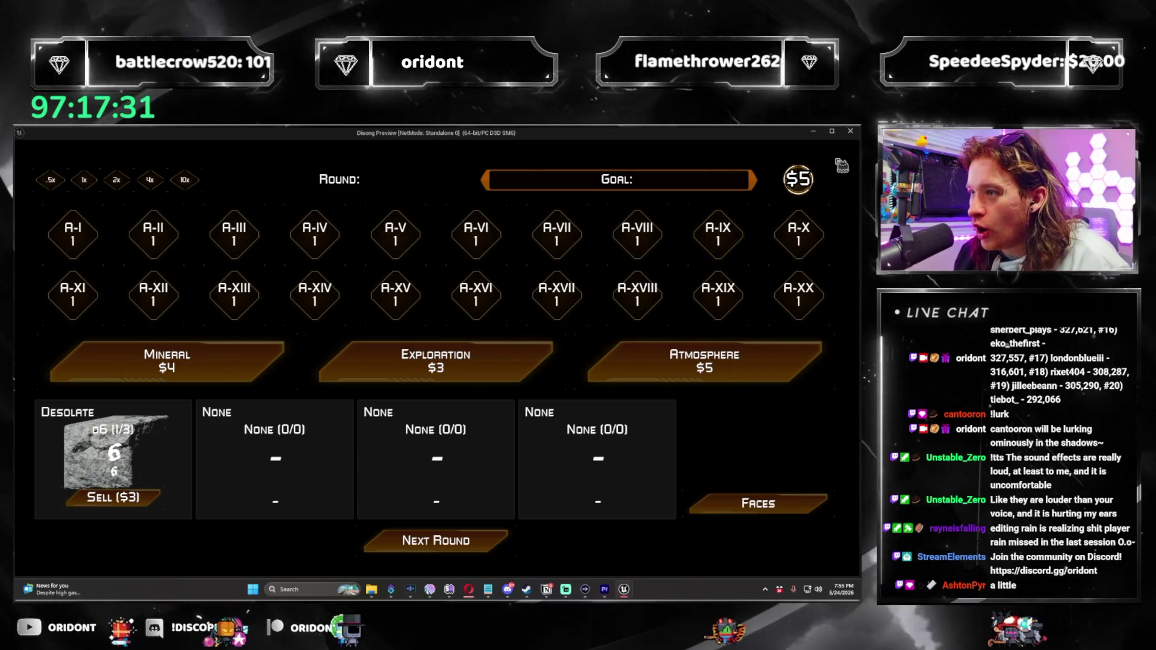
Close the game preview and return to the main level editor
key(Escape)
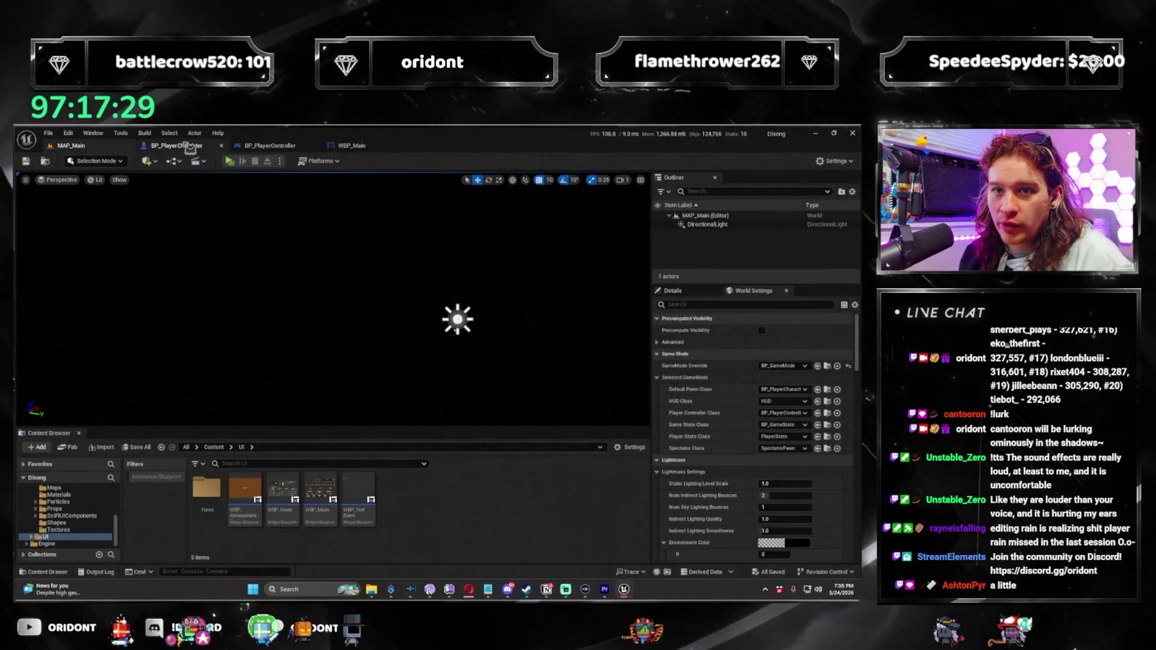
click(189, 147)
click(355, 147)
click(101, 146)
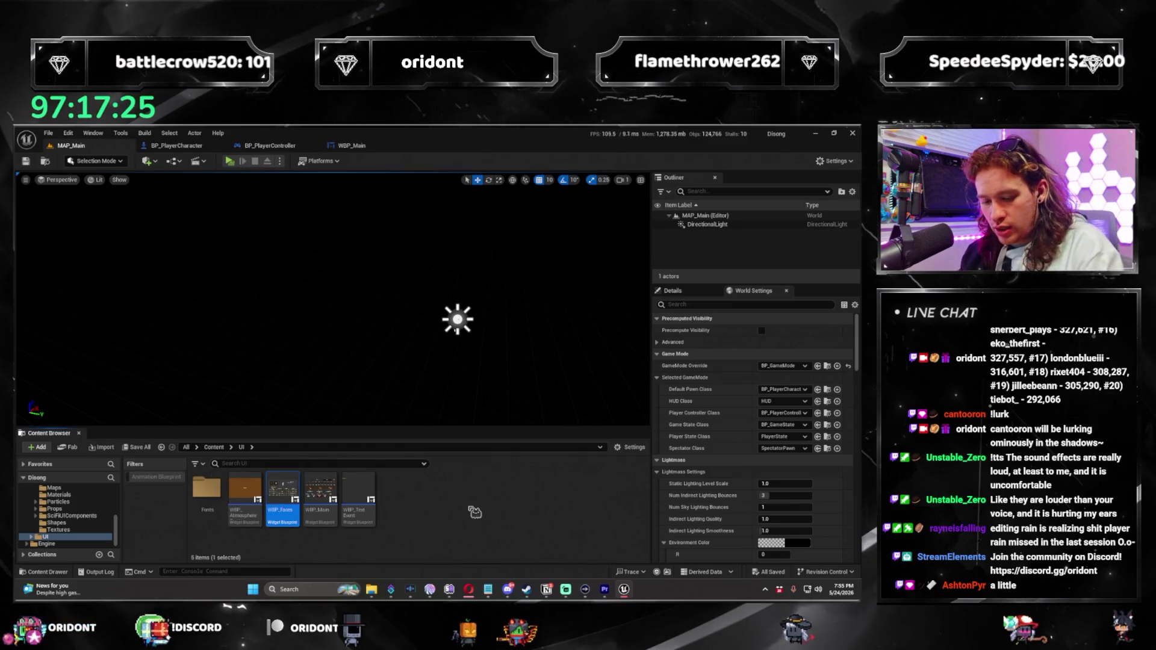
Create a copy of WBP_Faces named WBP_Settings and open it for editing
click(395, 497)
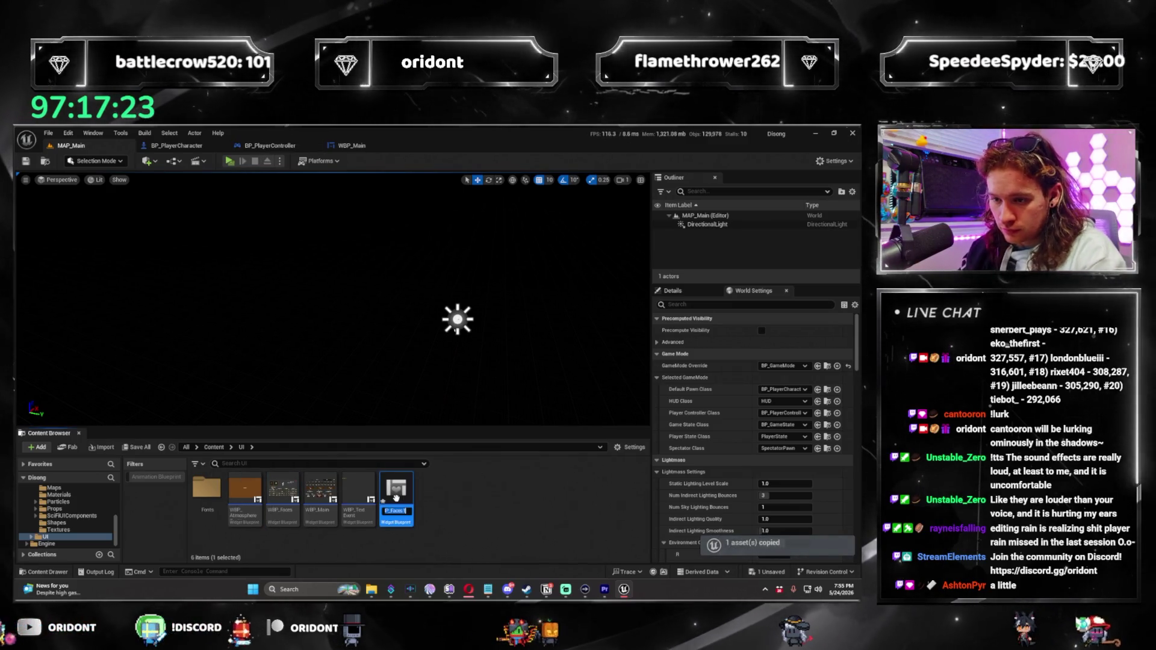
key(F2)
text(WBP_Settings)
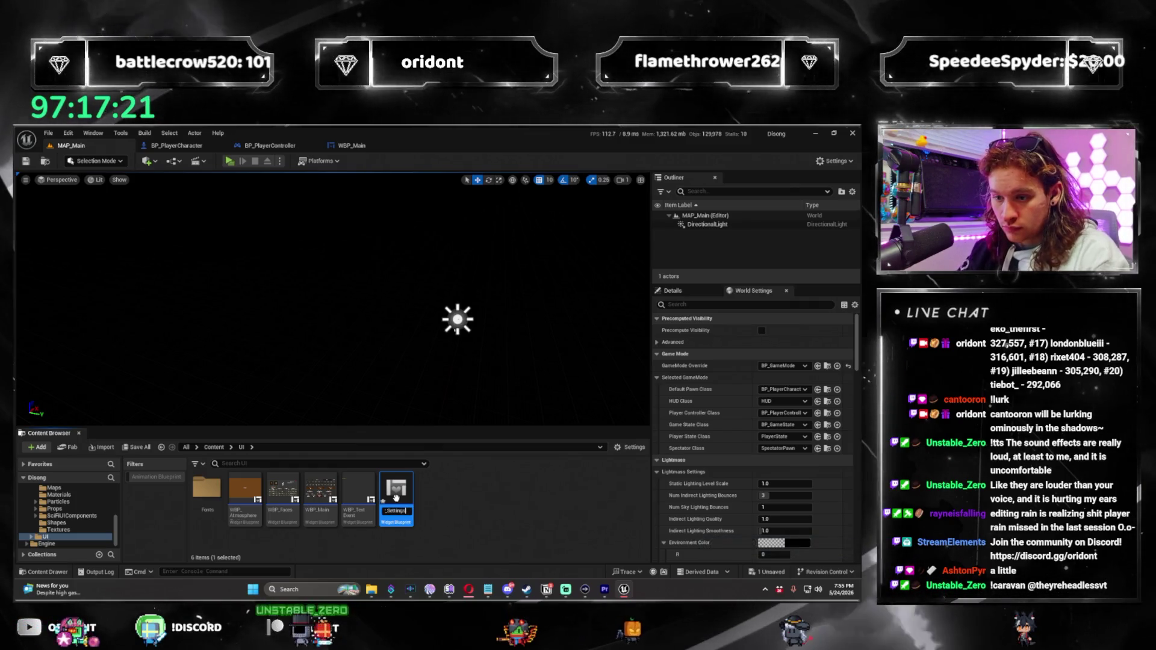
key(Return)
double_click(366, 487)
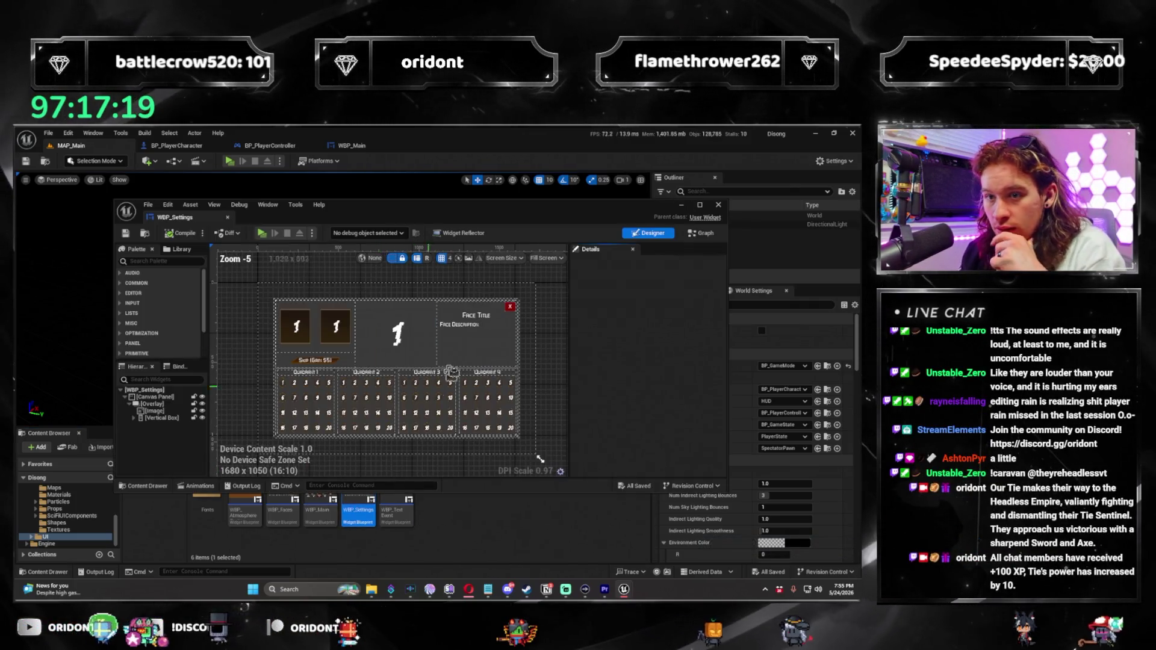
Switch WBP_Settings to its event graph and dock its editor into the main window
click(343, 329)
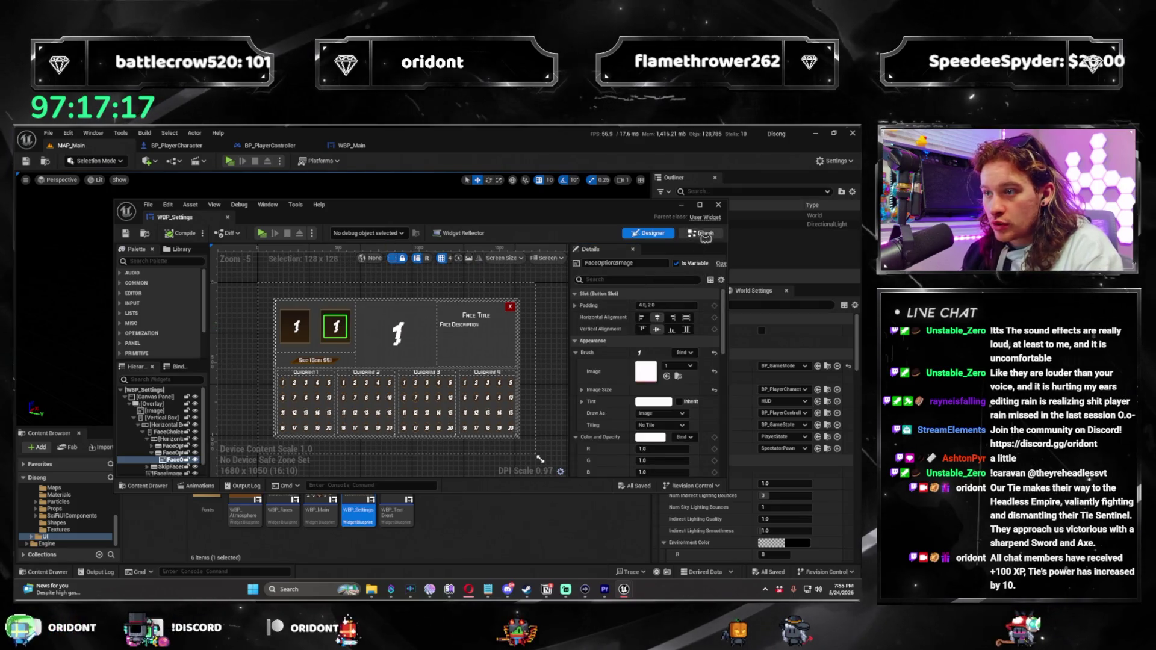
key(ctrl+shift+g)
drag(230, 211, 457, 323)
Delete the Hovered Face Buttons comment group from the event graph
scroll(573, 352, up, 9)
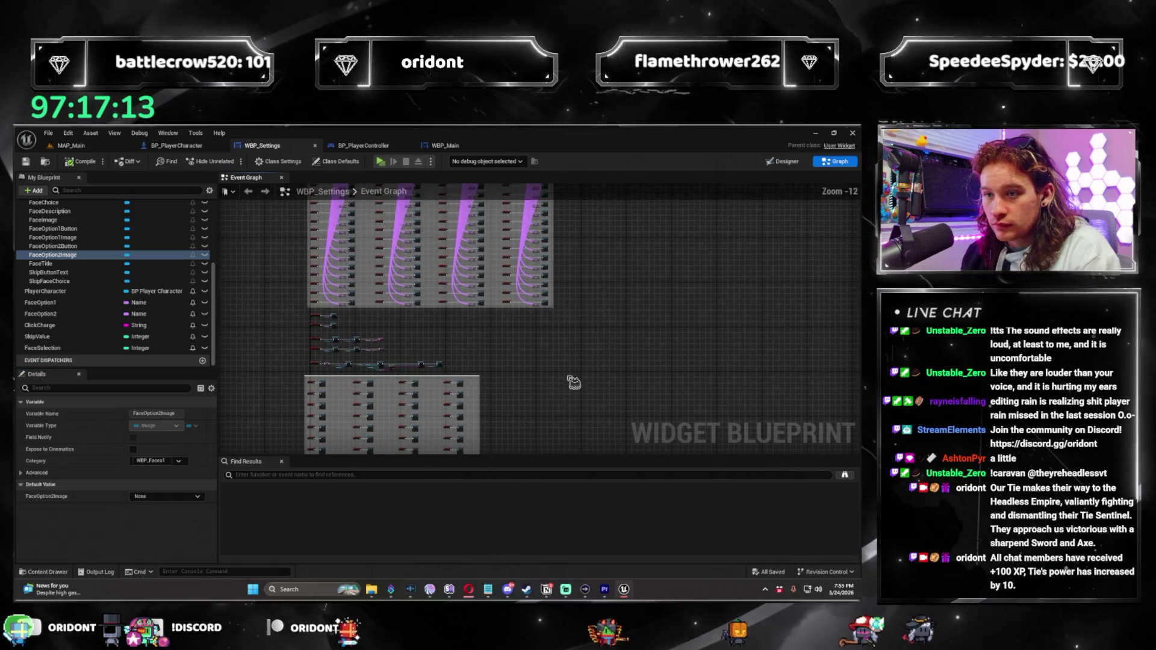
mouse_move(462, 366)
mouse_down()
mouse_move(646, 274)
mouse_move(581, 245)
mouse_up()
scroll(655, 264, down, 9)
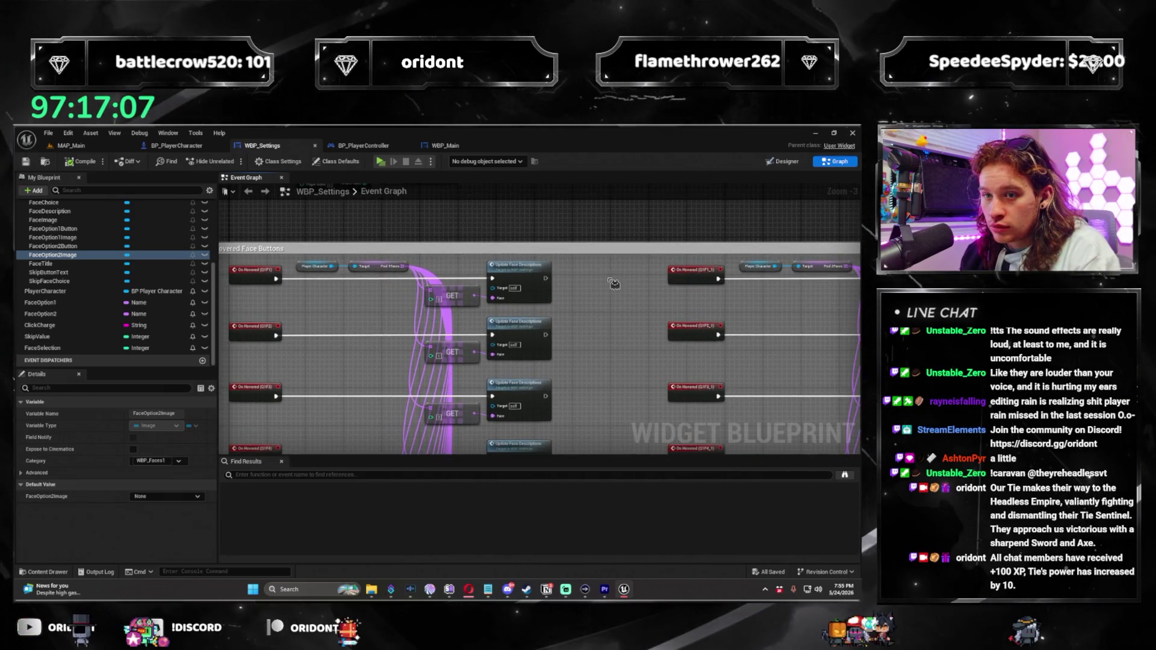
click(547, 274)
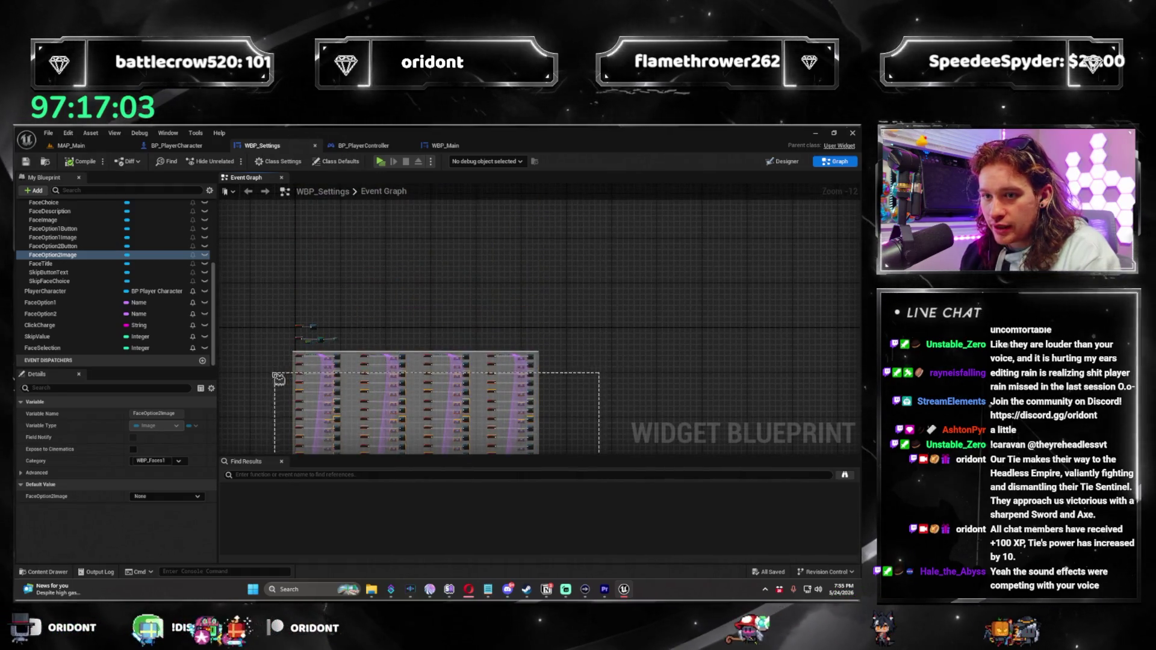
scroll(407, 367, up, 9)
key(Delete)
scroll(407, 367, up, 3)
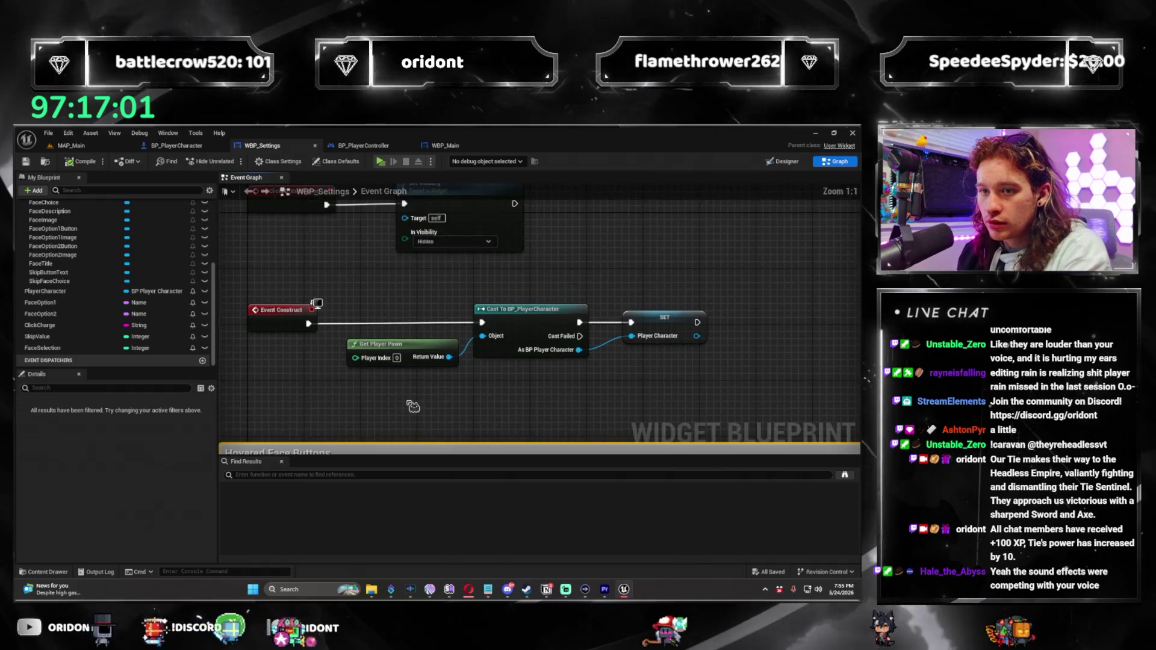
scroll(602, 295, down, 5)
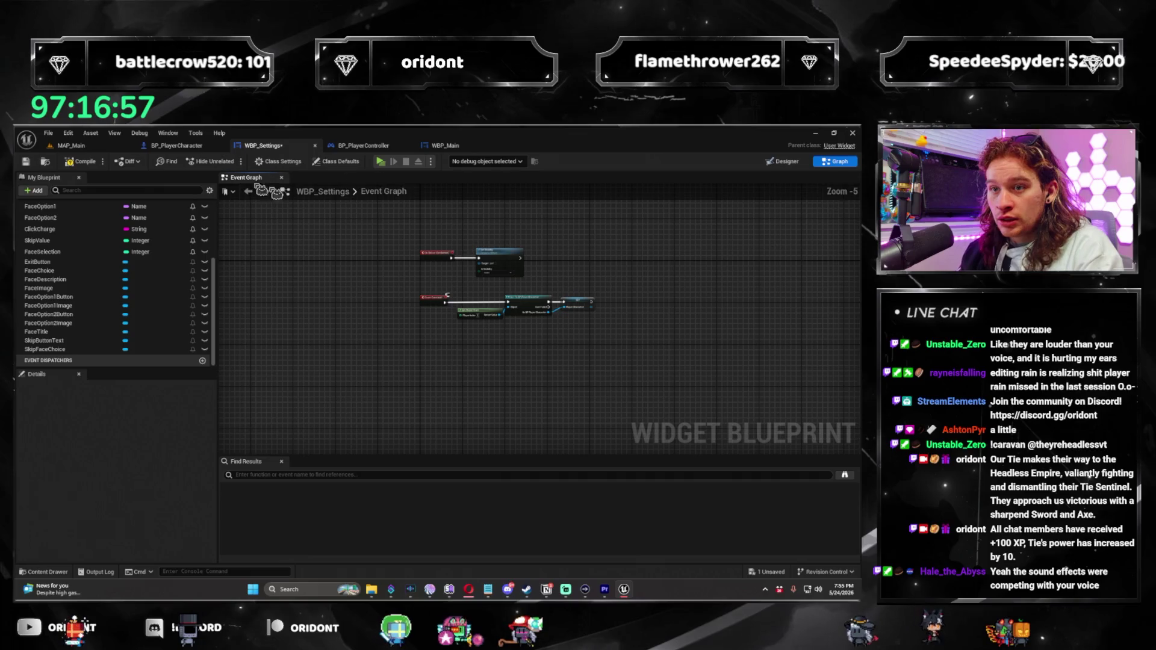
click(785, 164)
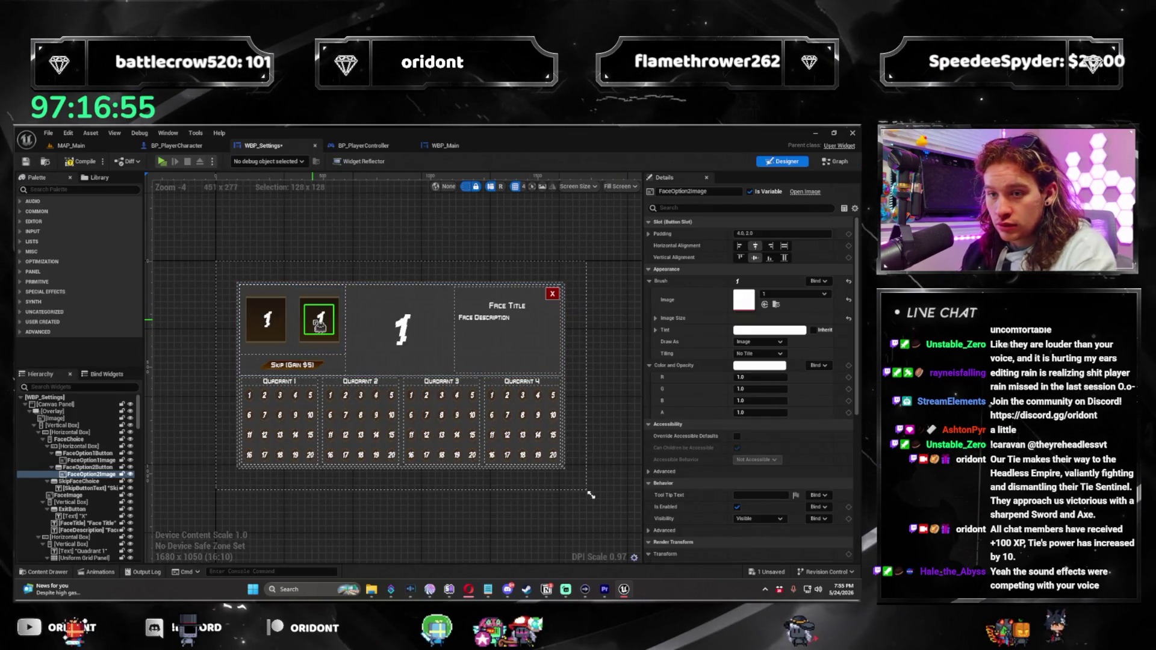
Delete the two face option buttons and the skip face choice button
click(328, 316)
key(Delete)
click(298, 323)
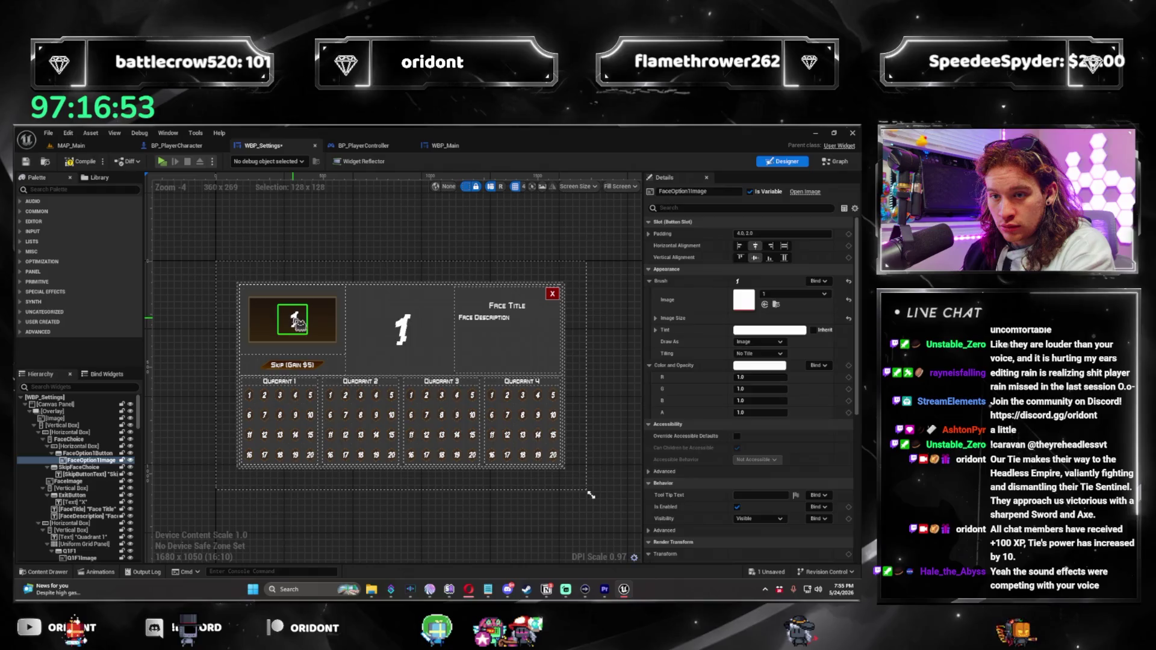
key(Delete)
click(292, 357)
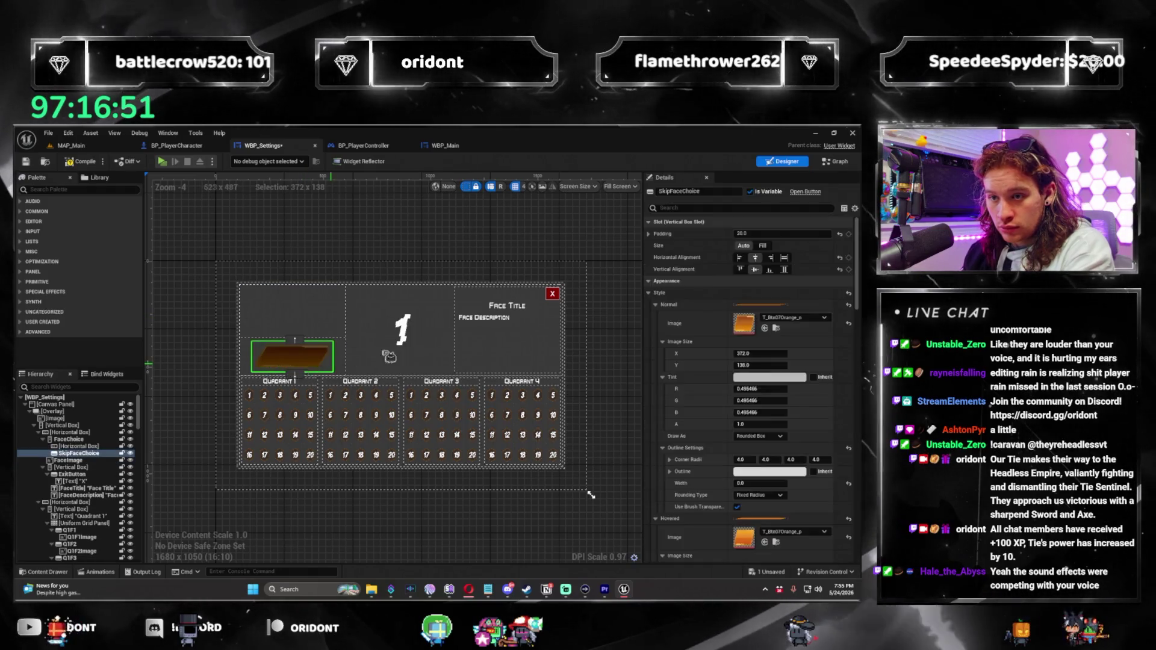
key(Delete)
Delete the large face image, Face Title, description text and the quadrant grid row
click(472, 325)
key(Delete)
click(478, 305)
key(Delete)
click(459, 310)
key(Delete)
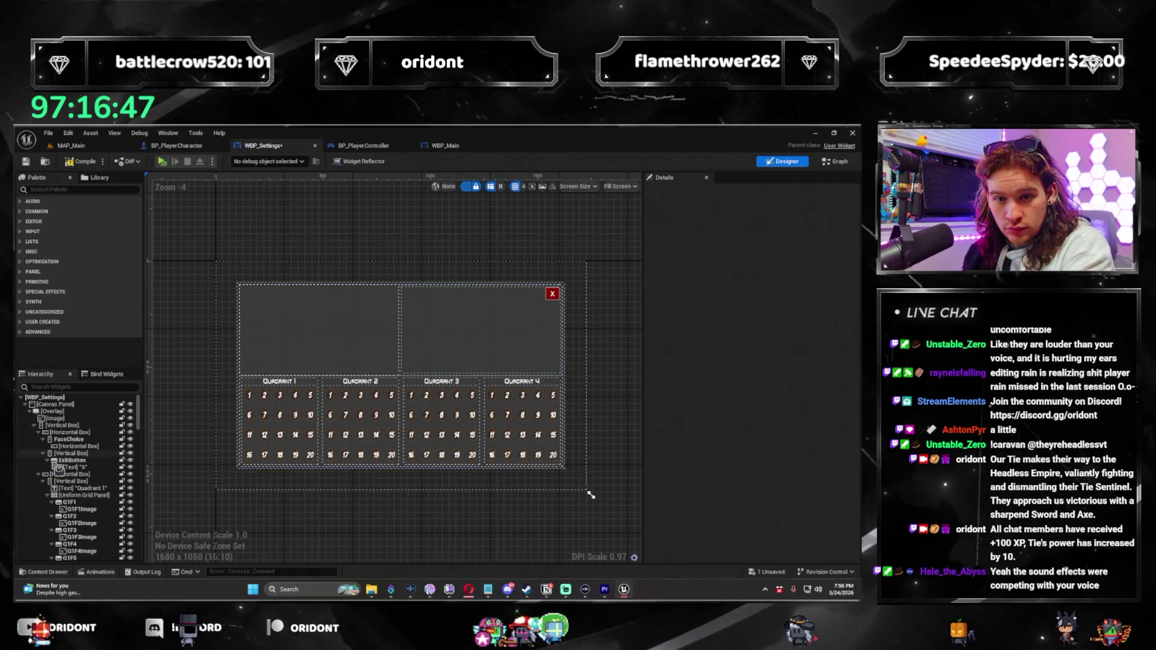
key(Delete)
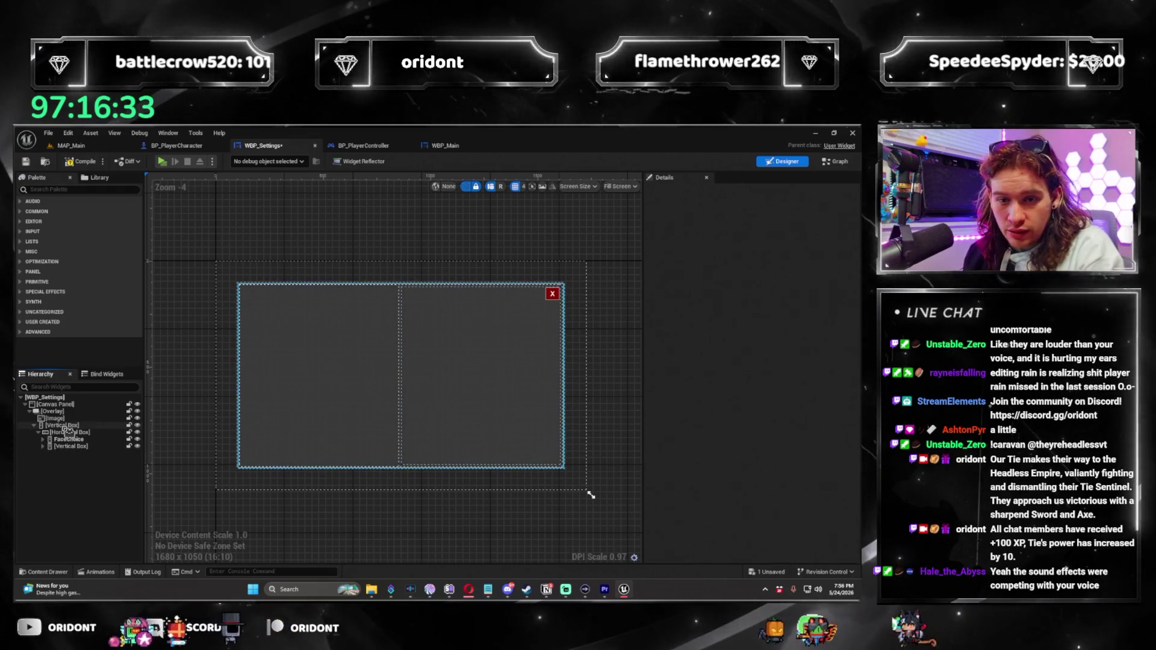
Rename FaceChoice to LeftColumn and the right-half vertical box to RightColumn
click(66, 439)
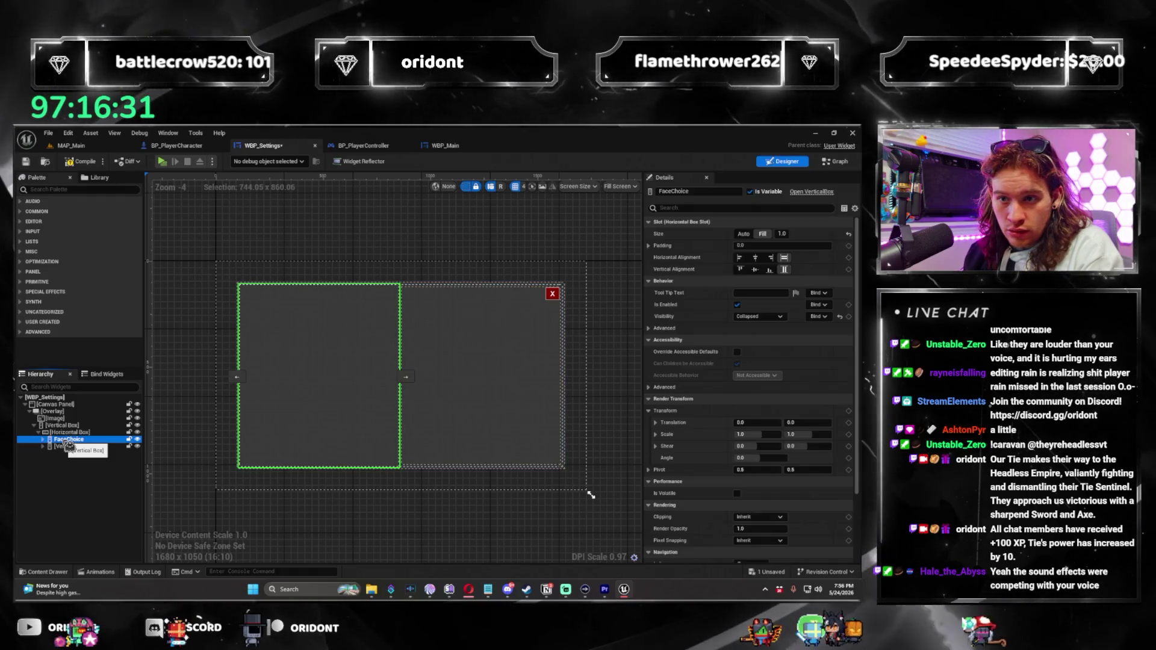
drag(53, 448, 501, 383)
text(LeftBox)
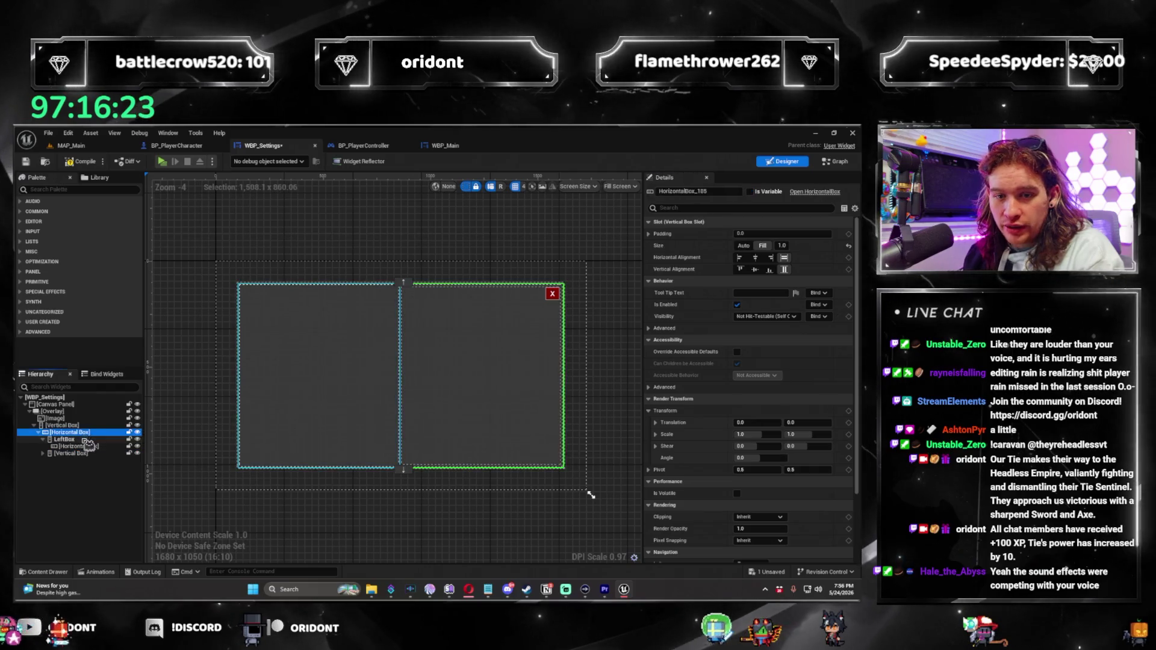
click(716, 191)
text(LeftBox)
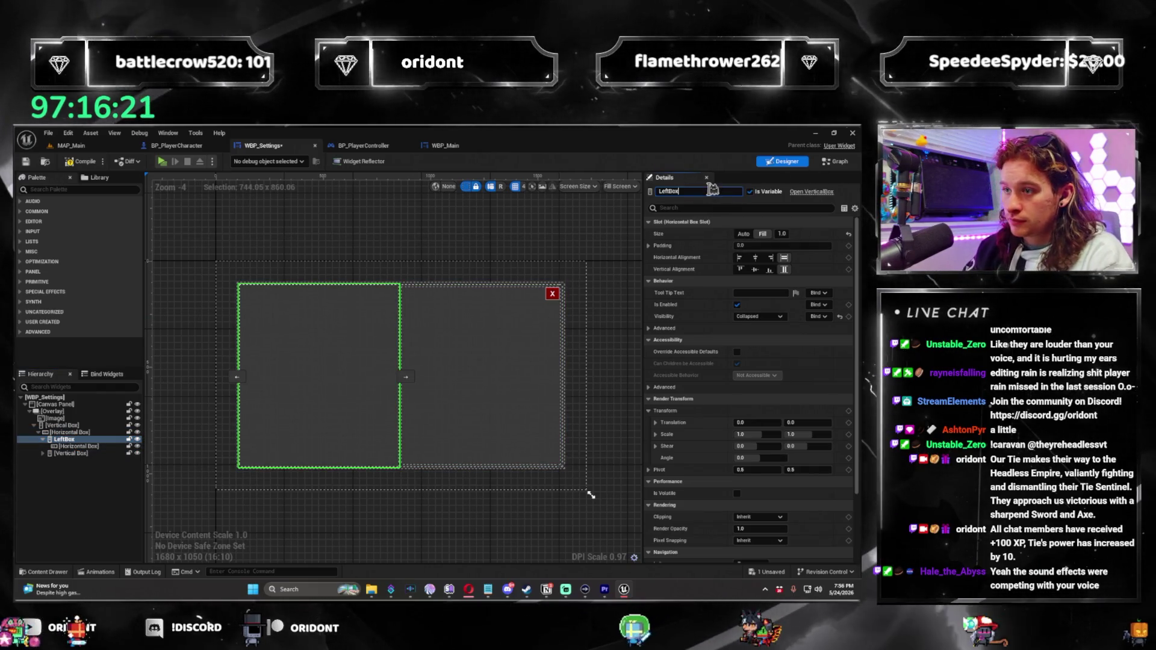
key(BackSpace)
key(BackSpace)
key(BackSpace)
text(Column)
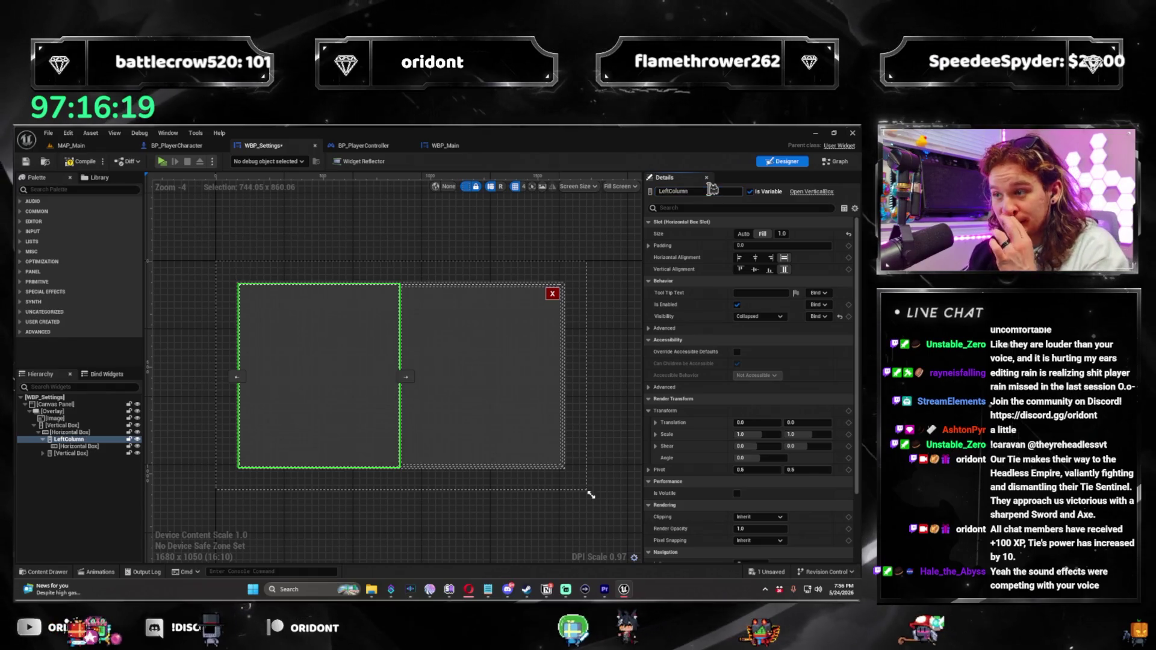
click(88, 454)
text(RightC)
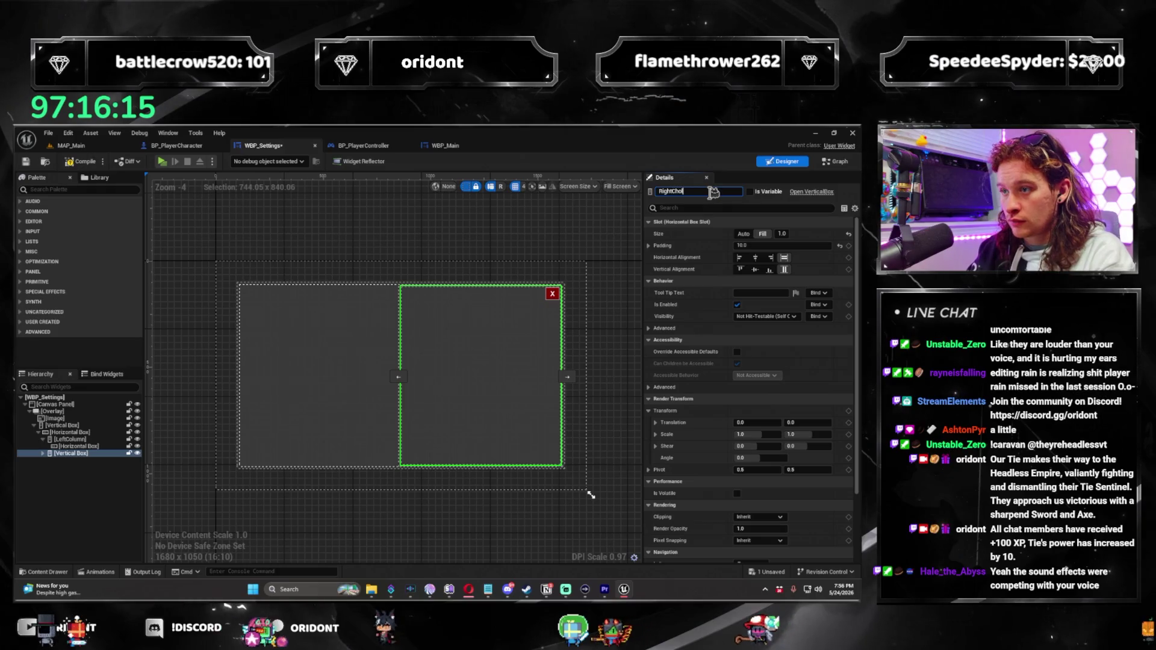
text(olumn)
key(Return)
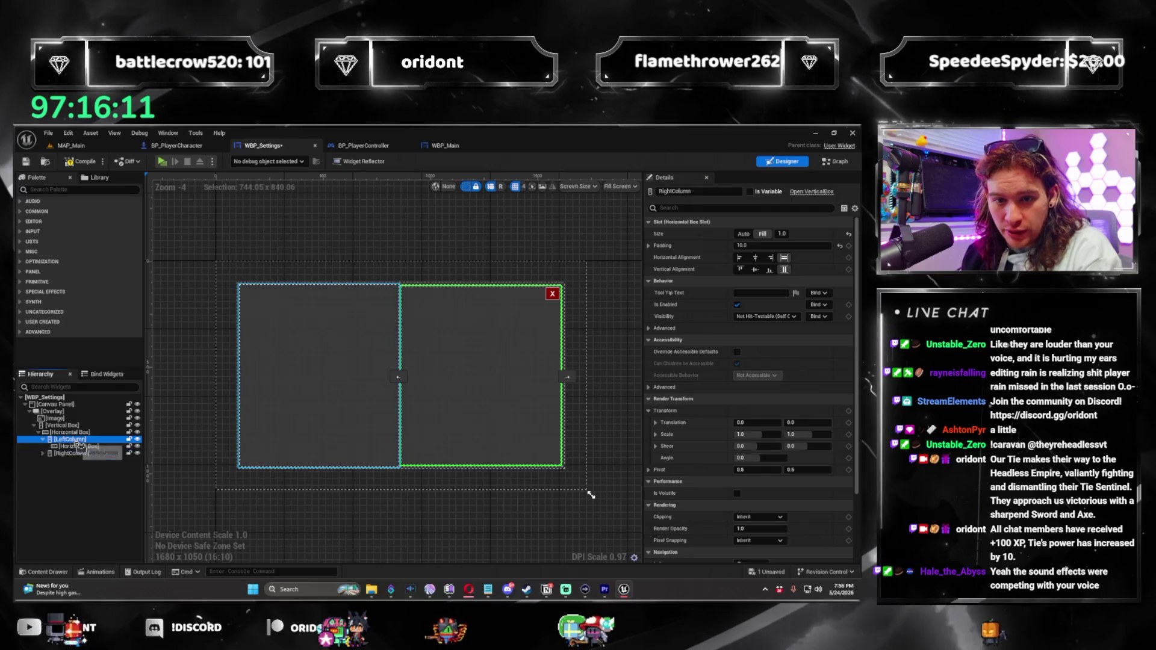
click(92, 447)
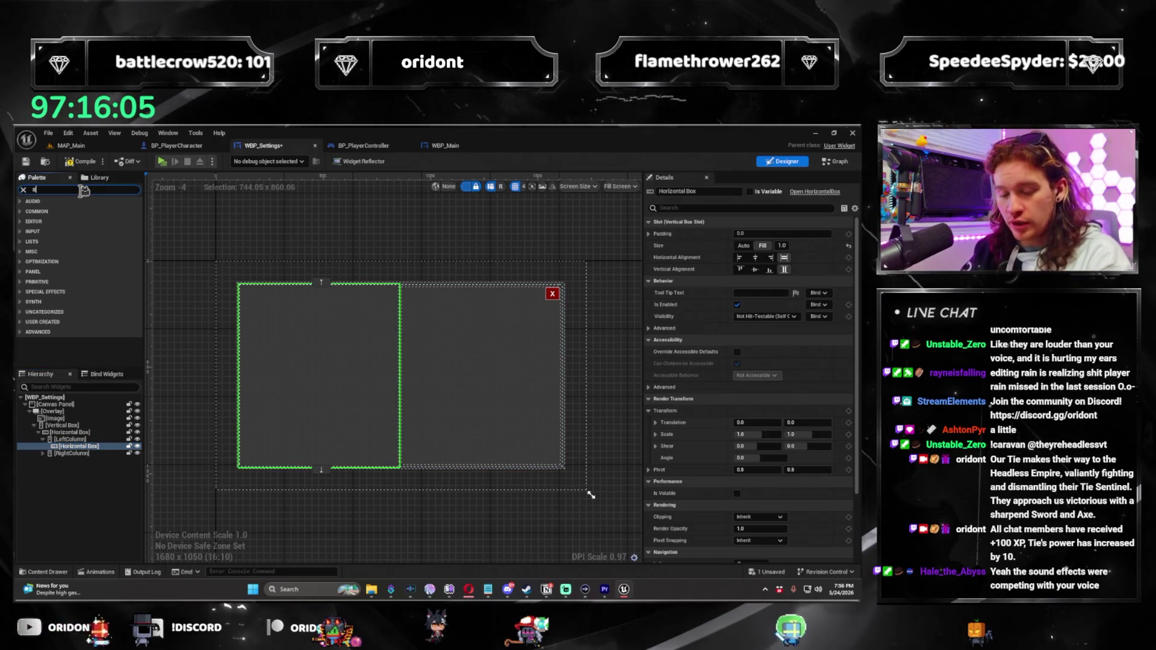
Add a text block reading SETTINGS at the top of LeftColumn
key(BackSpace)
text(label)
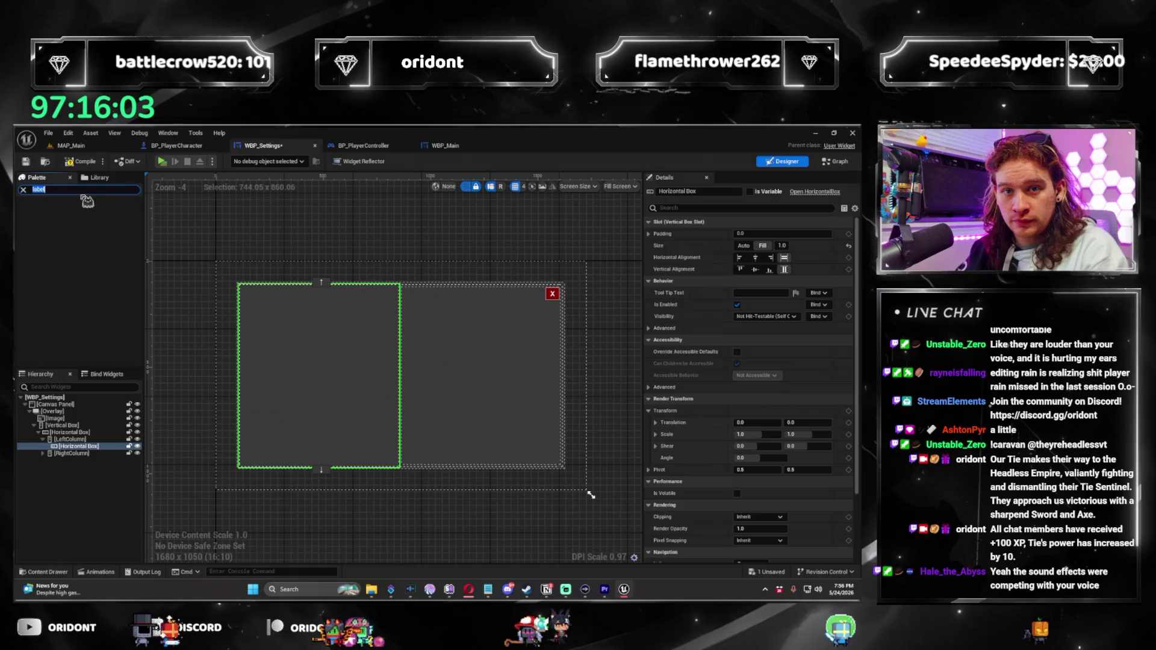
text(text)
drag(47, 219, 92, 448)
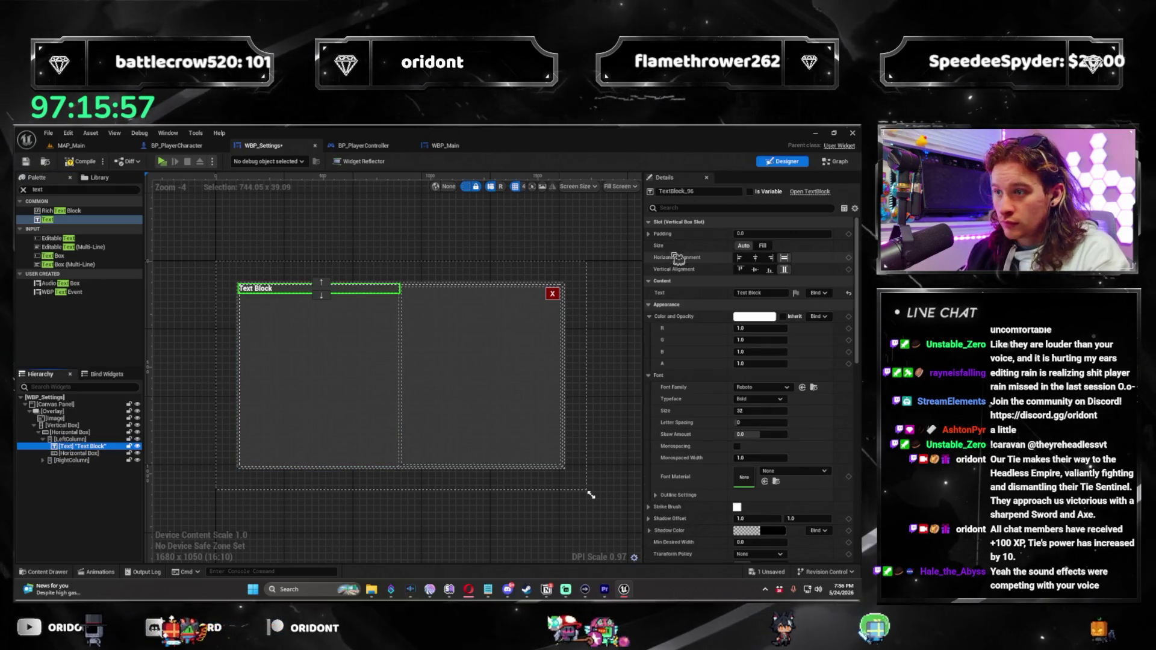
click(756, 294)
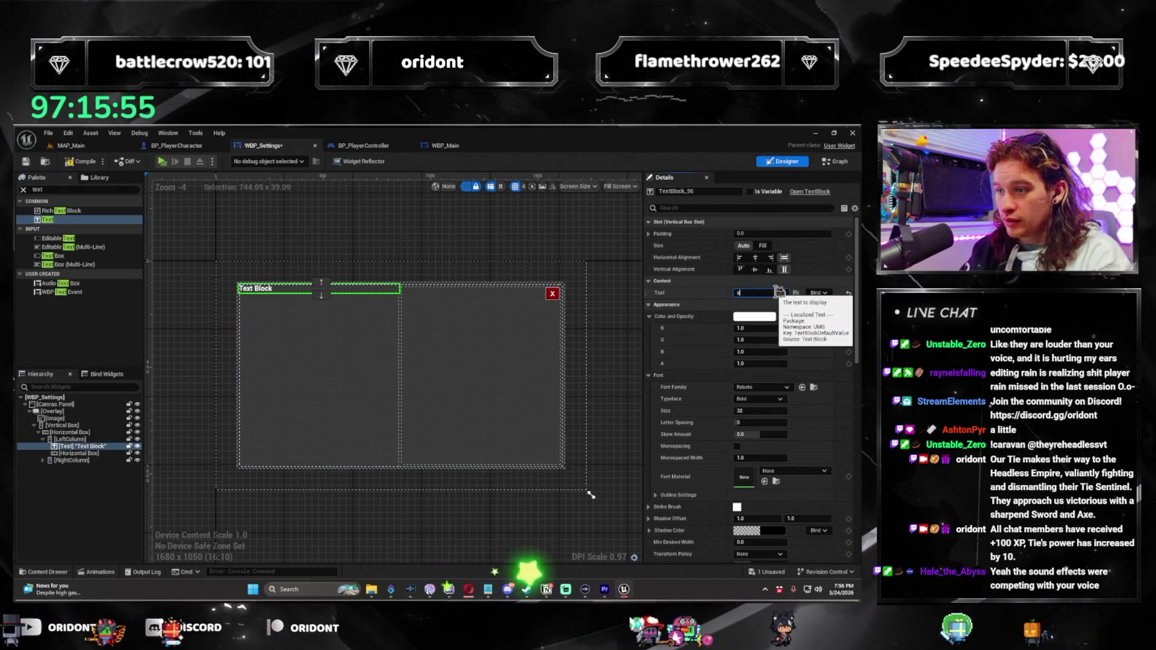
text(SETTINGS)
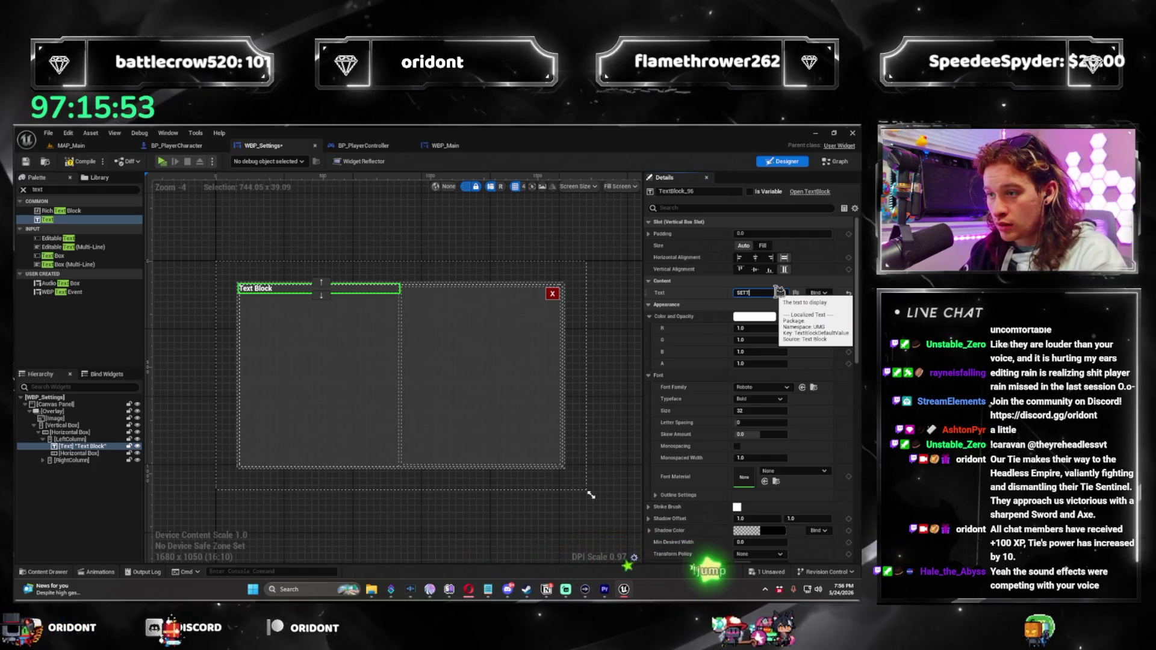
Give the SETTINGS title a padding of 20 and the Futured_Font font
click(756, 235)
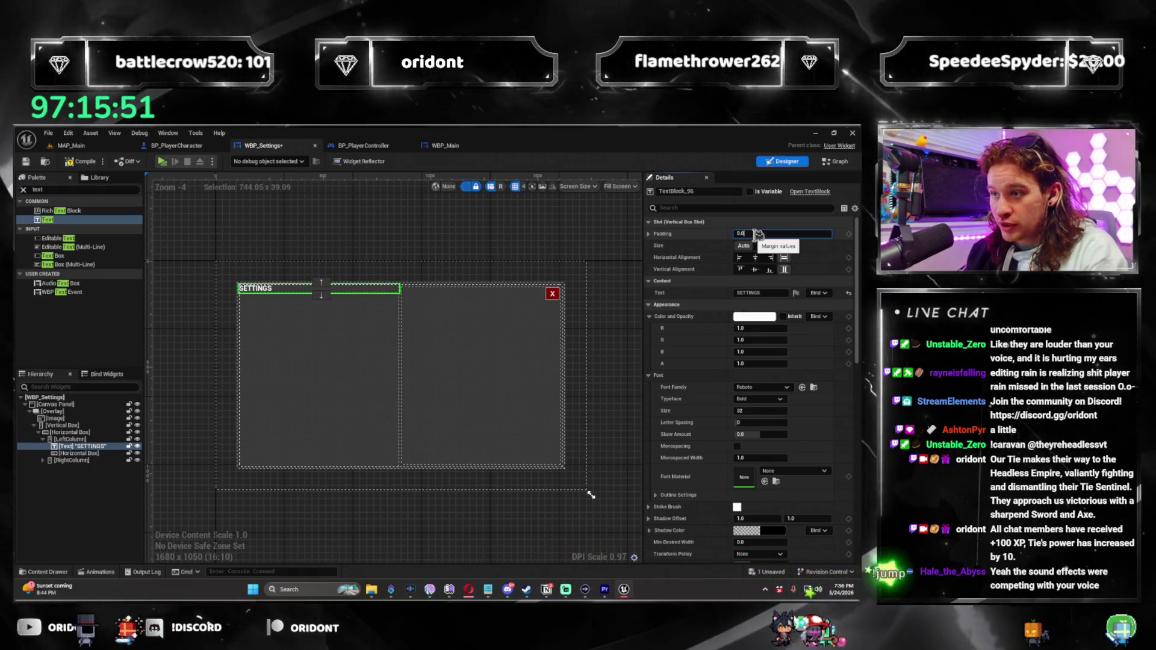
text(20)
key(Return)
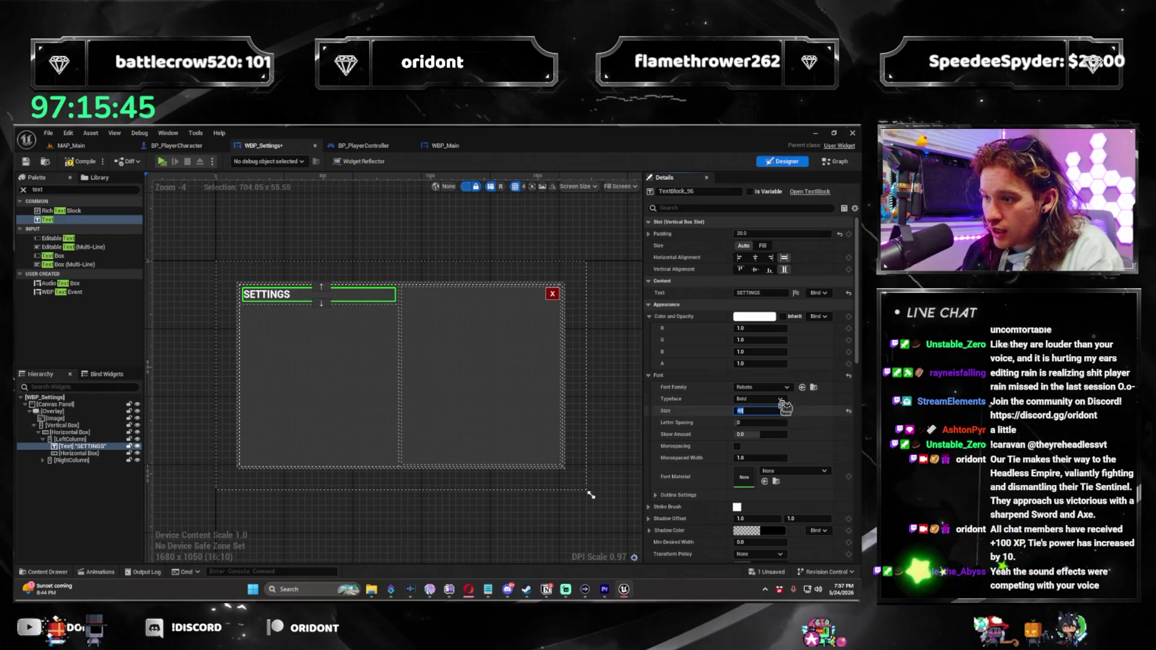
click(776, 388)
click(789, 336)
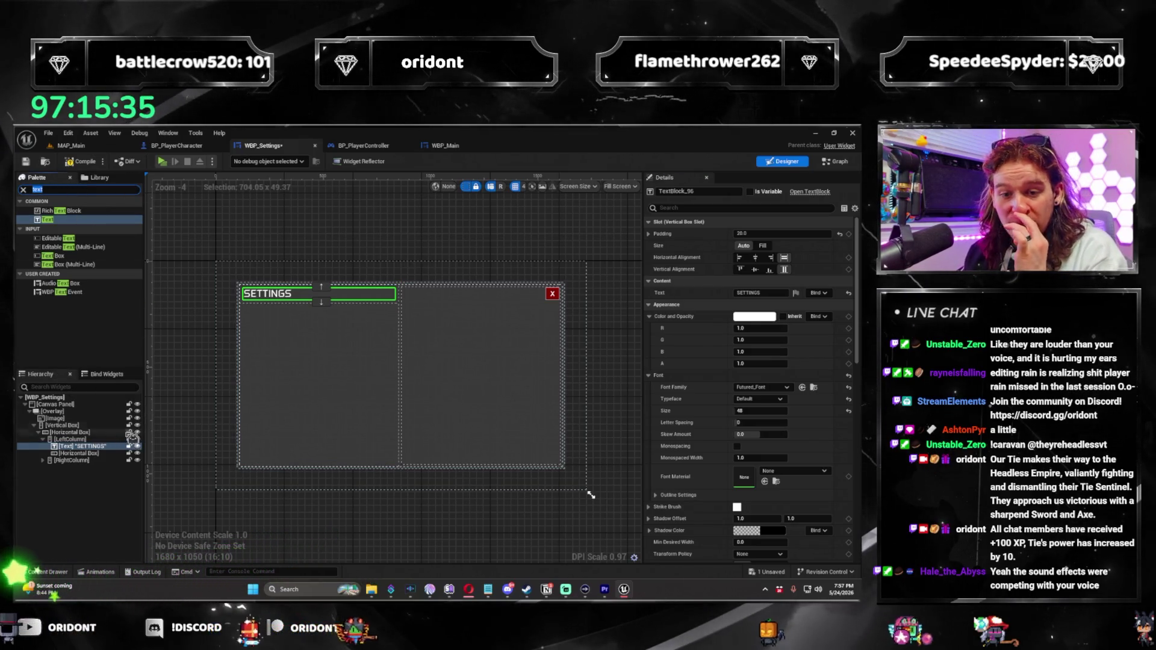
drag(107, 460, 83, 342)
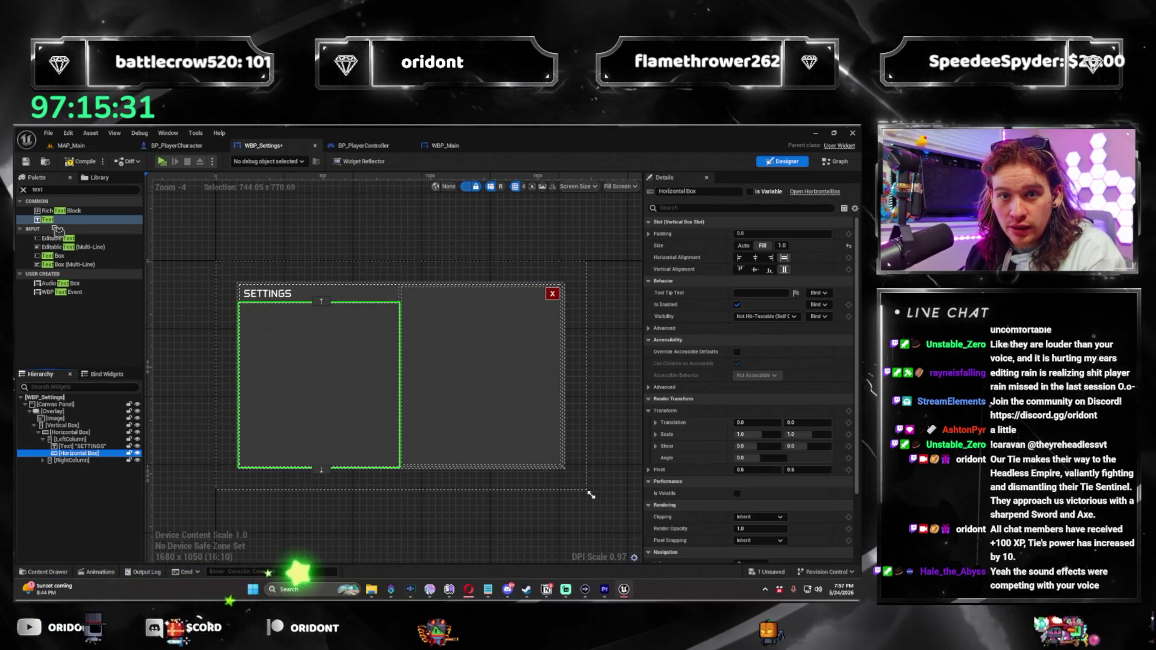
Add a Futured_Font text block named MasterVolumeText to the row, set to Fill and vertically centred
click(60, 220)
mouse_move(62, 228)
mouse_down()
mouse_move(116, 460)
mouse_move(102, 463)
mouse_up()
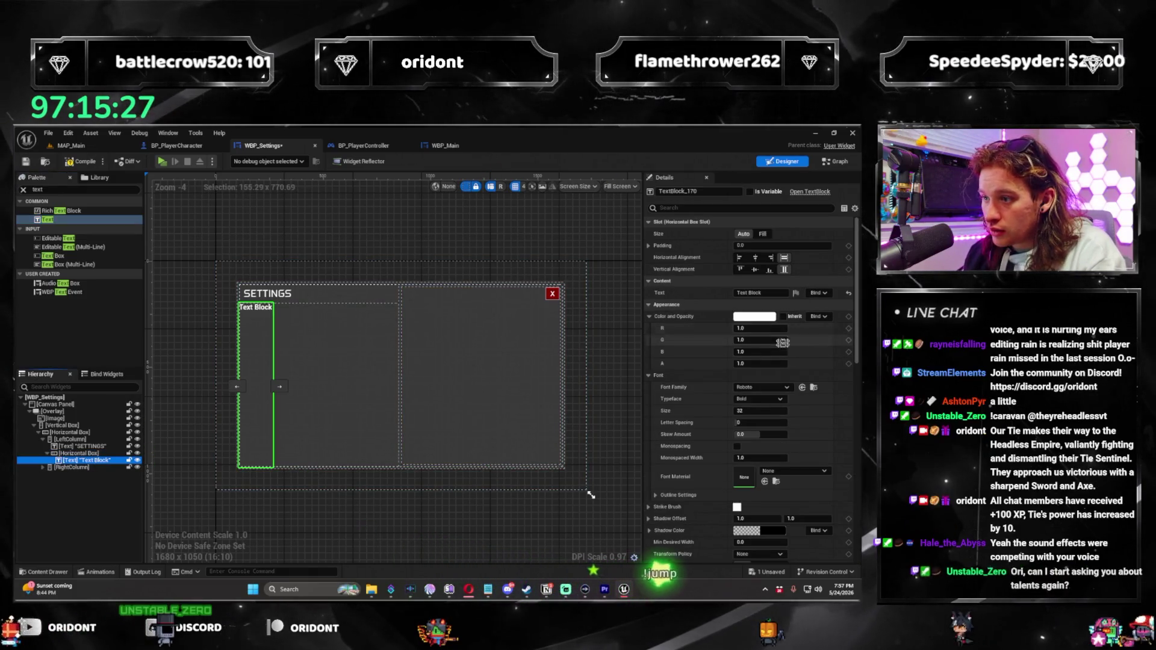
click(782, 390)
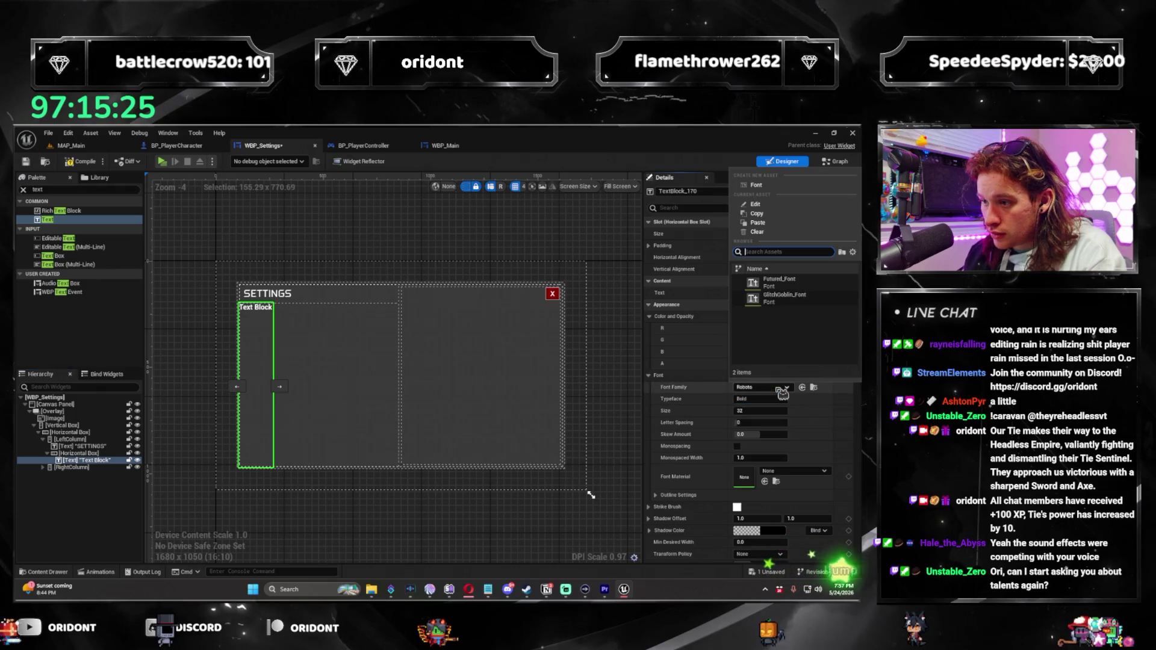
click(779, 282)
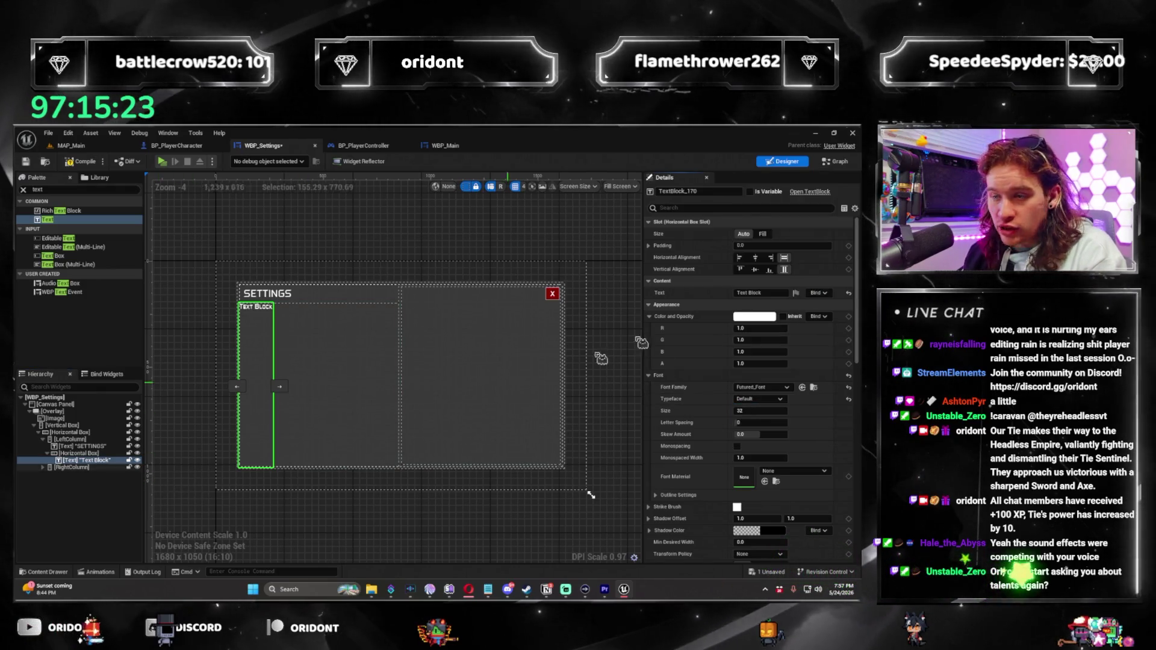
click(764, 234)
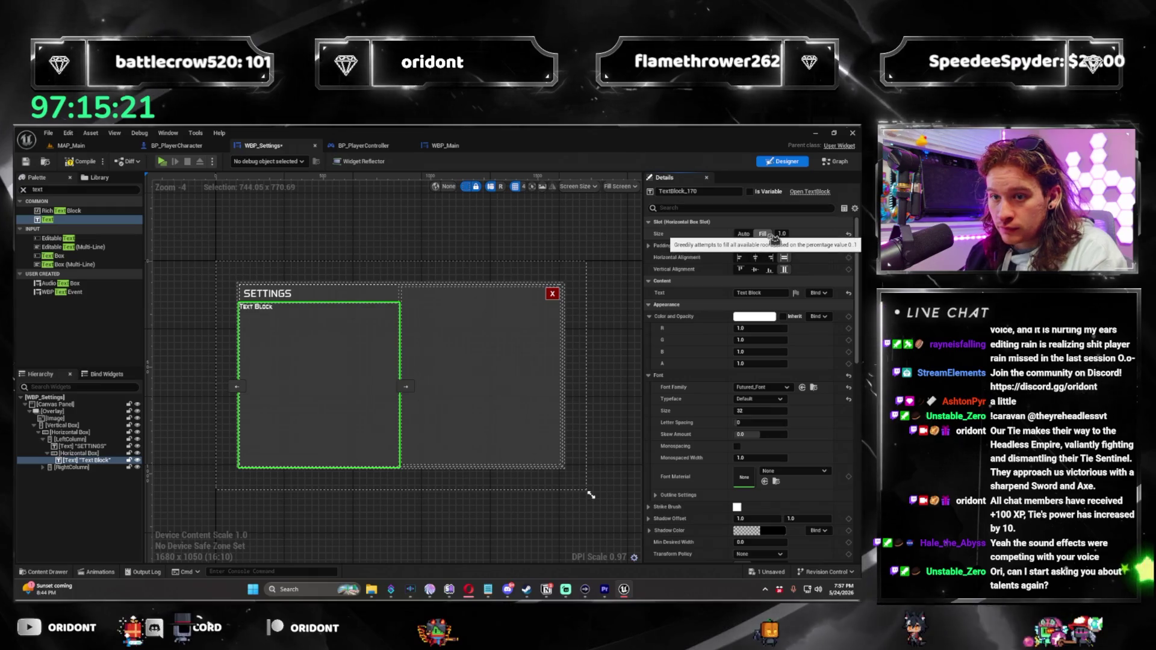
click(756, 270)
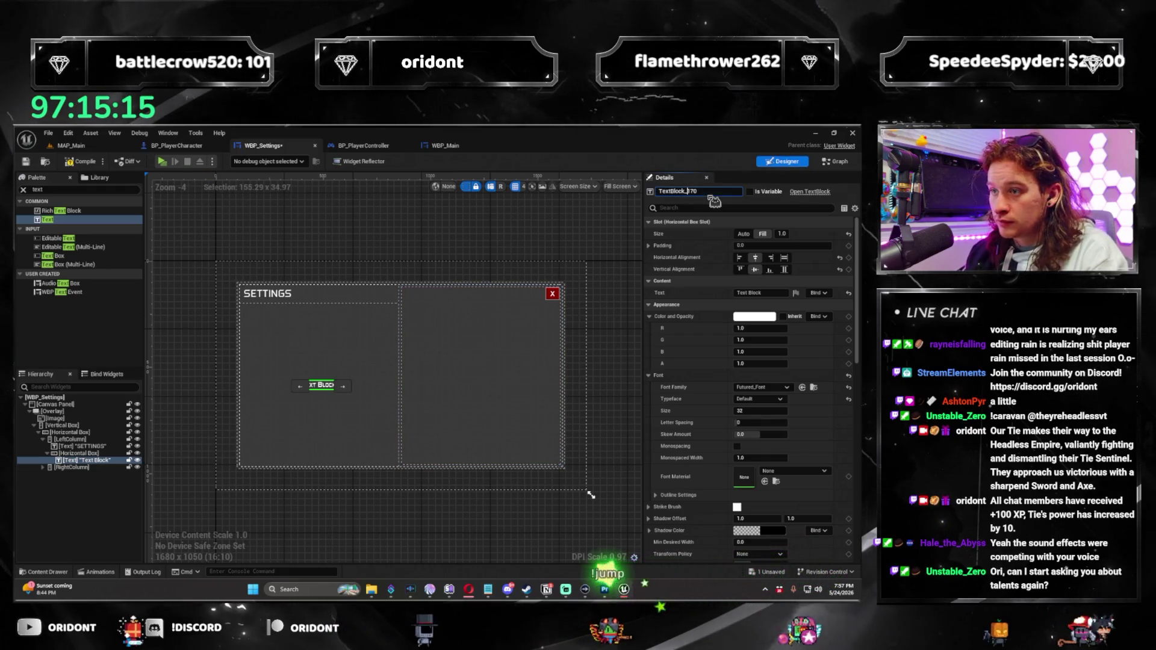
text(MasterVolu)
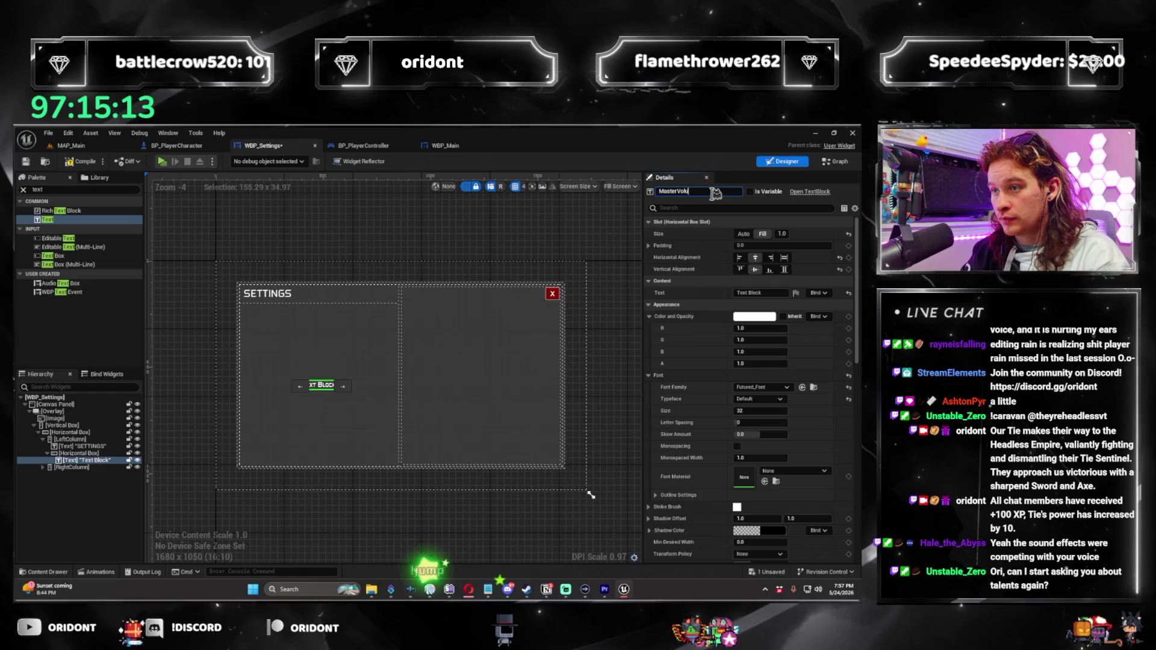
text(meText)
key(Return)
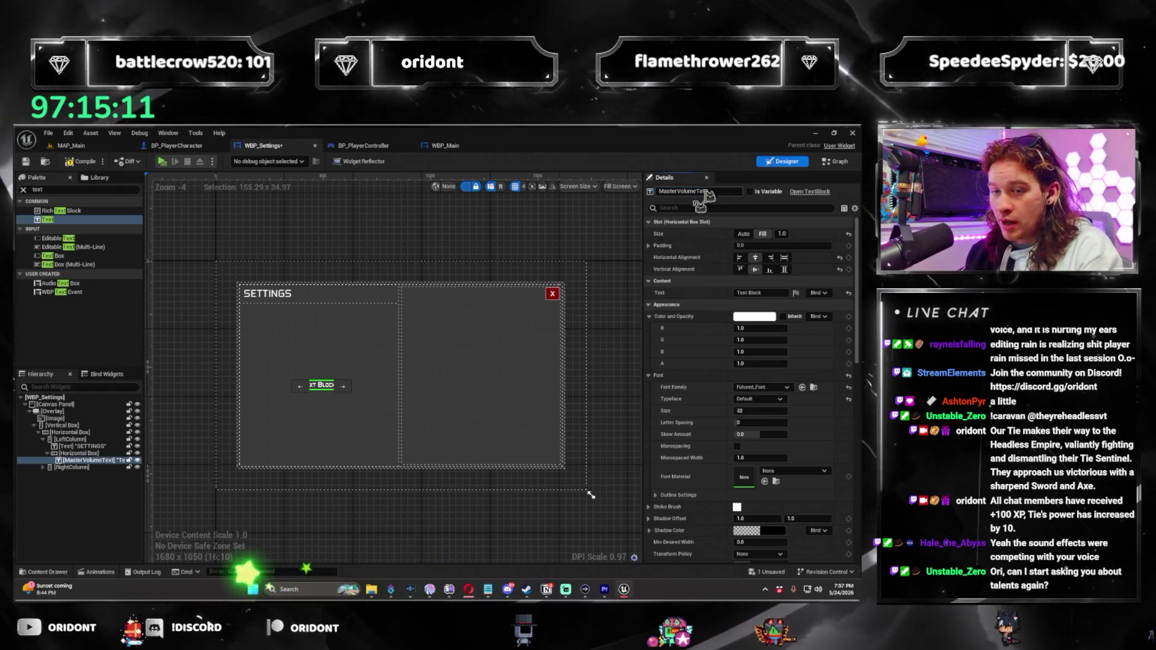
Add a slider beside it named MasterVolumeSlider and mark it Is Variable
click(85, 191)
text(slider)
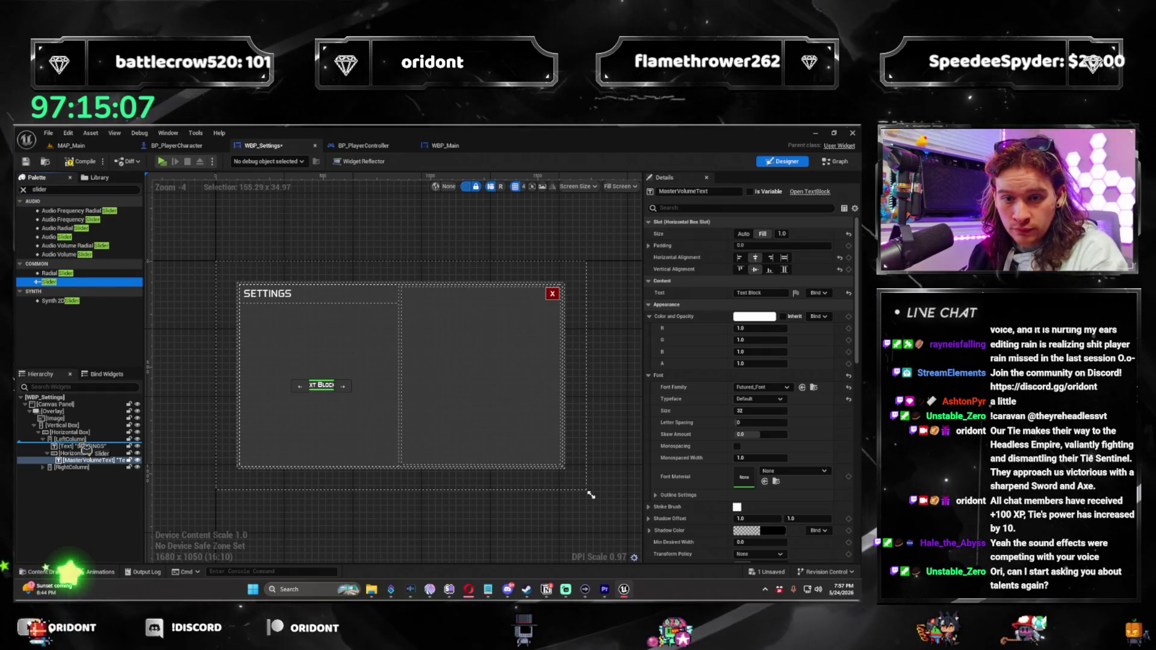
drag(89, 472, 91, 469)
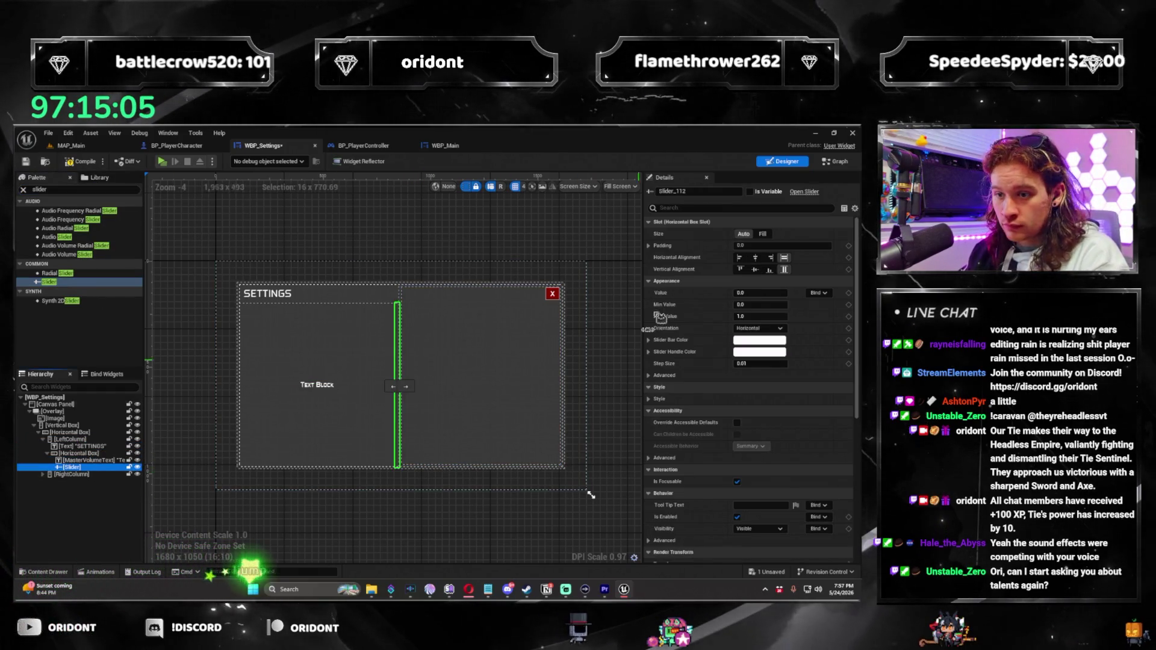
click(715, 191)
text(Master)
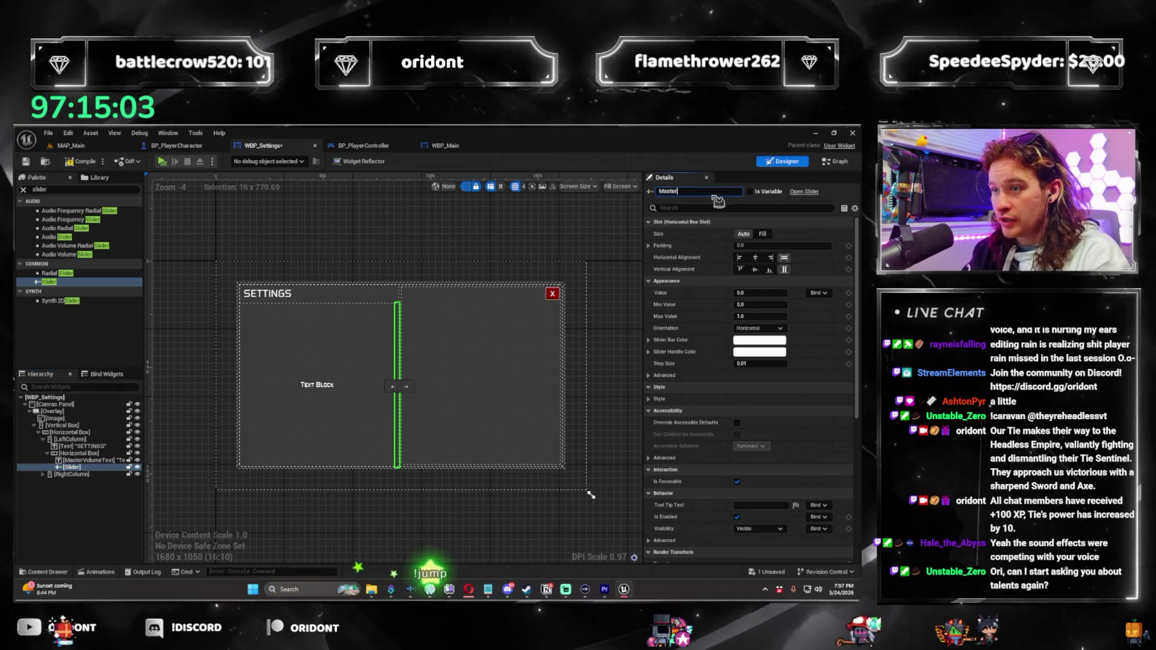
text(VolumeSlider)
key(Return)
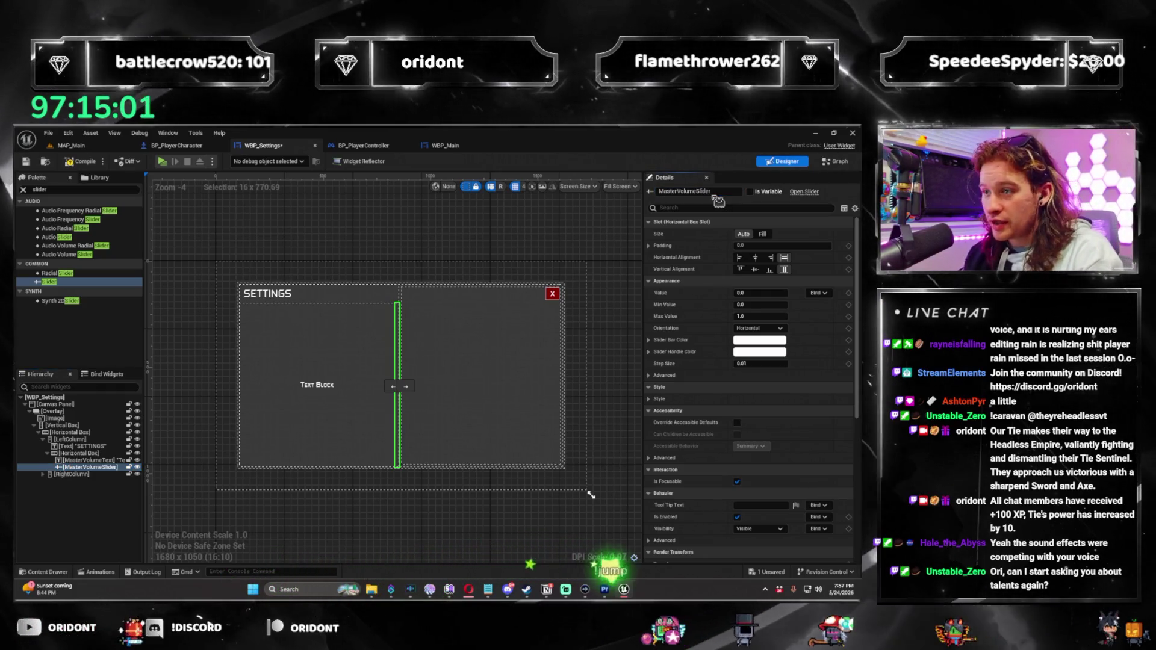
click(773, 192)
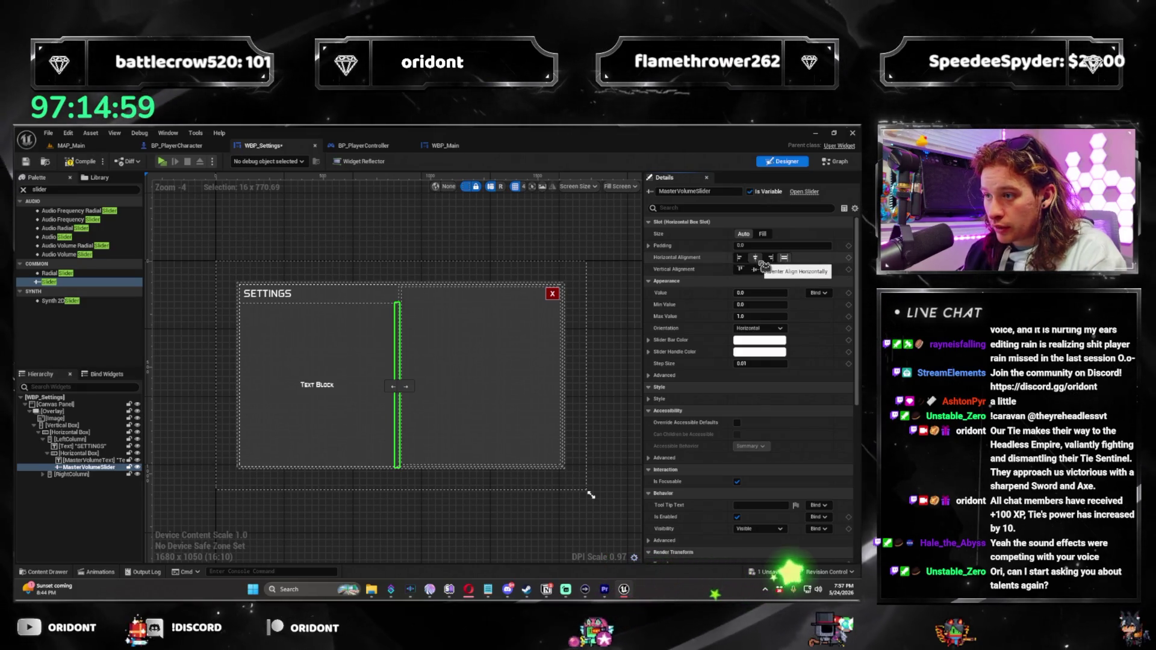
Set the slider to Fill size, value 1.0 and Fill horizontal alignment
click(763, 234)
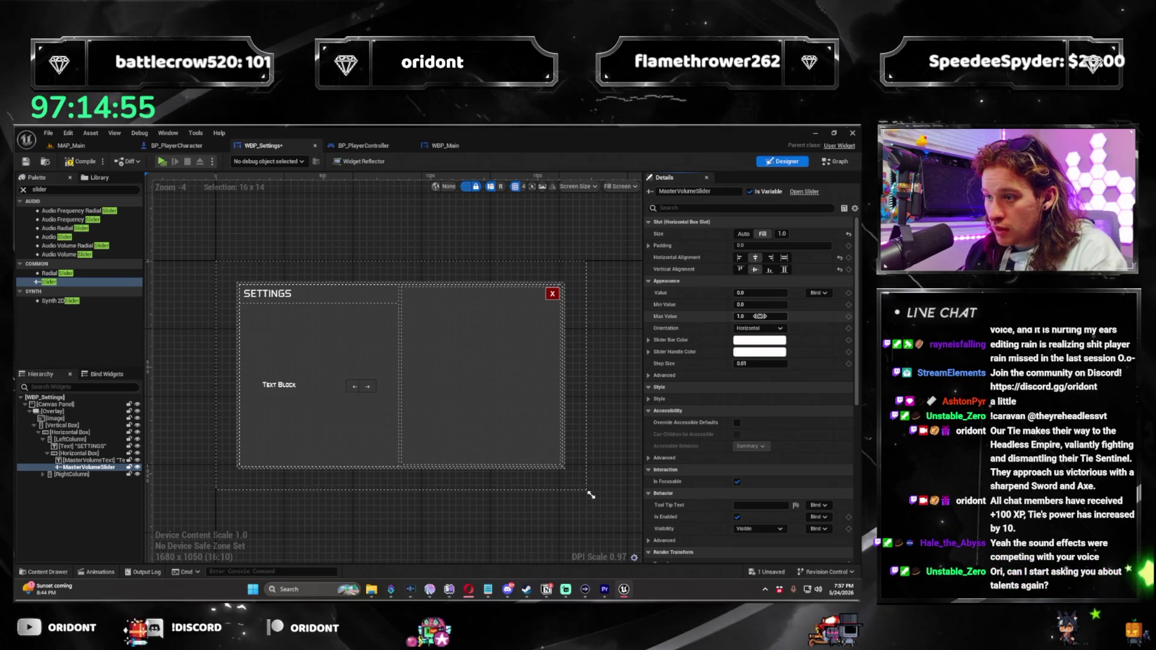
click(760, 292)
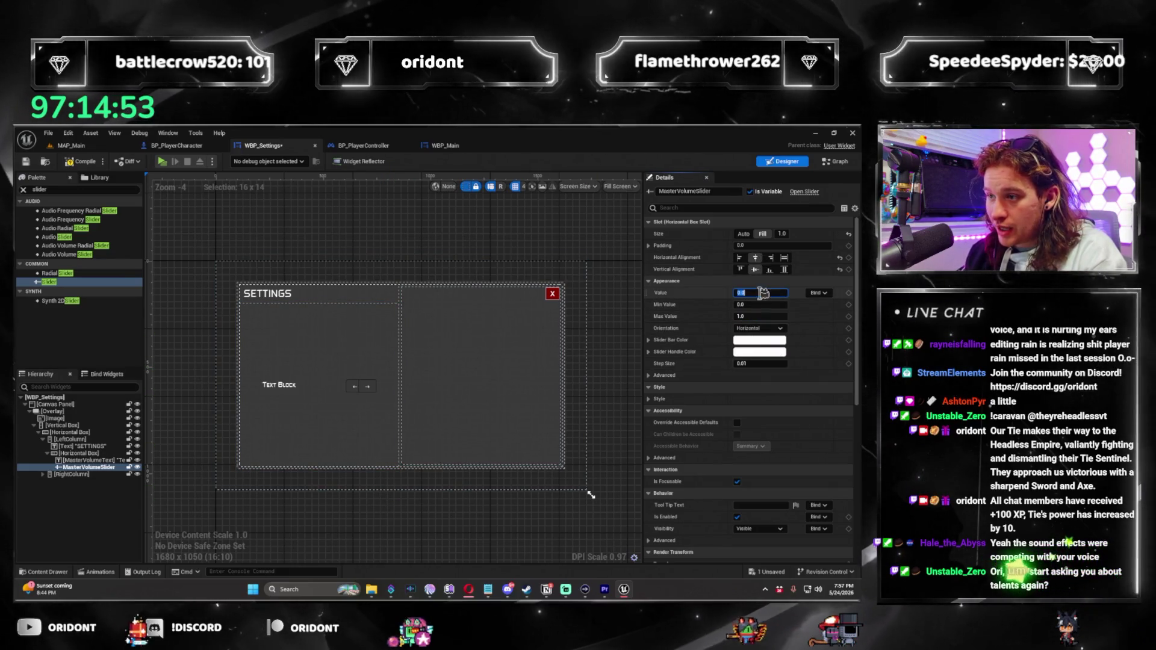
text(1)
key(Return)
scroll(590, 494, up, 6)
drag(242, 429, 405, 414)
scroll(406, 414, down, 2)
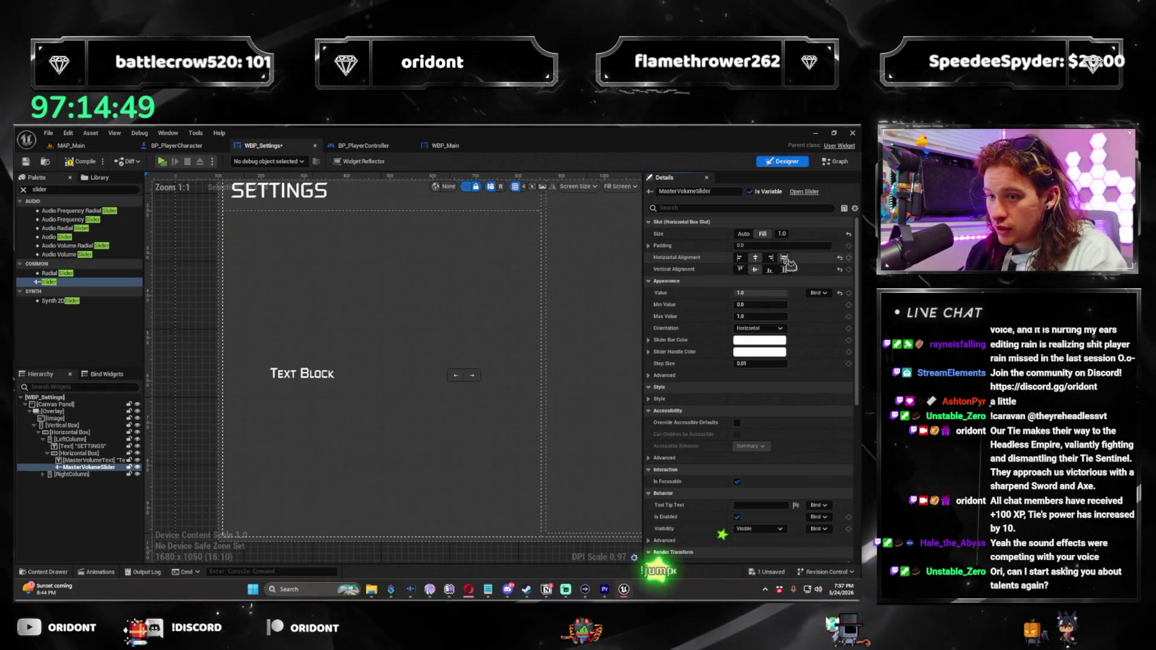
click(784, 258)
click(452, 454)
scroll(458, 482, down, 1)
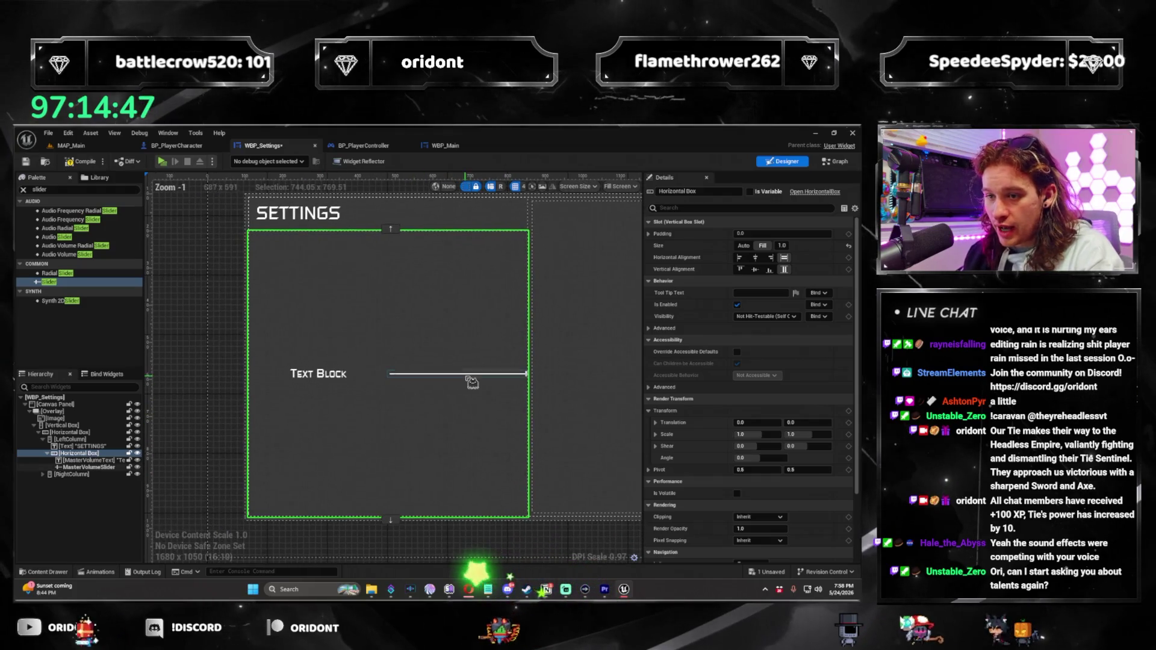
click(466, 378)
click(762, 245)
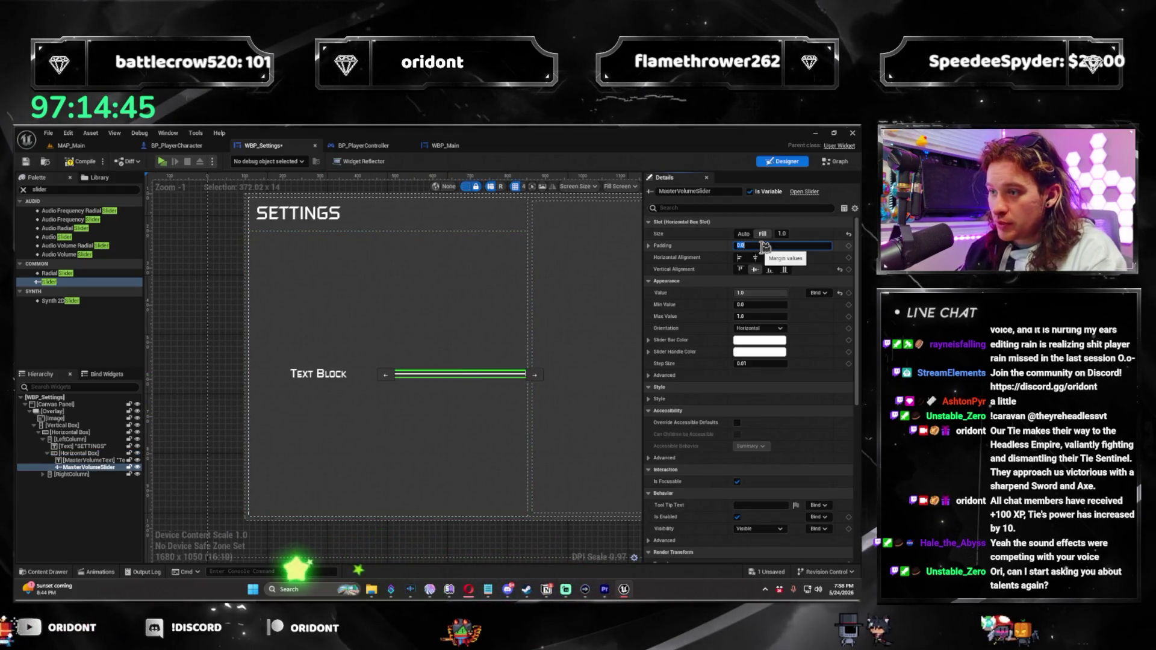
text(20)
Give the row's label 20 padding and the text 'Master Volume'
click(318, 374)
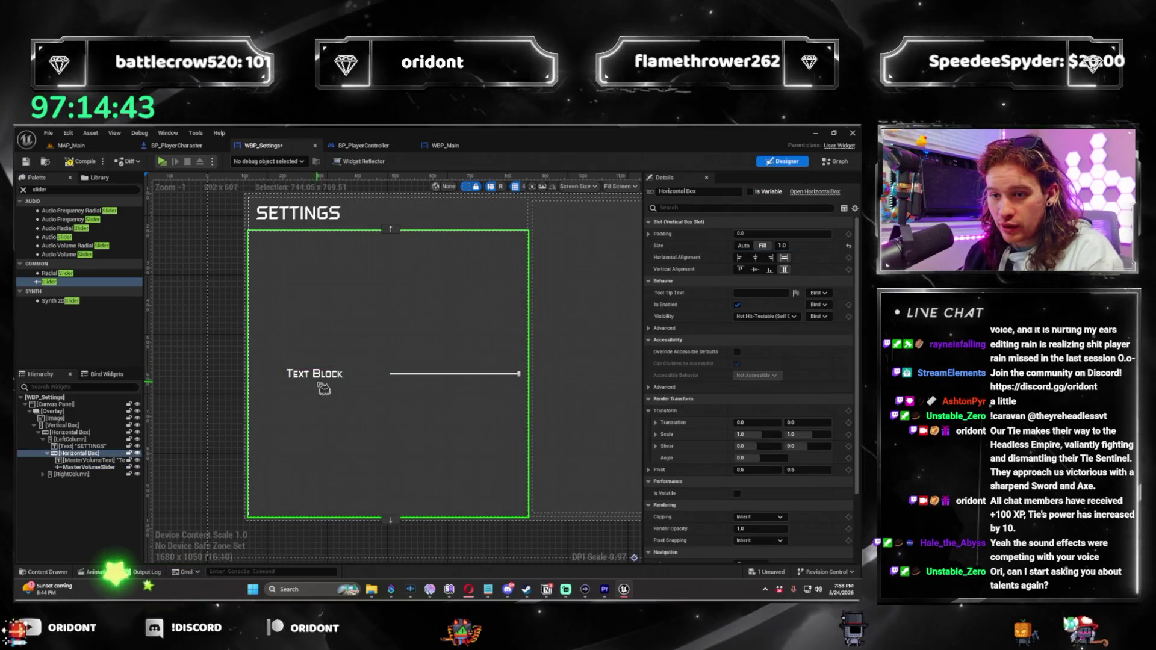
click(776, 244)
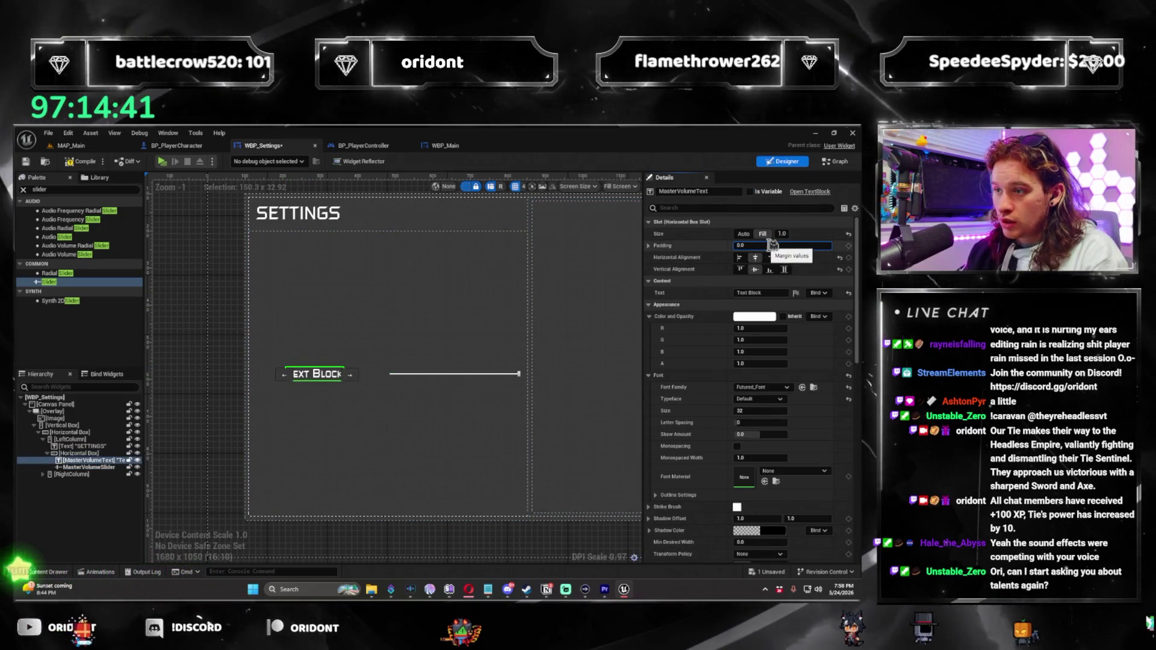
text(20)
key(Return)
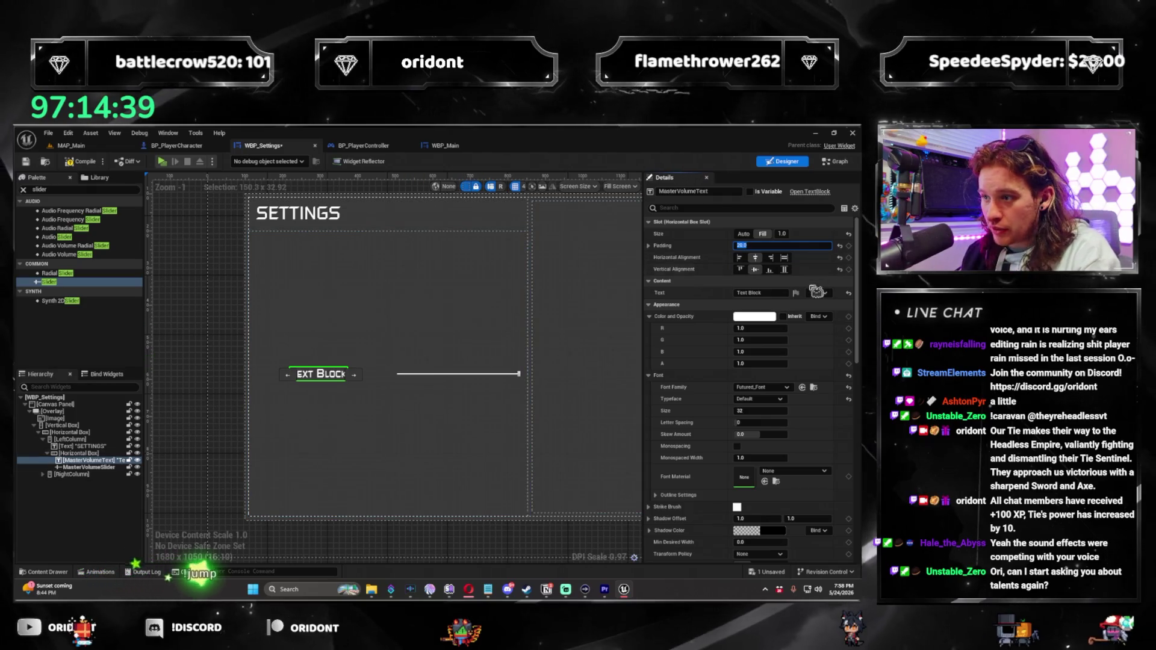
click(771, 293)
text(Master Volume)
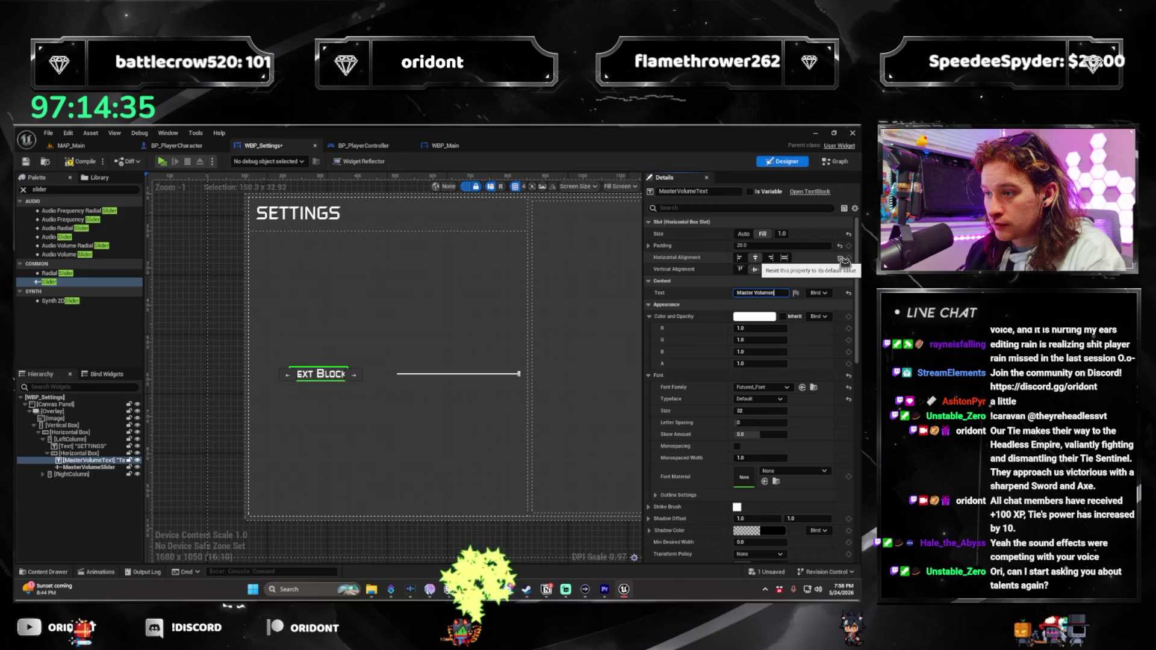
key(BackSpace)
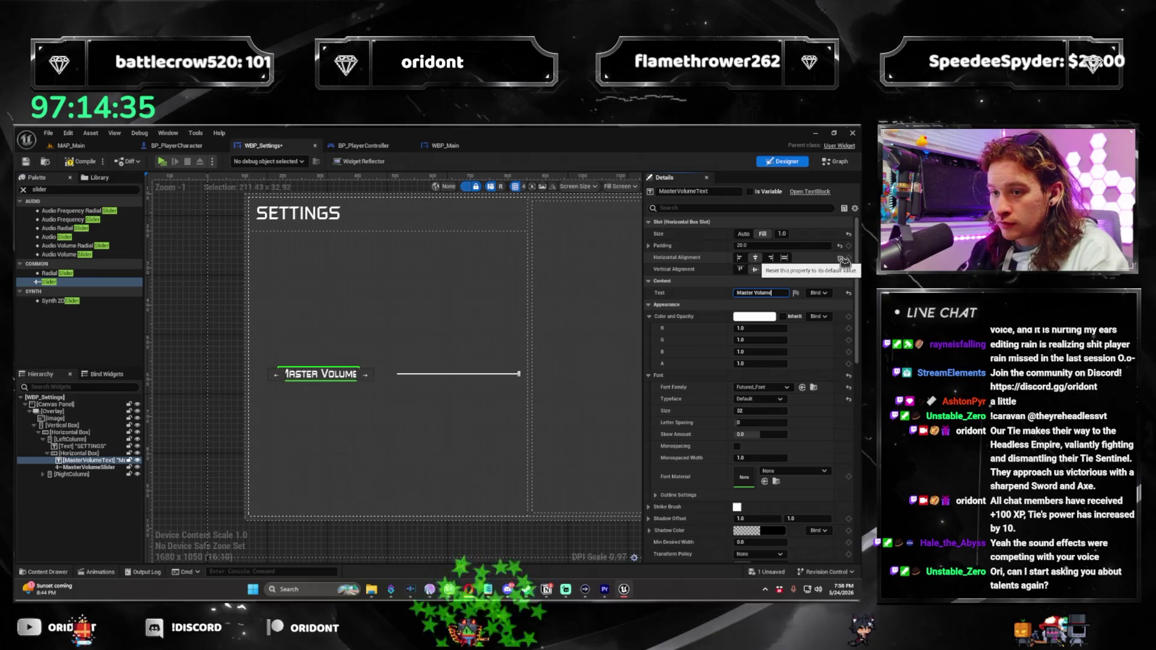
Duplicate the Master Volume row below itself
click(74, 453)
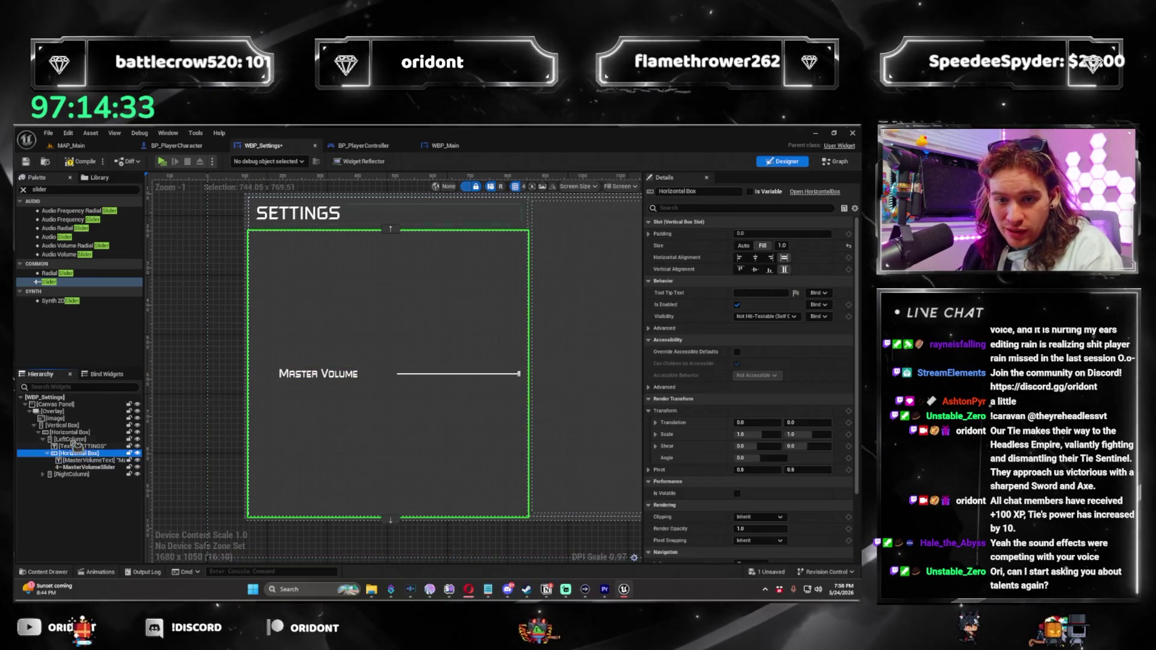
key(ctrl+d)
click(318, 444)
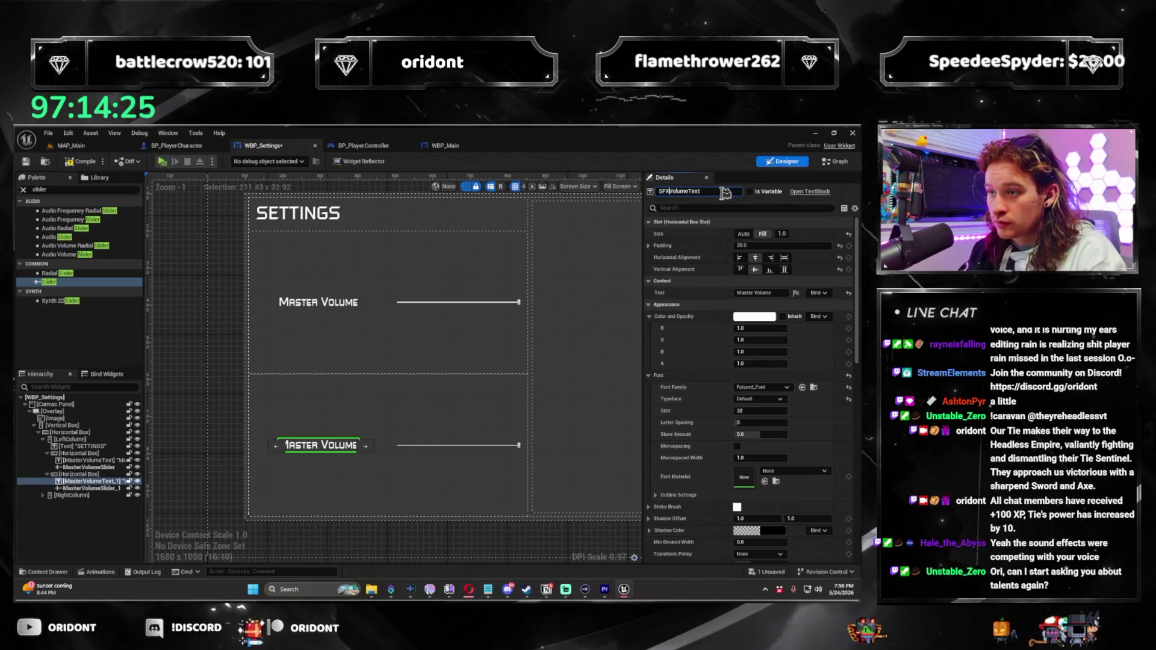
Rename the second row's slider for SFX and commit its 'SFX Volume' label text
click(457, 446)
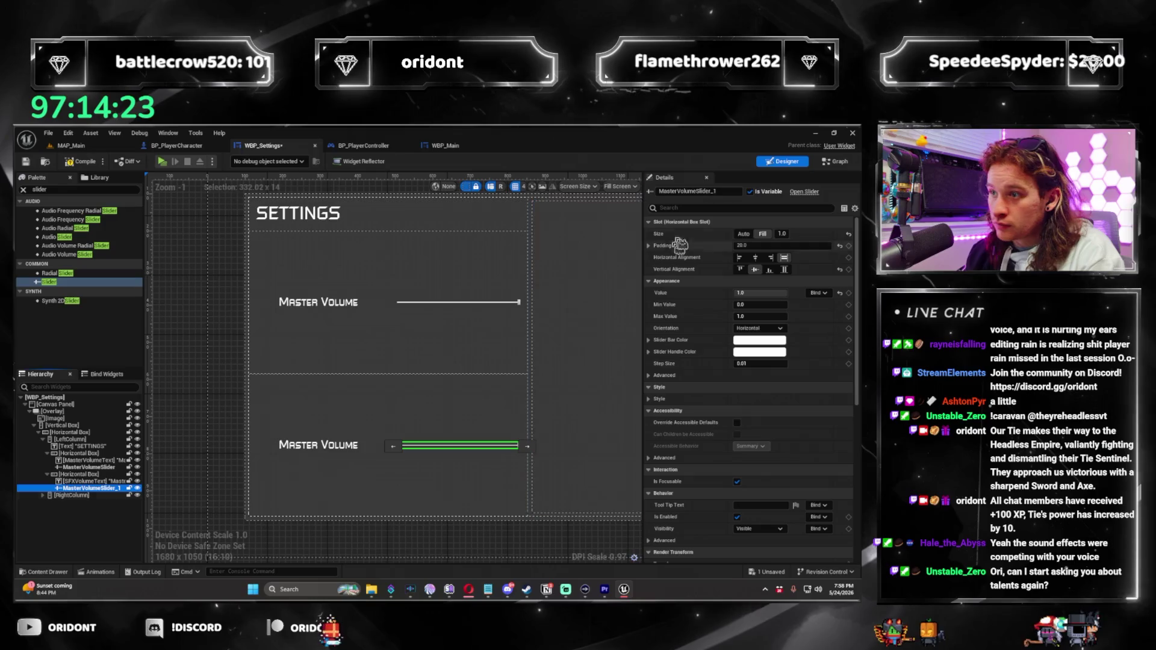
click(686, 192)
text(SFX)
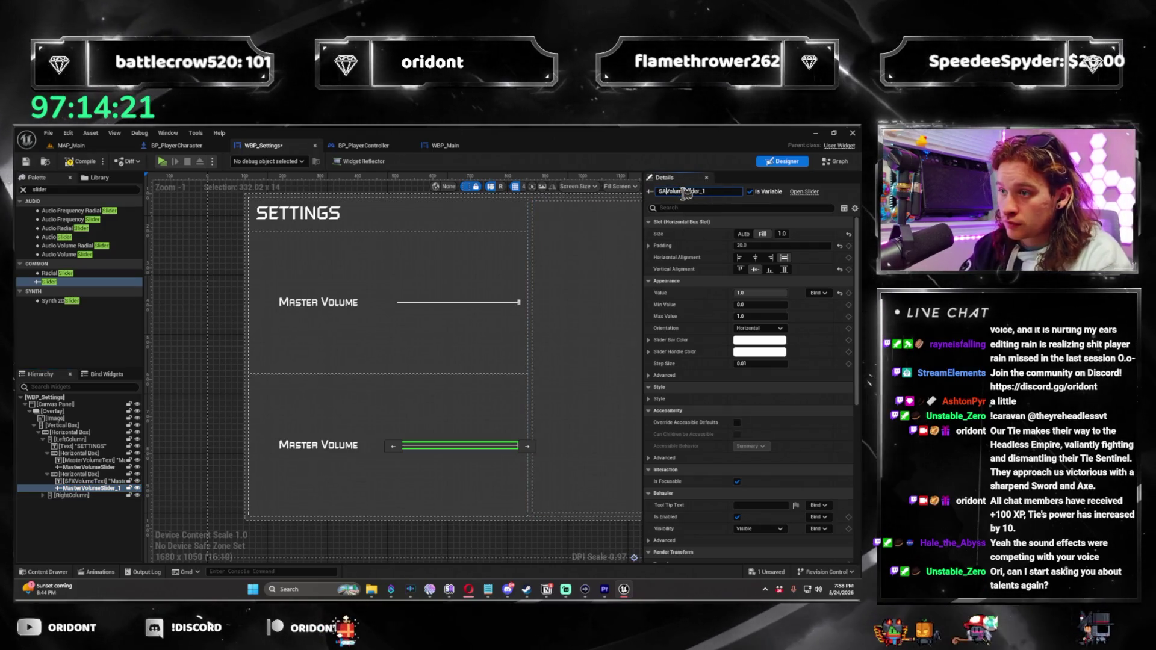
text(X)
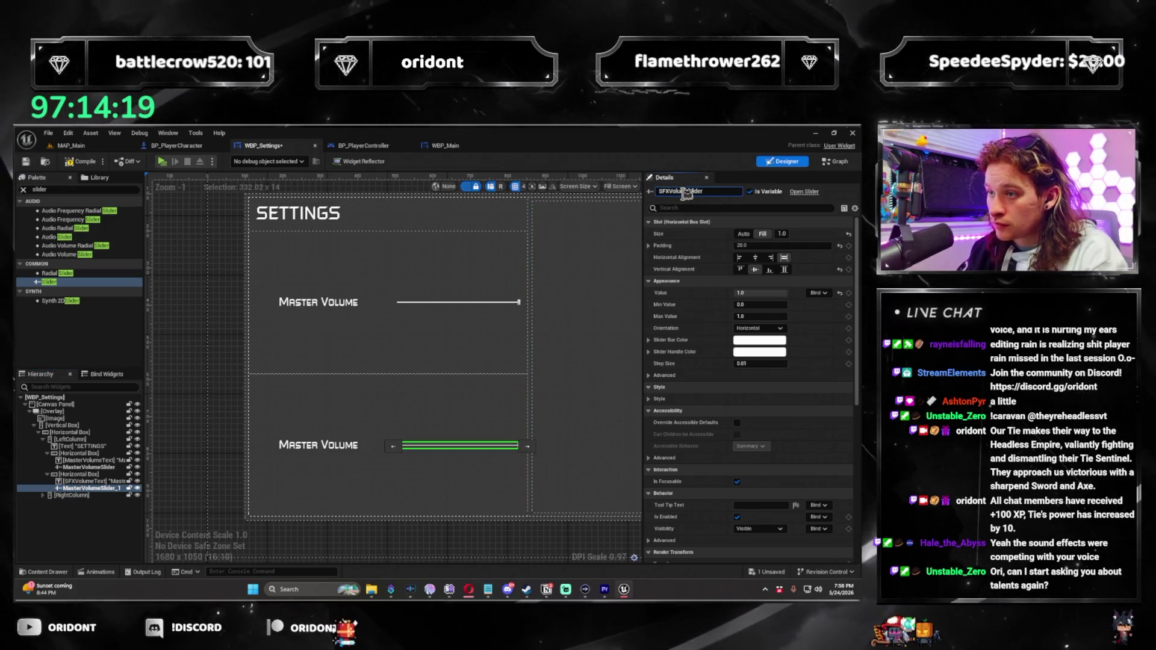
click(334, 449)
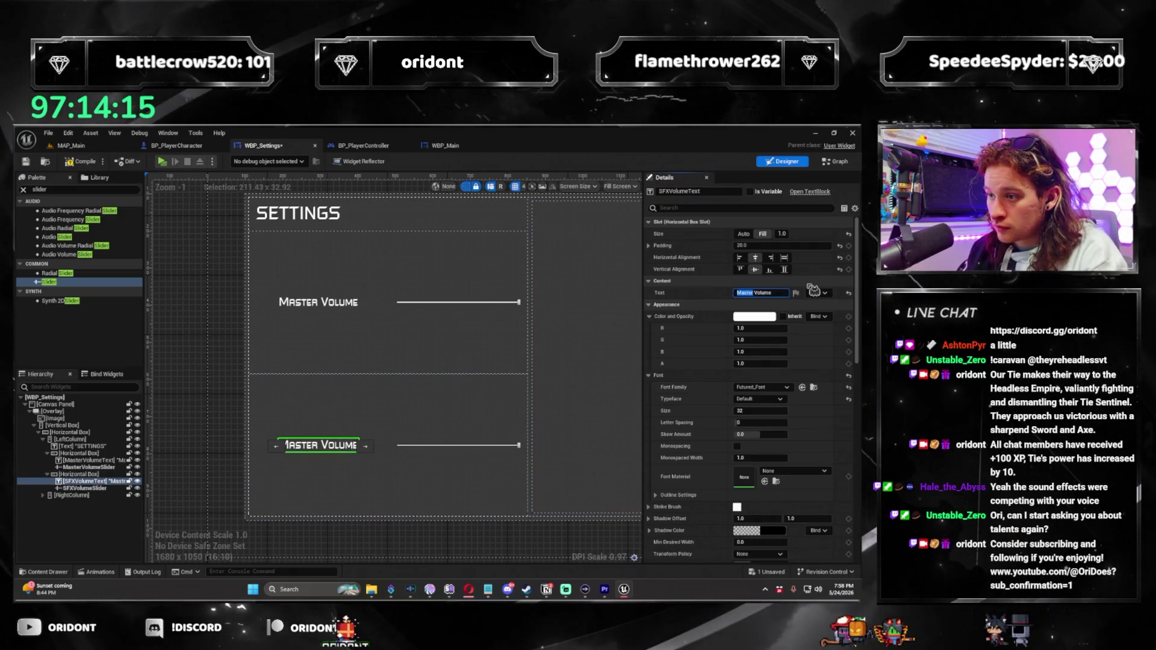
click(377, 387)
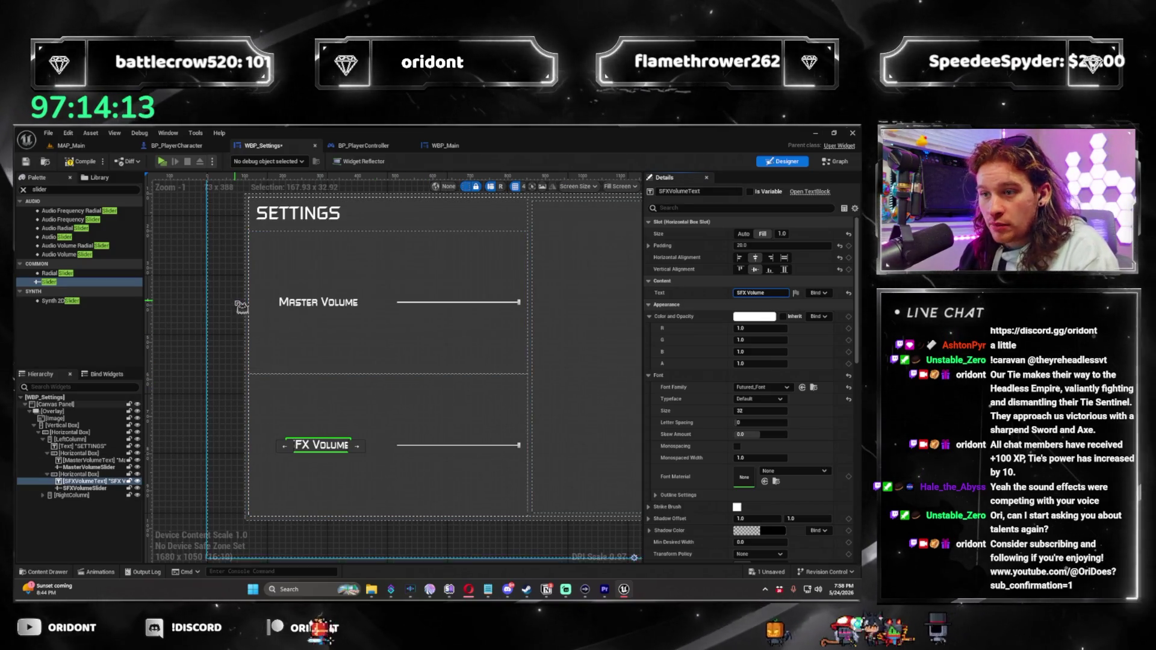
Set the Master Volume slider's Step Size to 0.01, checking Appearance > Advanced options
click(475, 305)
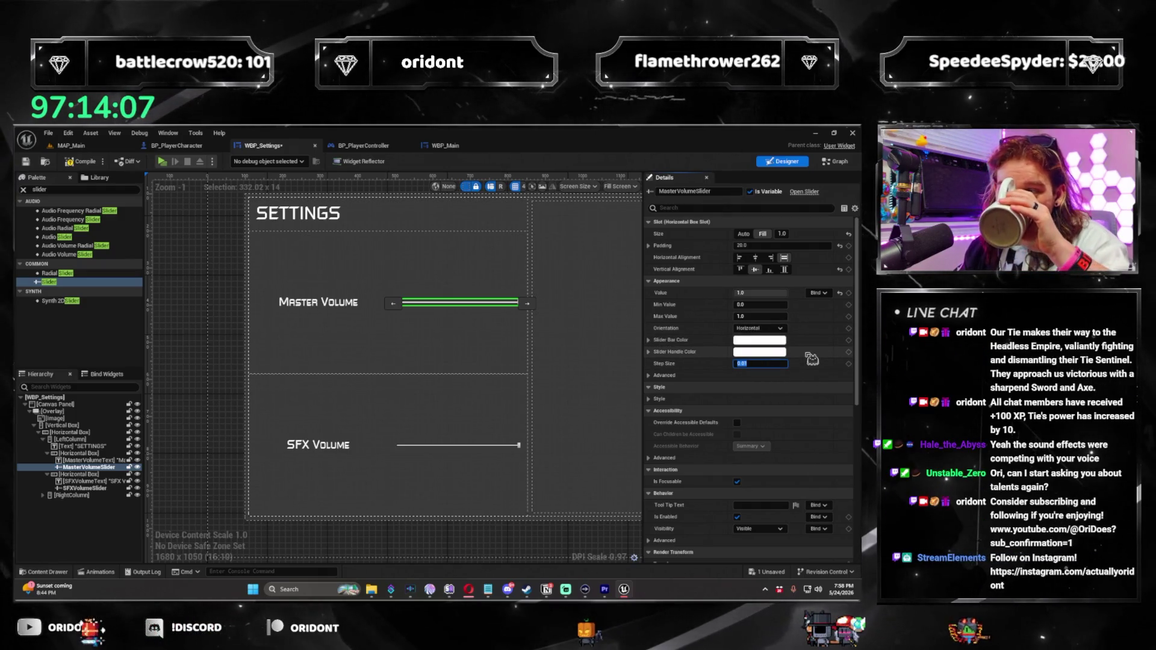
click(654, 377)
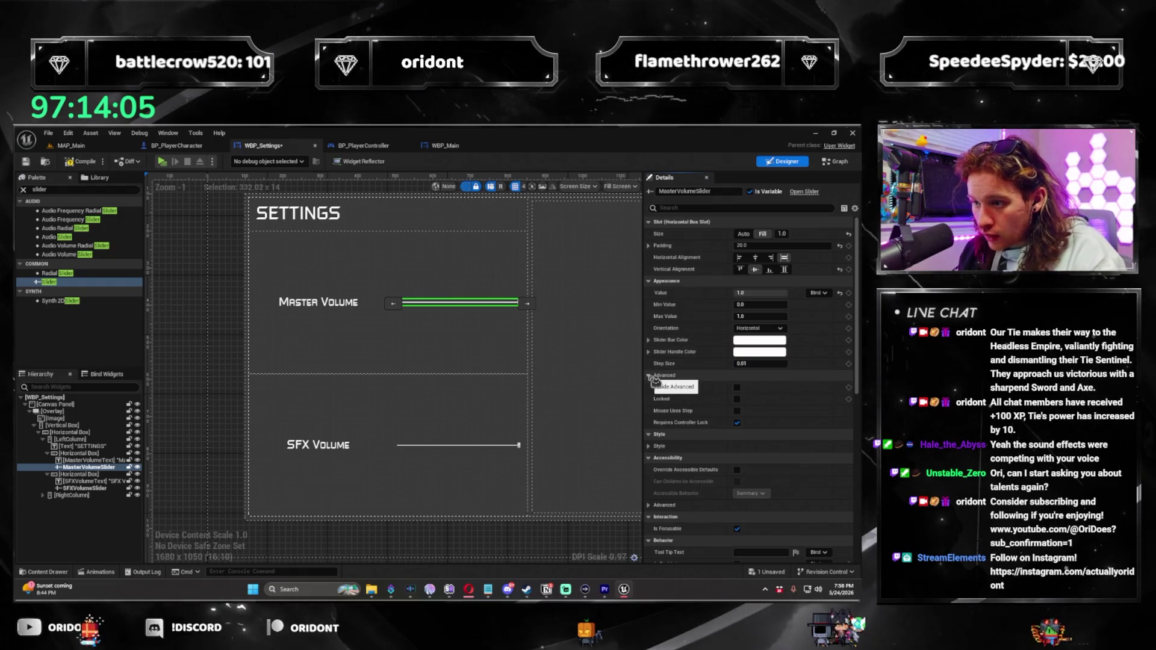
click(654, 377)
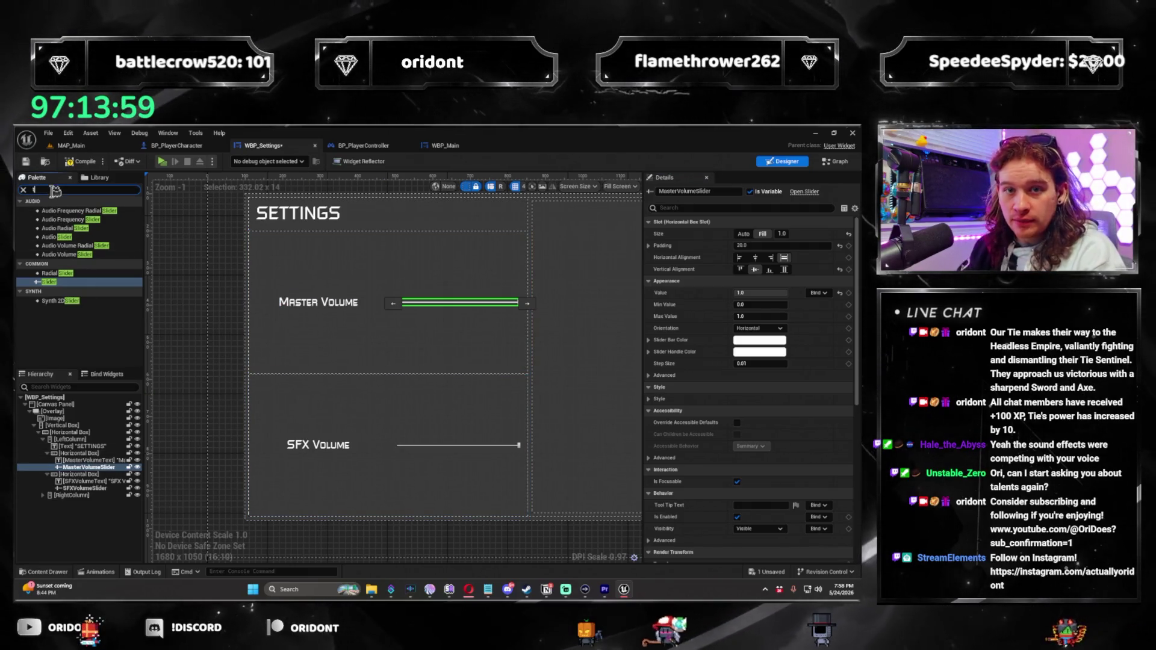
Add a vertically centred text block reading 100% with padding 10 beside the Master Volume slider
text(ext)
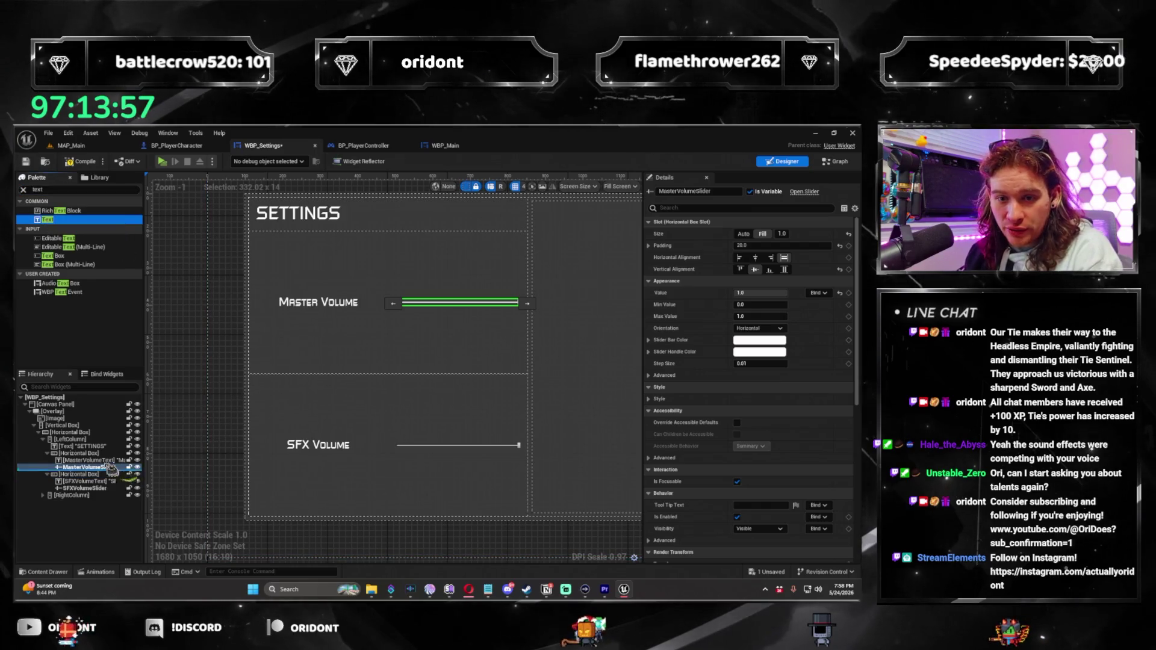
click(90, 474)
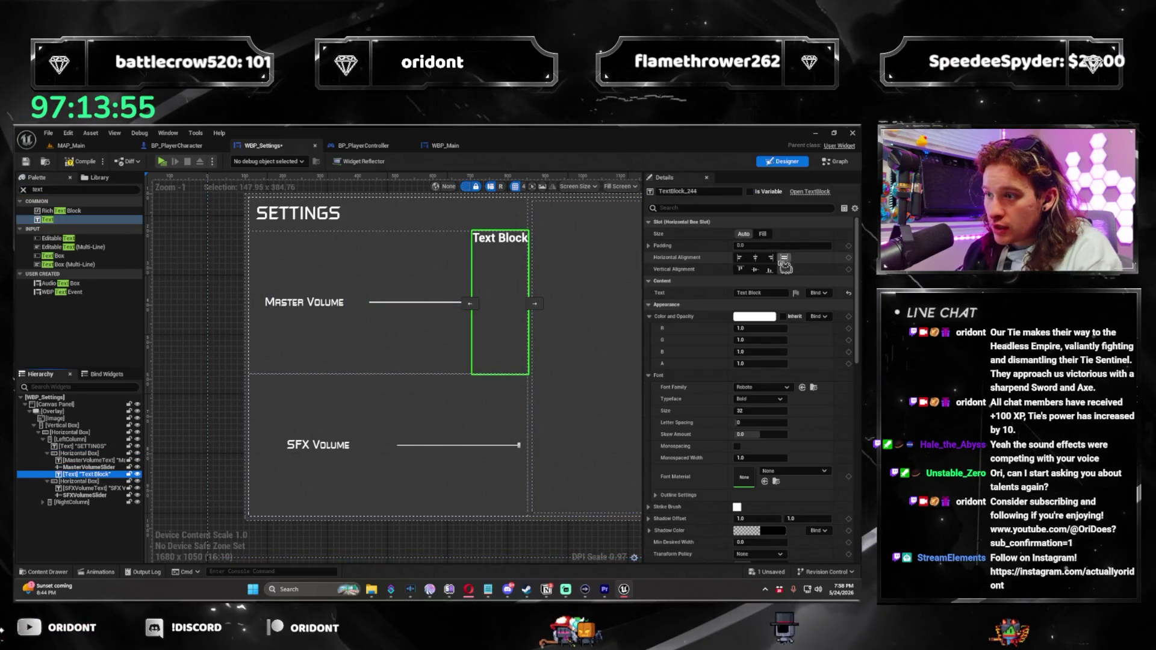
click(757, 270)
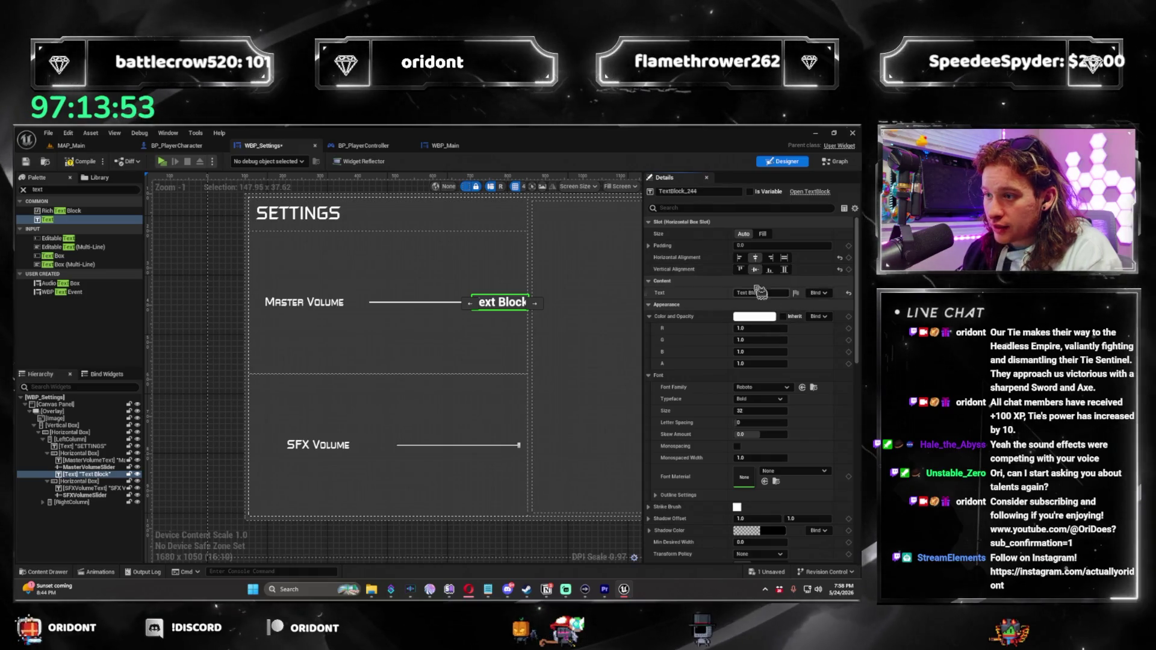
click(775, 293)
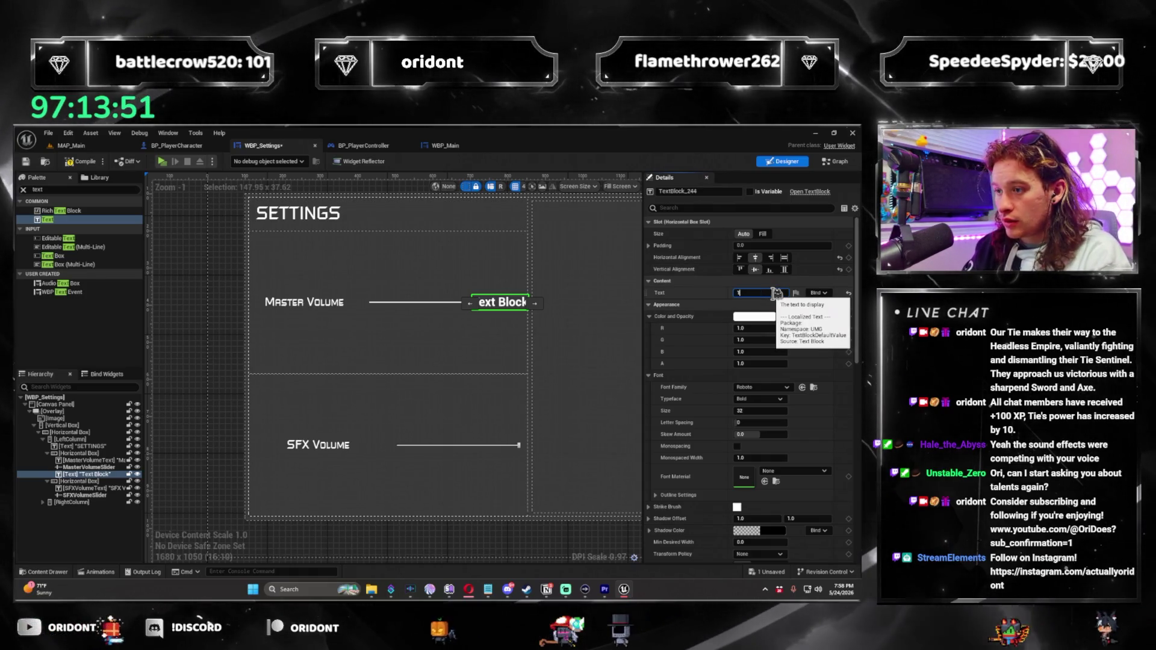
text(100%)
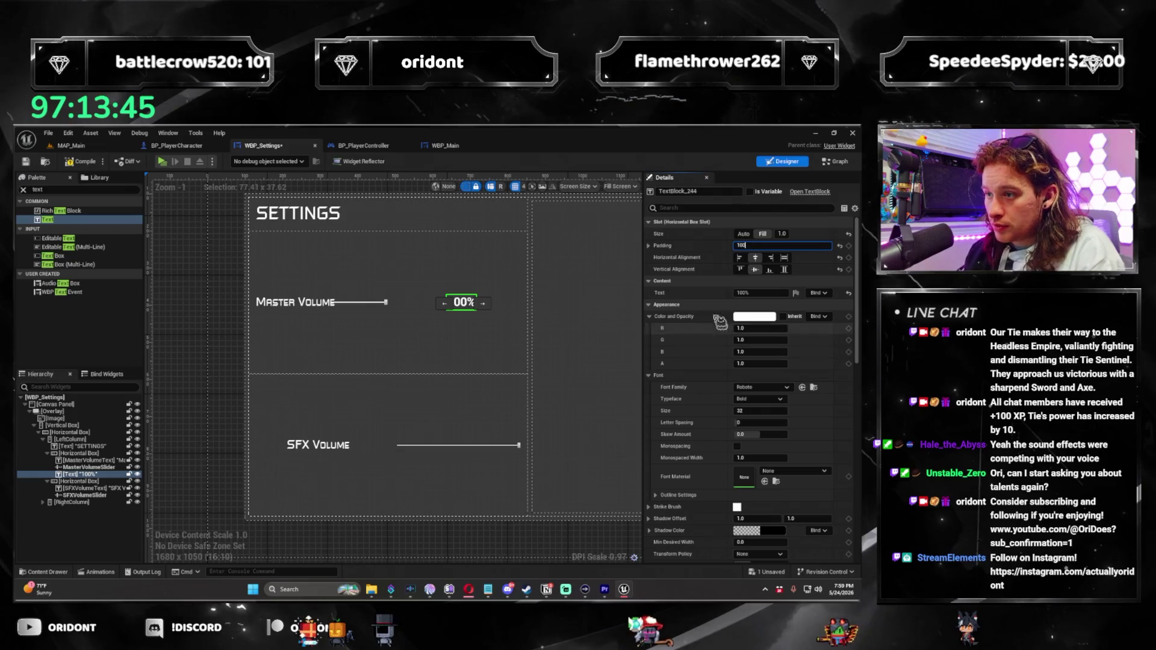
click(762, 246)
text(10)
key(Return)
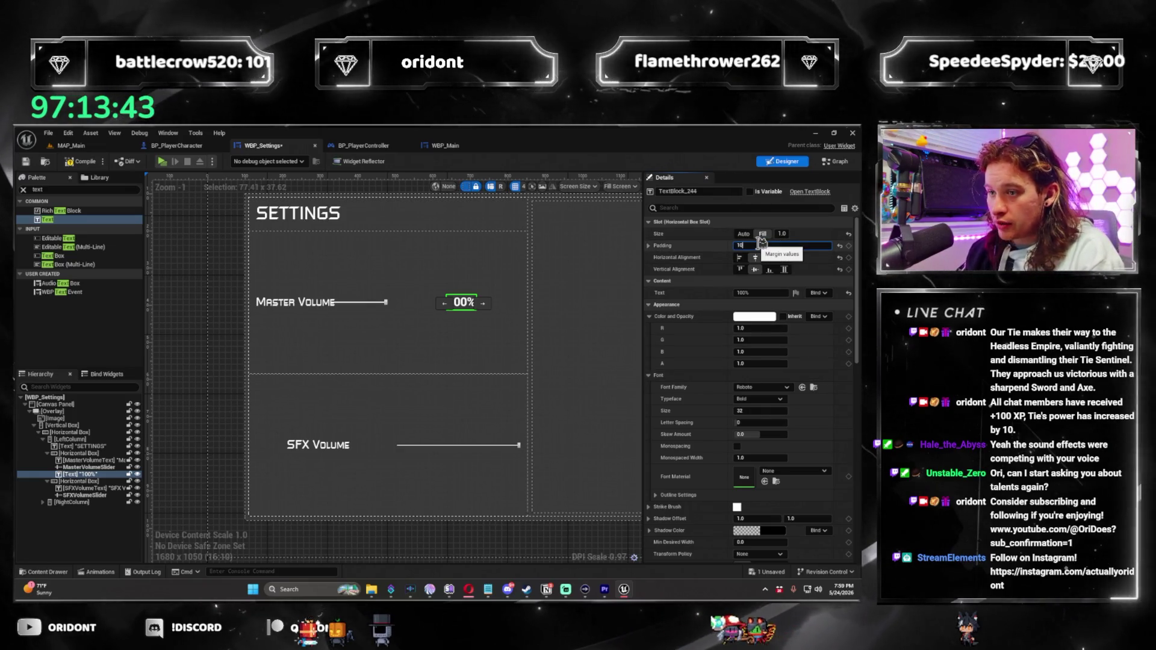
Compare the 100% label against the Master Volume slider and bring up the label's font choices
click(394, 309)
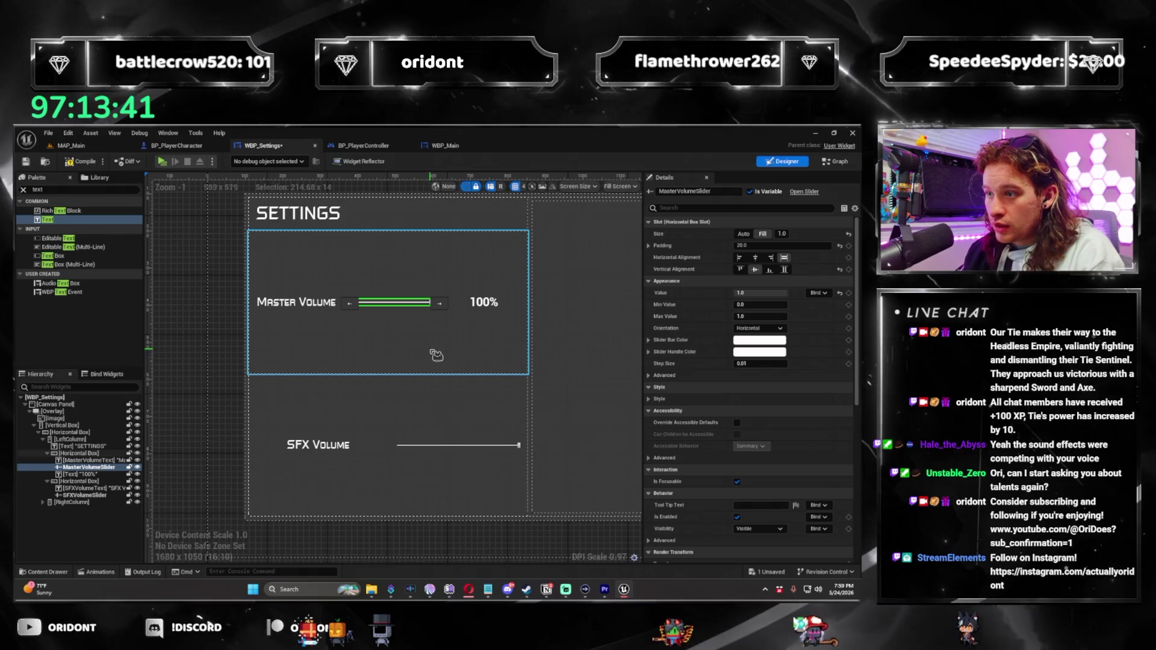
click(485, 303)
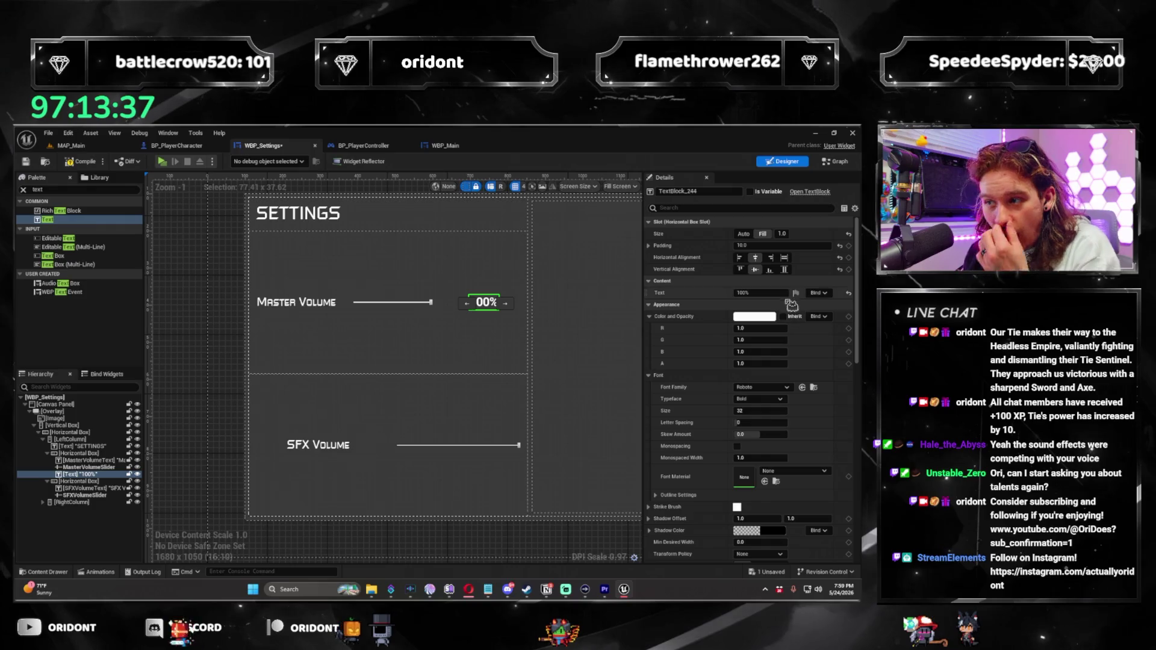
click(428, 309)
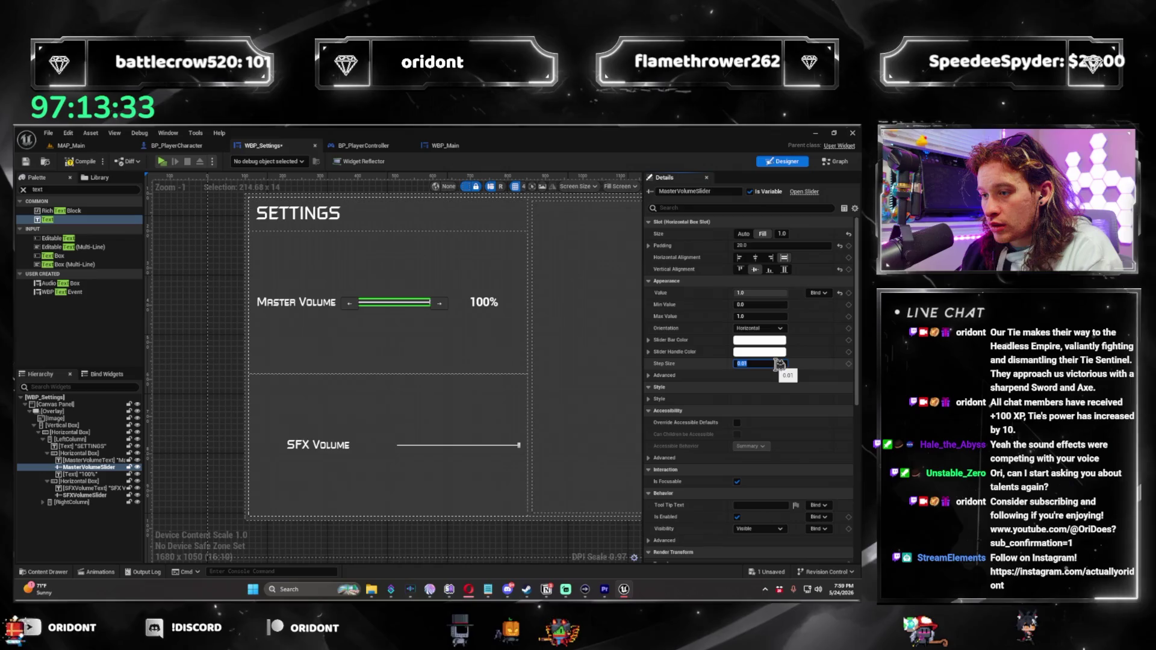
click(486, 303)
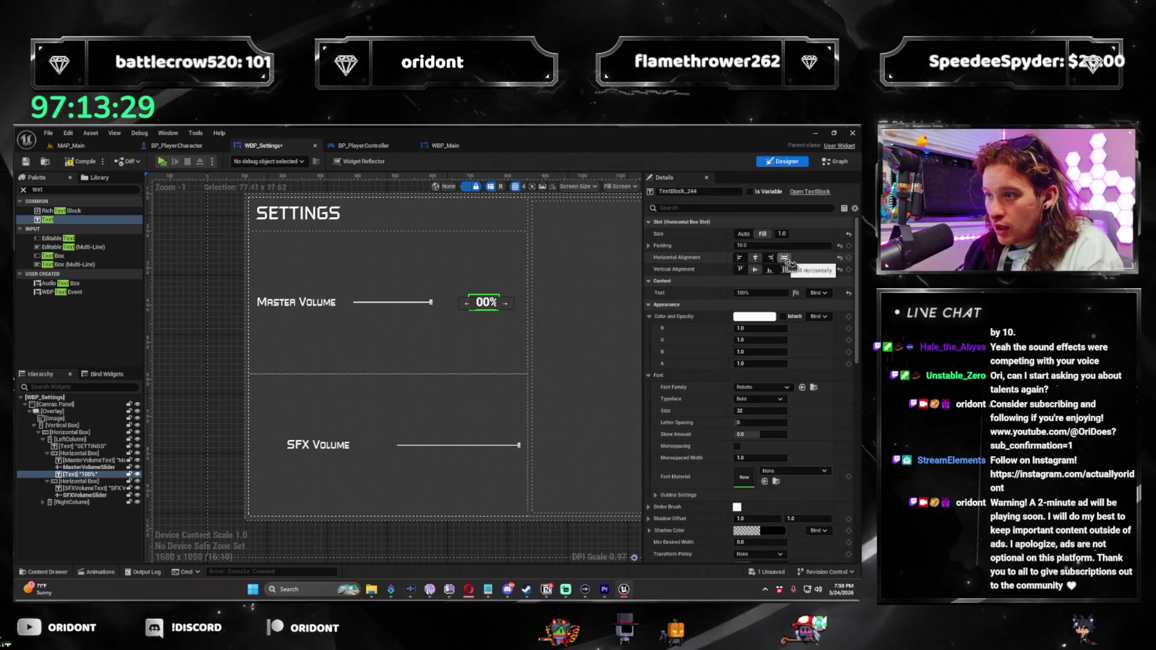
click(776, 390)
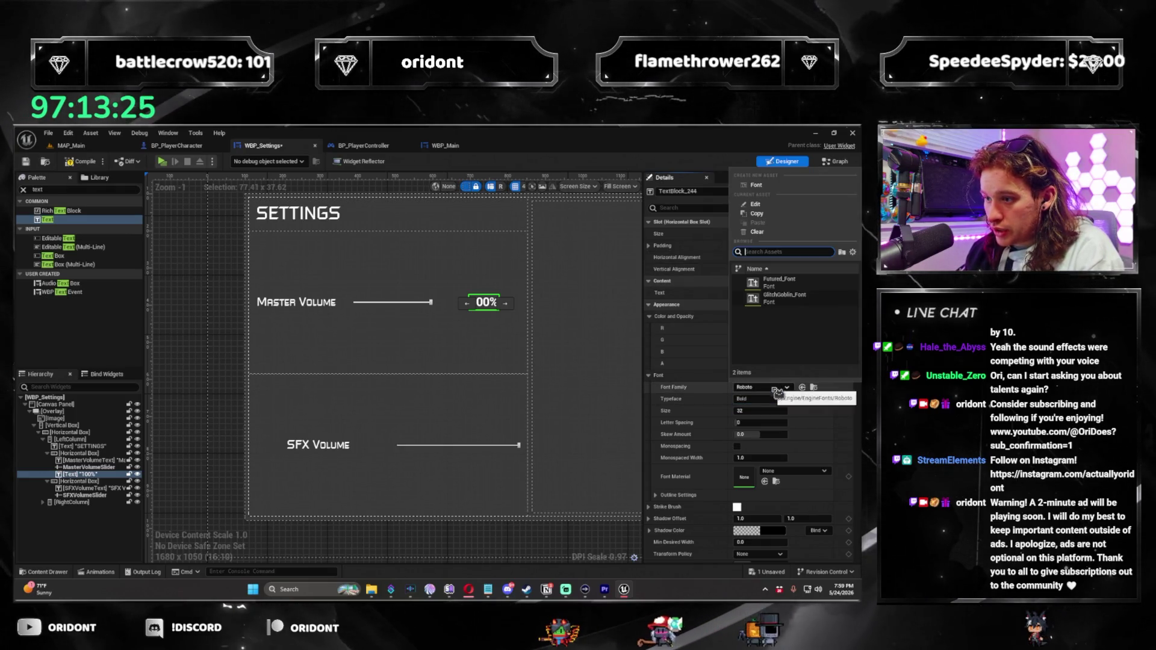
Set the 100% label to Futured_Font and paste a copy named SFXVolumePercentageText into the SFX row
click(805, 287)
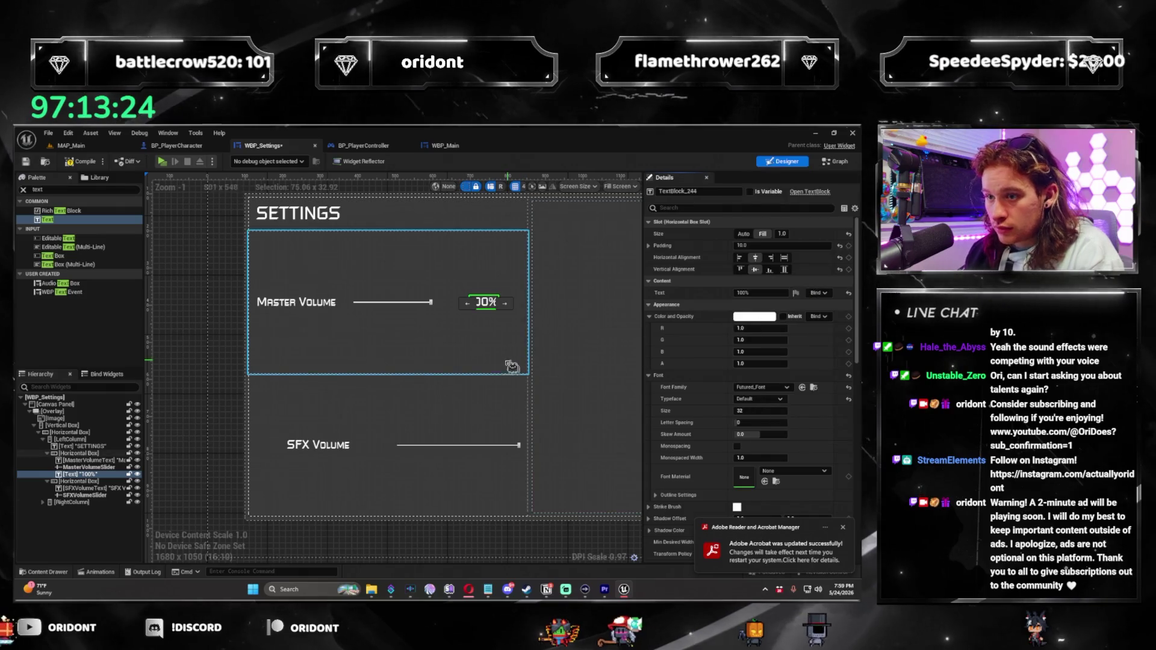
click(79, 481)
key(ctrl+v)
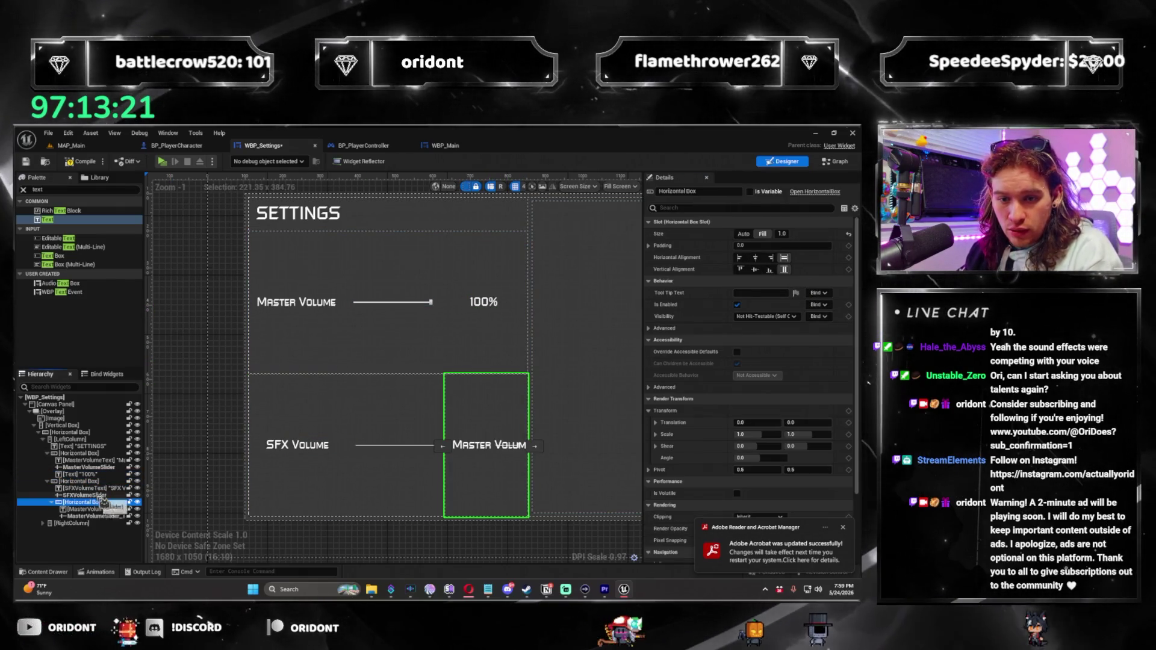
key(ctrl+z)
key(ctrl+z)
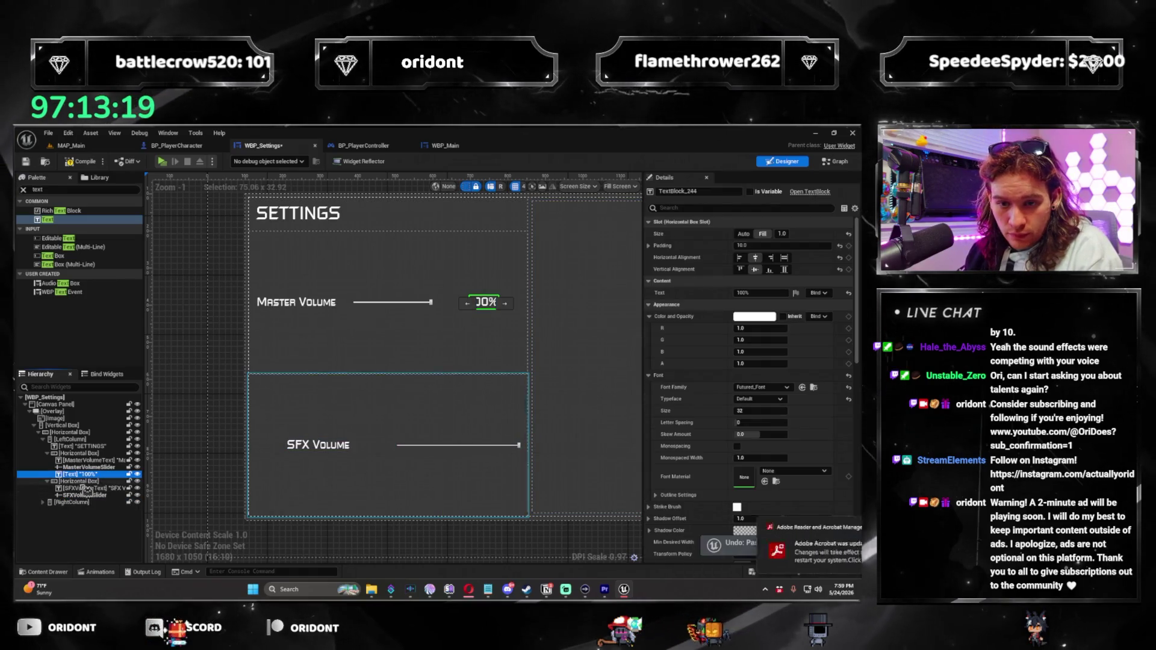
click(86, 489)
key(ctrl+v)
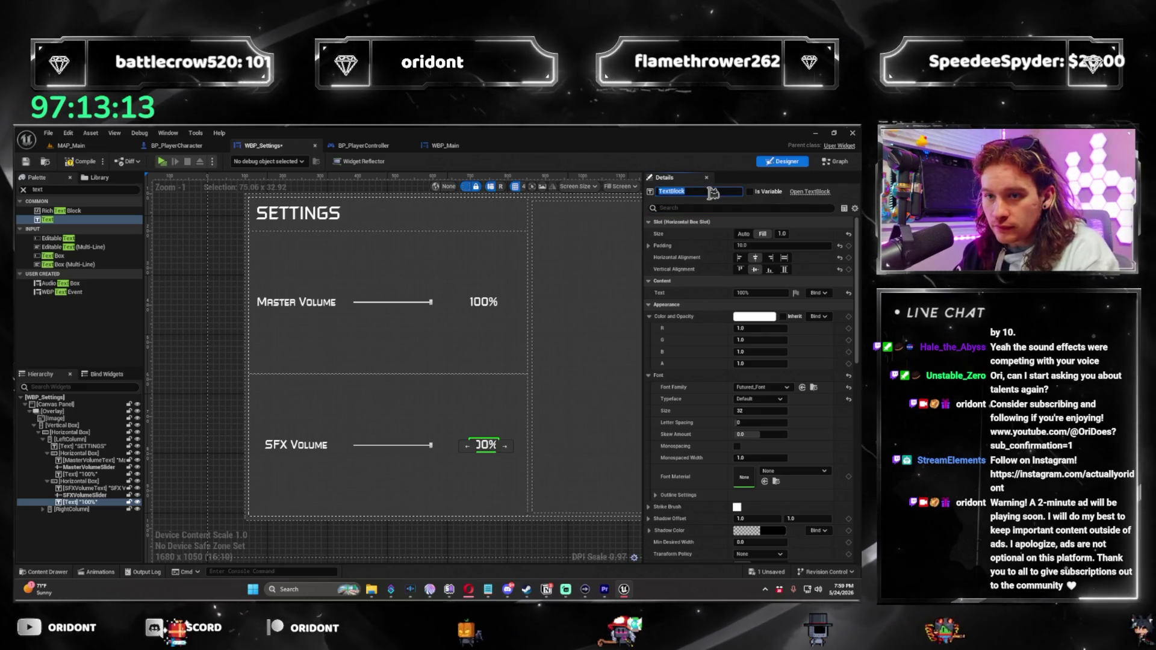
text(SFXVolum)
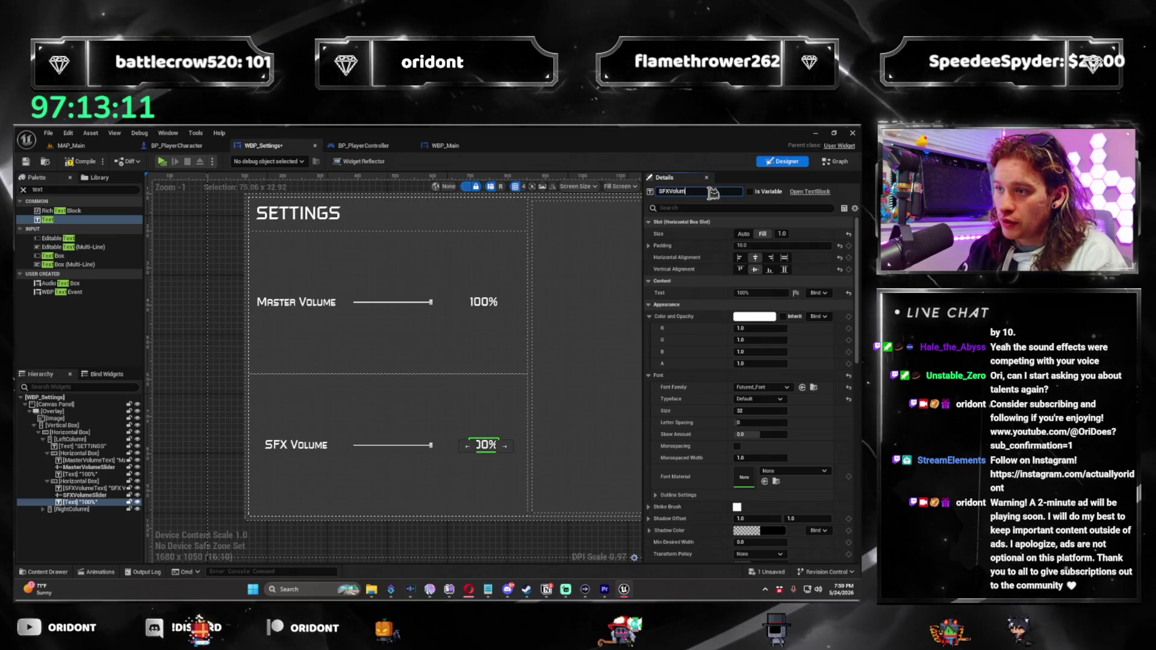
text(ePercentageText)
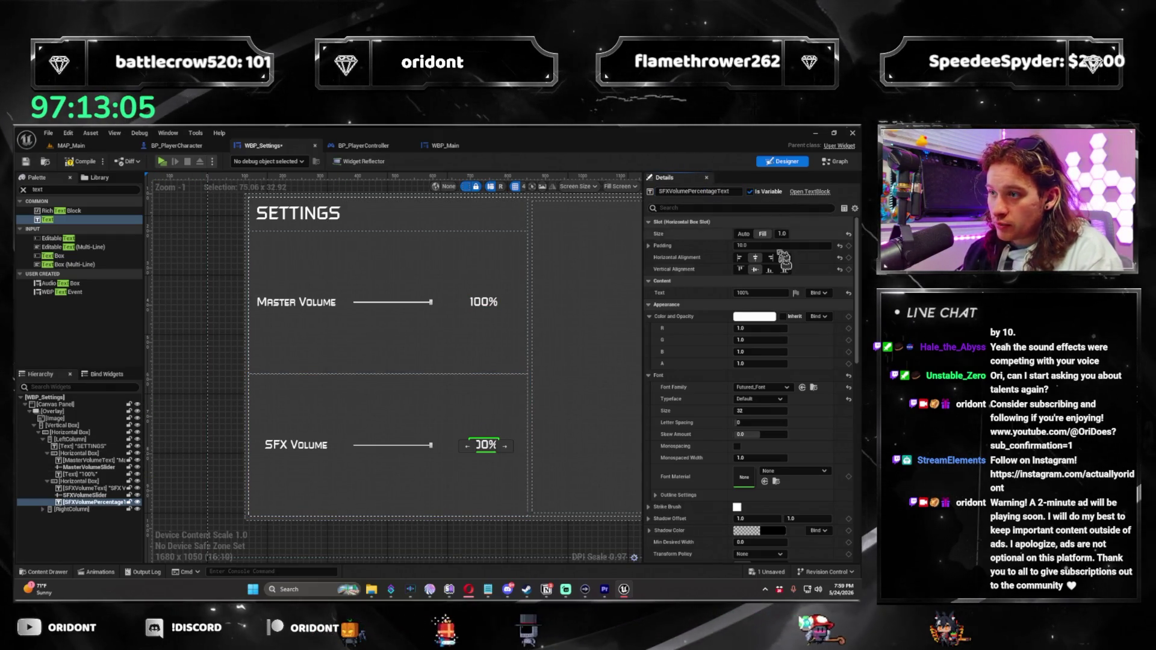
click(79, 473)
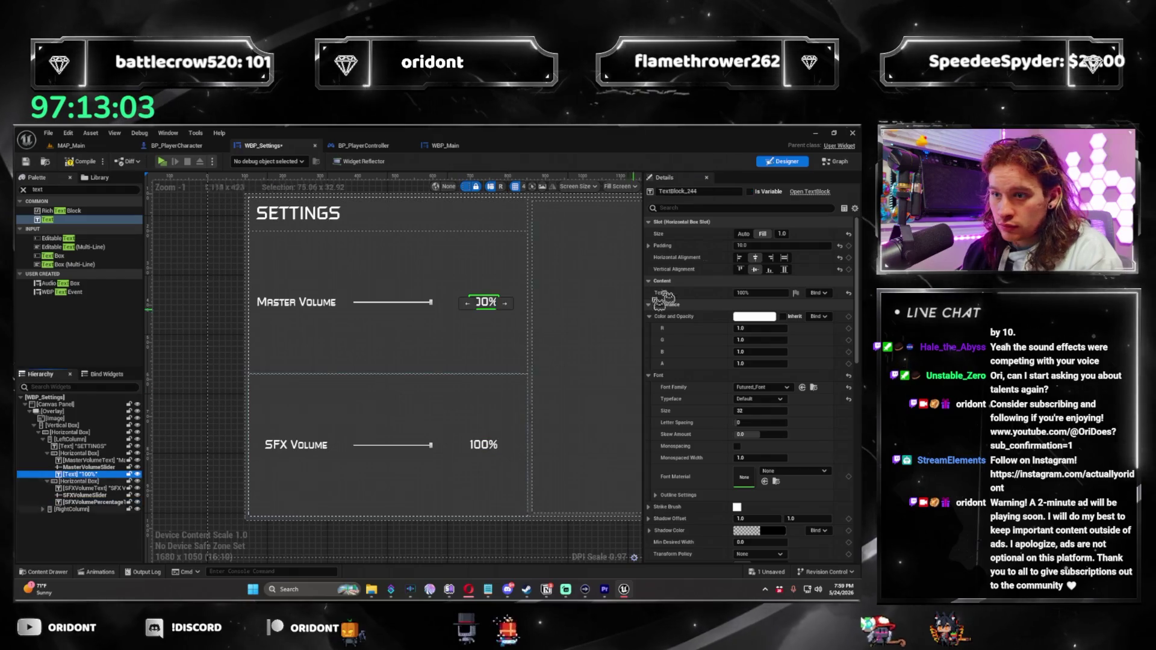
Paste MasterVolumePercentageText as the Master label's name and inspect the slider's Normal thumb image
click(730, 192)
key(ctrl+v)
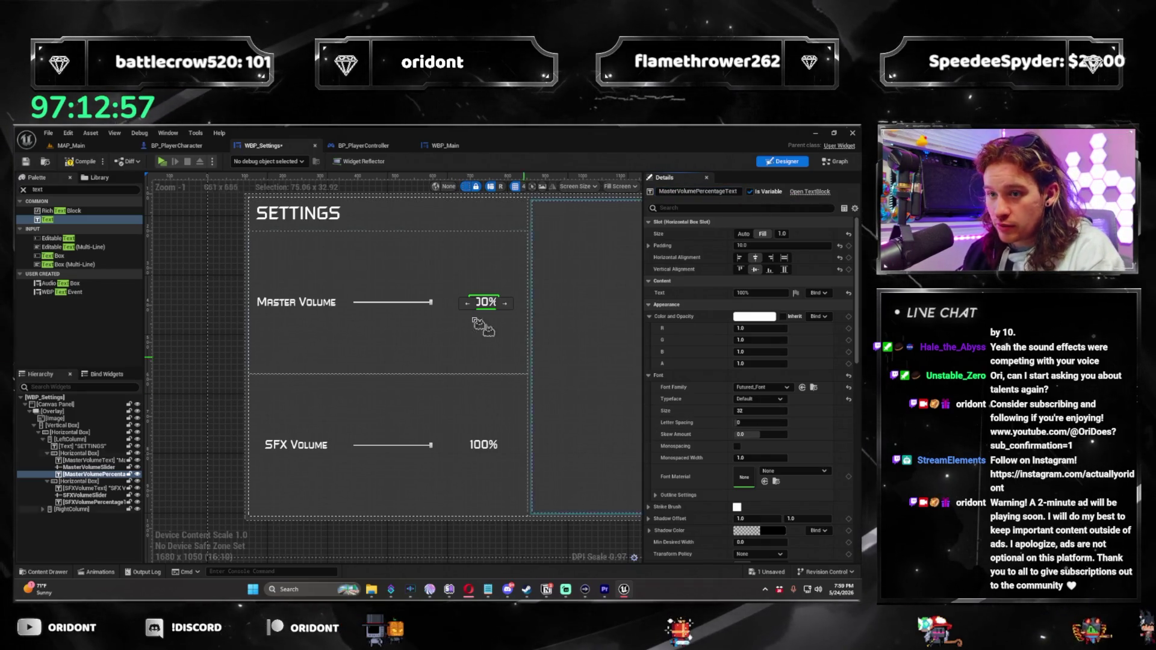
click(427, 309)
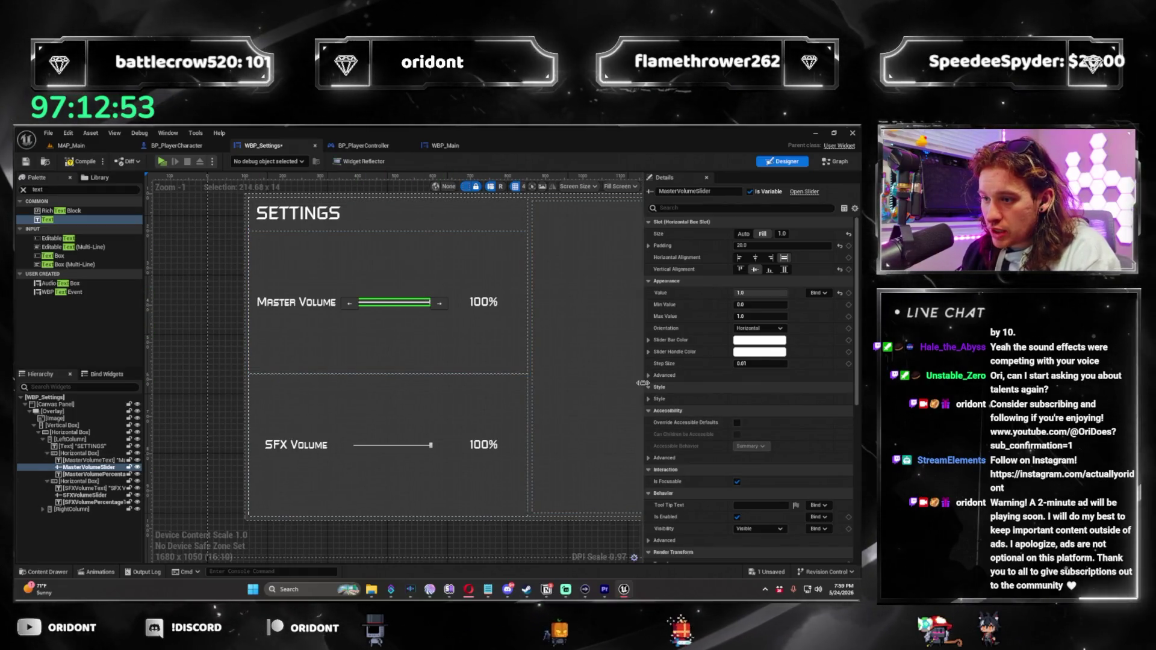
click(656, 400)
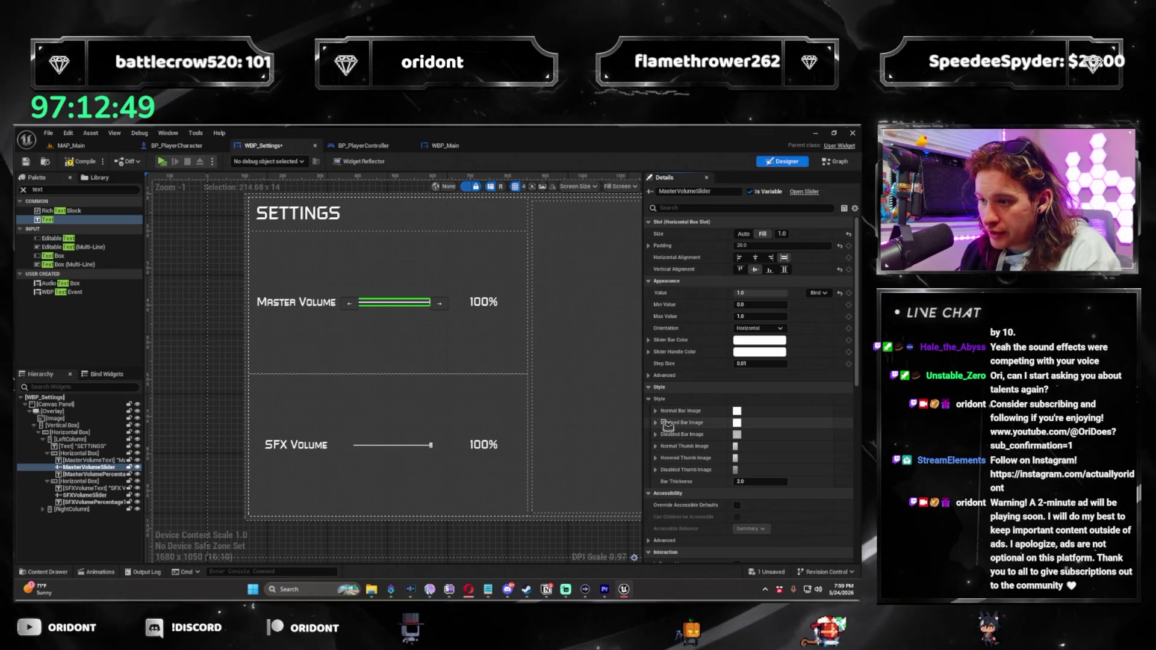
click(655, 446)
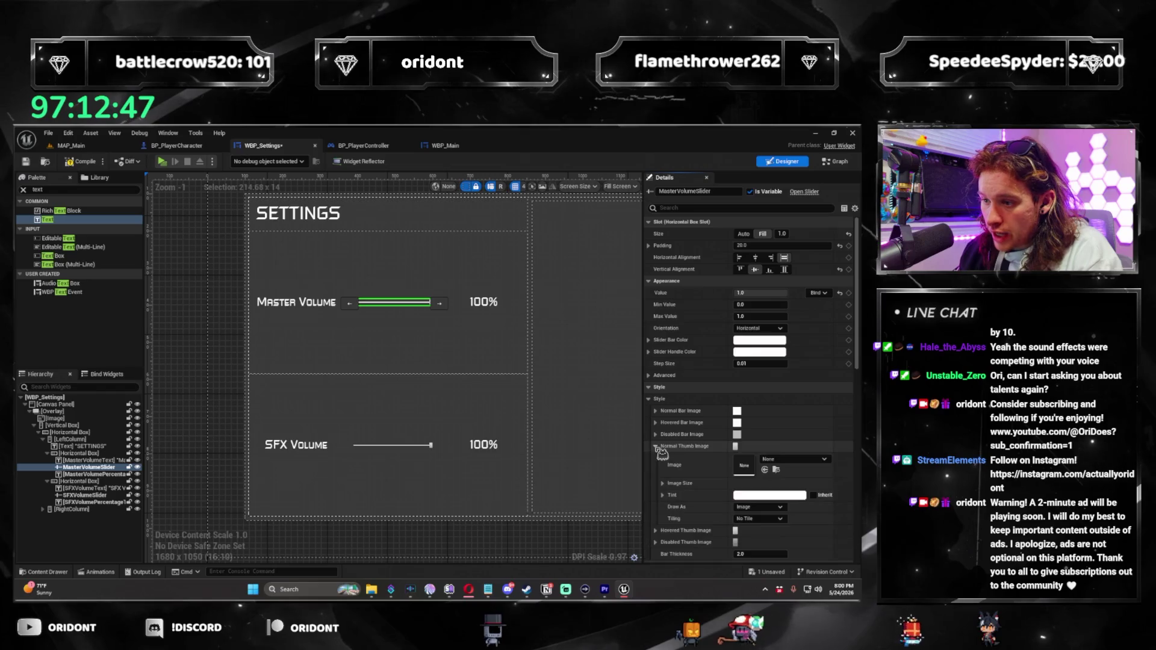
click(797, 461)
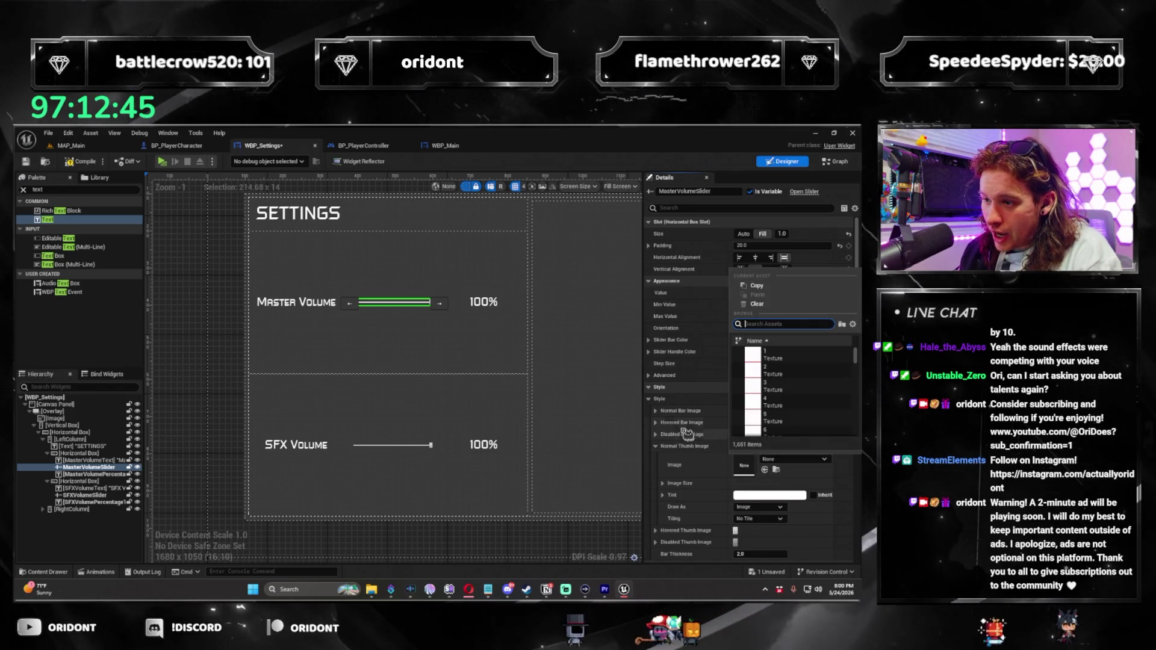
click(663, 450)
Switch WBP_Settings from the designer to its Event Graph
click(199, 316)
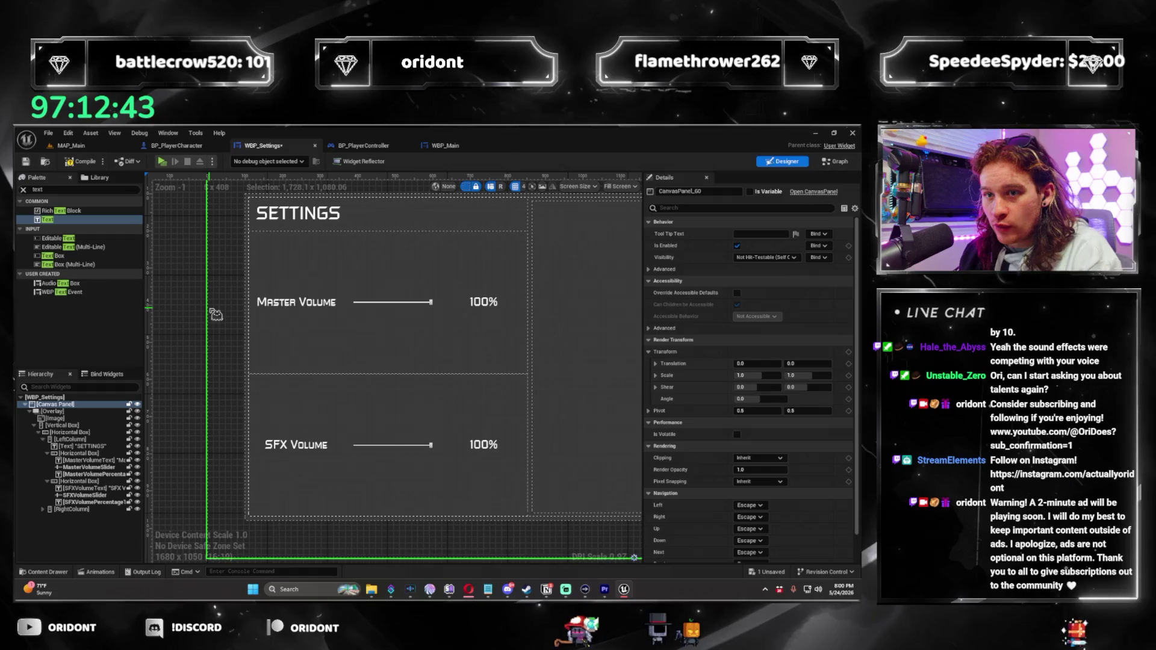
click(835, 162)
scroll(390, 388, up, 3)
scroll(390, 388, down, 2)
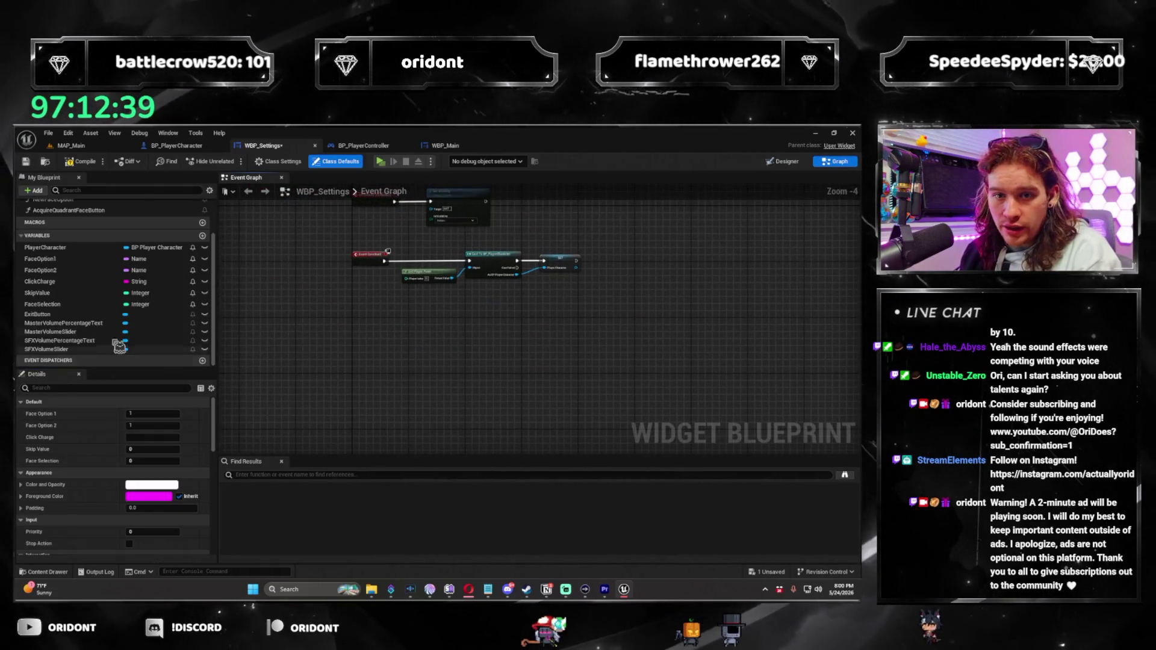
Add On Value Changed (MasterVolumeSlider) and multiply its Value by 100
click(90, 331)
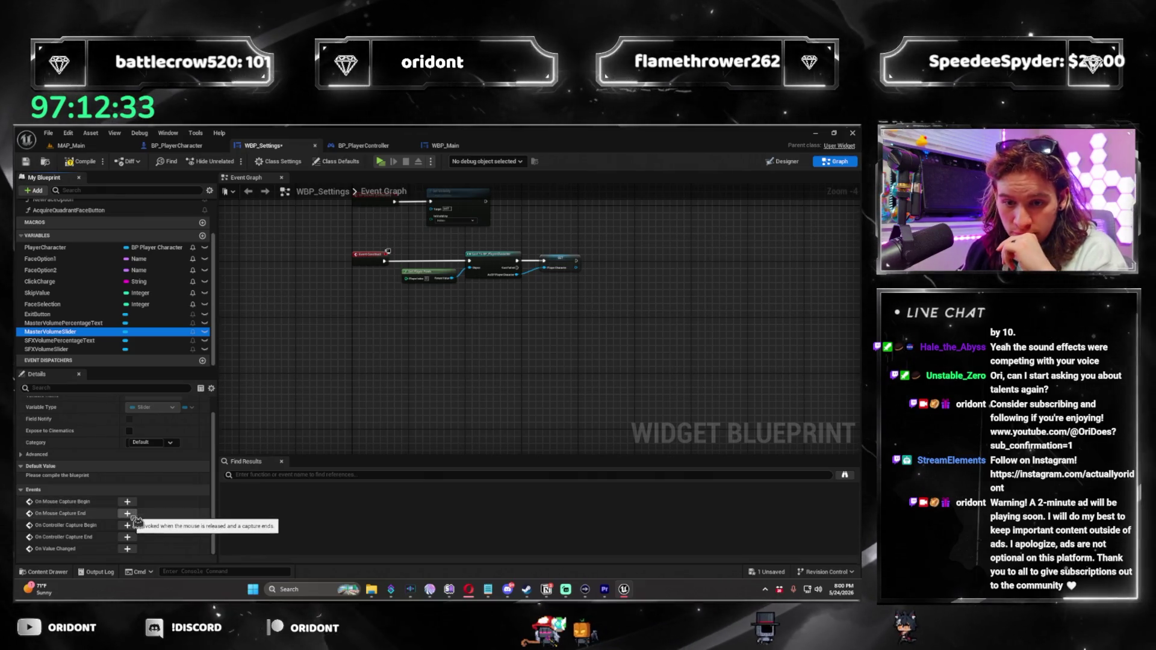
click(127, 549)
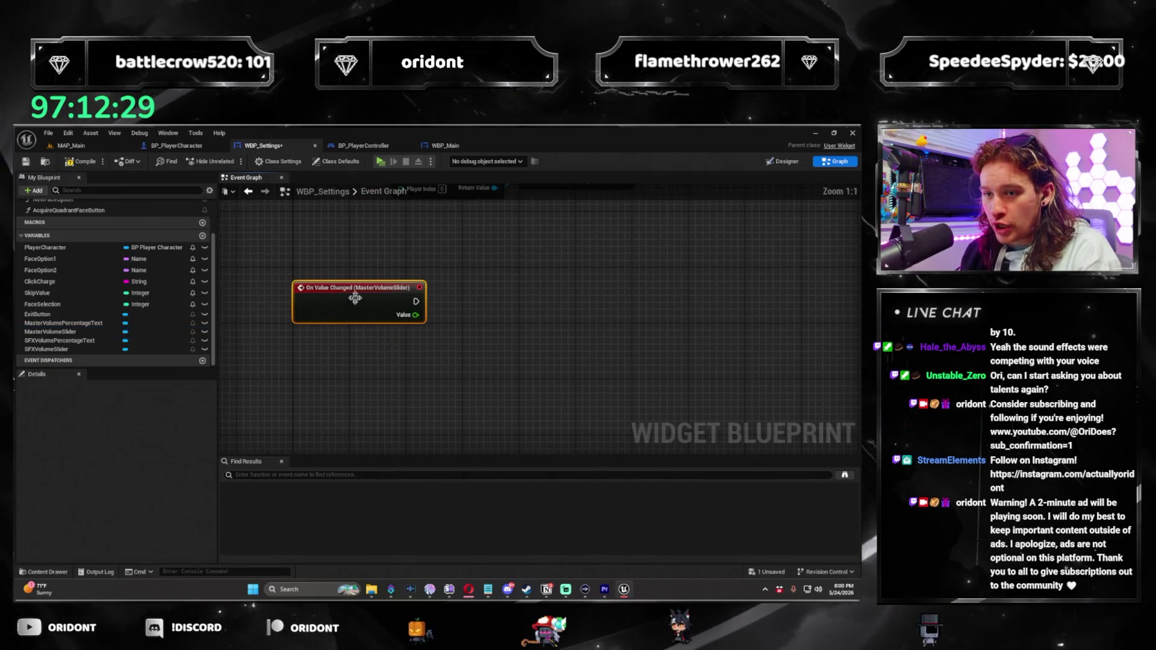
mouse_move(360, 326)
mouse_down()
mouse_move(305, 318)
mouse_move(423, 341)
mouse_up()
text(multiply)
click(478, 368)
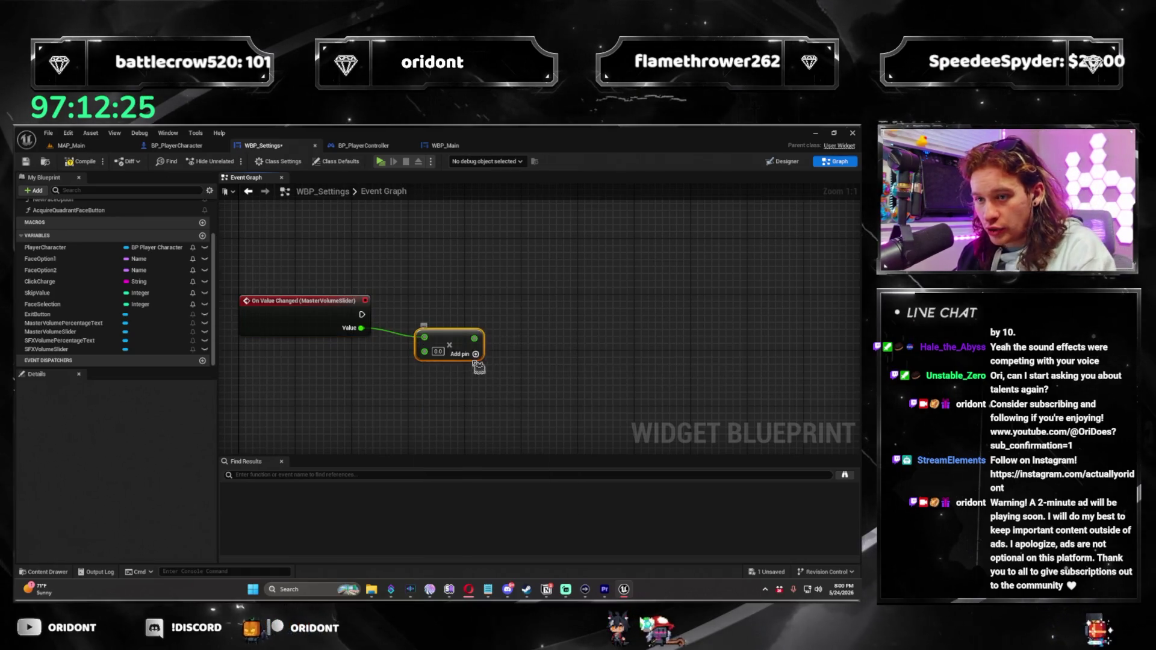
text(100)
key(Return)
drag(462, 350, 449, 373)
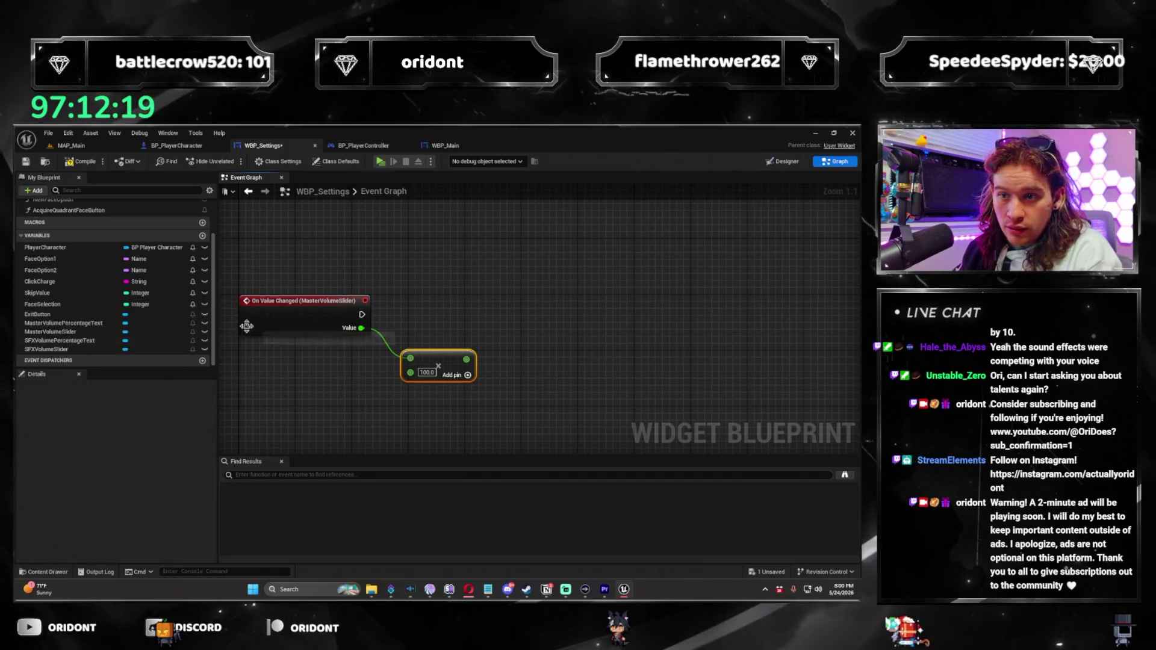
Add the MasterVolumePercentageText variable with a SET Text node
drag(103, 326, 527, 323)
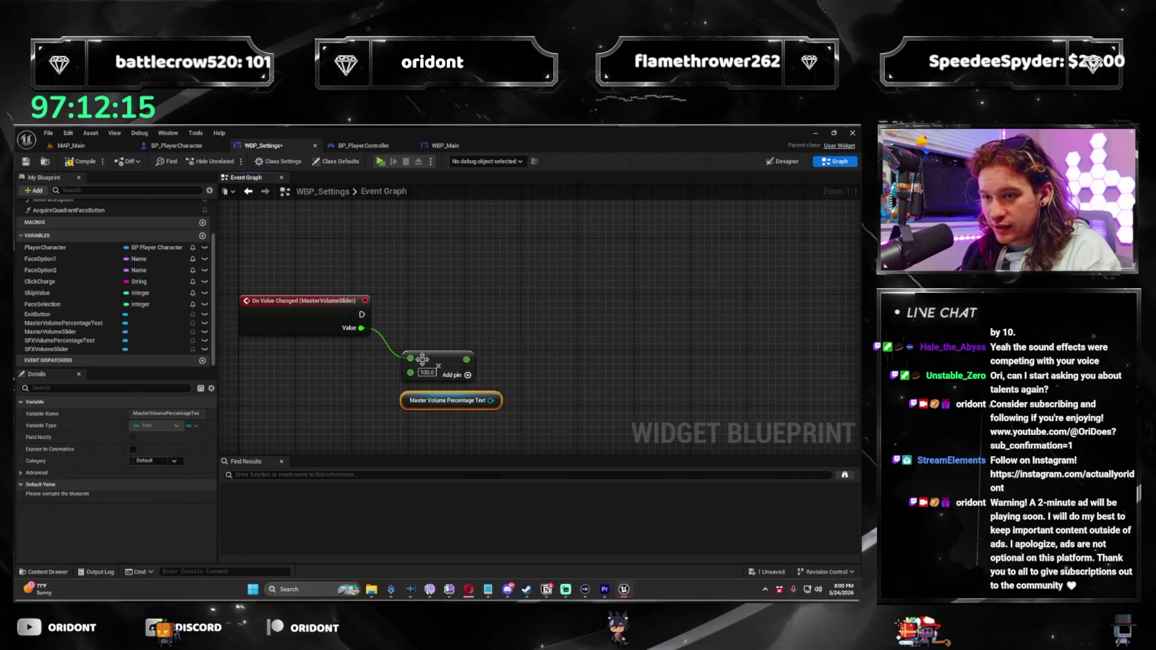
drag(422, 359, 434, 359)
drag(491, 400, 554, 356)
text(s)
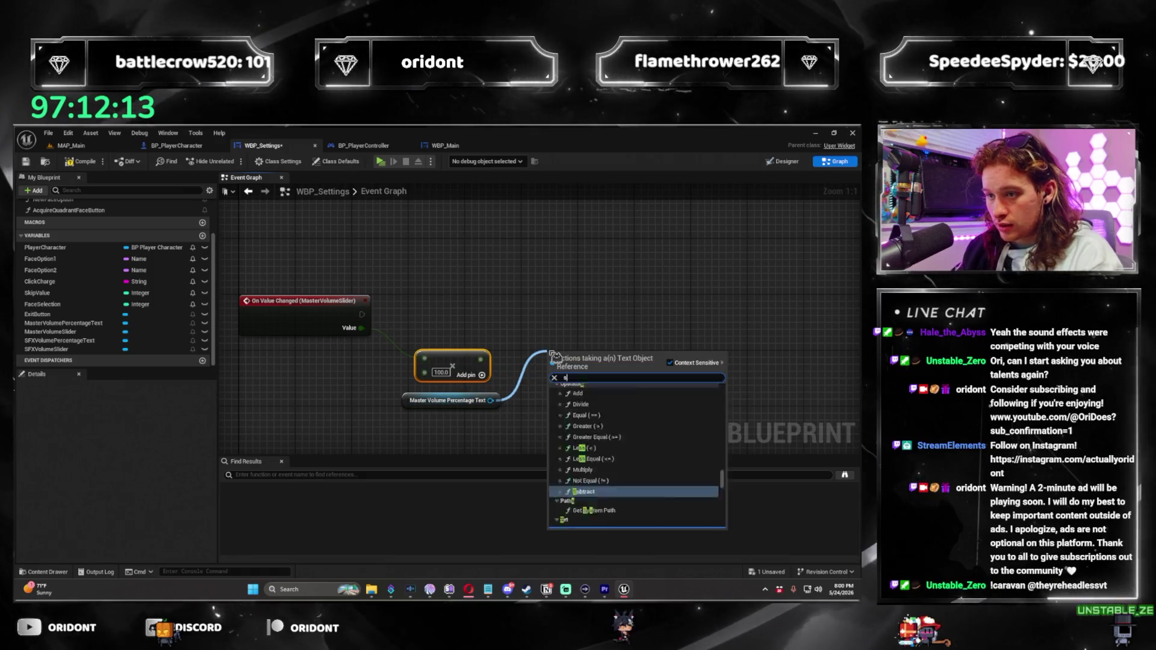
text(et text)
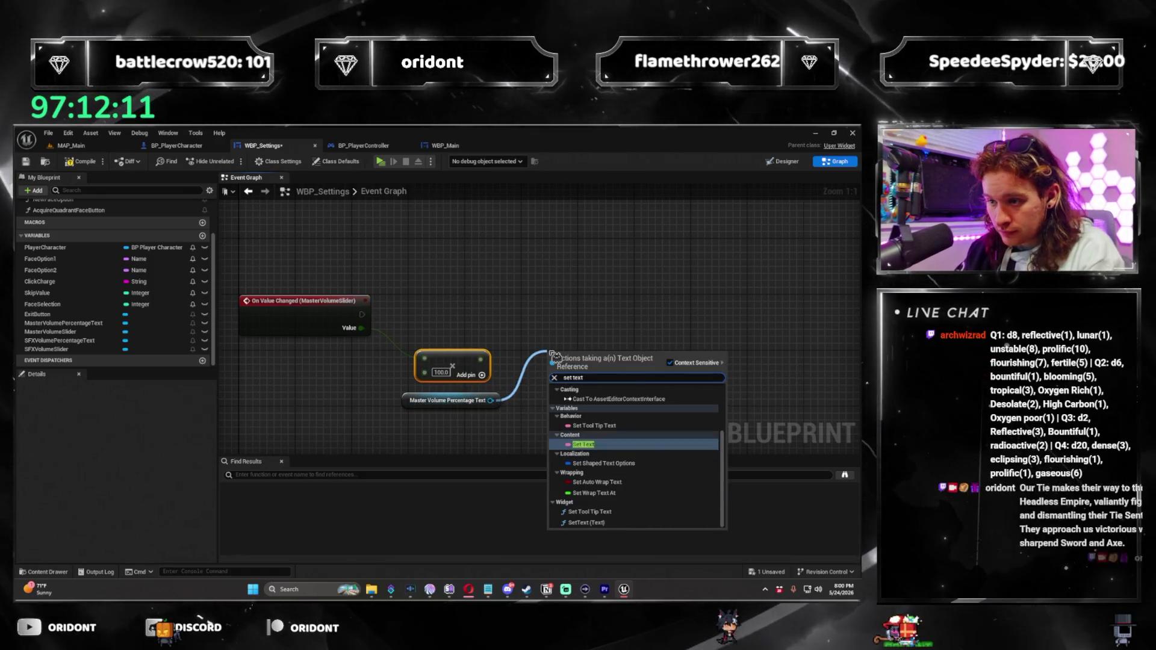
key(Return)
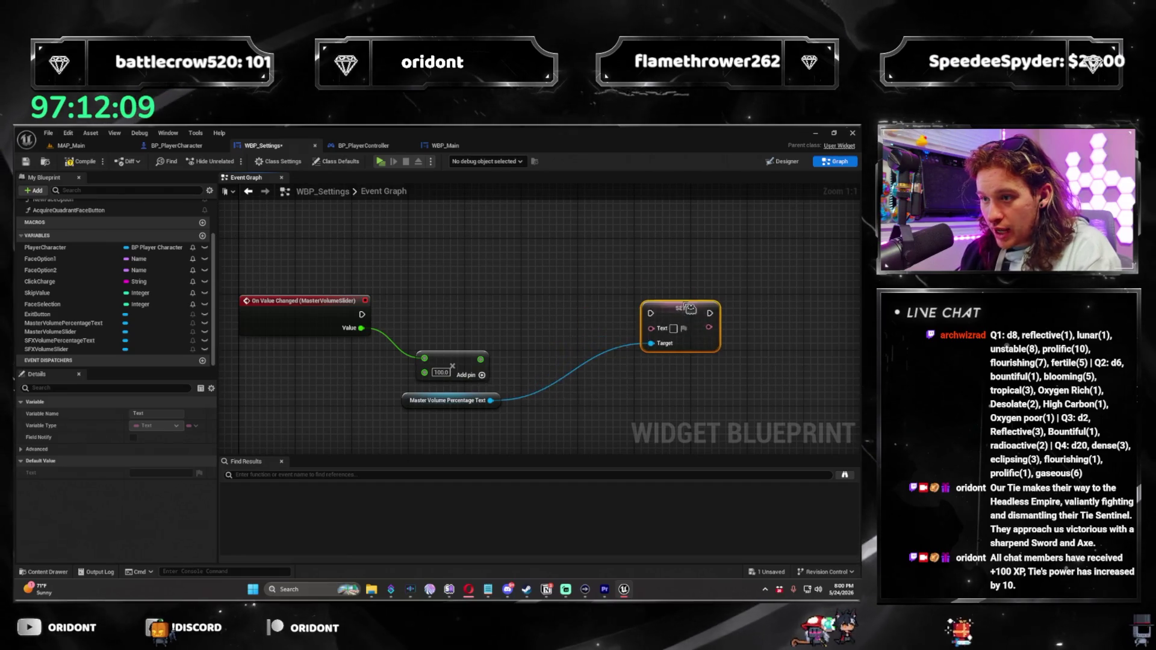
Convert the Multiply result with Time Seconds to String and feed it into an Append node
drag(480, 359, 509, 356)
text(time sec)
key(Return)
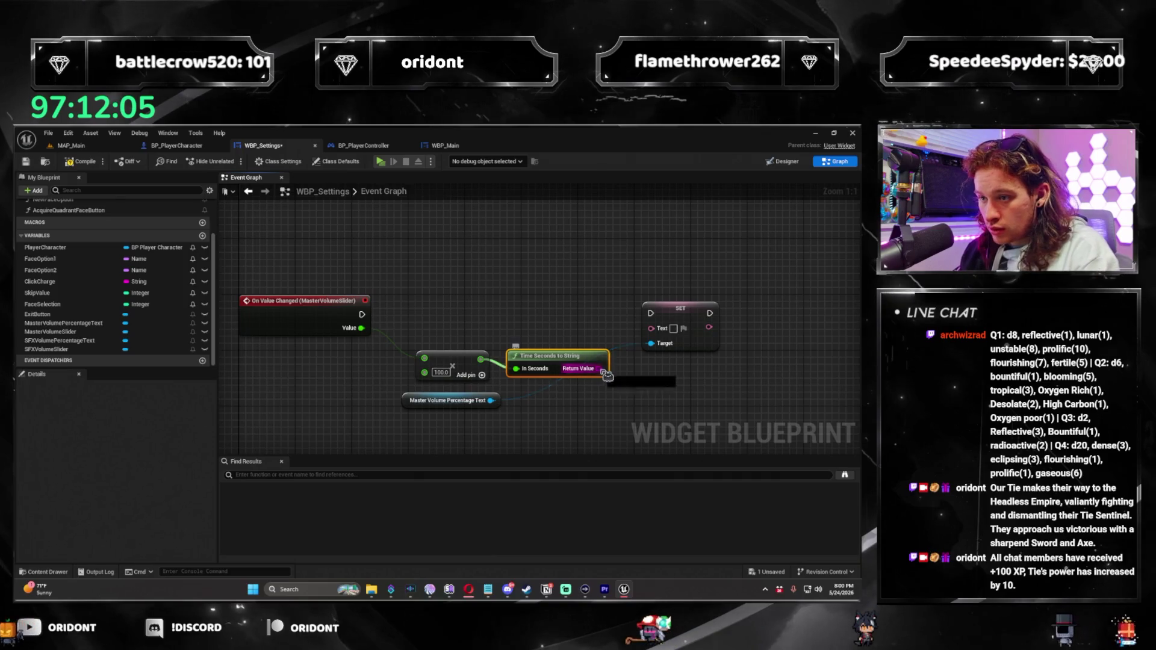
drag(606, 374, 627, 392)
text(append)
key(Return)
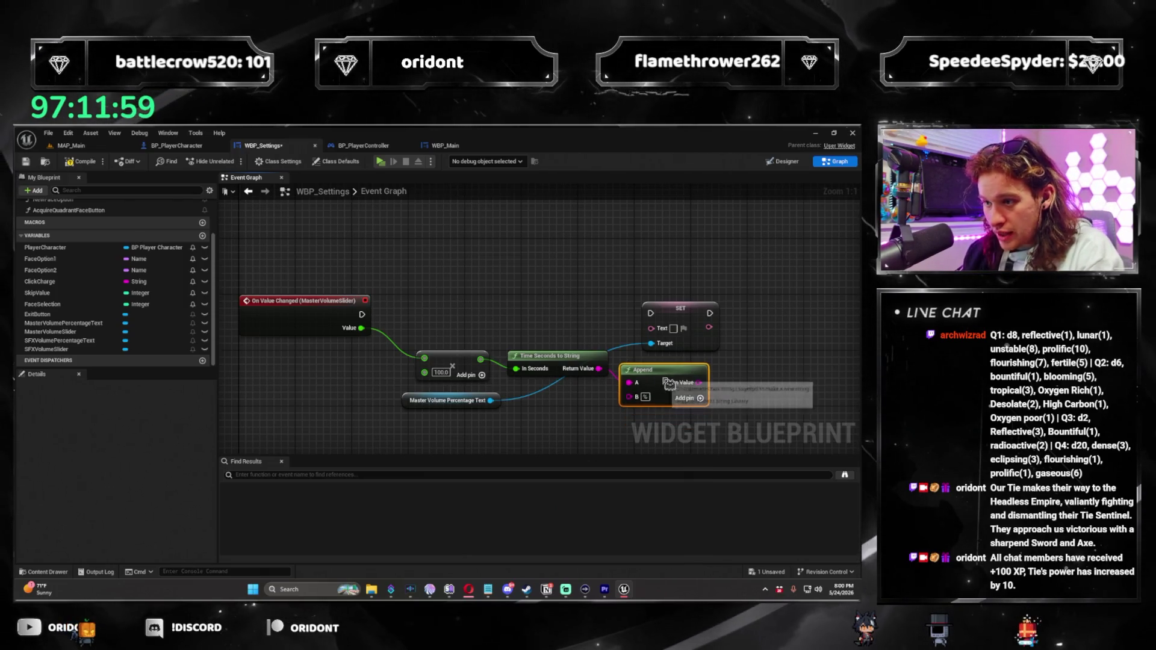
Wire the appended string through To Text (String) into SET Text's input and tidy the nodes
drag(533, 291, 611, 285)
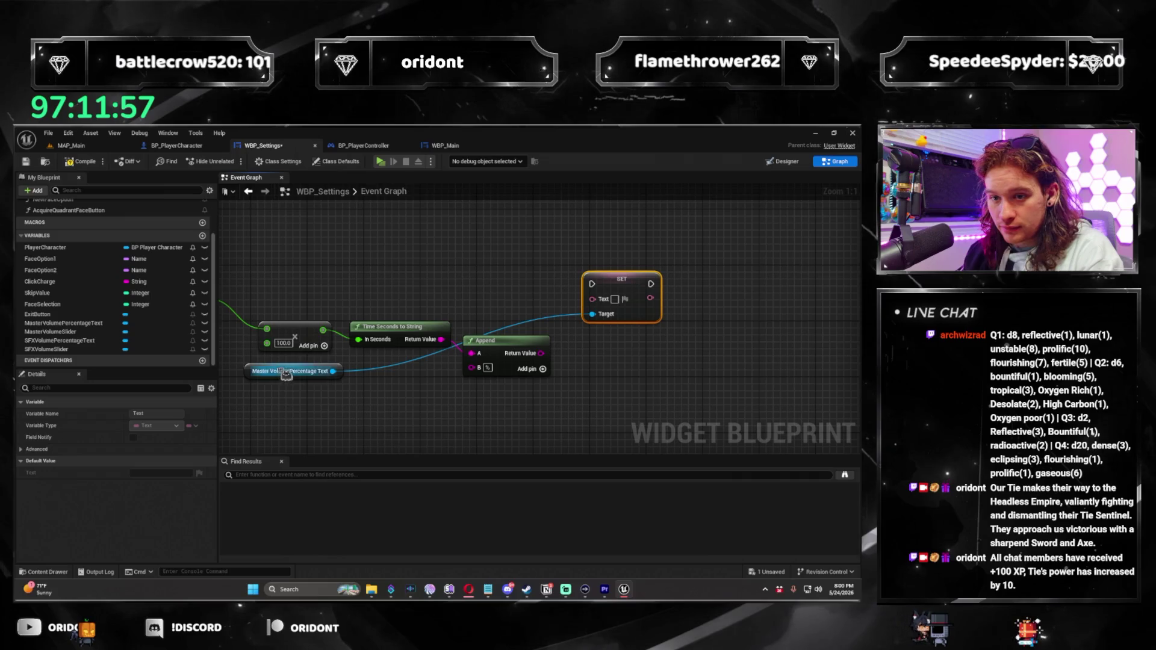
drag(257, 373, 476, 314)
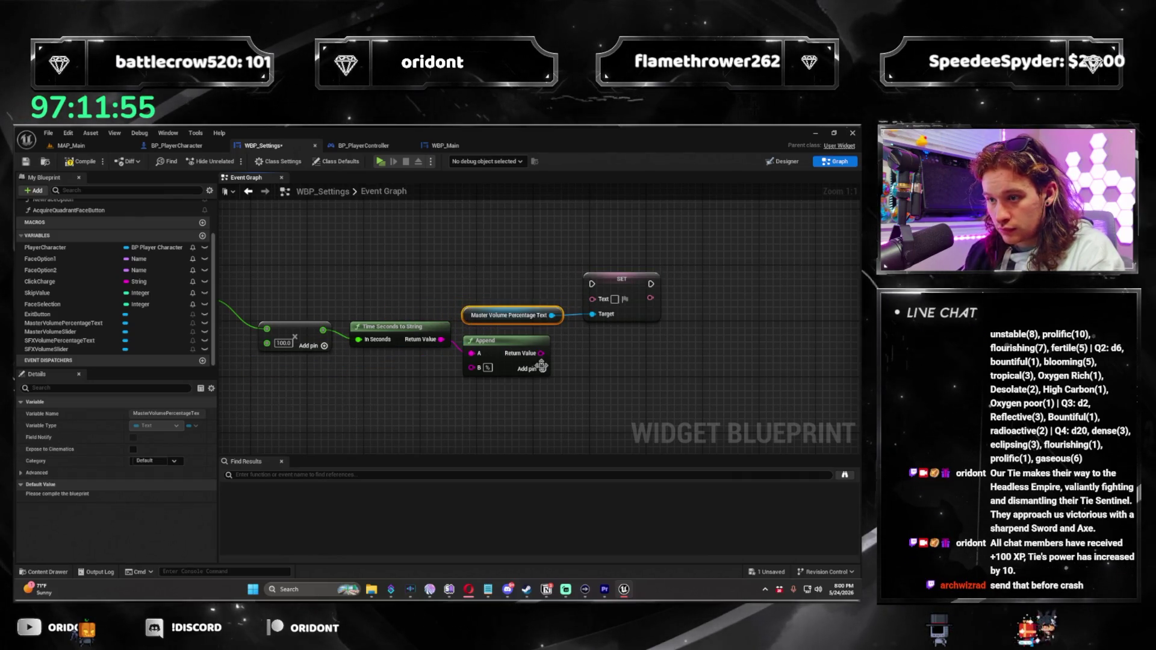
mouse_move(552, 359)
mouse_down()
mouse_move(591, 299)
mouse_move(698, 278)
mouse_up()
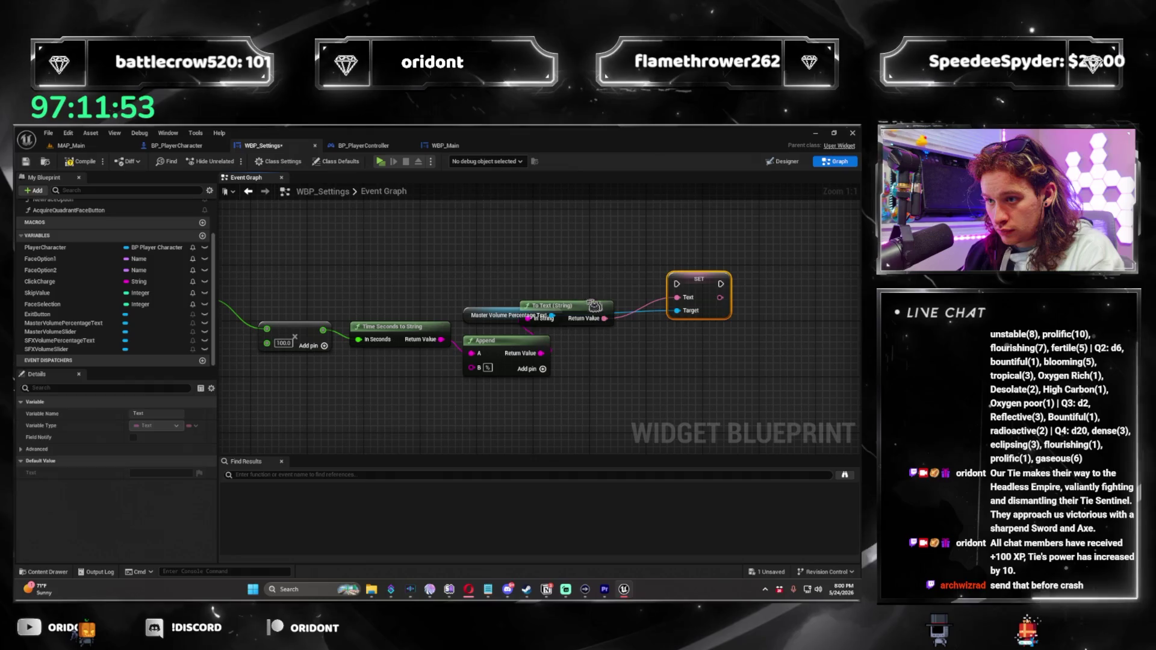
click(632, 337)
drag(632, 337, 625, 344)
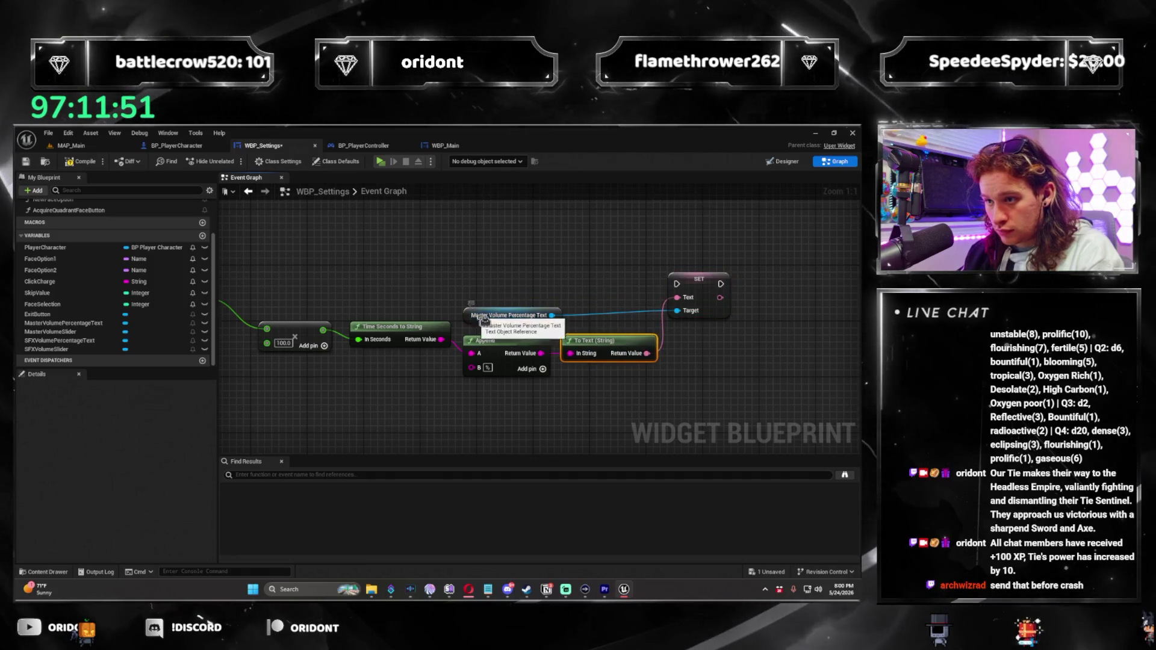
drag(478, 323, 562, 323)
scroll(464, 391, down, 3)
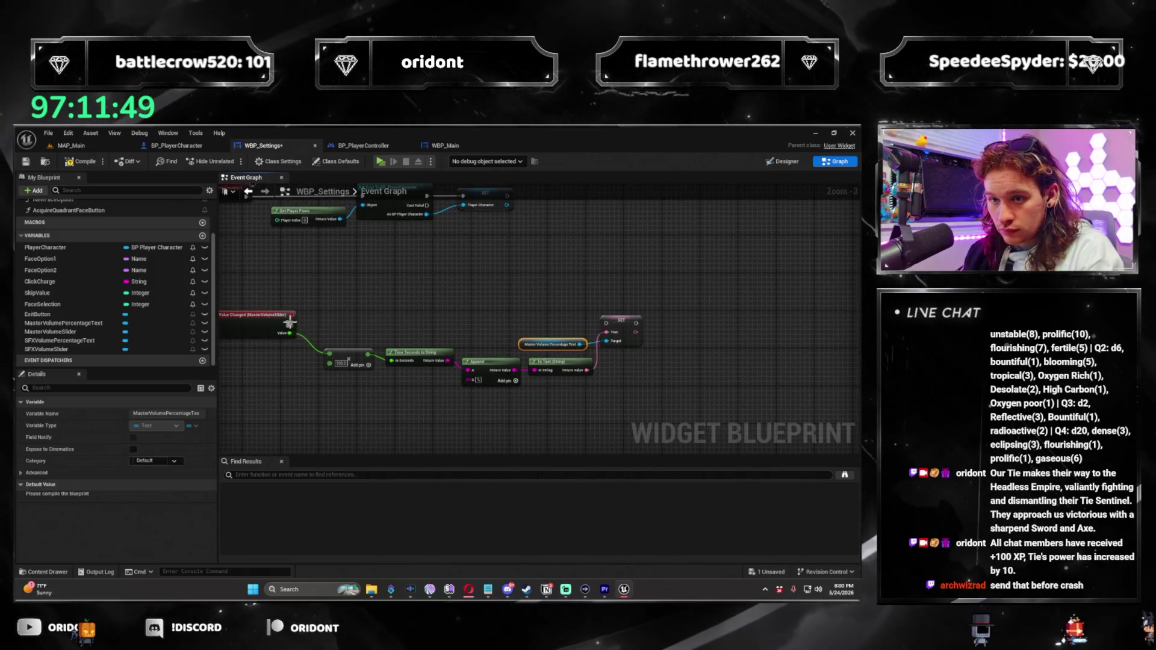
click(626, 397)
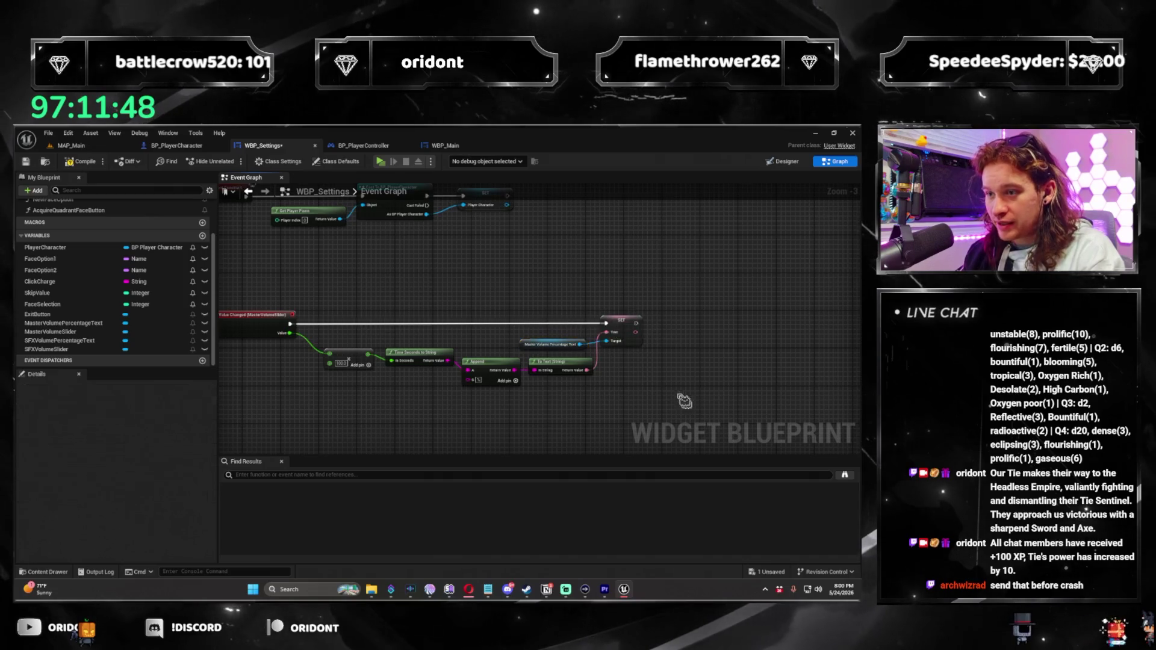
Compile WBP_Settings and jump to the node behind the FaceImage warning
click(84, 163)
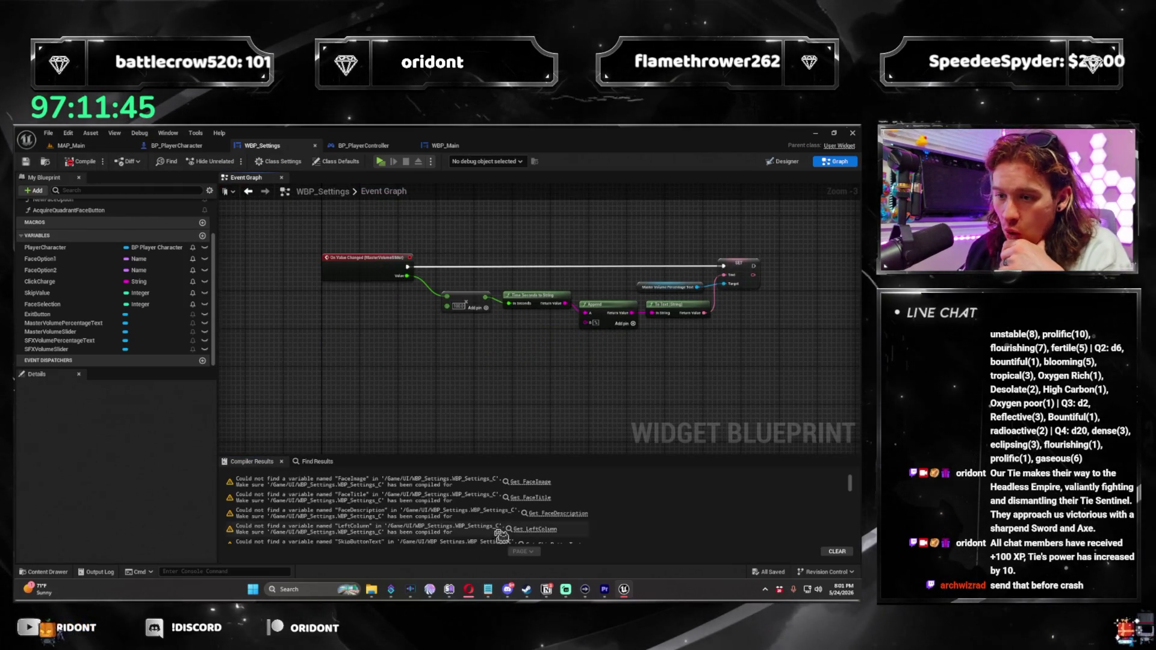
click(528, 482)
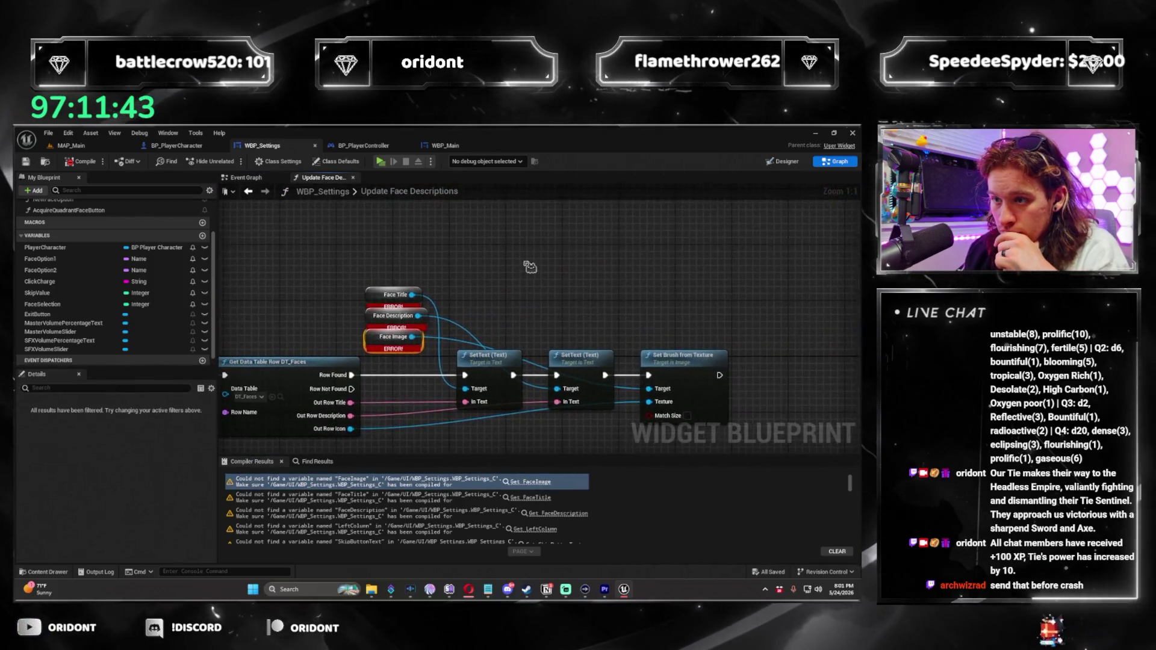
scroll(81, 255, up, 3)
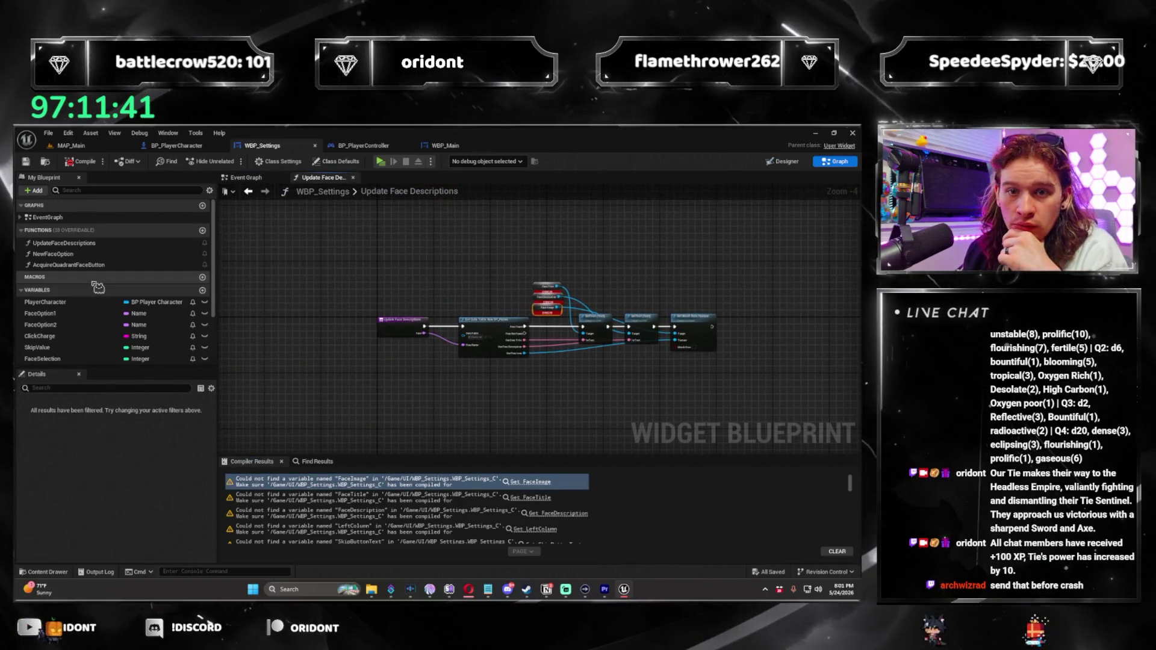
Delete the UpdateFaceDescriptions, NewFaceOption and AcquireQuadrantFaceButton functions and save
click(63, 242)
key(Delete)
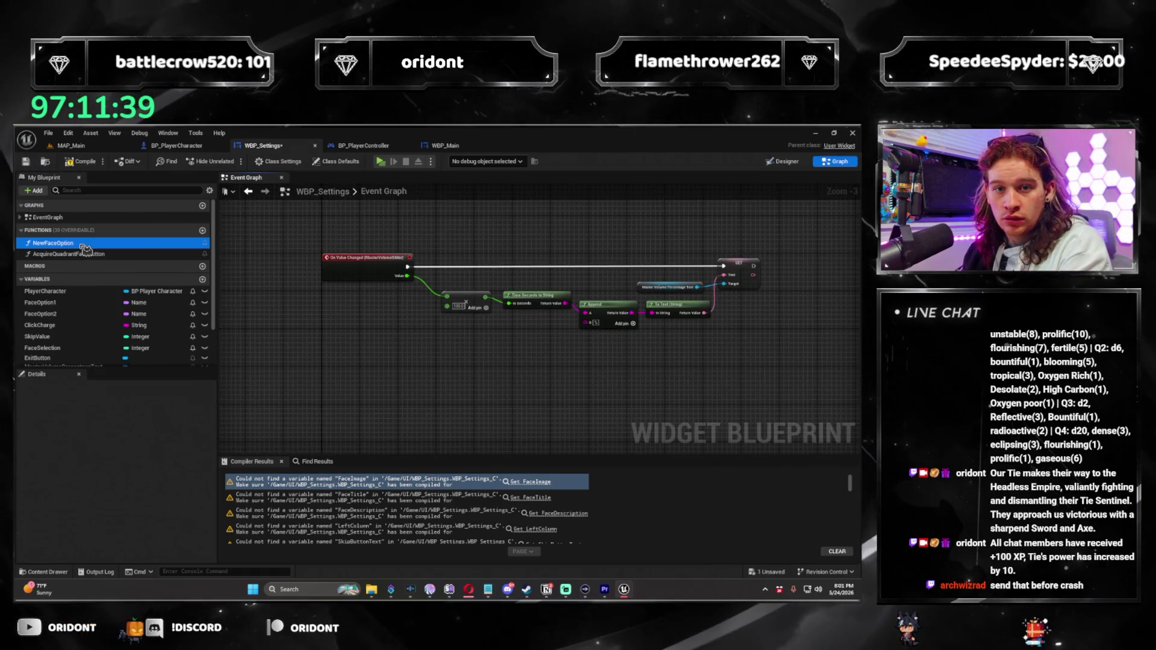
click(83, 244)
key(Delete)
click(127, 244)
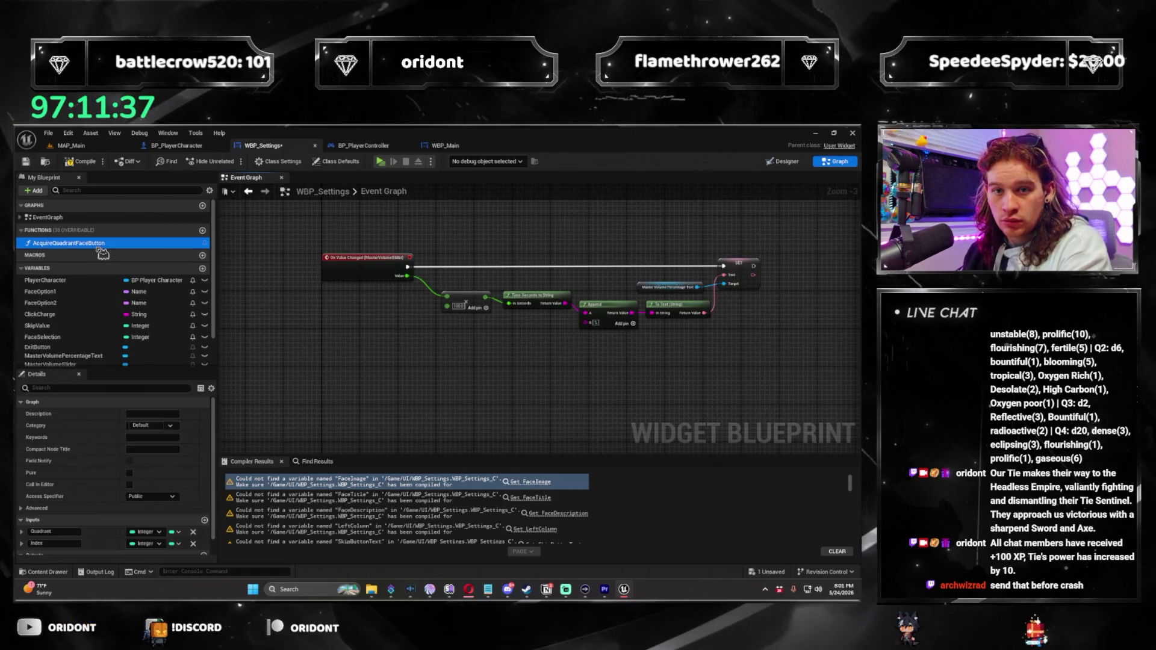
key(Delete)
mouse_move(525, 374)
mouse_down()
mouse_move(386, 313)
mouse_move(240, 215)
mouse_up()
key(ctrl+s)
Search blueprint actions for 'volume slider', then select the SFXVolumeSlider variable to see its events
right_click(300, 294)
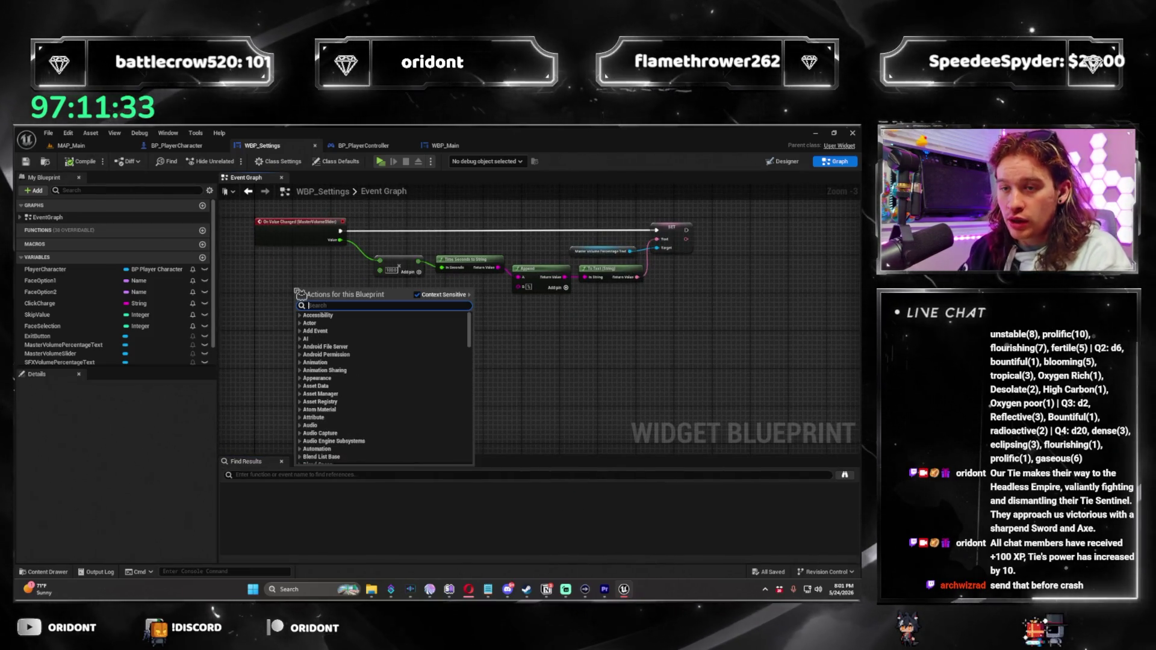
text(volume slider)
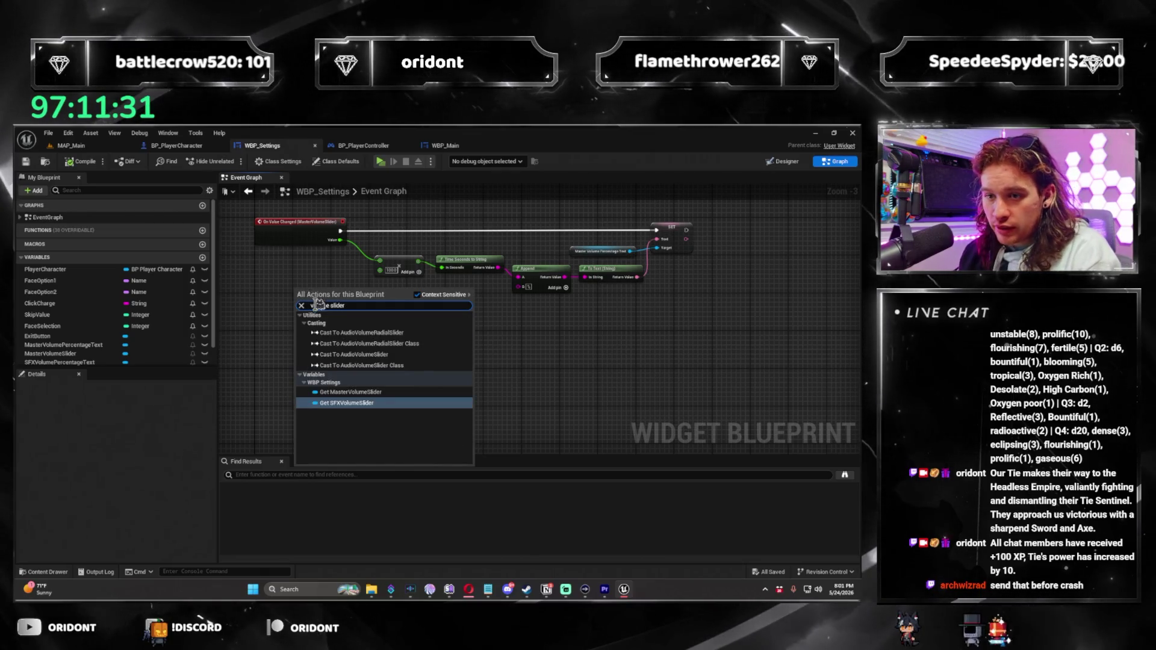
key(Escape)
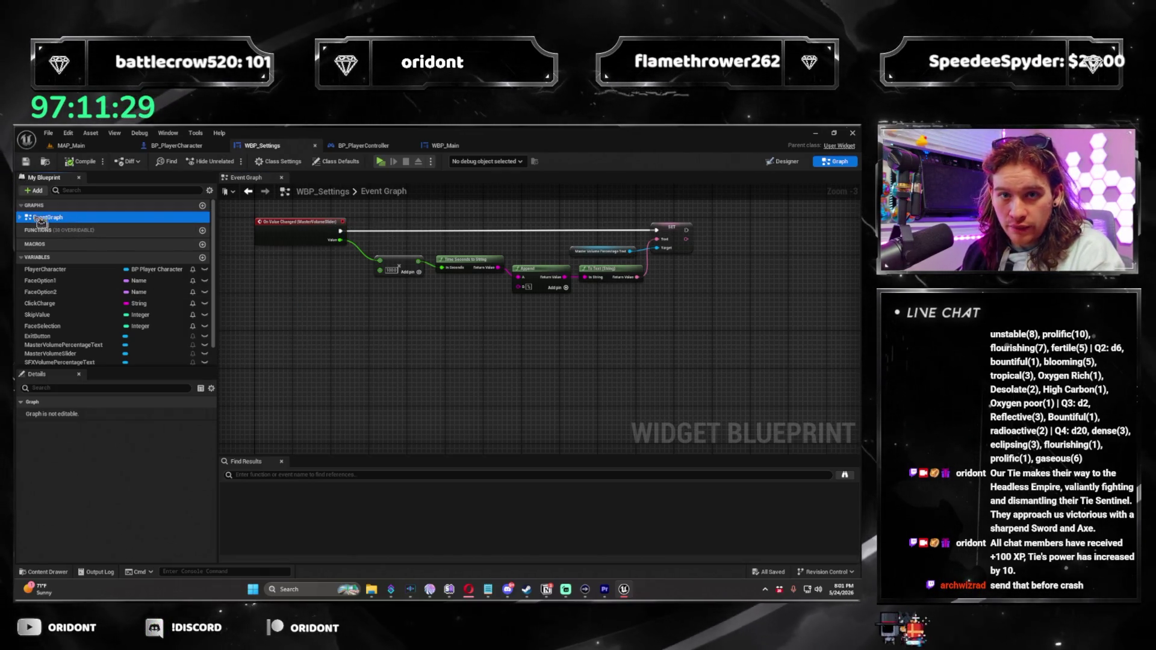
click(26, 218)
mouse_move(262, 323)
mouse_down()
mouse_move(369, 388)
mouse_move(285, 363)
mouse_up()
scroll(77, 322, down, 3)
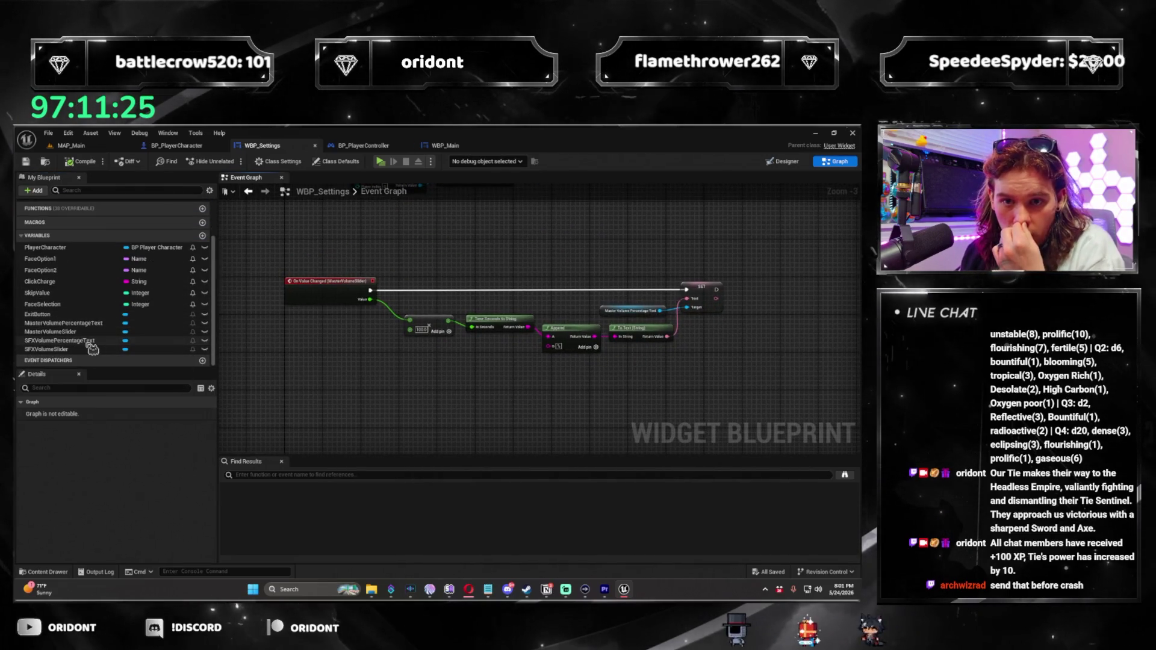
click(89, 350)
Add On Value Changed (SFXVolumeSlider) and paste a copy of the percentage-text node chain
scroll(114, 506, down, 5)
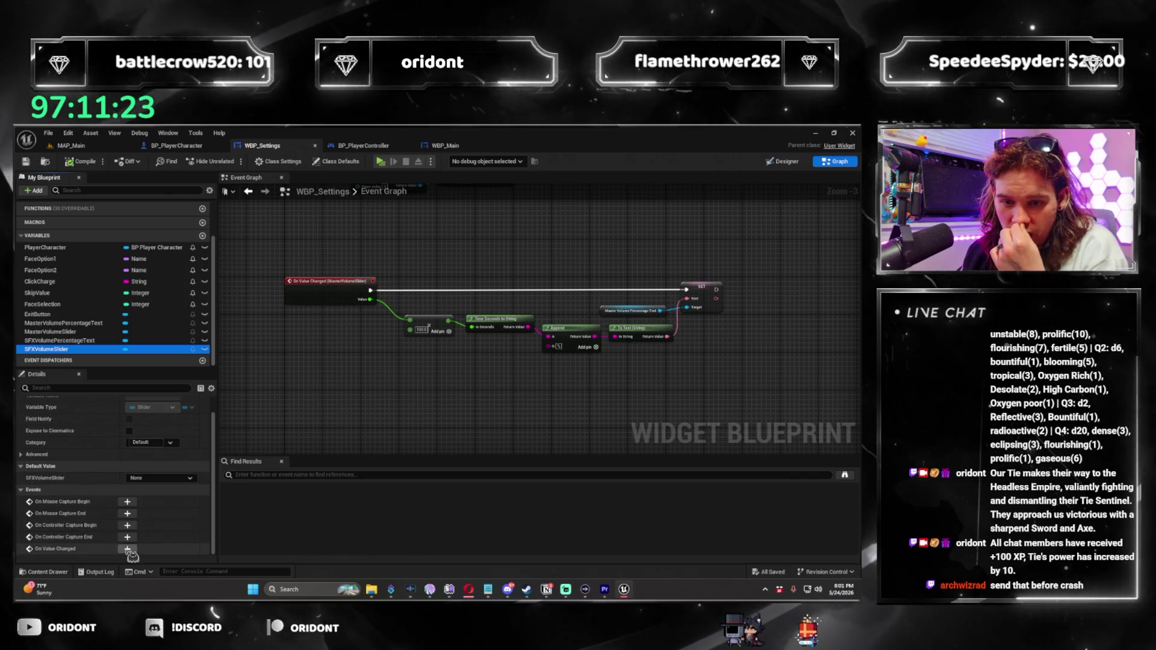
click(129, 550)
scroll(442, 447, up, 1)
mouse_move(442, 447)
mouse_down()
mouse_move(369, 379)
mouse_move(406, 356)
mouse_up()
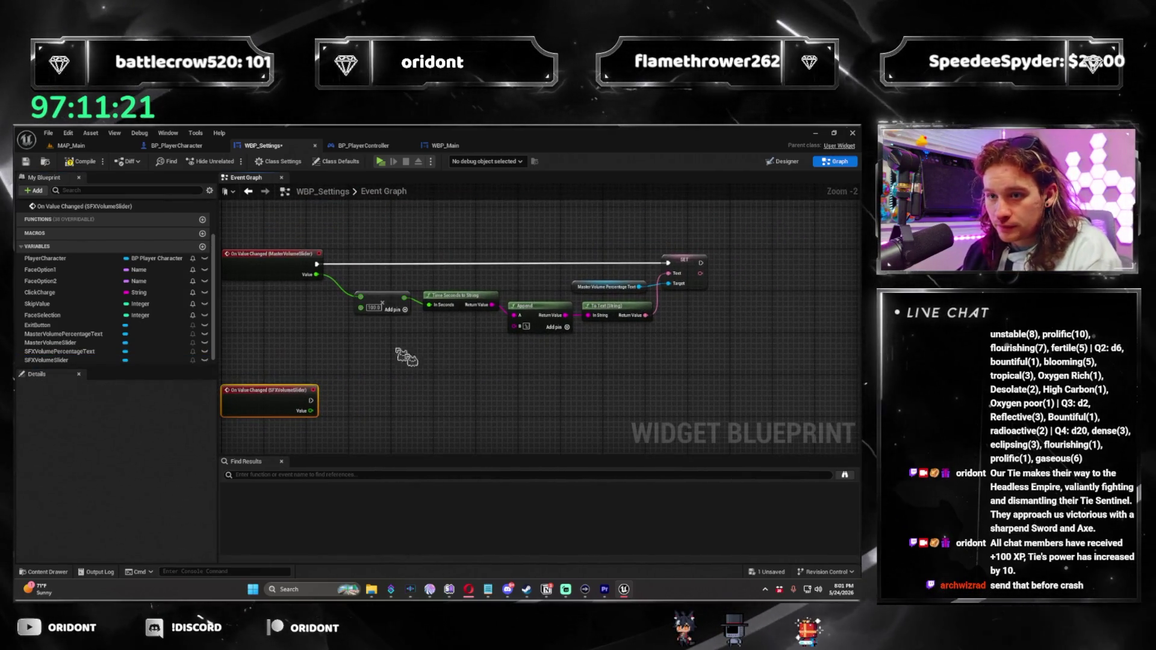
drag(373, 247, 386, 189)
key(ctrl+v)
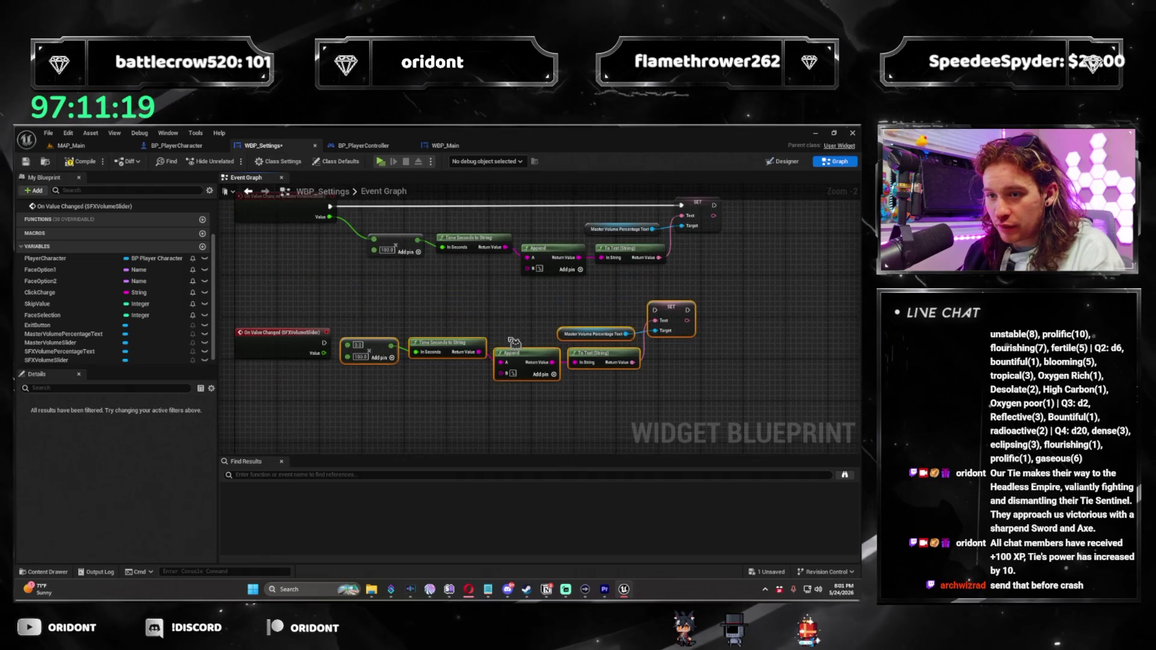
drag(665, 319, 704, 346)
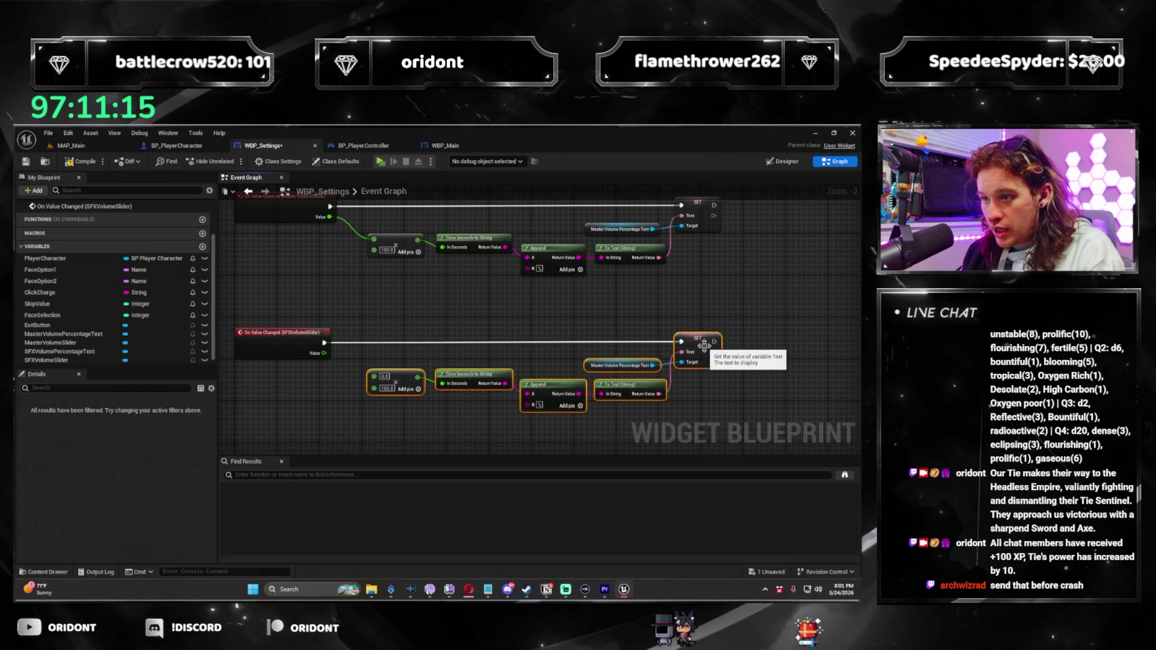
Wire the SFX slider Value into Multiply and the seconds string into Append
drag(340, 366, 374, 375)
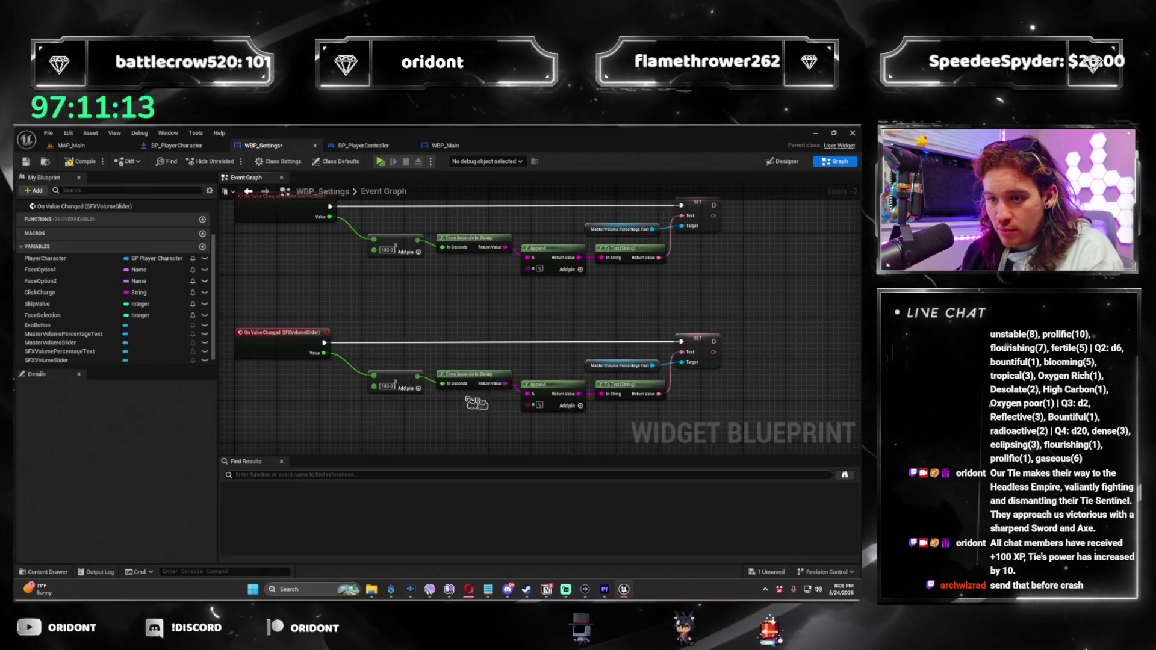
drag(629, 420, 368, 369)
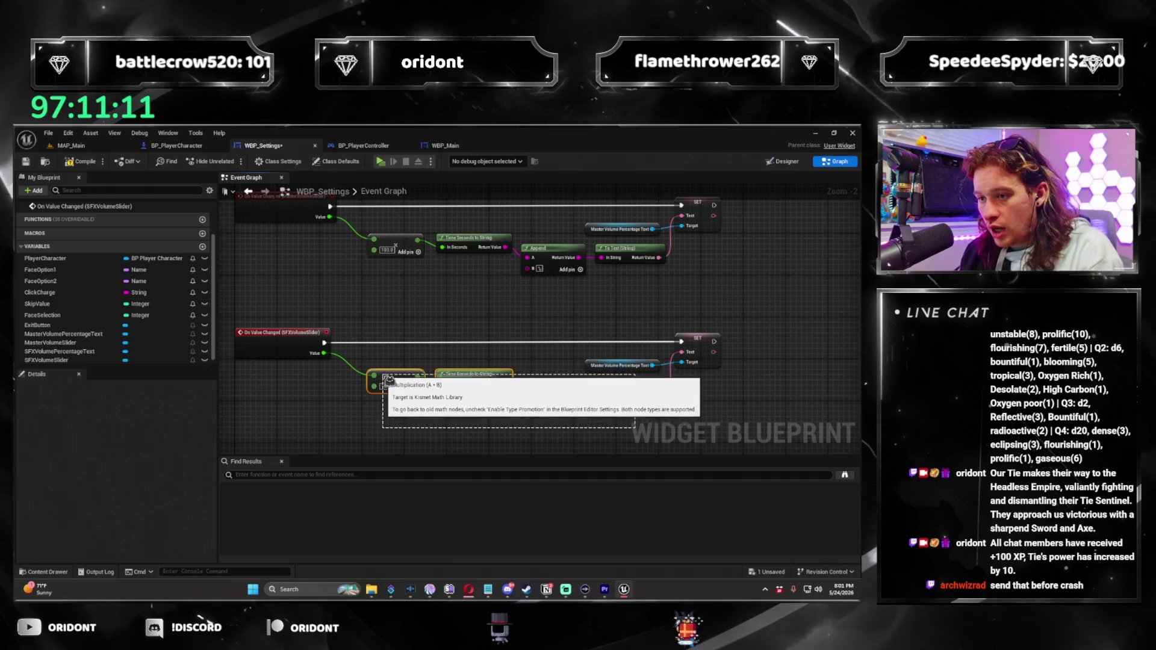
drag(505, 247, 526, 257)
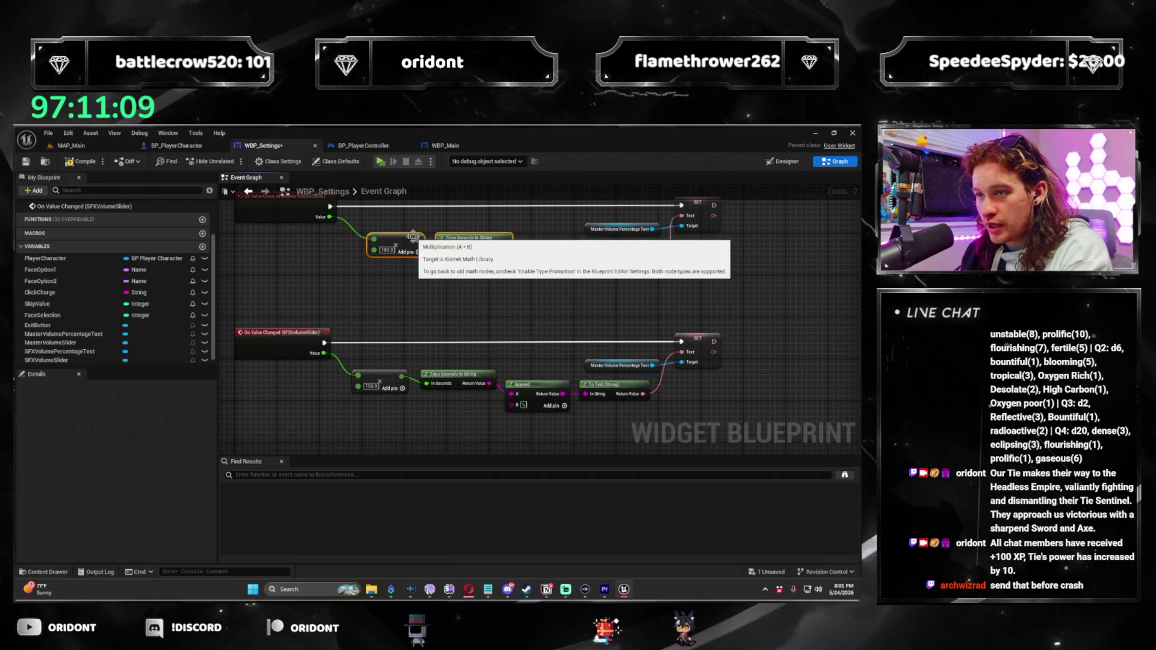
drag(331, 432, 419, 331)
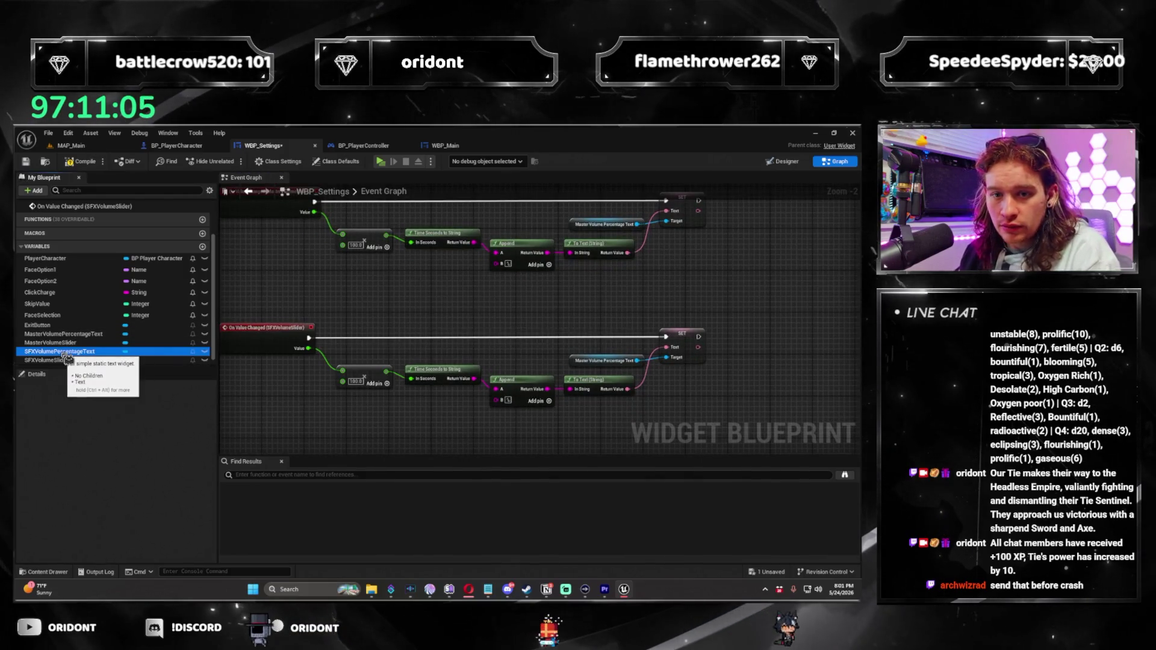
Add a Cast To BP_PlayerController after Event Construct's PlayerCharacter SET node
drag(578, 365, 578, 365)
scroll(746, 279, up, 1)
mouse_move(735, 315)
mouse_down()
mouse_move(732, 387)
mouse_move(455, 426)
mouse_move(528, 353)
mouse_up()
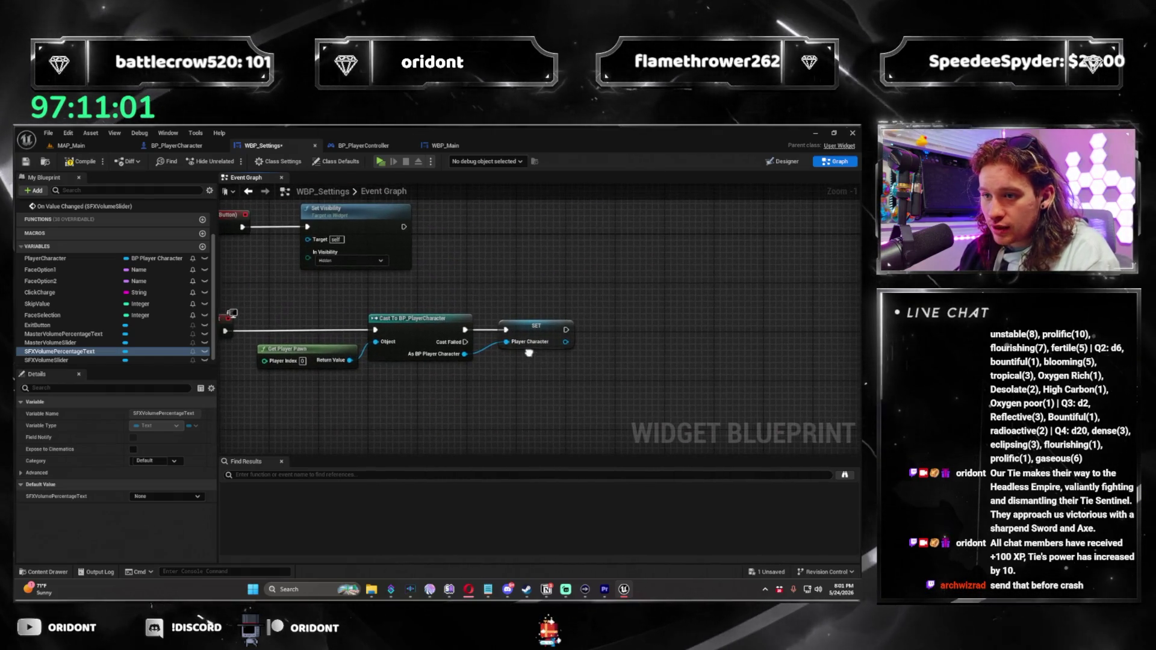
drag(451, 395, 496, 362)
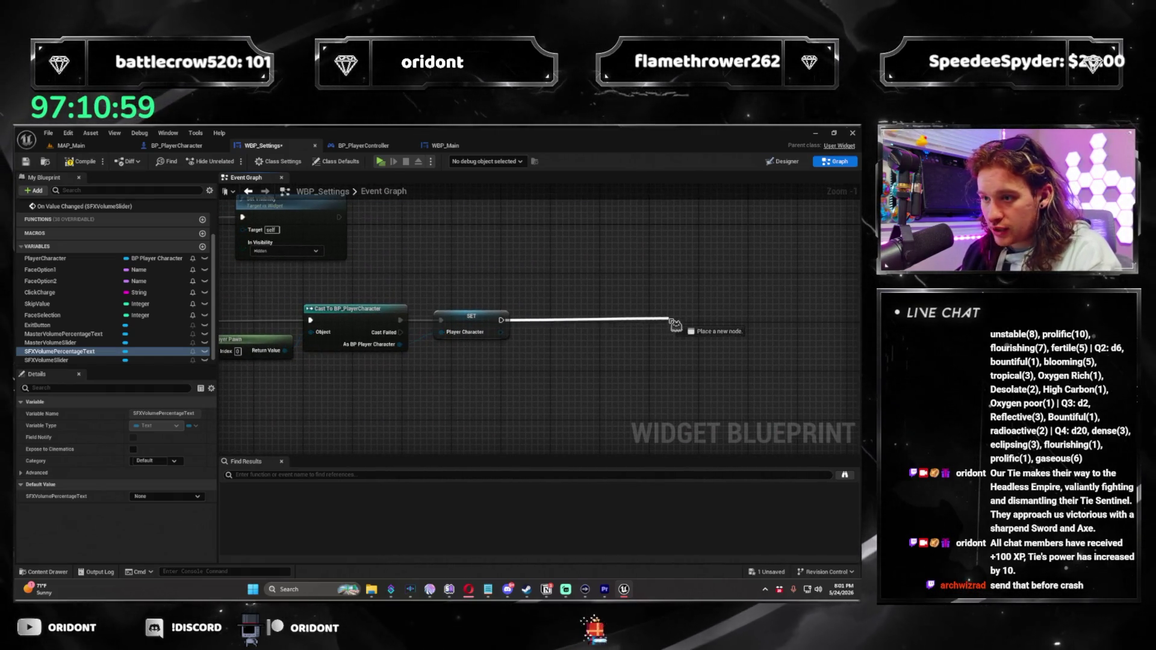
drag(674, 324, 674, 324)
text(cast to player contro)
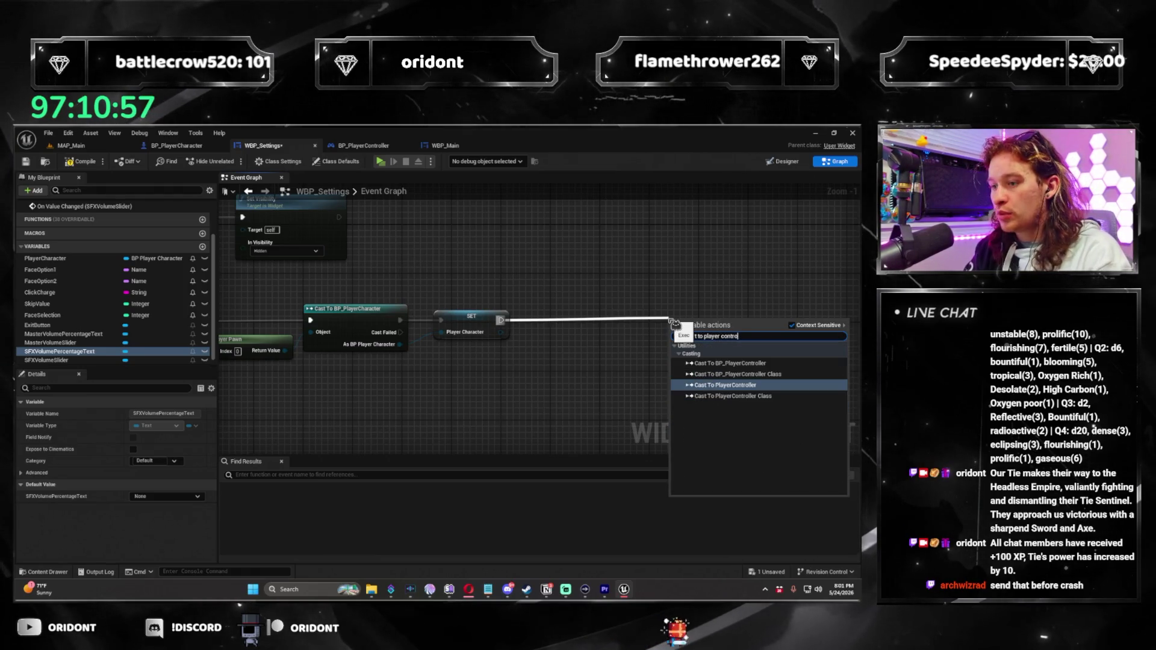
key(Up)
key(Up)
key(Return)
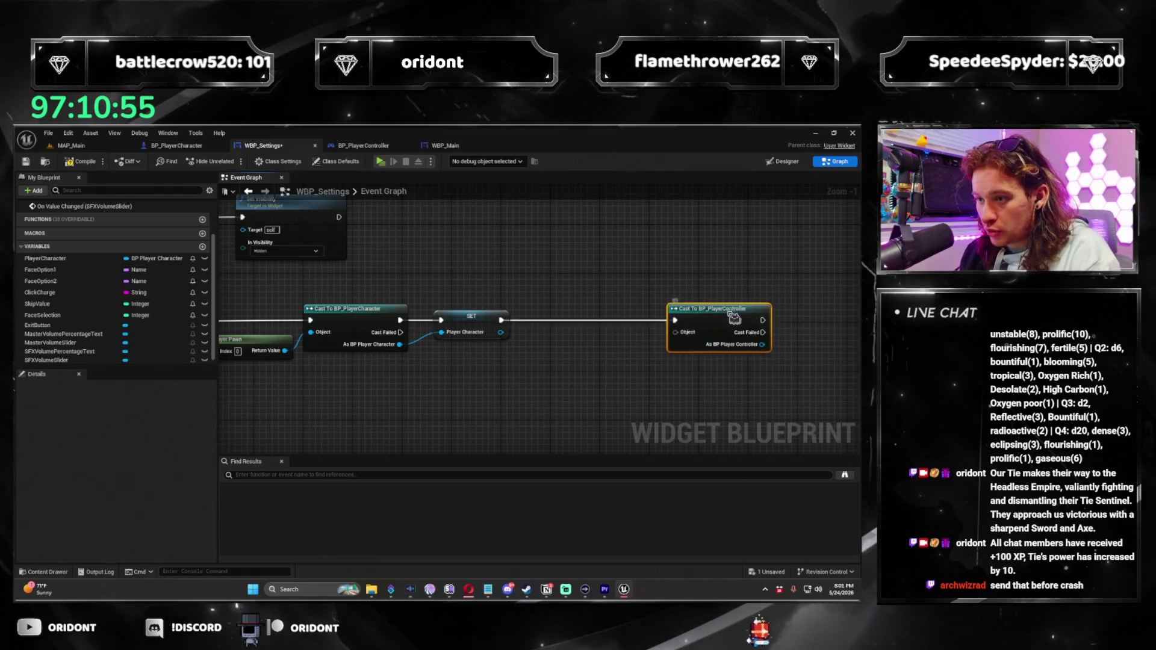
Feed the cast from Get Player Controller and promote its result to a variable named PlayerController
drag(675, 333, 599, 349)
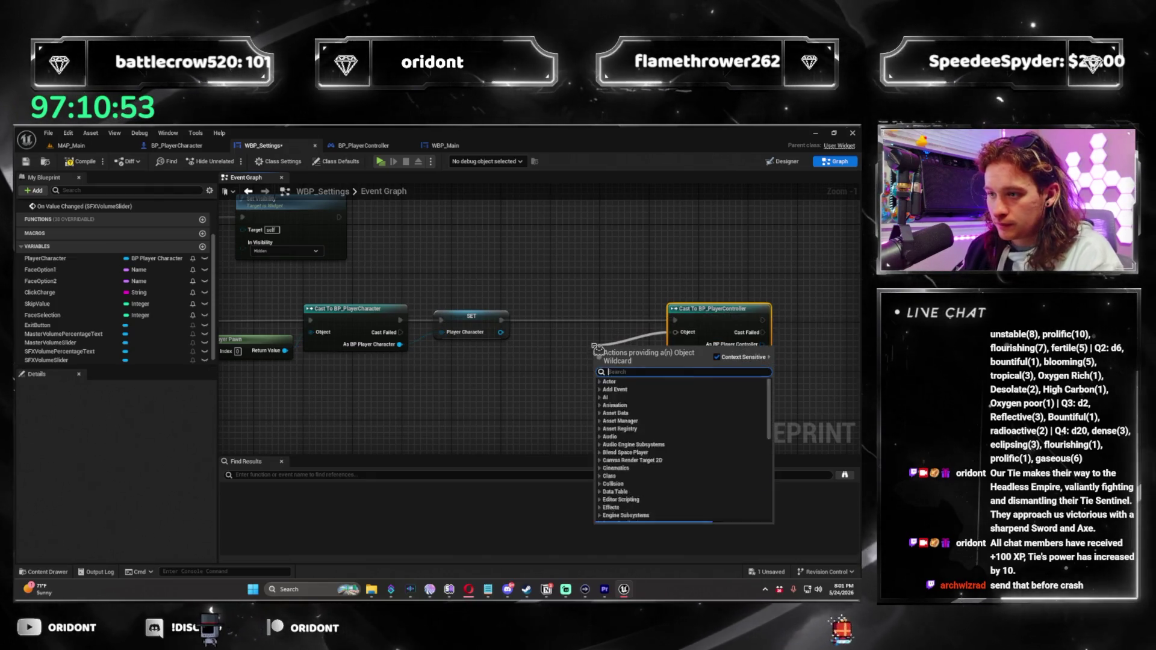
text(get player controlle)
key(Return)
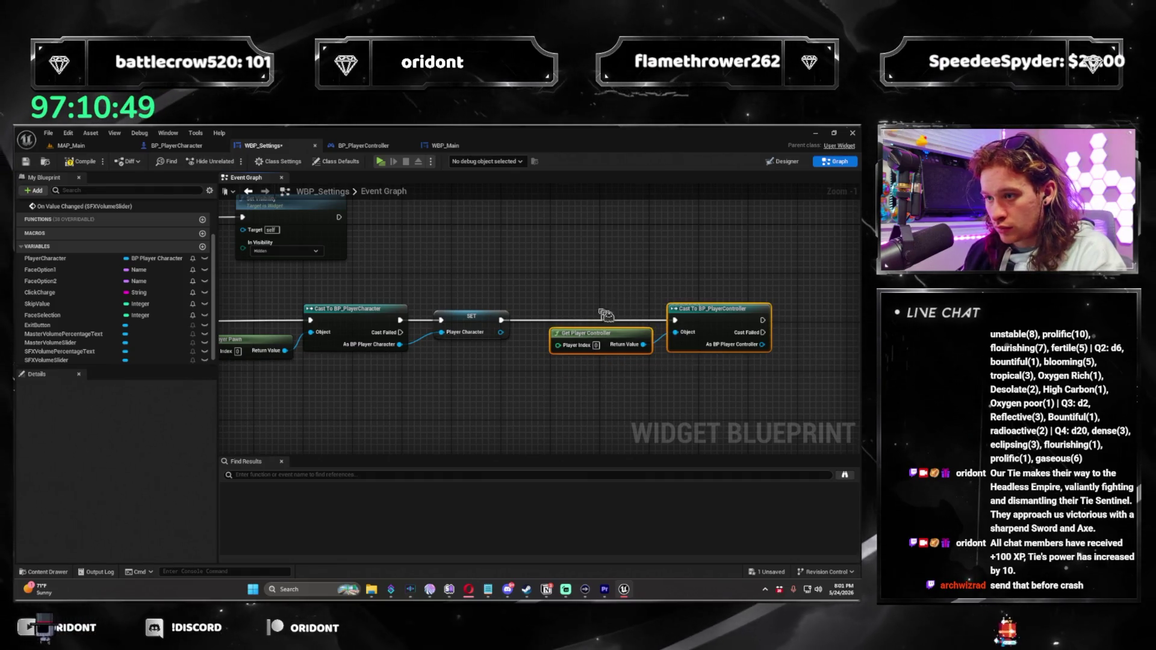
drag(710, 325, 524, 382)
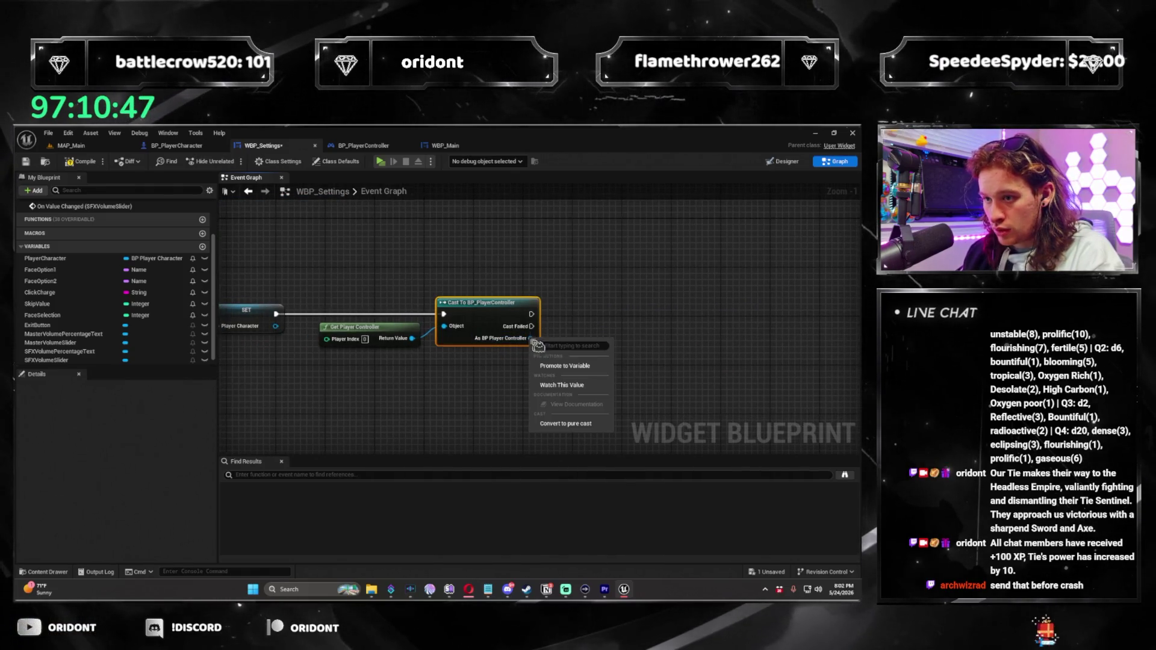
click(582, 366)
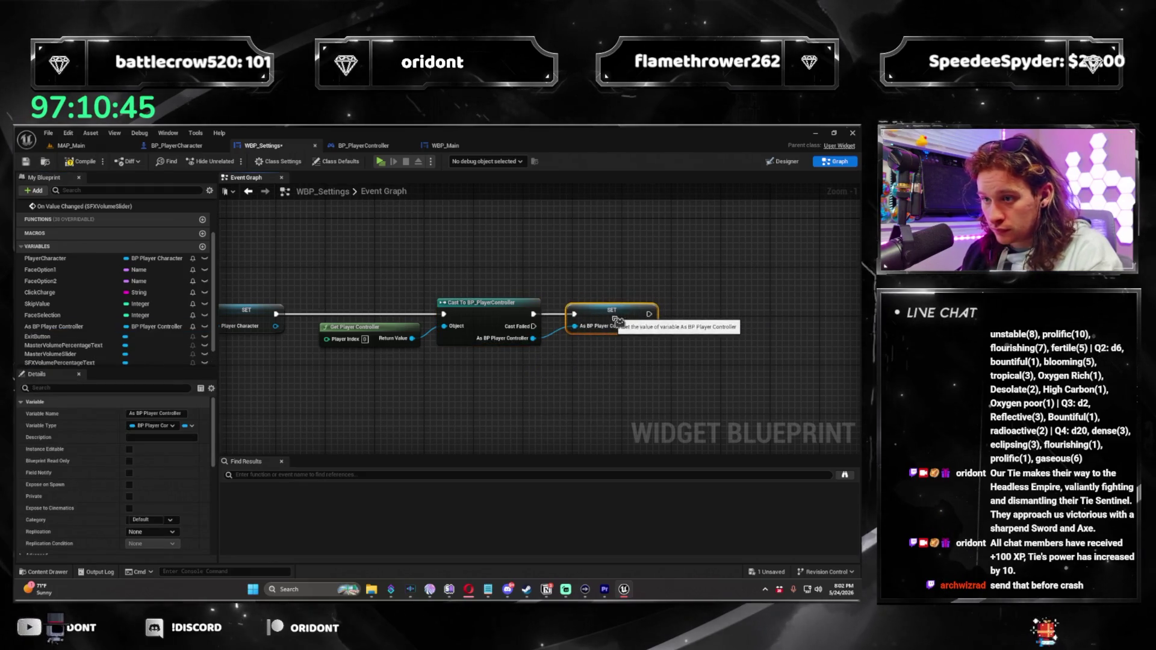
click(159, 414)
text(Play)
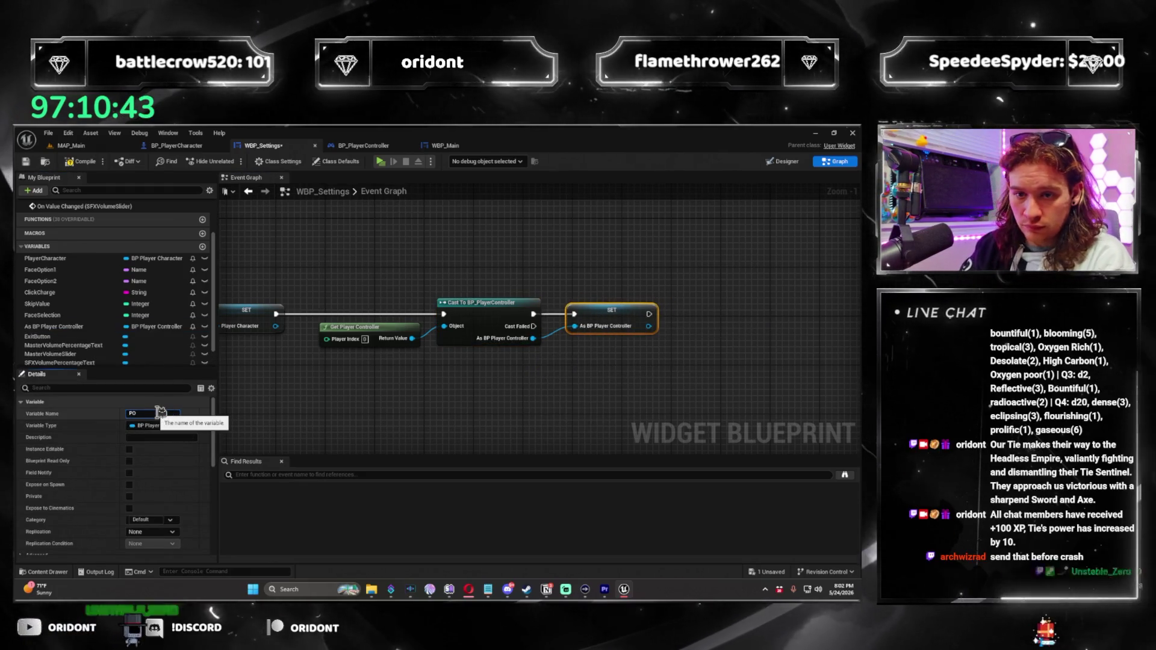
text(erController)
key(Return)
Add a SET Master Volume node from PlayerController in the Master slider chain
drag(334, 449, 436, 298)
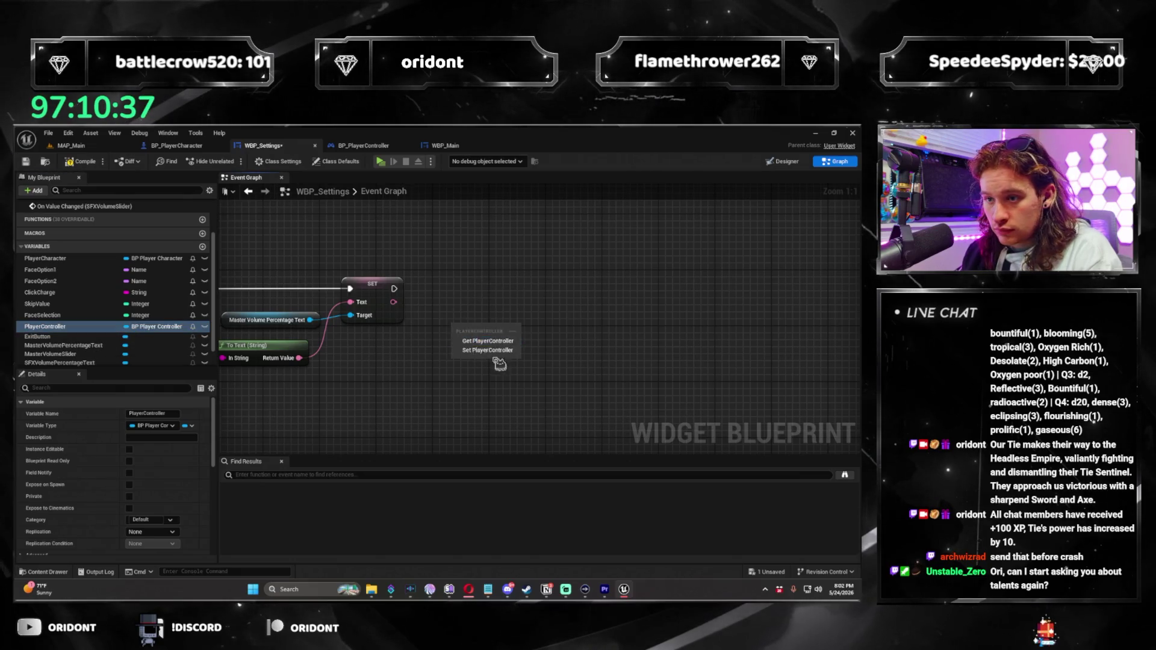
drag(575, 307, 593, 283)
text(set volu)
key(Return)
scroll(396, 290, down, 2)
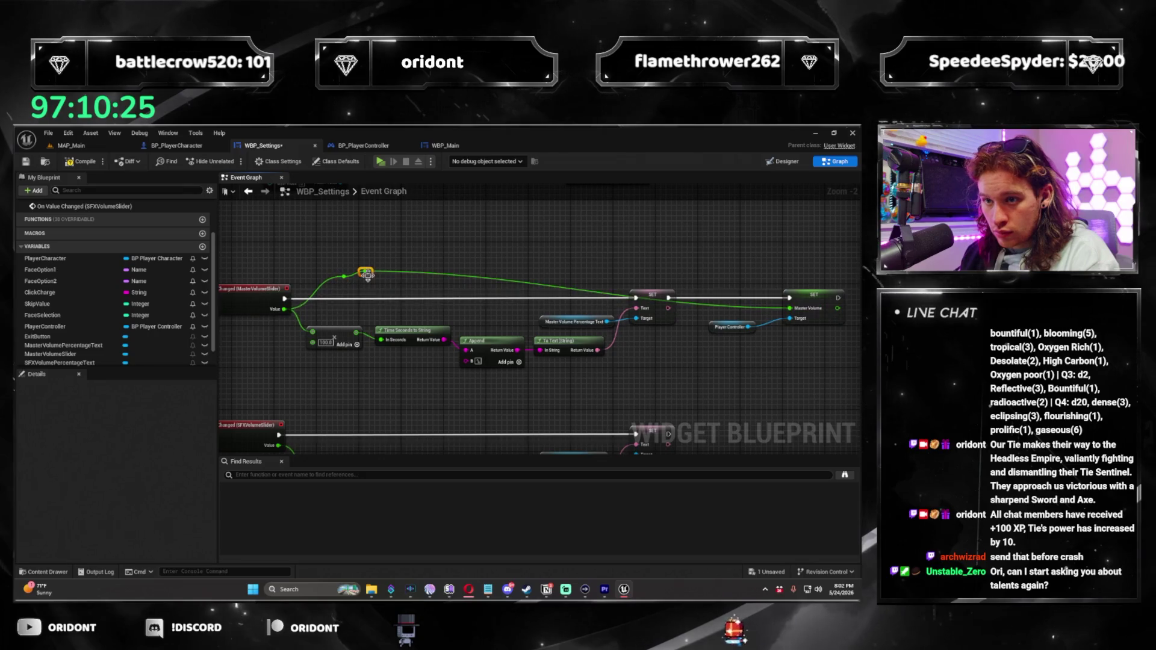
Reposition the value wire's reroute and add a SET SFXVolume node on the Player Controller
drag(469, 290, 755, 290)
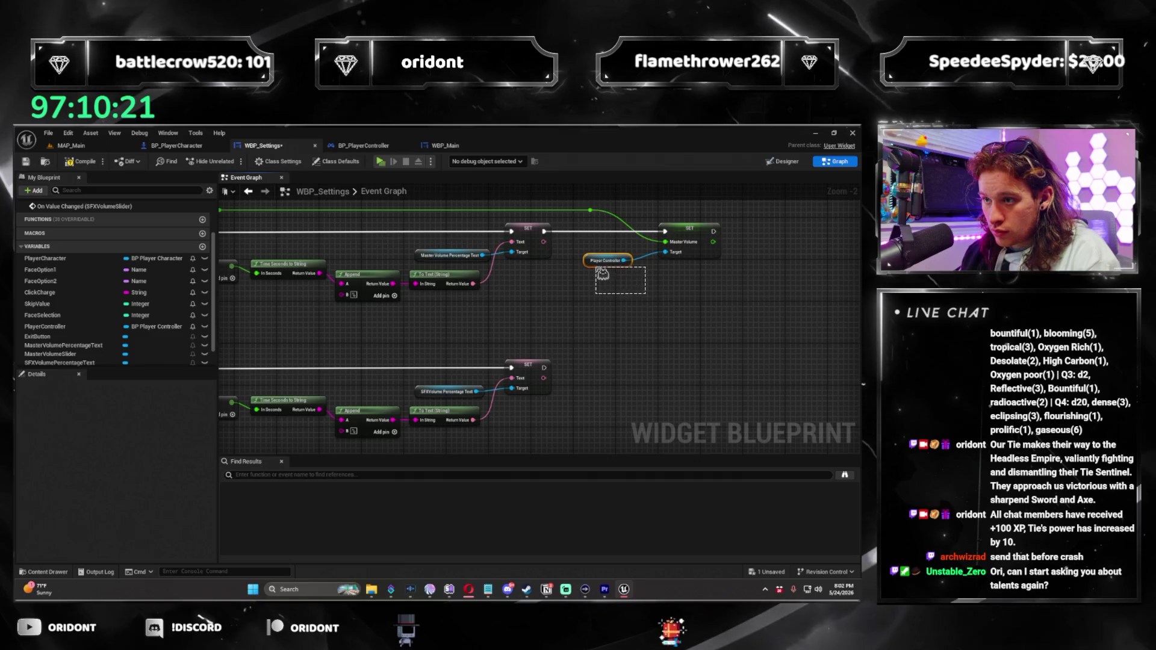
click(587, 263)
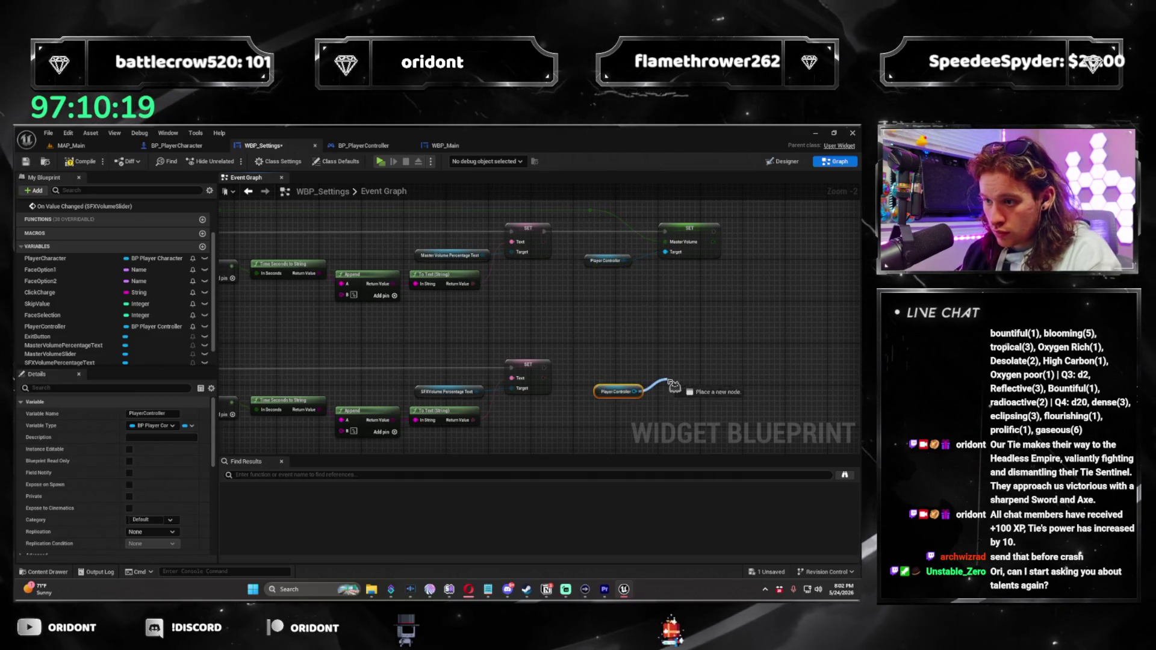
drag(673, 386, 673, 384)
text(set sfx vo)
key(Return)
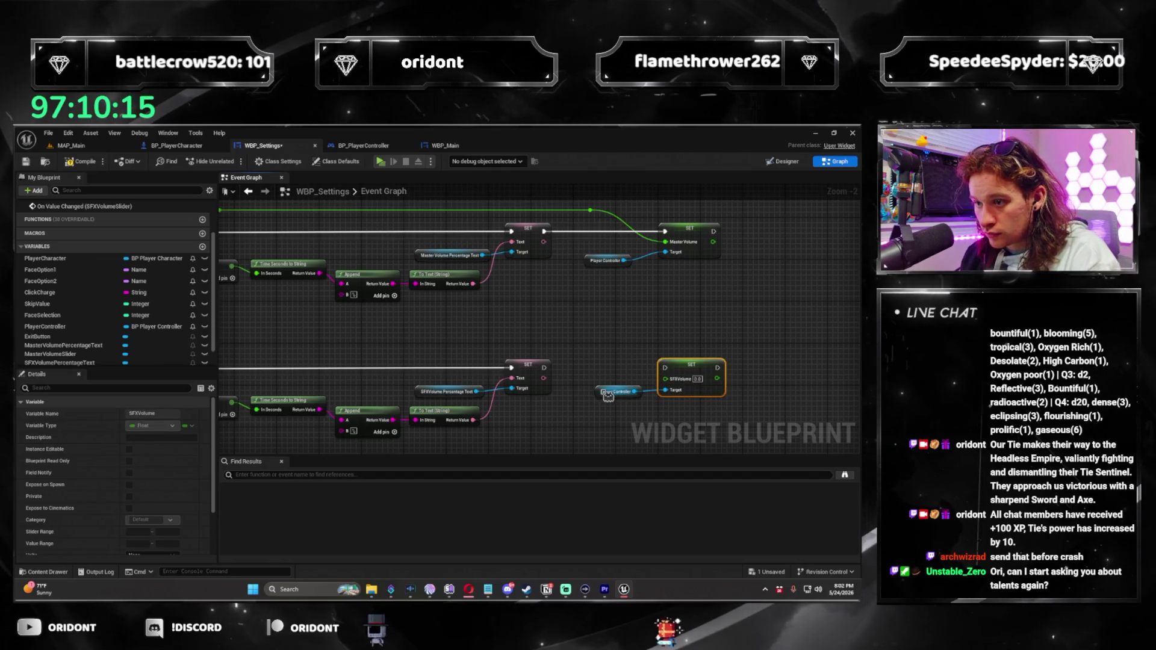
Route the SFX slider Value into SET SFXVolume through reroute points near the SFX event
drag(602, 394, 589, 410)
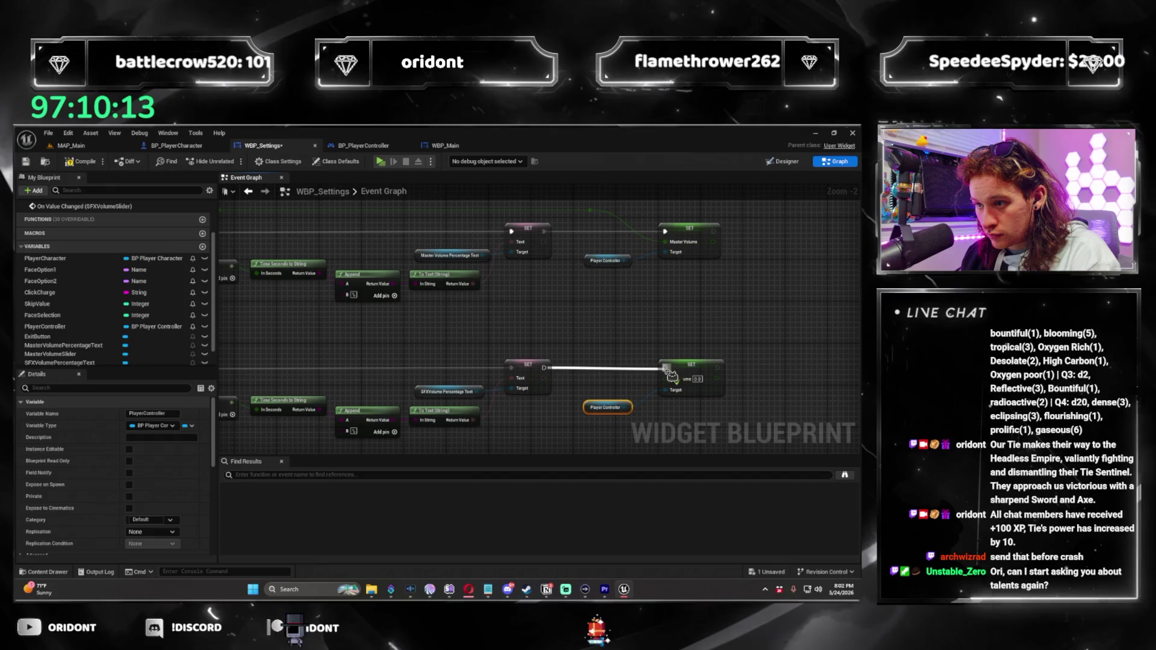
drag(228, 390, 287, 386)
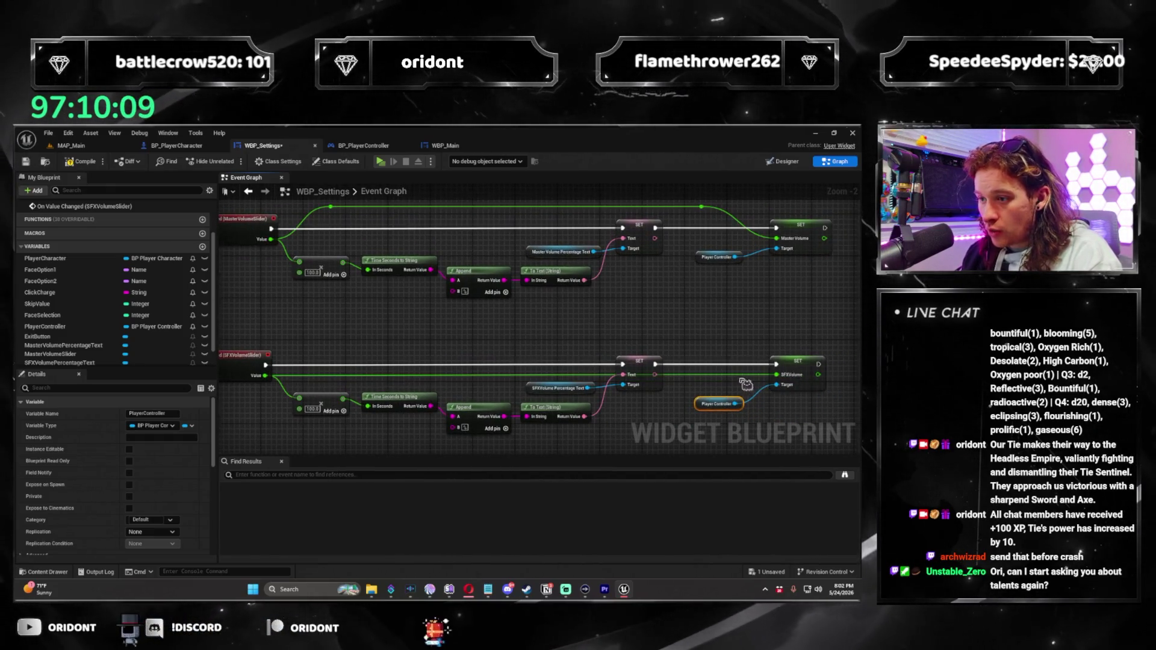
double_click(730, 374)
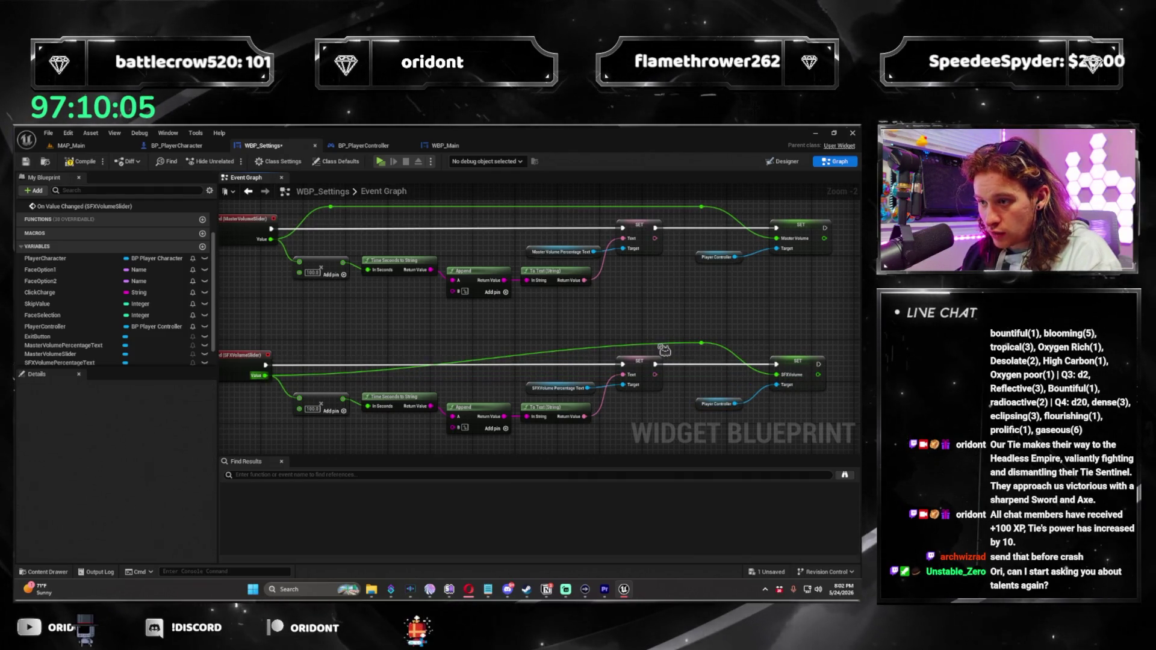
drag(662, 347, 335, 351)
click(230, 279)
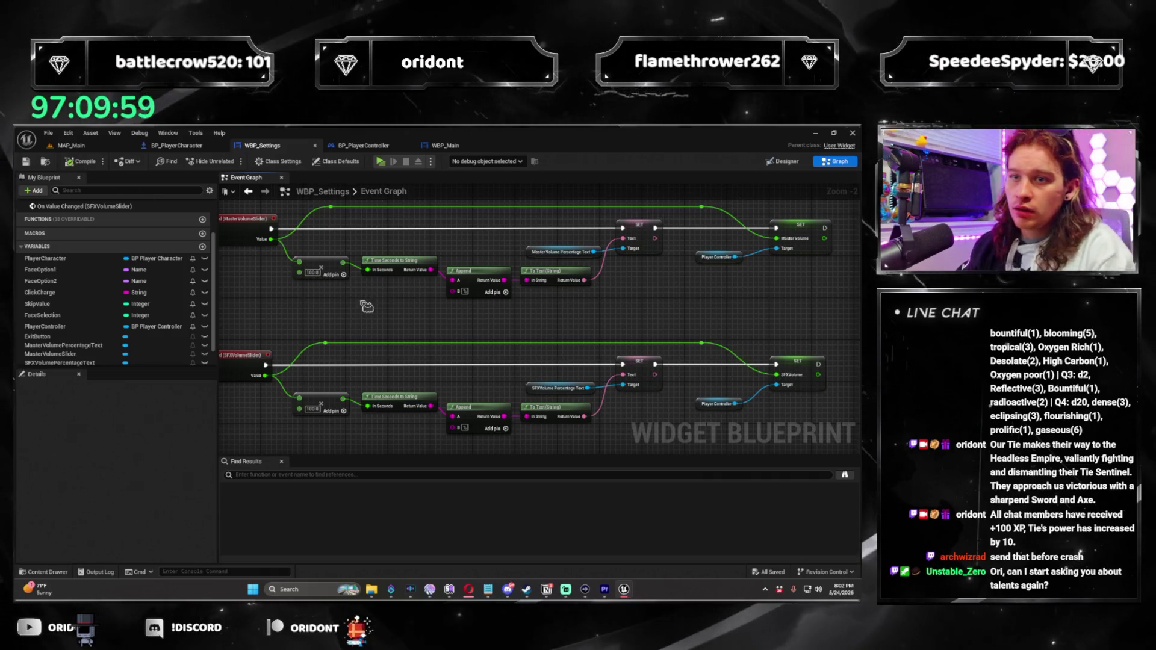
Switch to MAP_Main and back to WBP_Settings, then inspect the exit button's Set Visibility node
scroll(367, 306, down, 3)
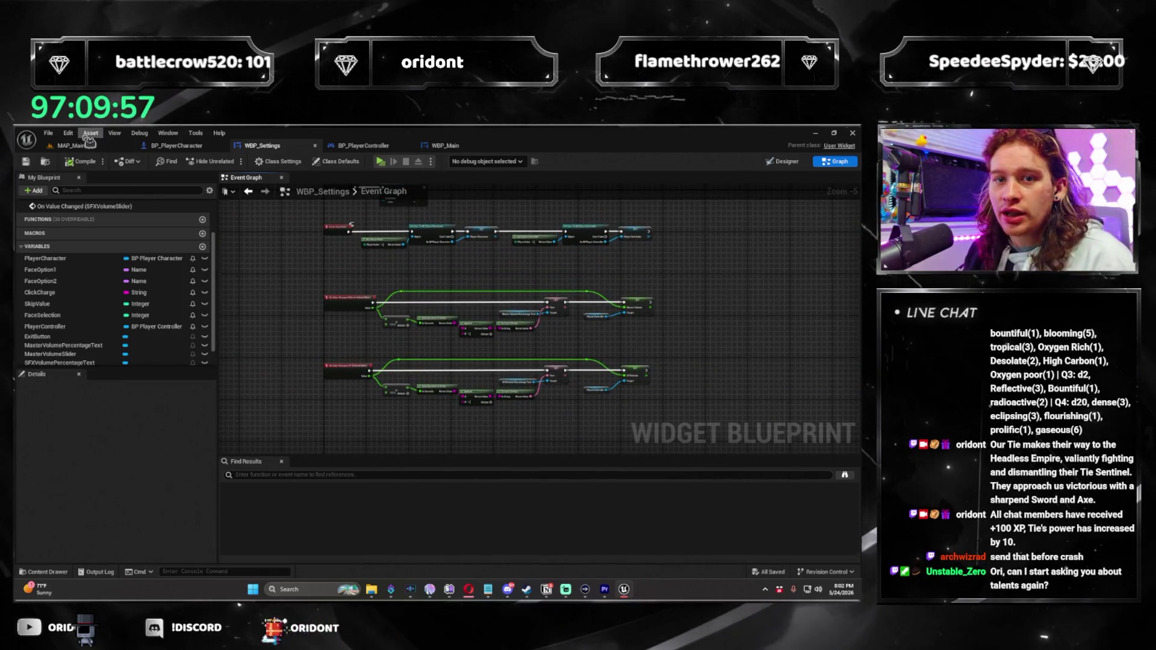
click(76, 145)
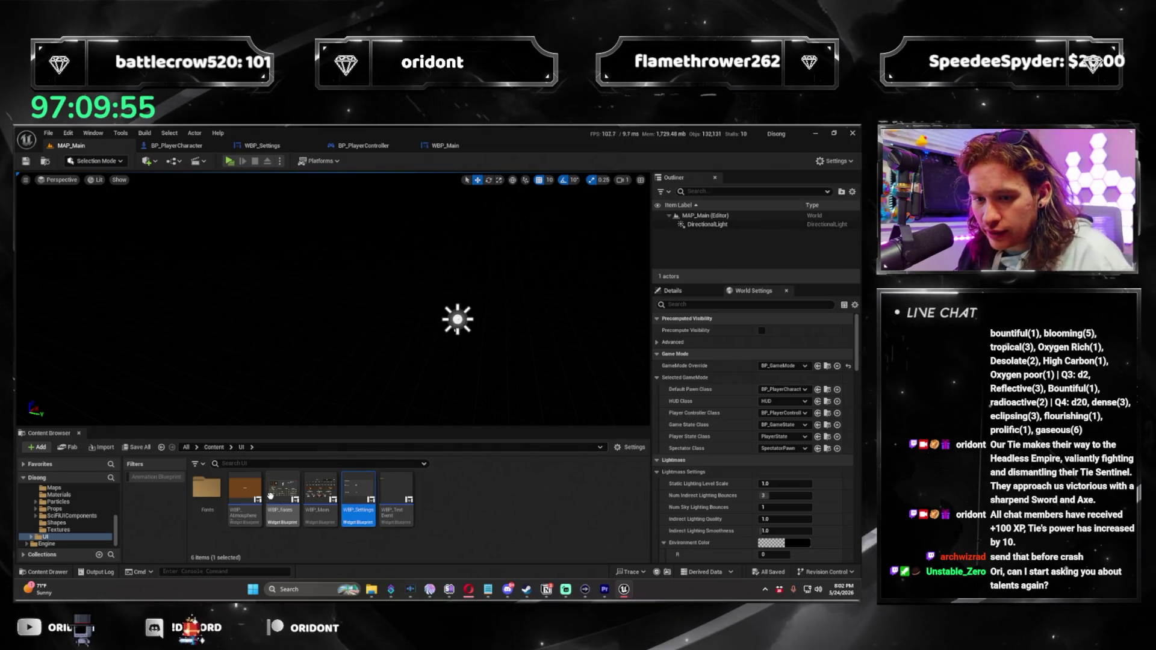
click(262, 145)
scroll(356, 375, up, 4)
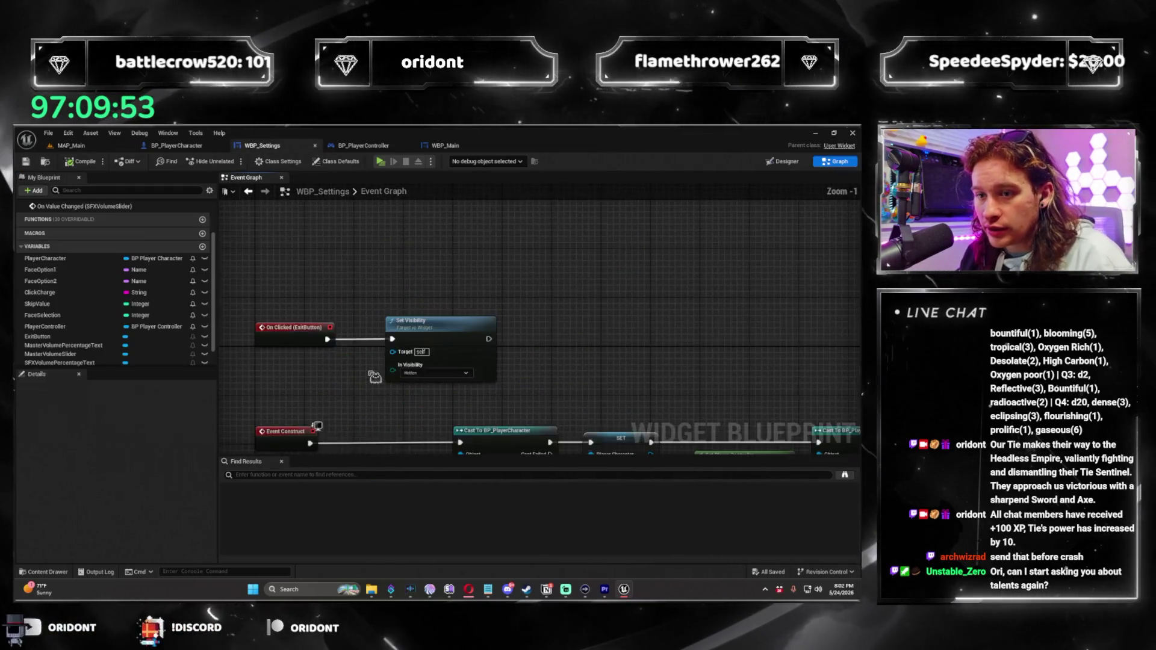
click(433, 301)
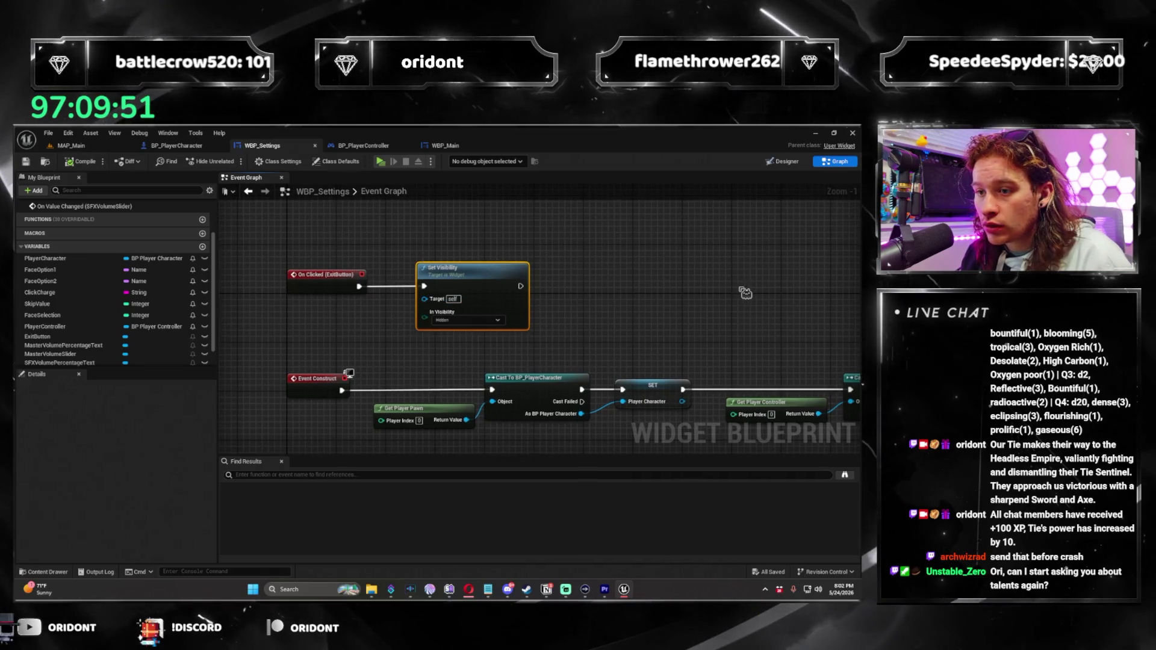
scroll(738, 308, down, 3)
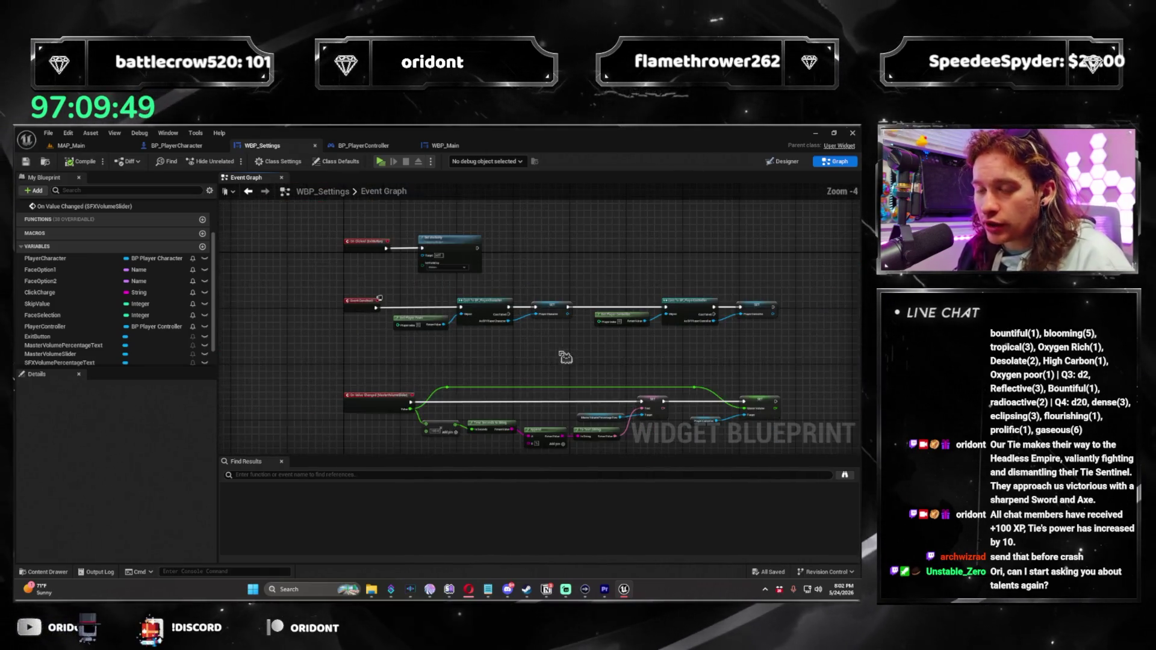
scroll(468, 248, down, 2)
scroll(541, 344, up, 2)
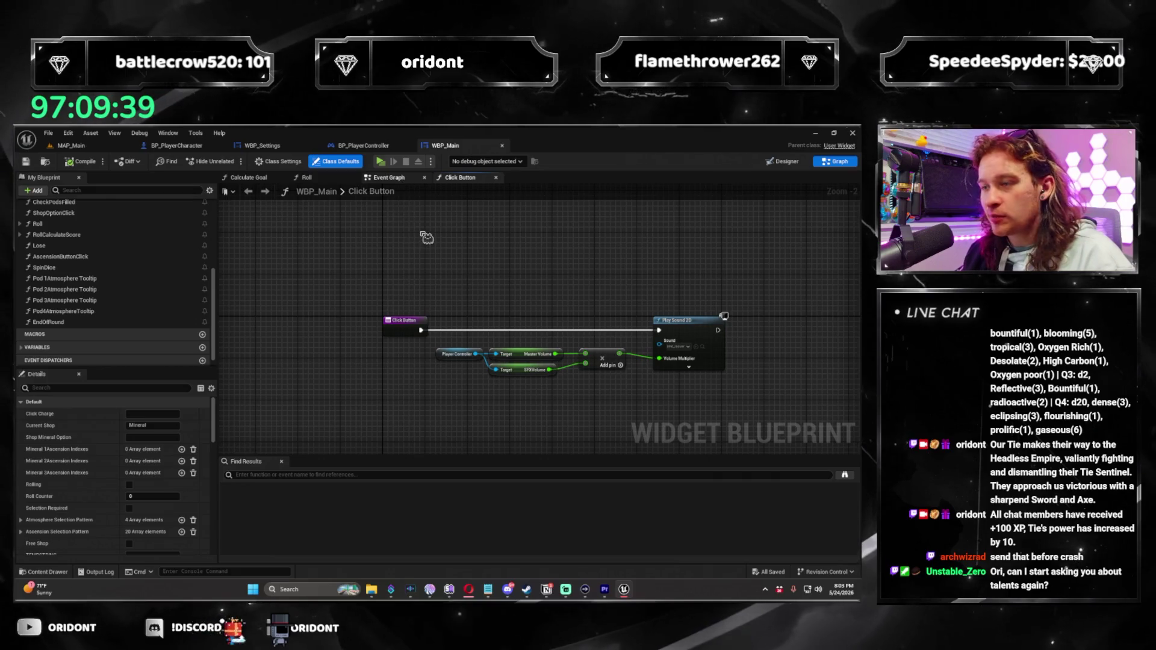
Pan WBP_Main's Event Graph to the Purchase Mineral Pack section and begin a blueprint search
scroll(452, 274, down, 4)
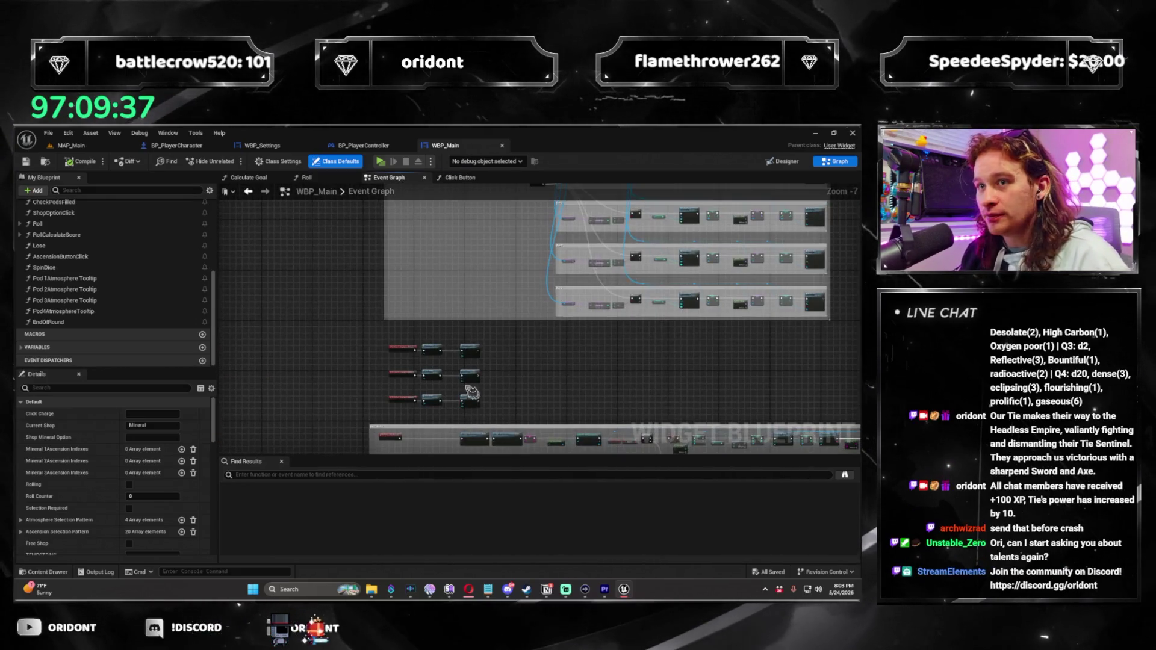
drag(463, 273, 373, 319)
scroll(545, 368, up, 5)
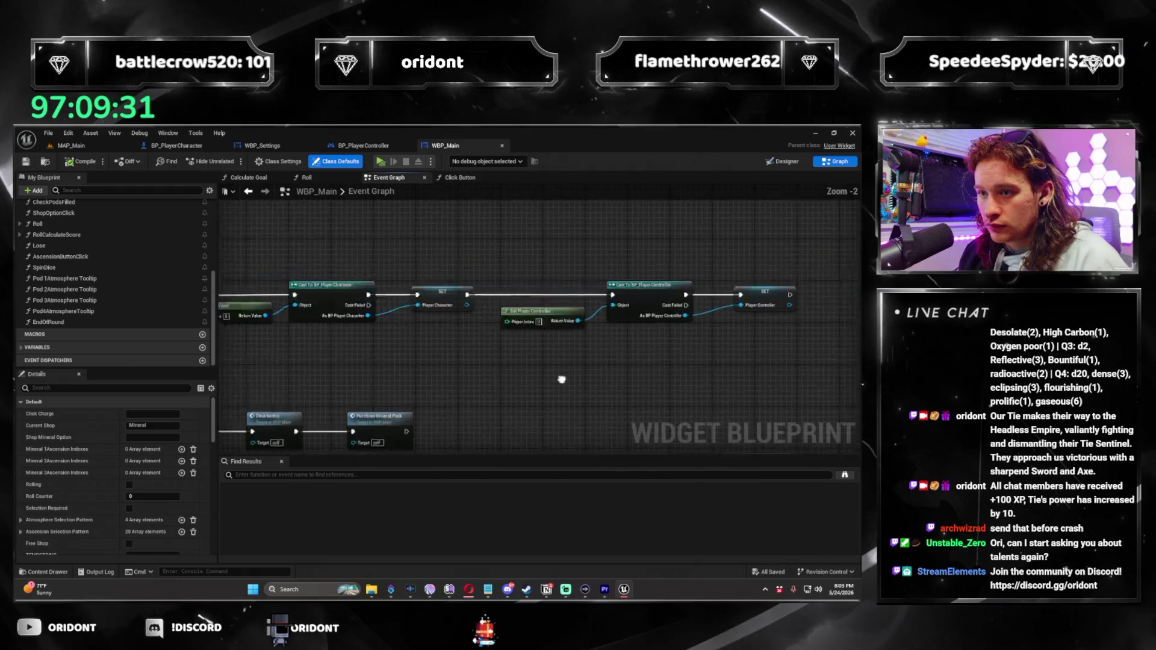
mouse_move(621, 375)
mouse_down()
mouse_move(544, 341)
mouse_move(506, 387)
mouse_move(670, 360)
mouse_move(672, 335)
mouse_up()
scroll(672, 335, down, 1)
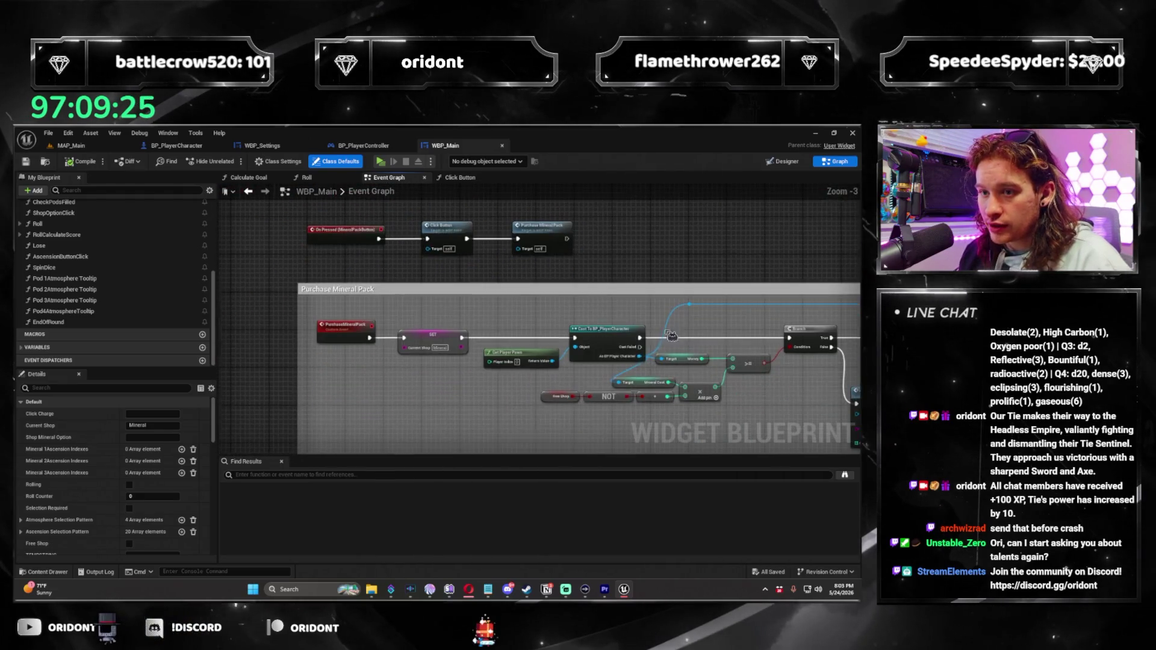
click(340, 475)
text(faces)
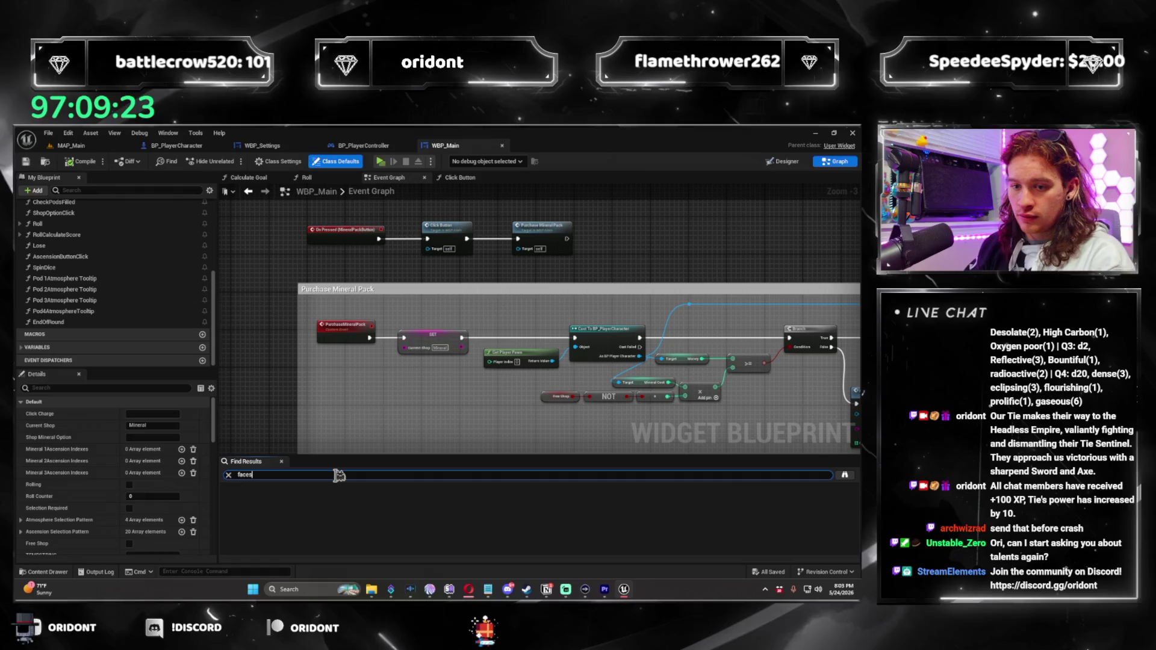
key(Return)
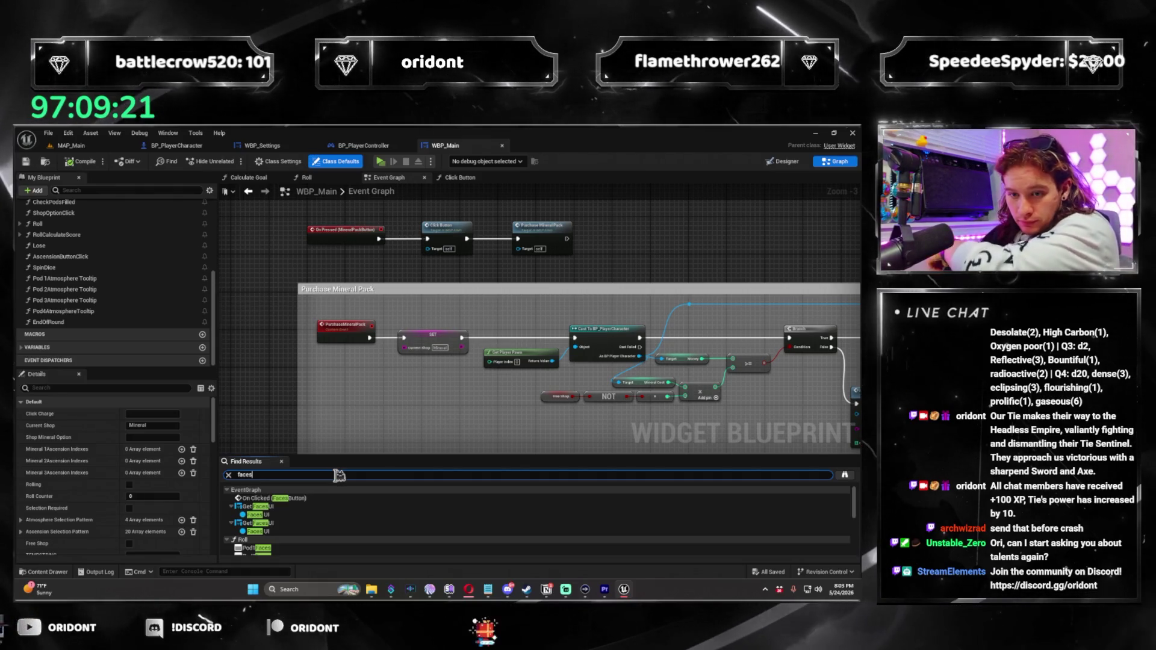
double_click(313, 500)
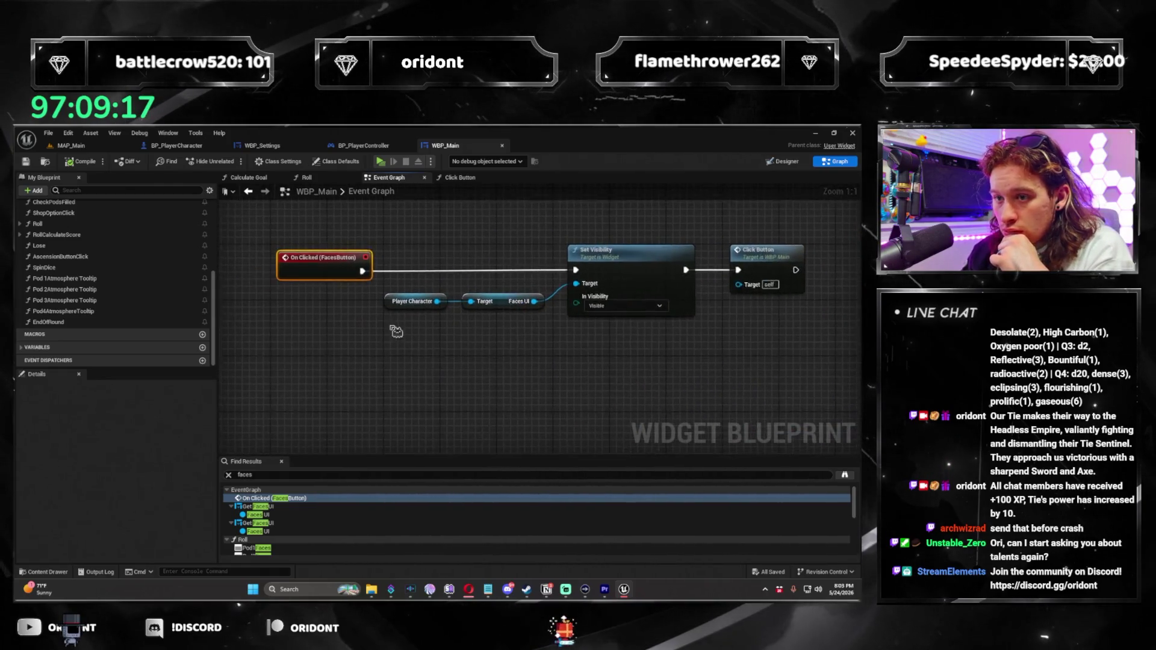
scroll(359, 371, down, 1)
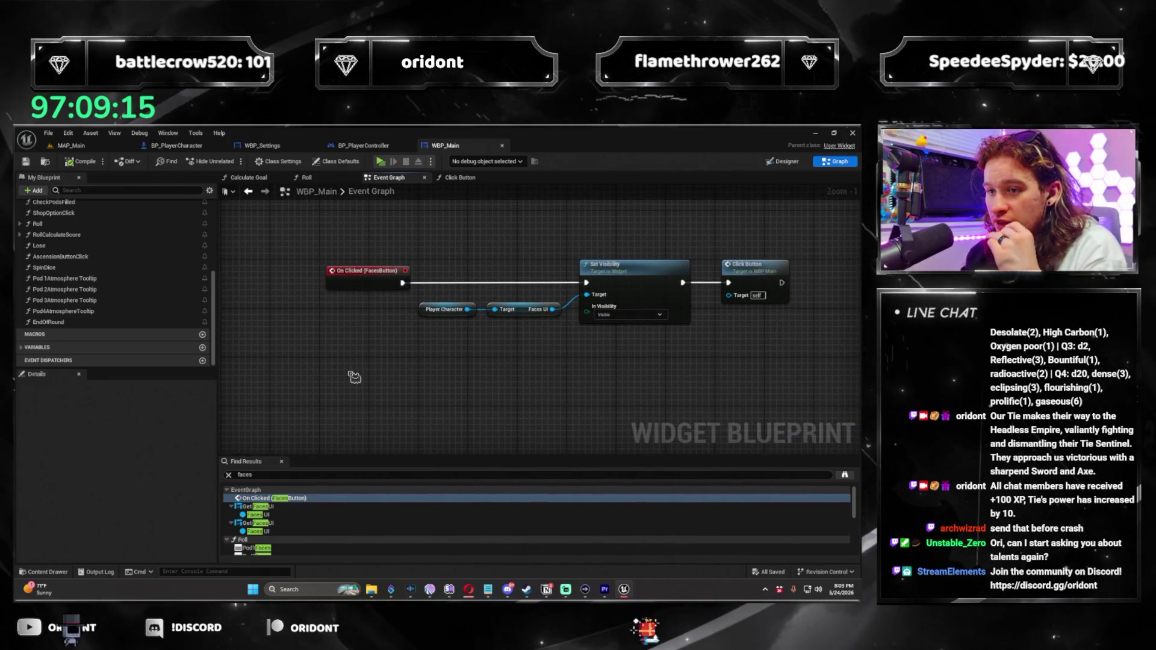
drag(575, 348, 507, 334)
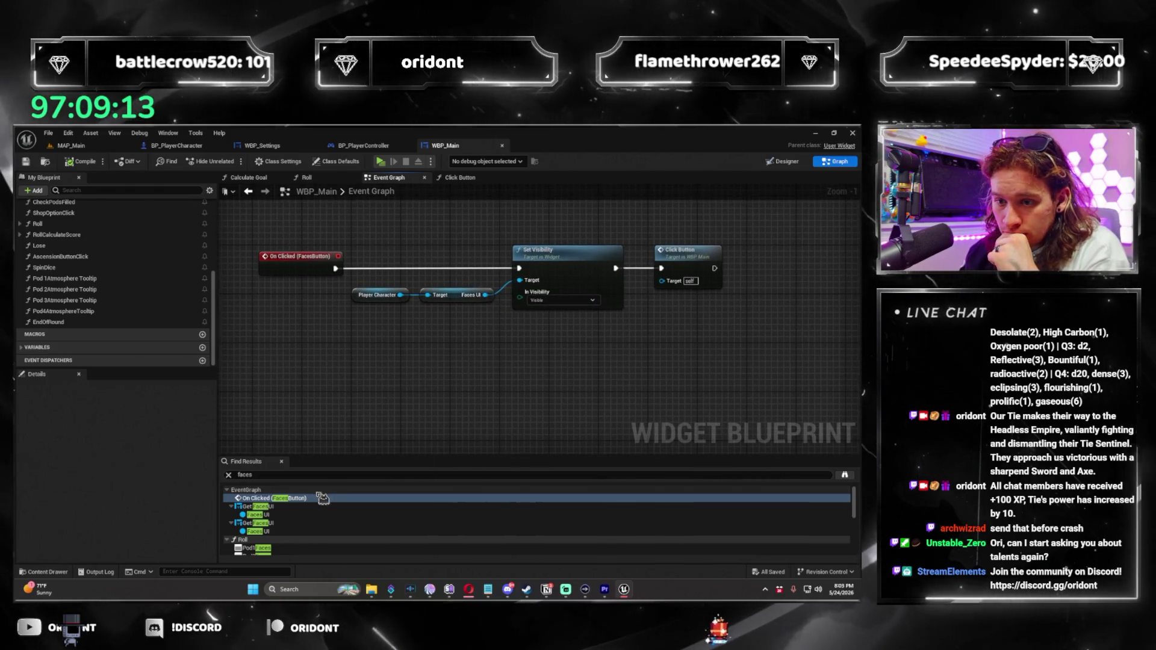
scroll(309, 519, down, 10)
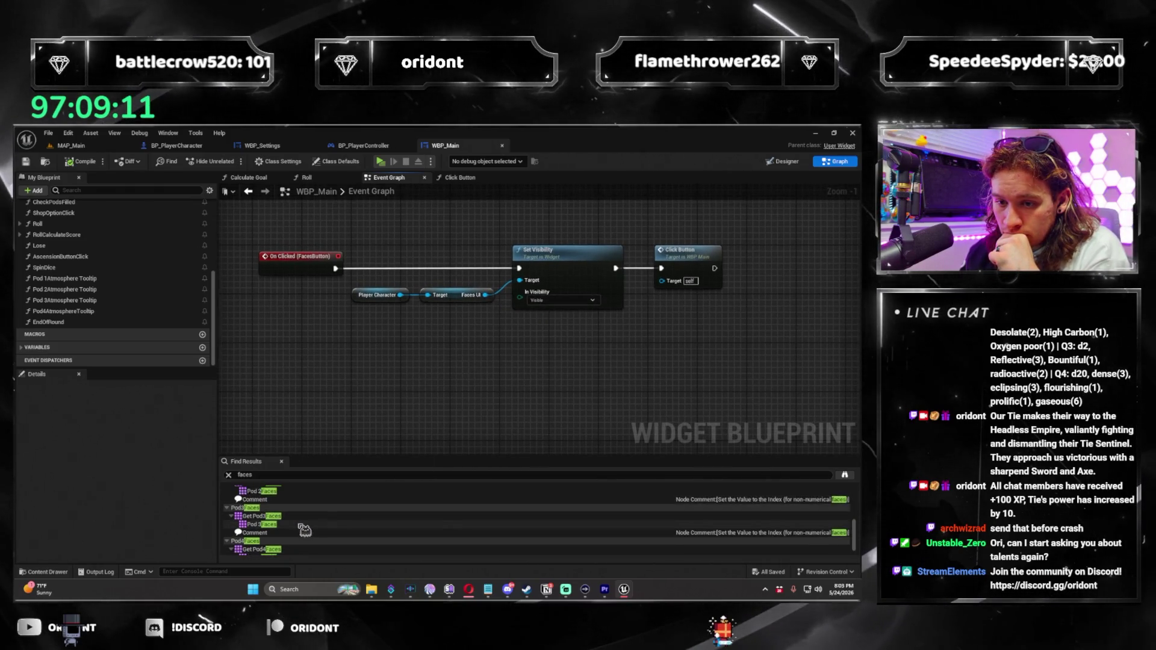
scroll(305, 530, up, 10)
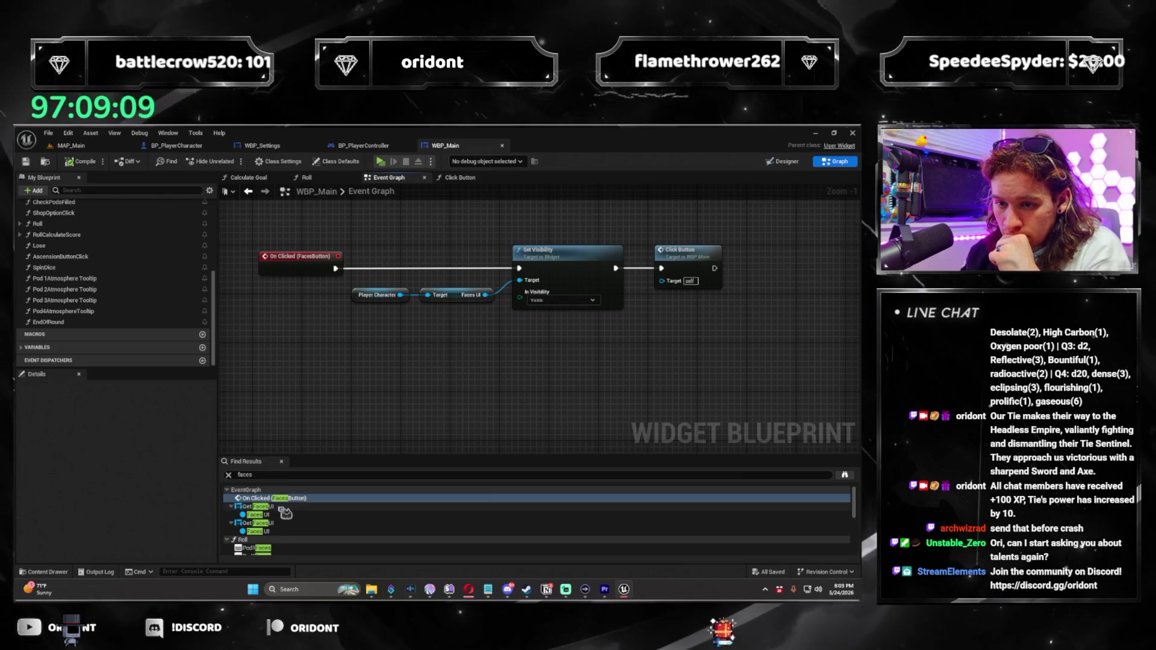
double_click(286, 510)
click(284, 523)
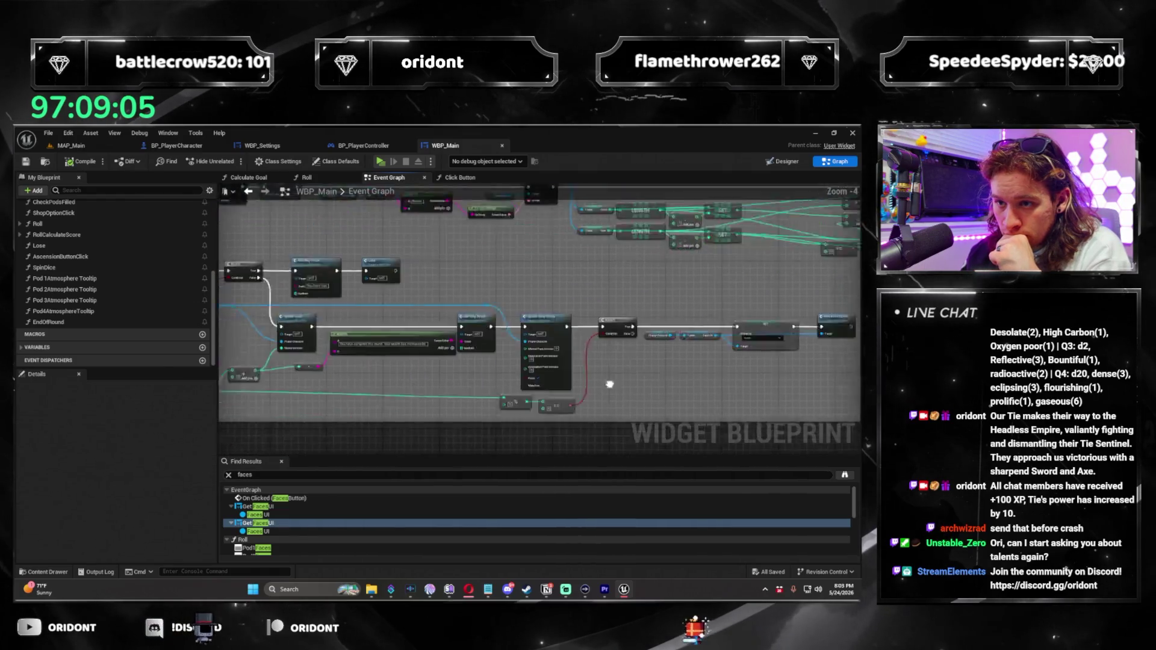
scroll(389, 355, down, 4)
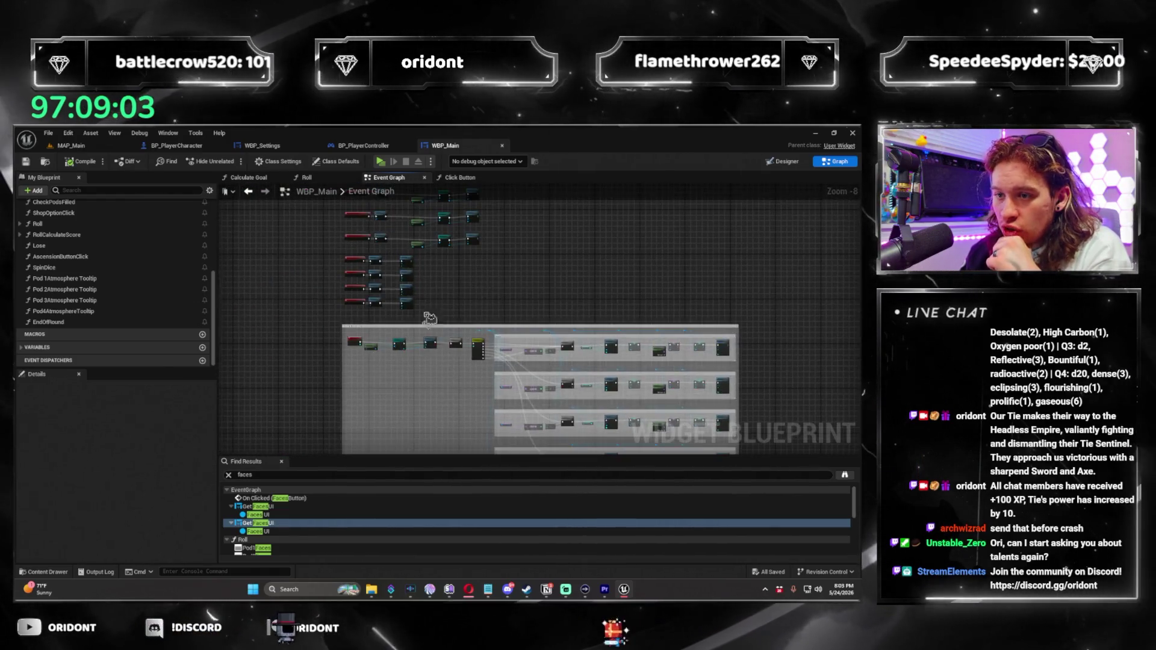
scroll(441, 333, up, 4)
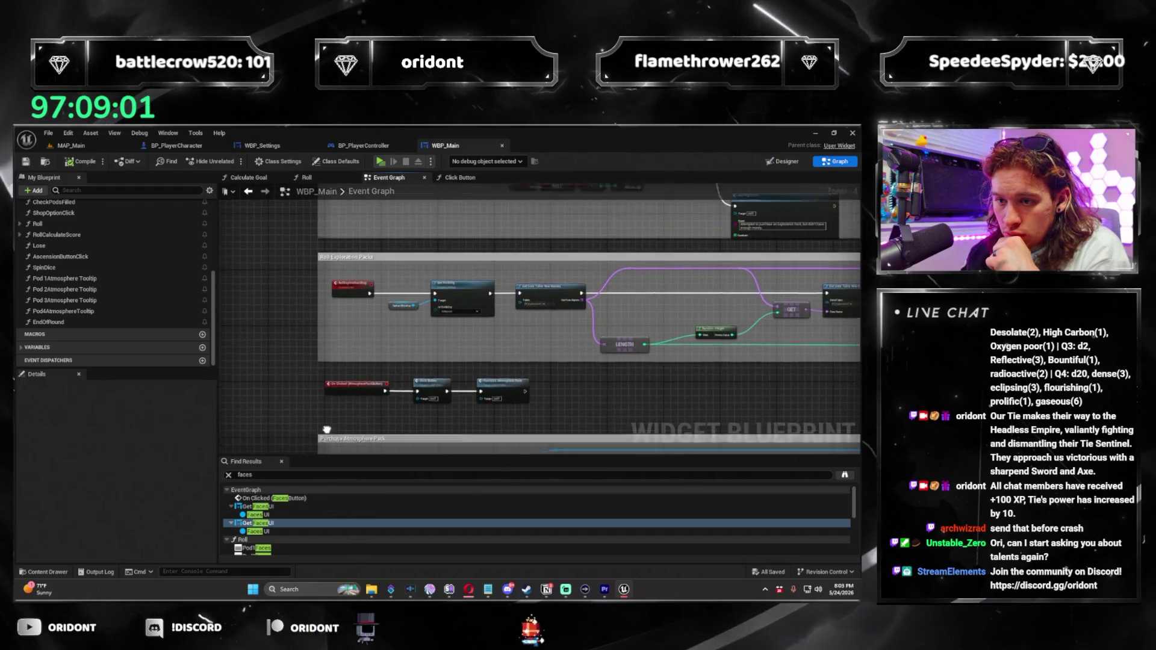
scroll(511, 422, up, 3)
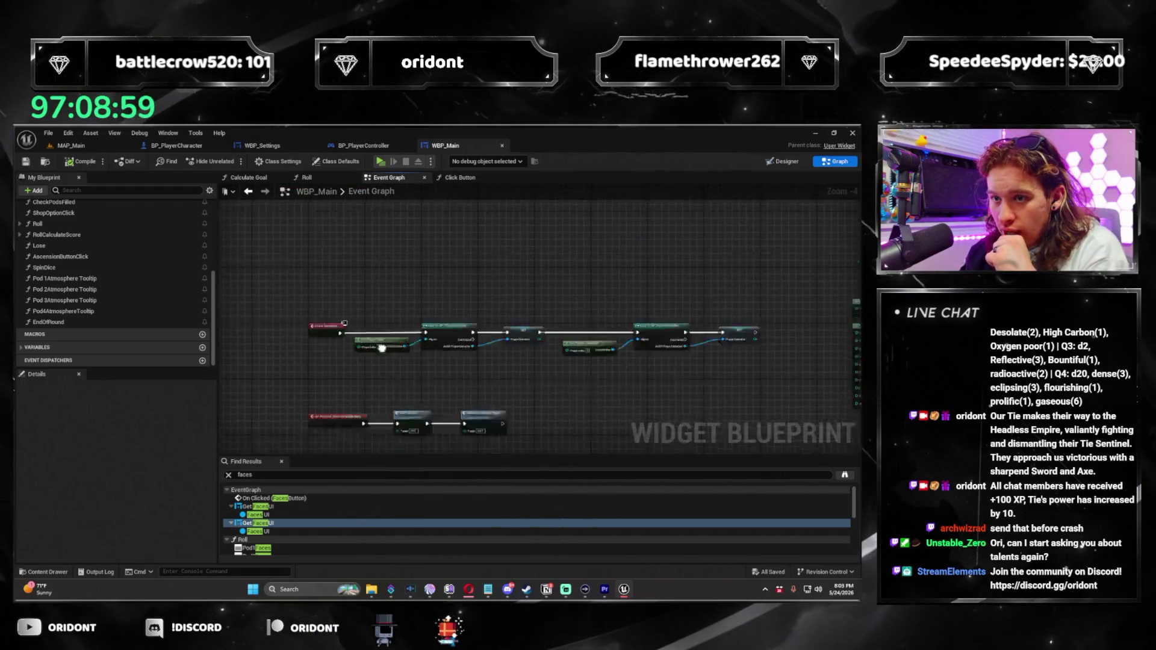
scroll(646, 392, down, 3)
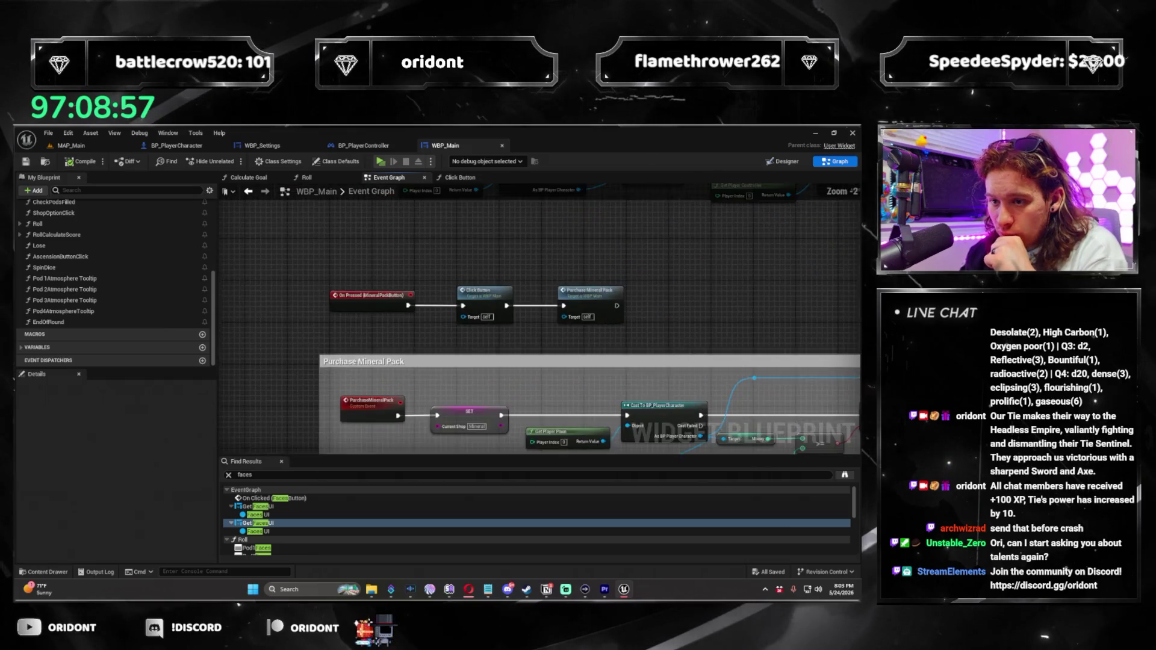
mouse_move(646, 391)
mouse_down()
mouse_move(474, 423)
mouse_move(572, 313)
mouse_move(636, 267)
mouse_move(449, 341)
mouse_move(422, 369)
mouse_up()
scroll(636, 267, up, 2)
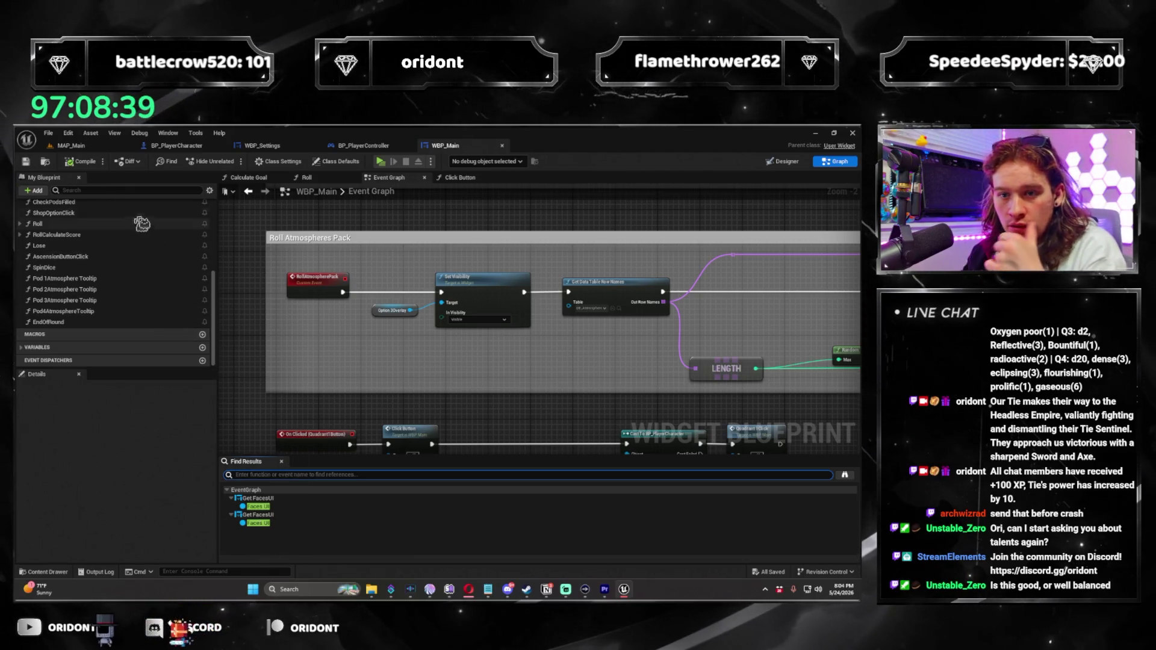
click(37, 348)
Clear the member search and jump to the Faces UI getter in the FacesButton click chain
scroll(147, 319, down, 5)
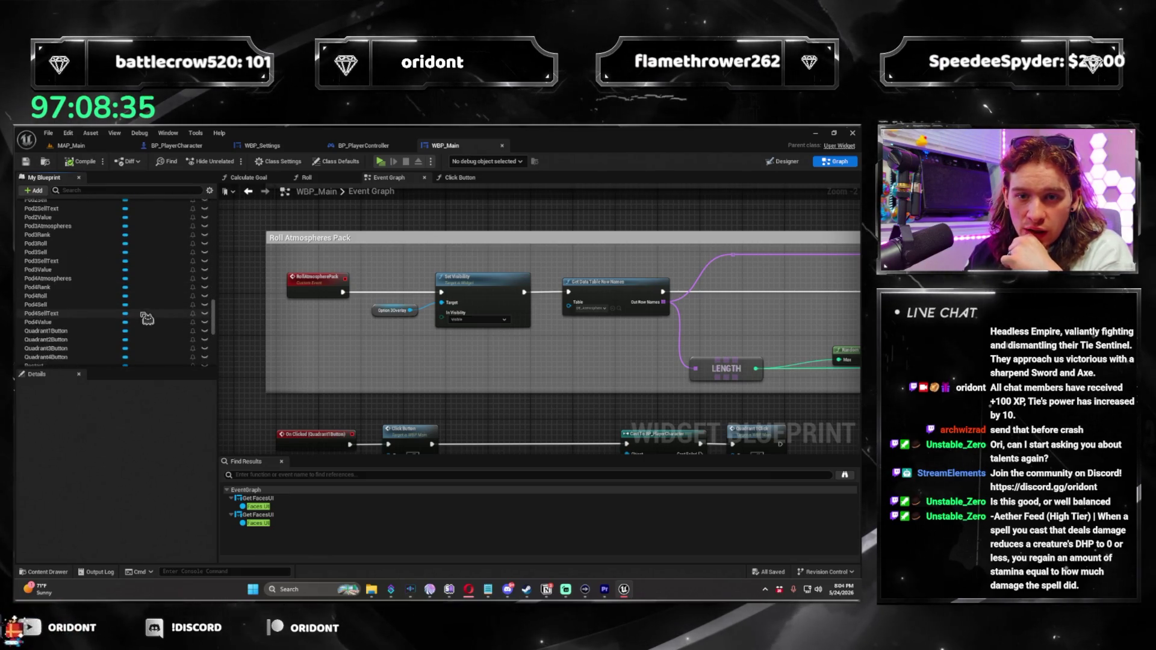
scroll(147, 319, down, 10)
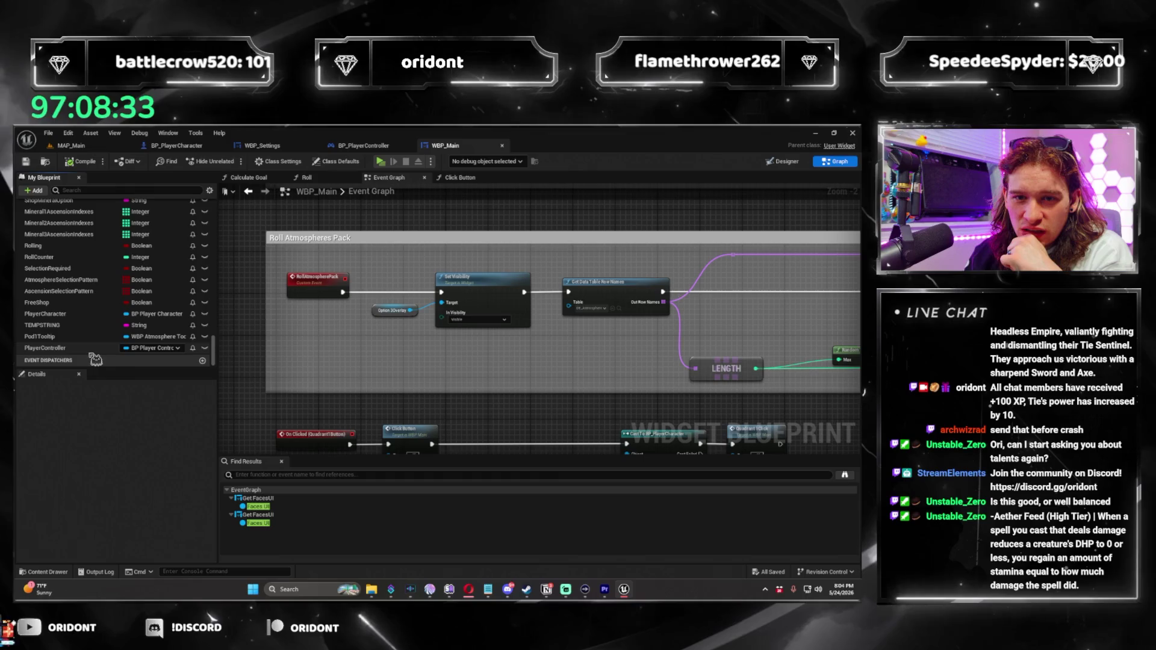
click(106, 190)
text(faces)
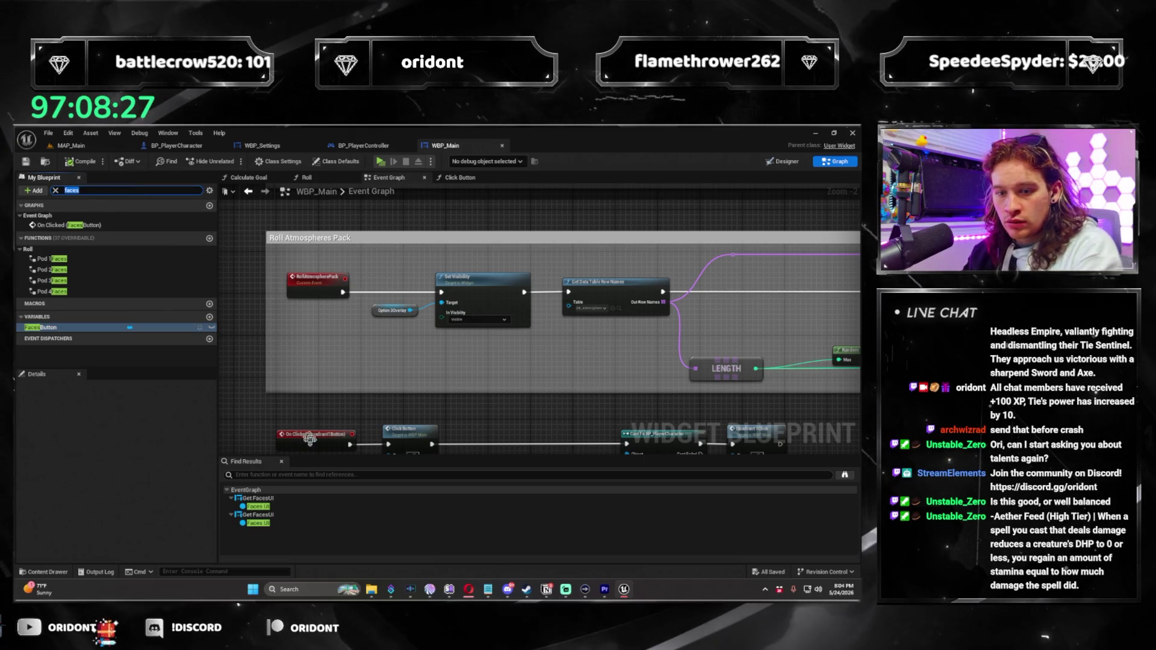
key(BackSpace)
double_click(281, 510)
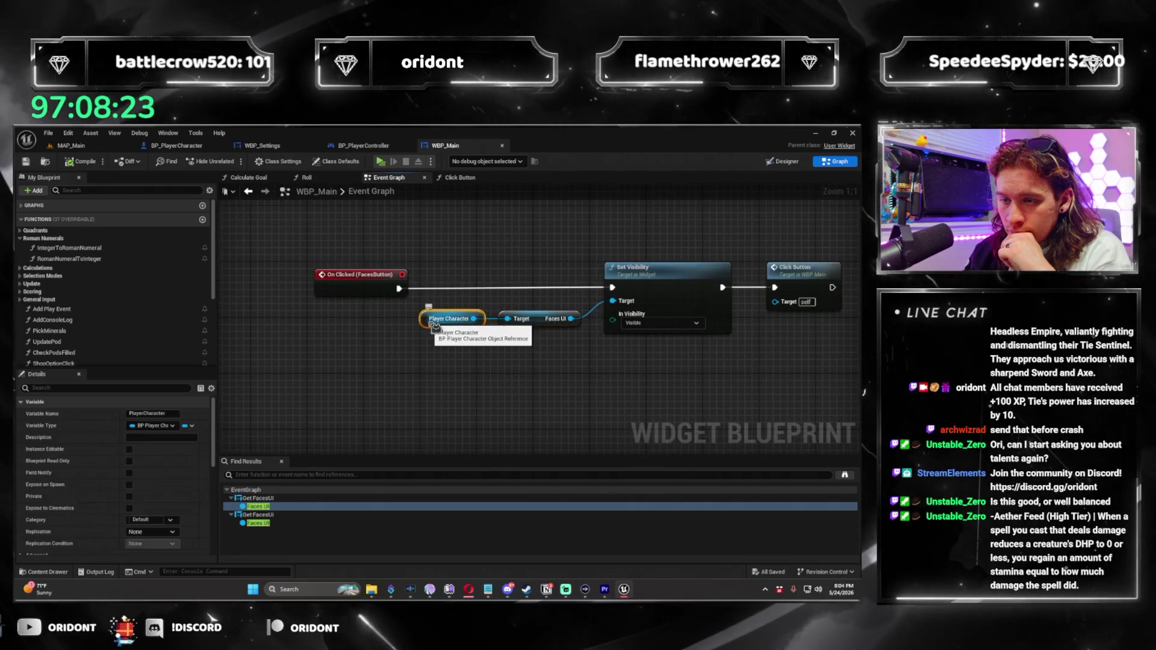
click(531, 402)
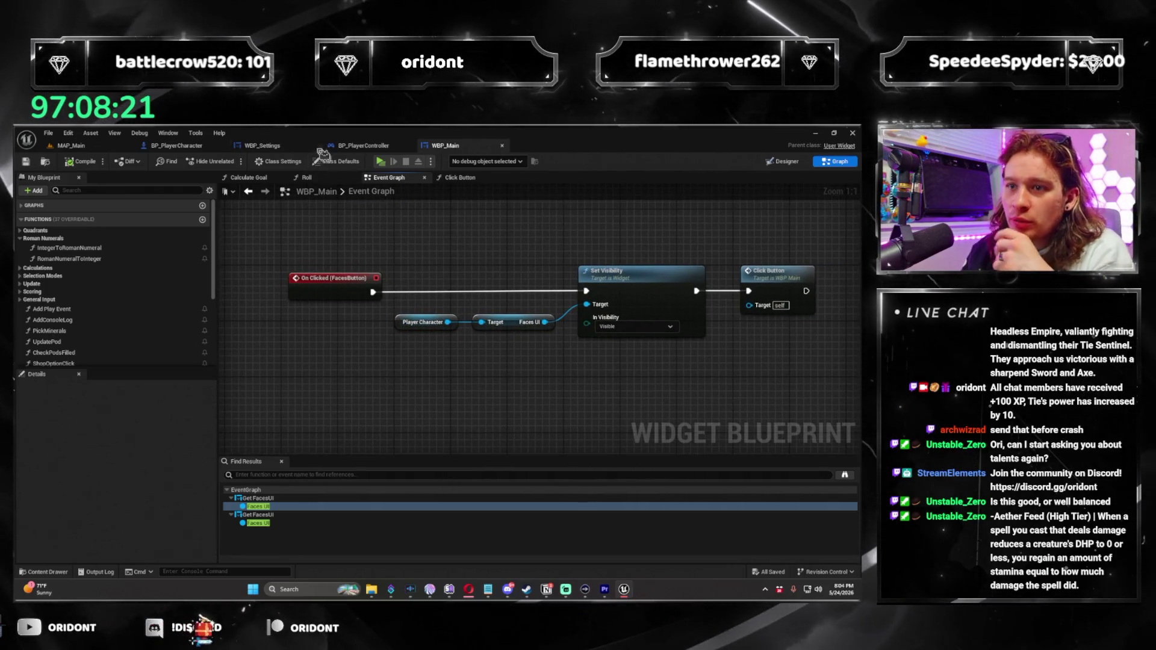
click(213, 150)
Move the Get Player Controller, Cast and SET nodes right, clear of the widget-creation nodes
scroll(385, 392, down, 5)
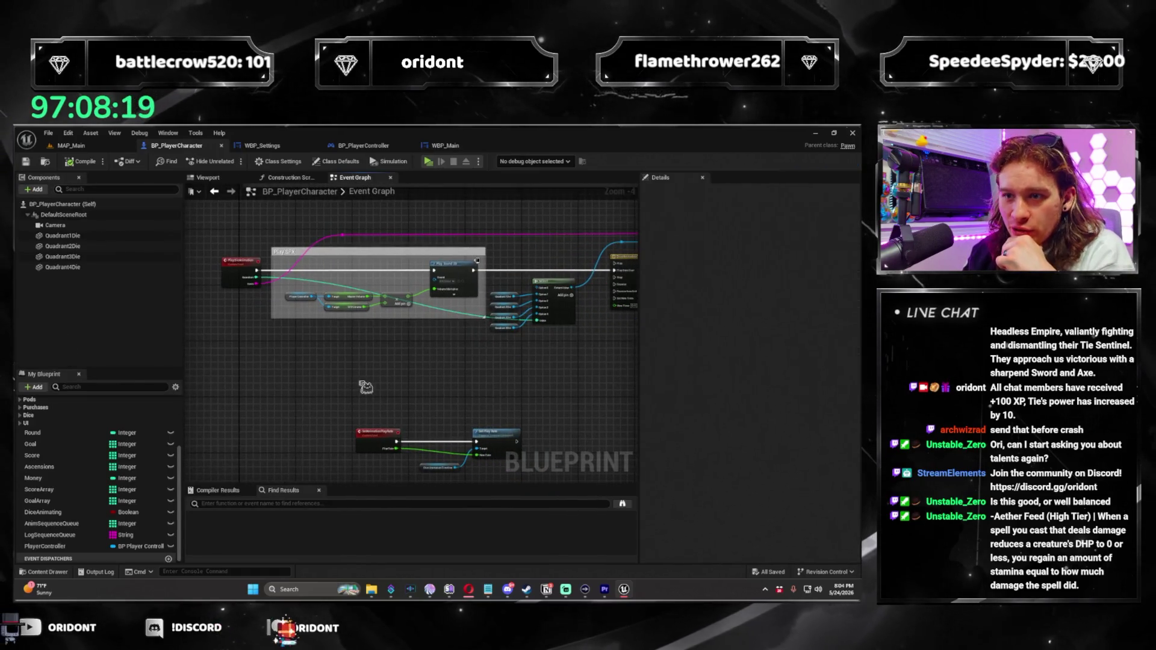
scroll(385, 392, up, 5)
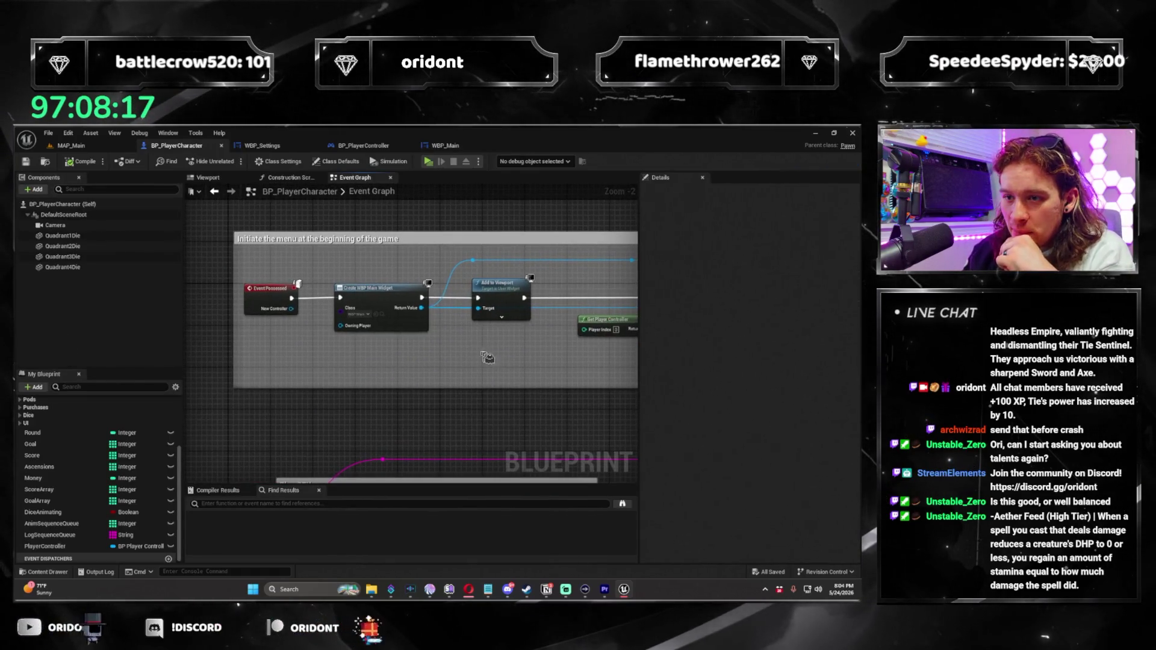
scroll(452, 372, up, 2)
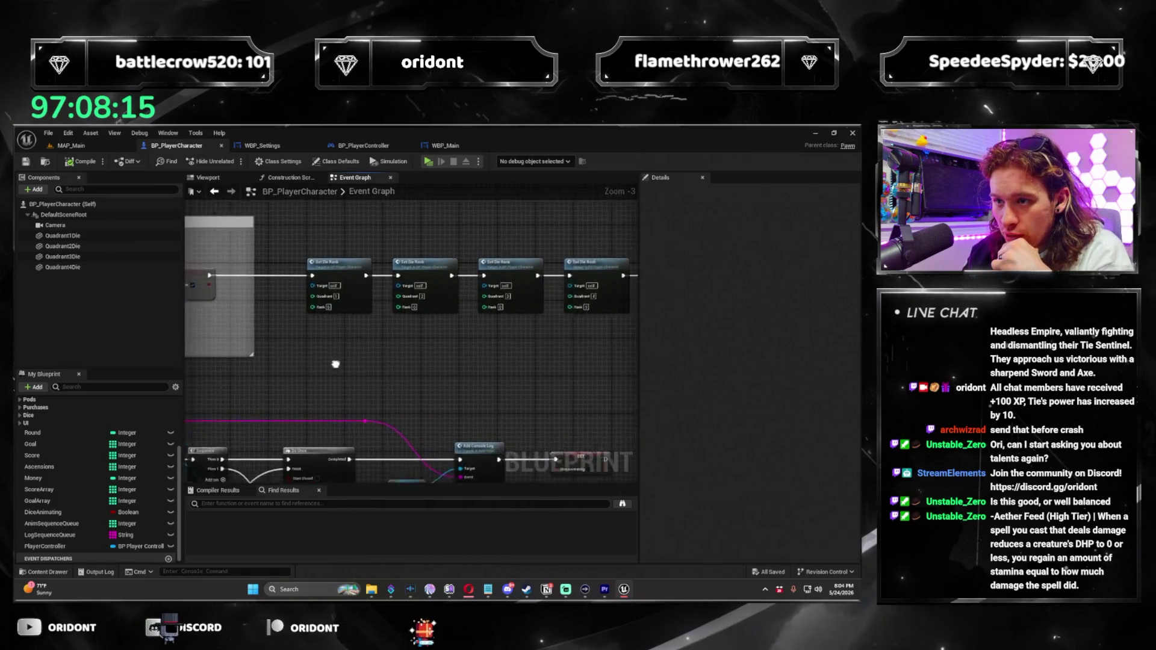
key(f)
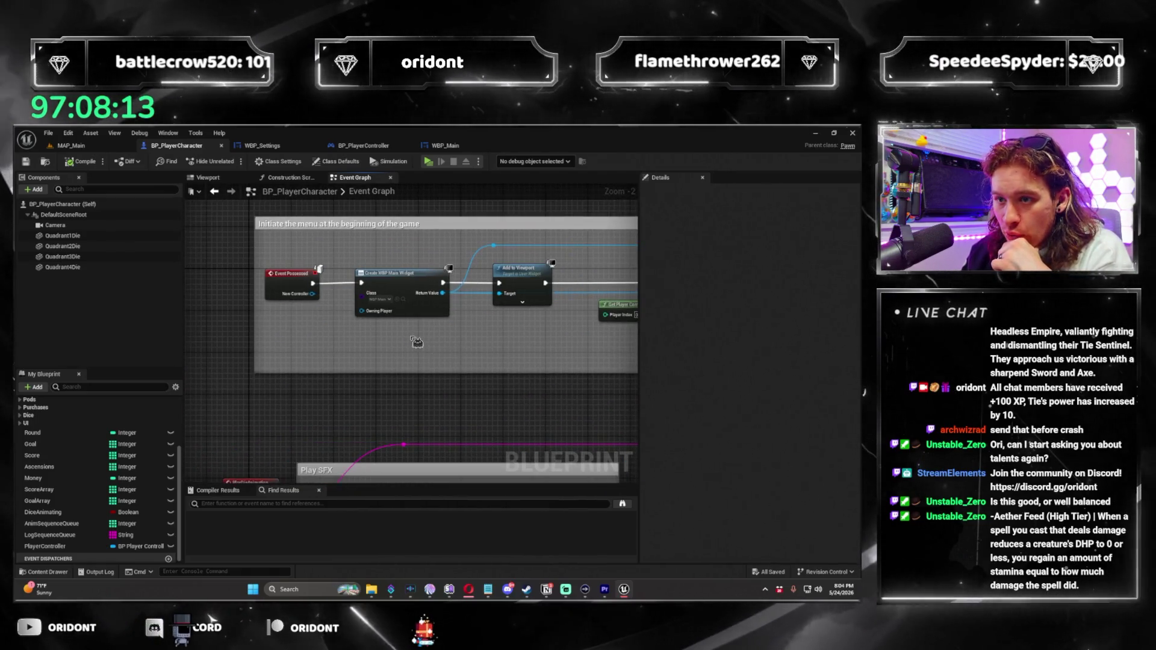
scroll(513, 373, down, 1)
drag(513, 373, 316, 381)
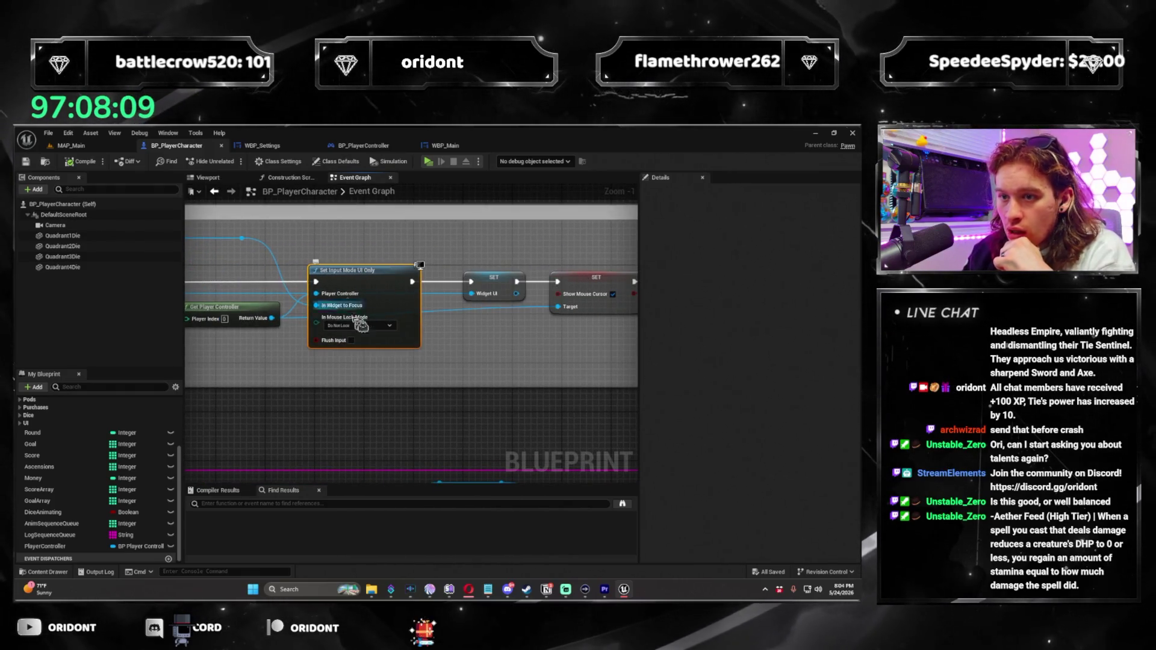
drag(390, 294, 457, 343)
scroll(460, 346, down, 3)
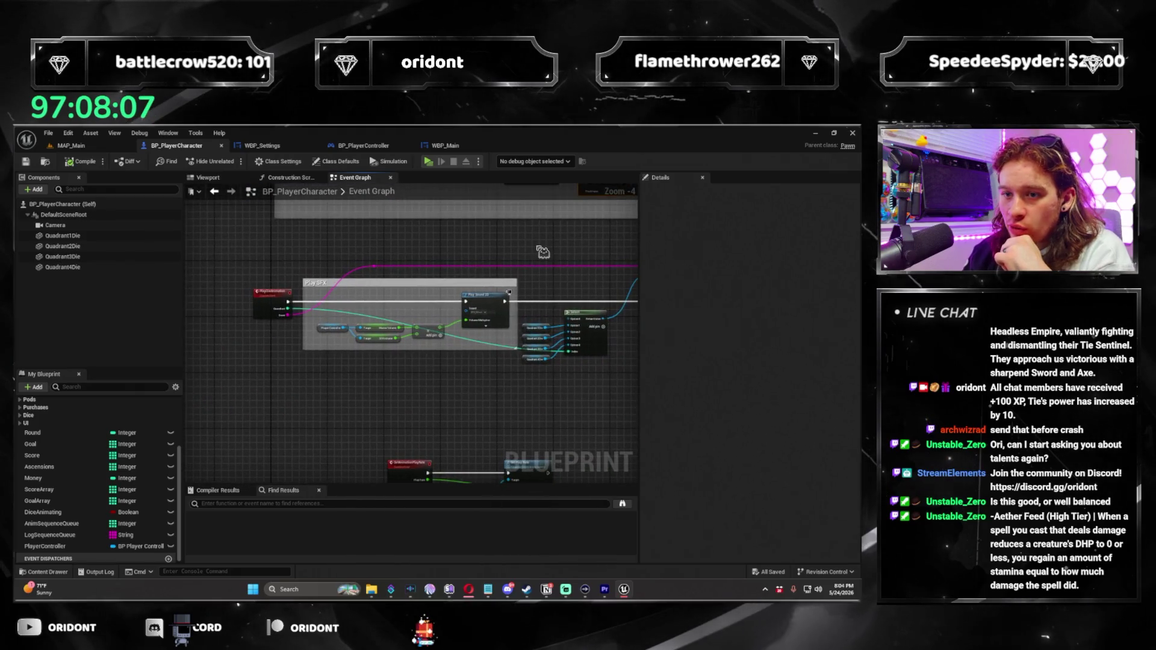
scroll(422, 340, up, 2)
mouse_move(373, 334)
mouse_down()
mouse_move(279, 327)
mouse_move(338, 320)
mouse_up()
scroll(328, 309, down, 2)
drag(415, 301, 208, 248)
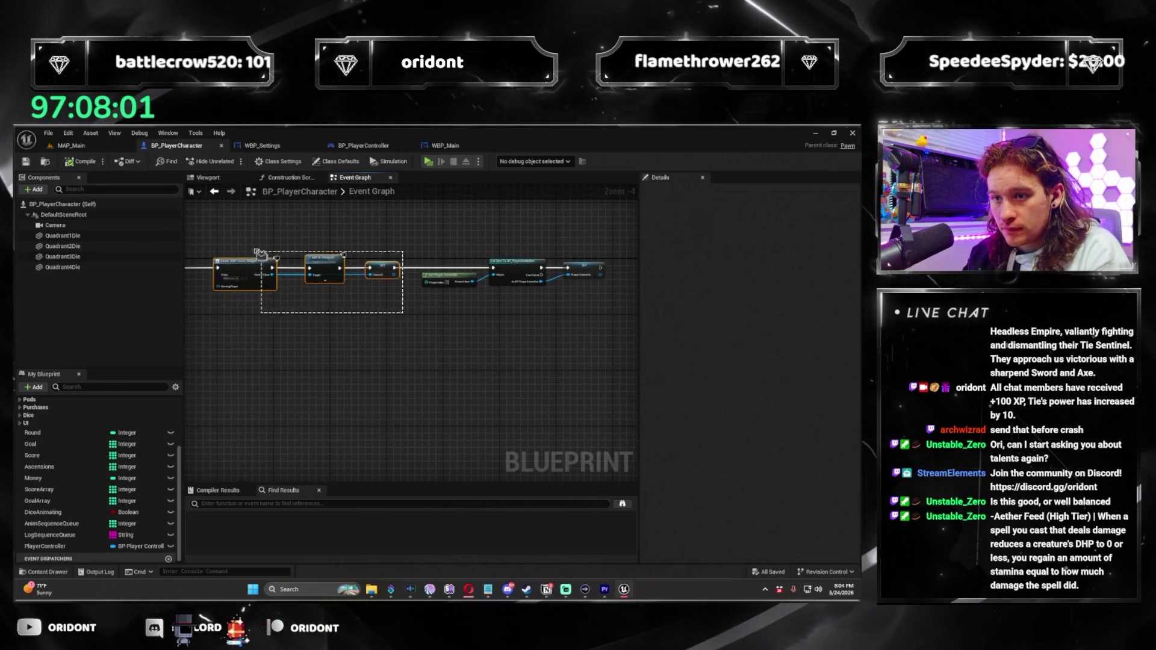
drag(442, 353, 376, 337)
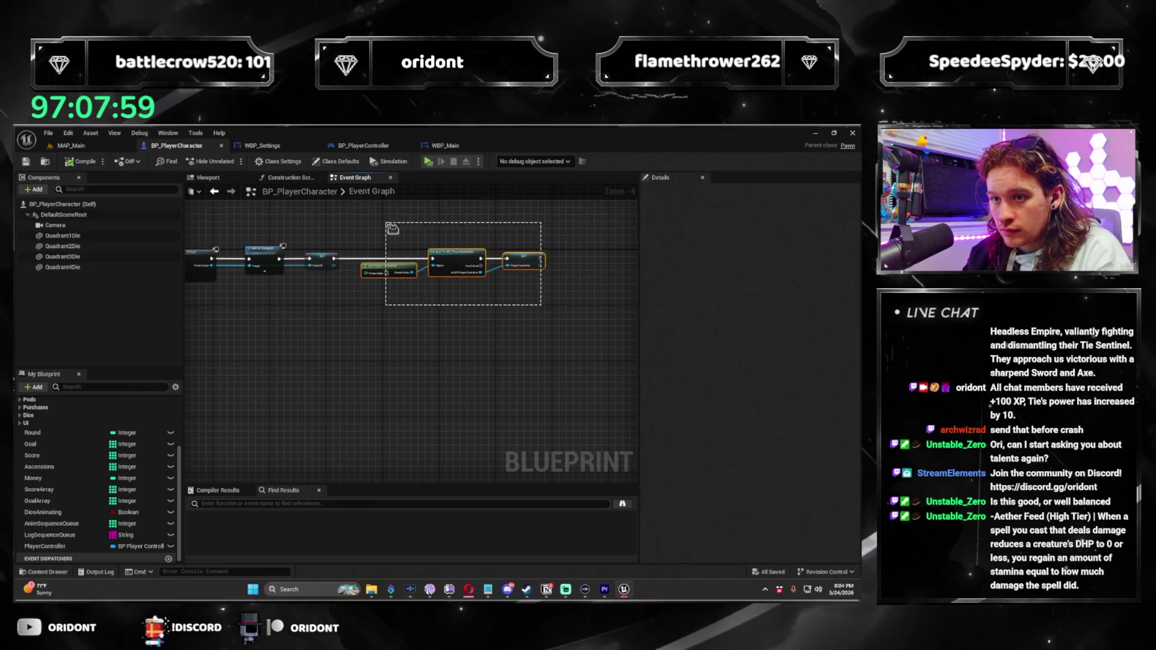
drag(439, 259, 620, 262)
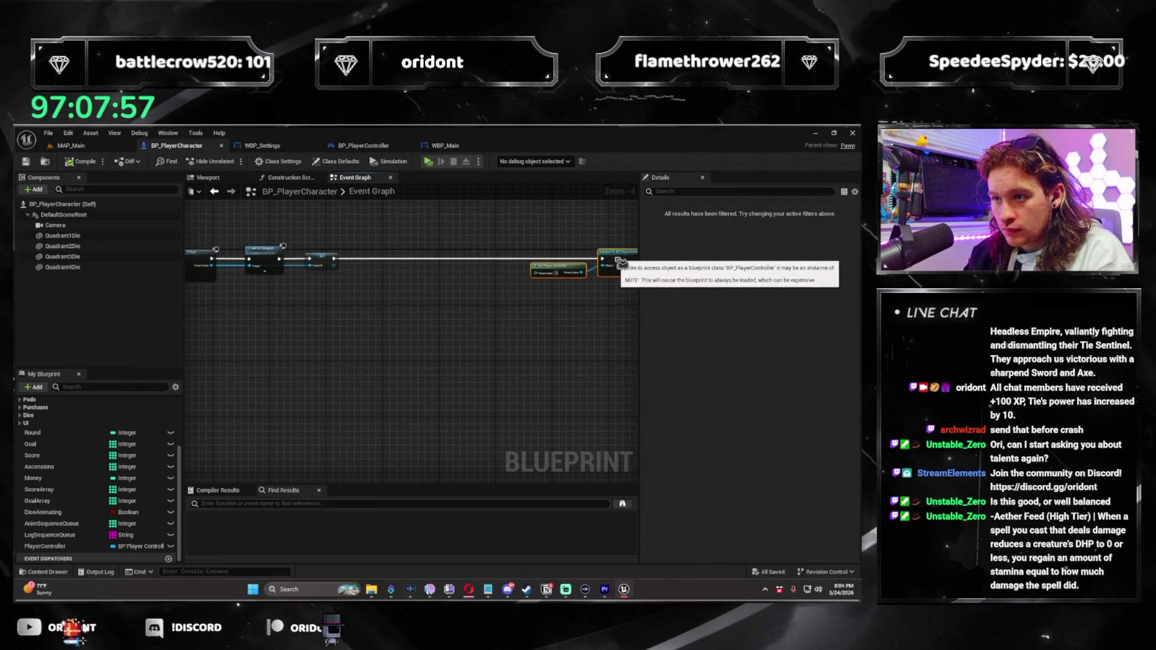
Wrap the Create Widget, Add to Viewport and SET nodes in a comment titled 'Initialze Non-Main Widgets'
drag(331, 352, 422, 356)
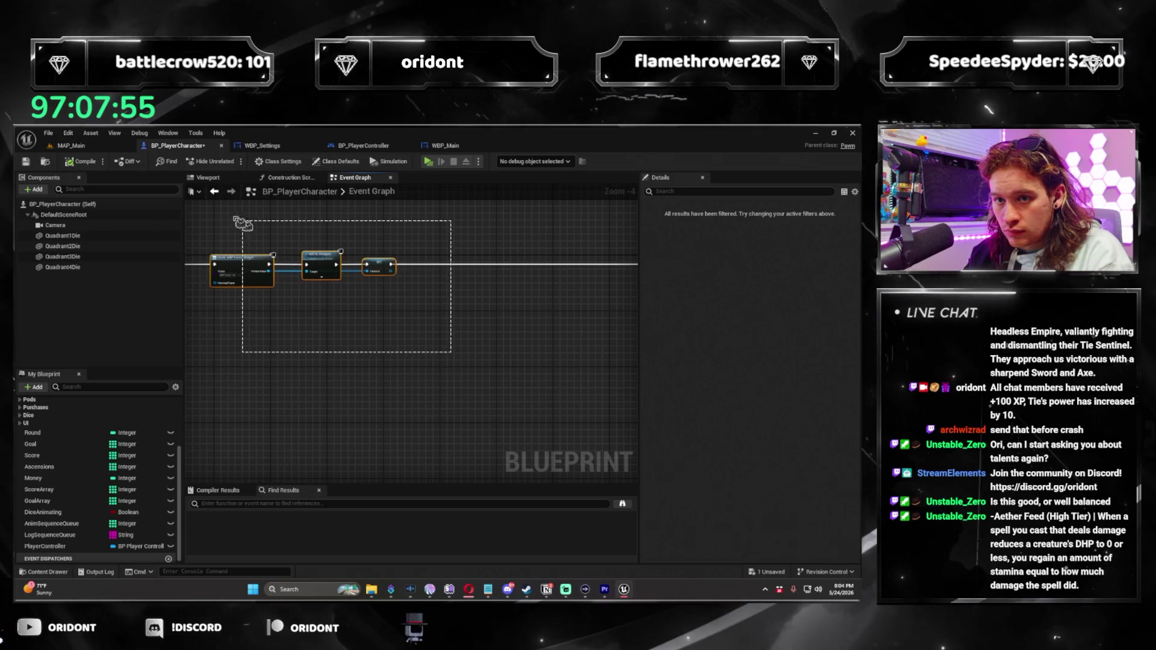
text(cInitiali)
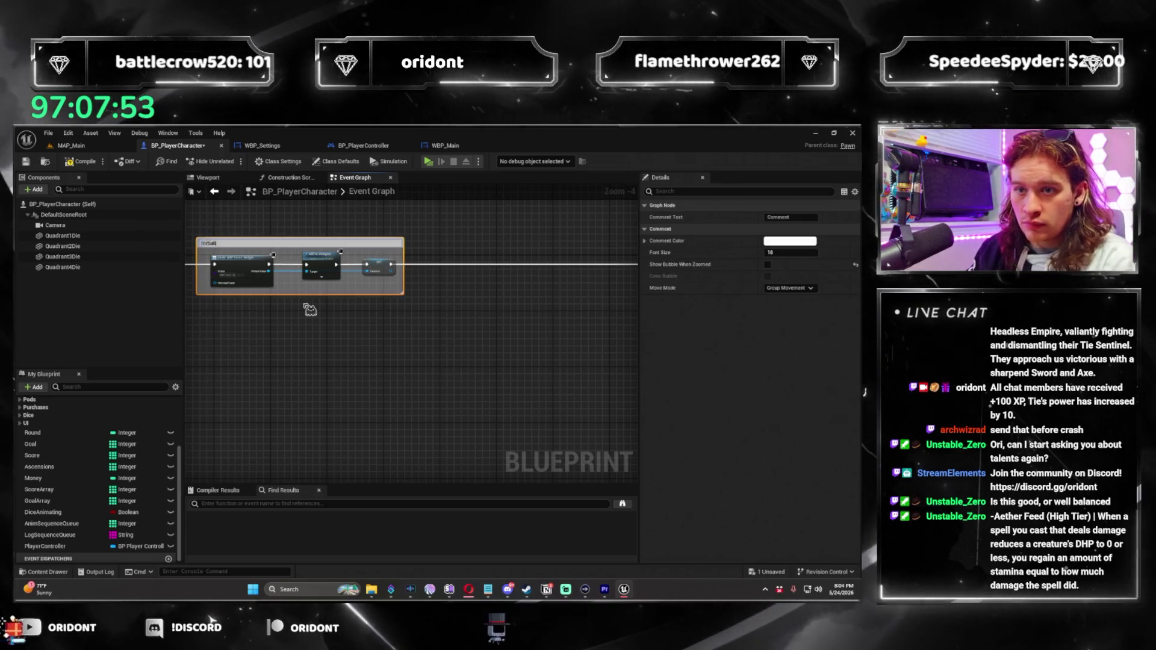
text(ze Non-Main Widg)
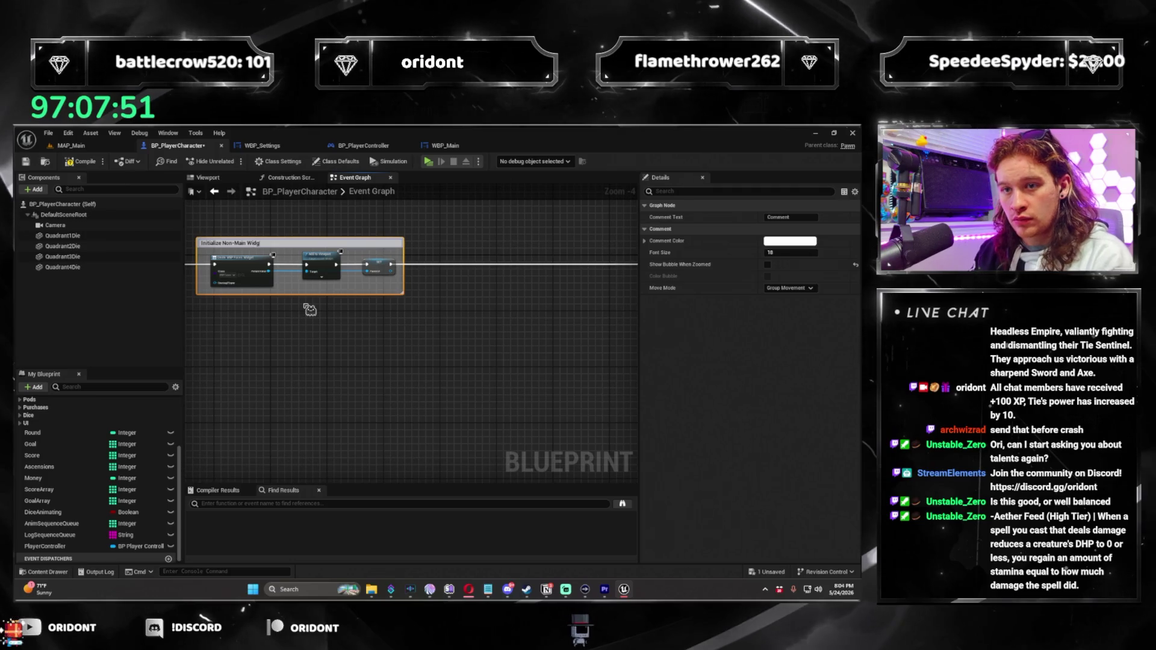
text(ets)
key(Return)
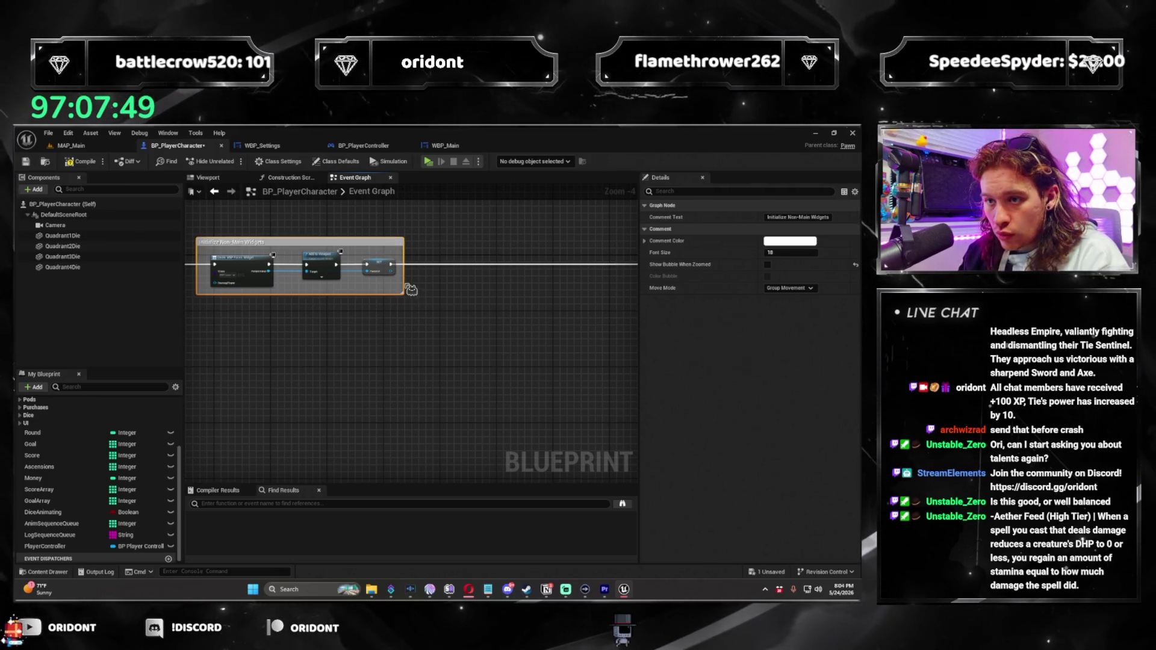
drag(422, 282, 660, 274)
scroll(361, 312, up, 2)
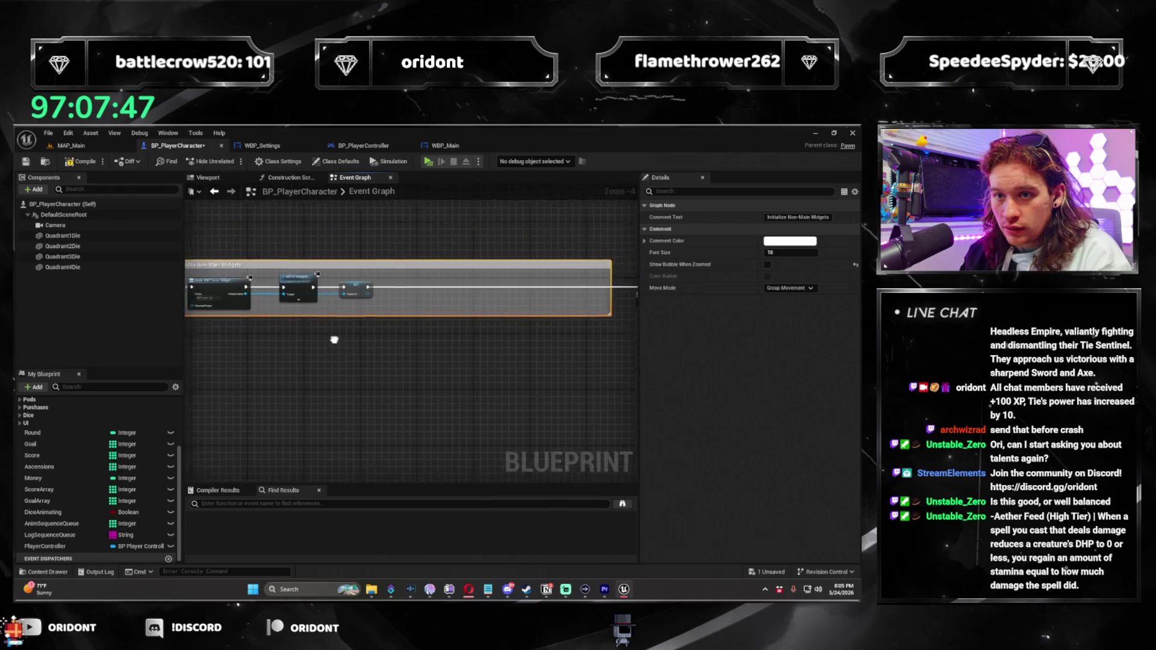
Add a Create Widget node after SET Faces UI and set its class to WBP_Settings
drag(408, 298, 408, 299)
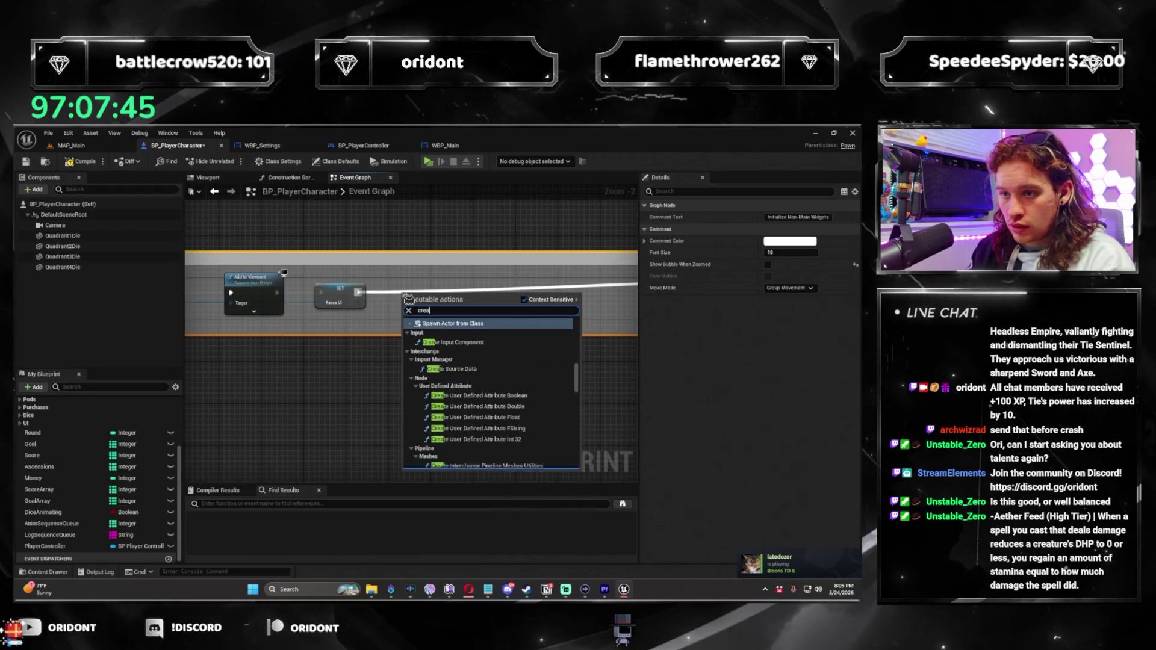
text(createwidget)
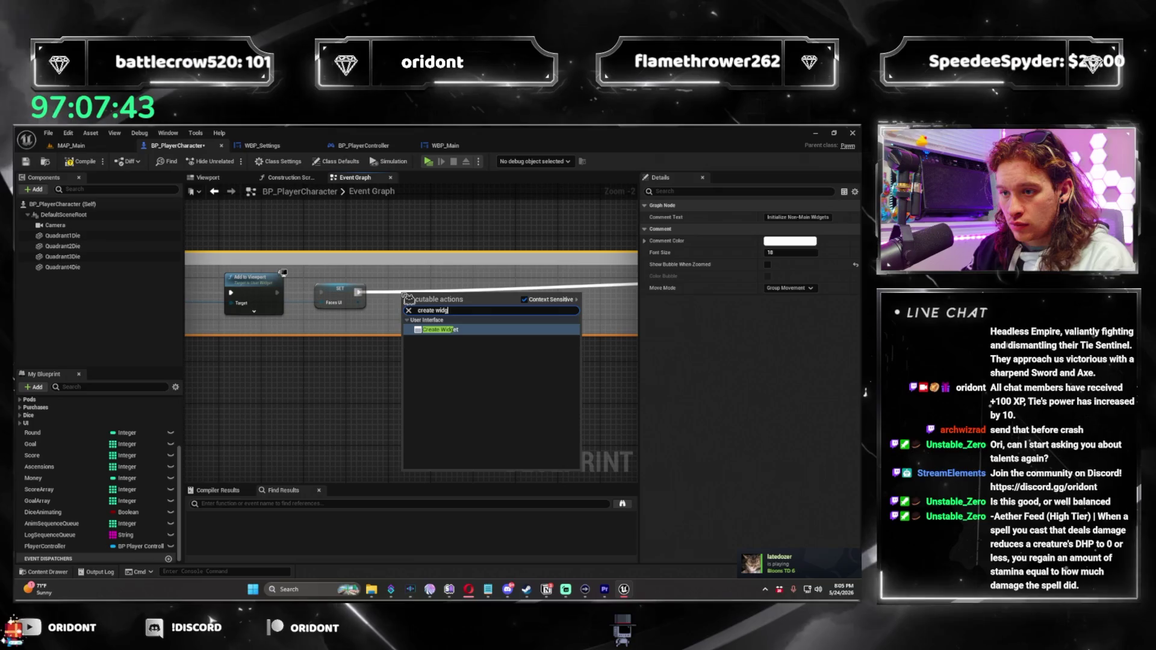
key(Return)
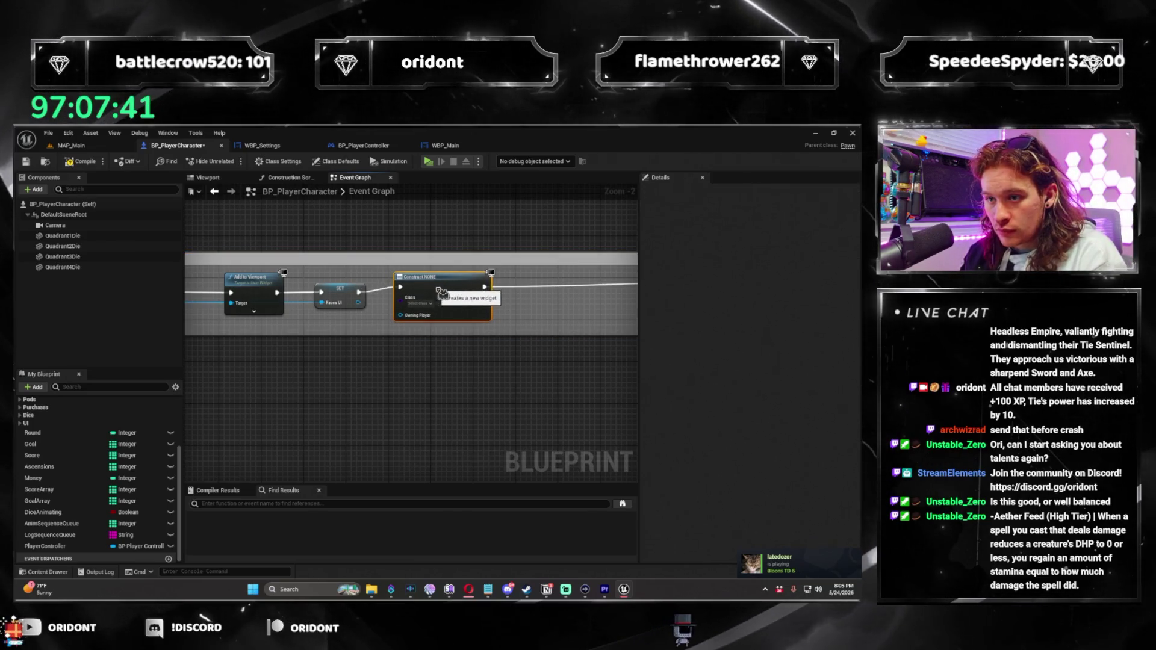
drag(440, 289, 445, 294)
click(445, 312)
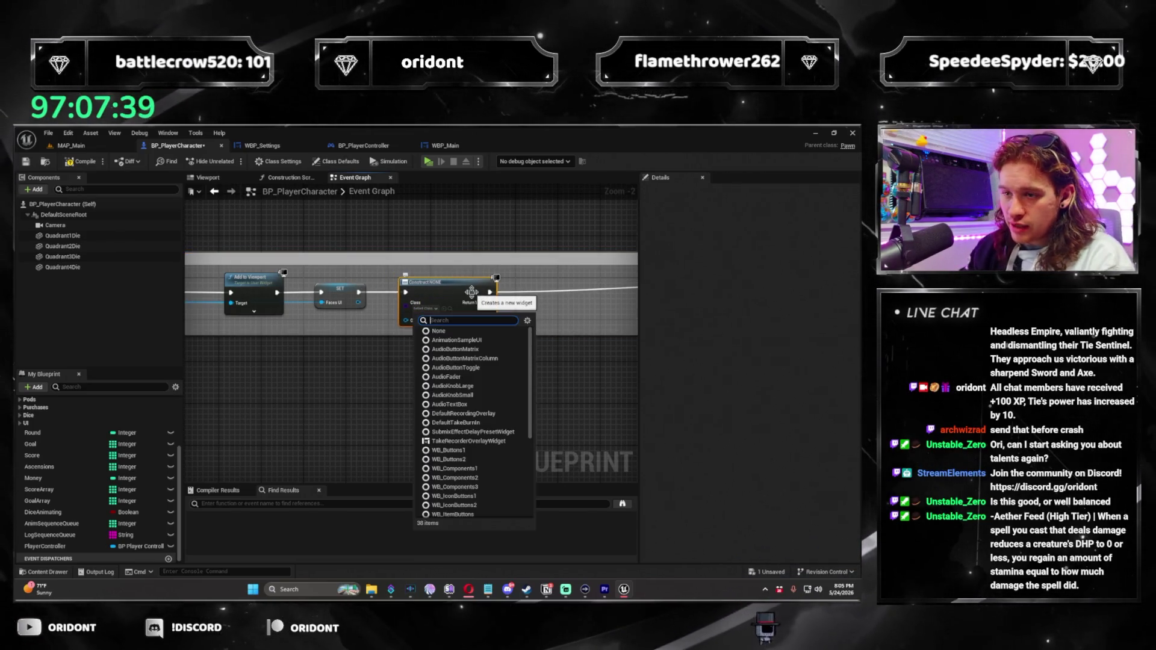
Wire the Create WBP Settings Widget node into a new Add to Viewport node
mouse_move(331, 384)
mouse_down()
mouse_move(472, 379)
mouse_move(99, 386)
mouse_up()
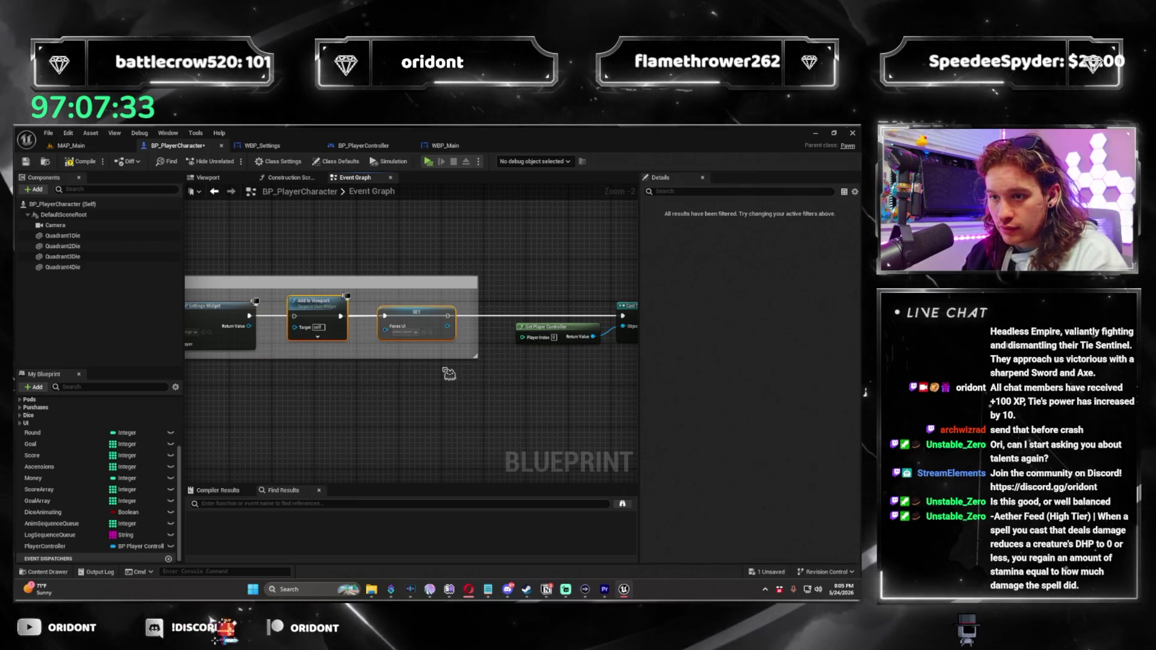
drag(415, 310, 552, 327)
mouse_move(249, 315)
mouse_down()
mouse_move(299, 320)
mouse_move(234, 383)
mouse_move(370, 375)
mouse_up()
click(323, 338)
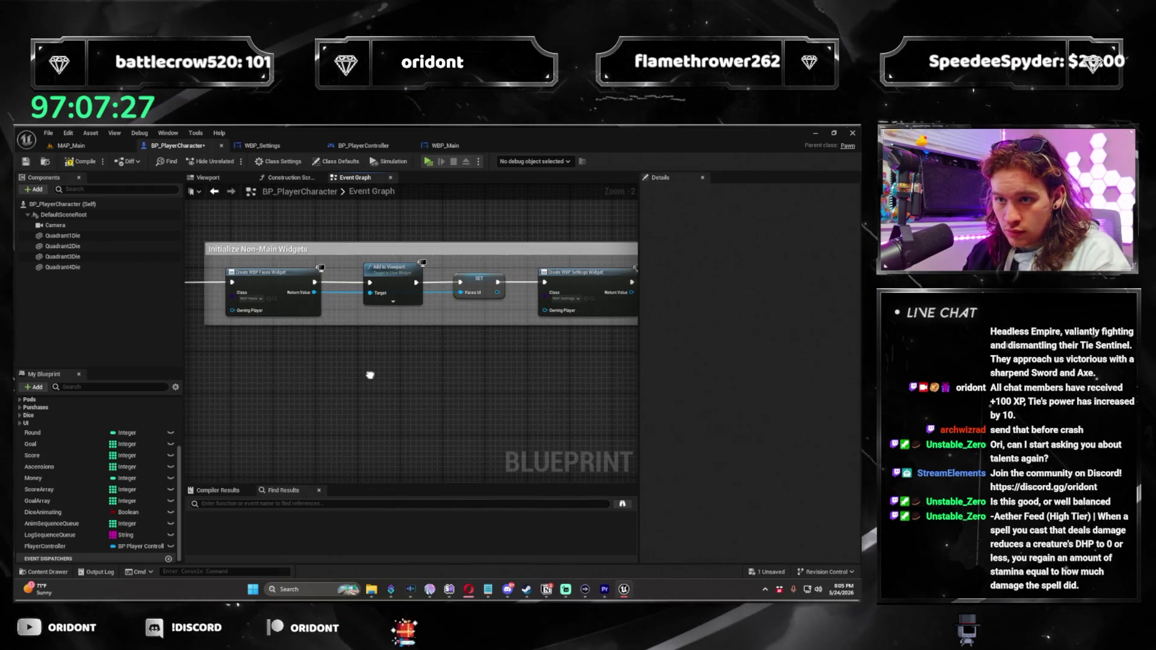
click(403, 282)
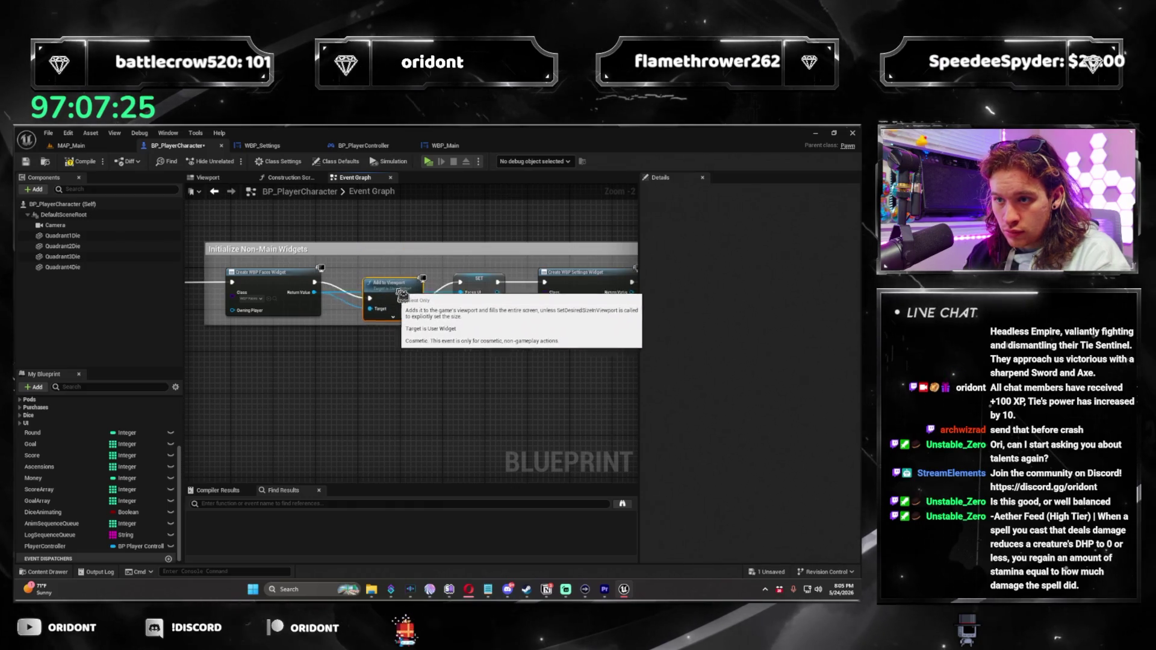
drag(637, 295, 380, 309)
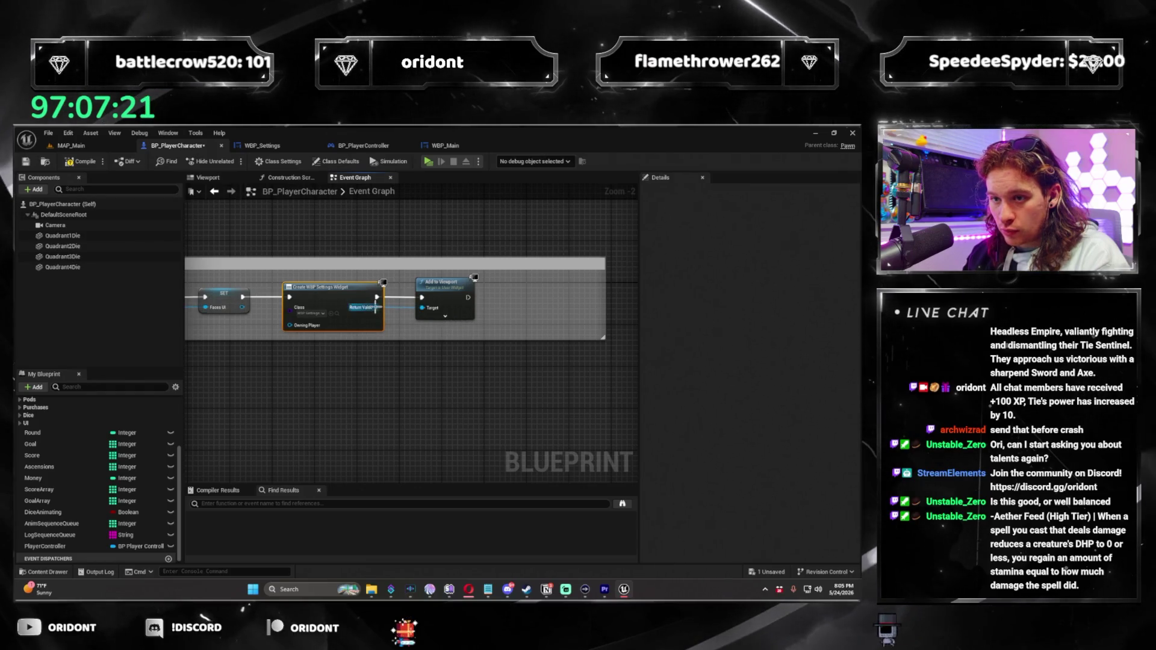
Promote the settings widget's Return Value to a variable named SettingsUI
right_click(380, 308)
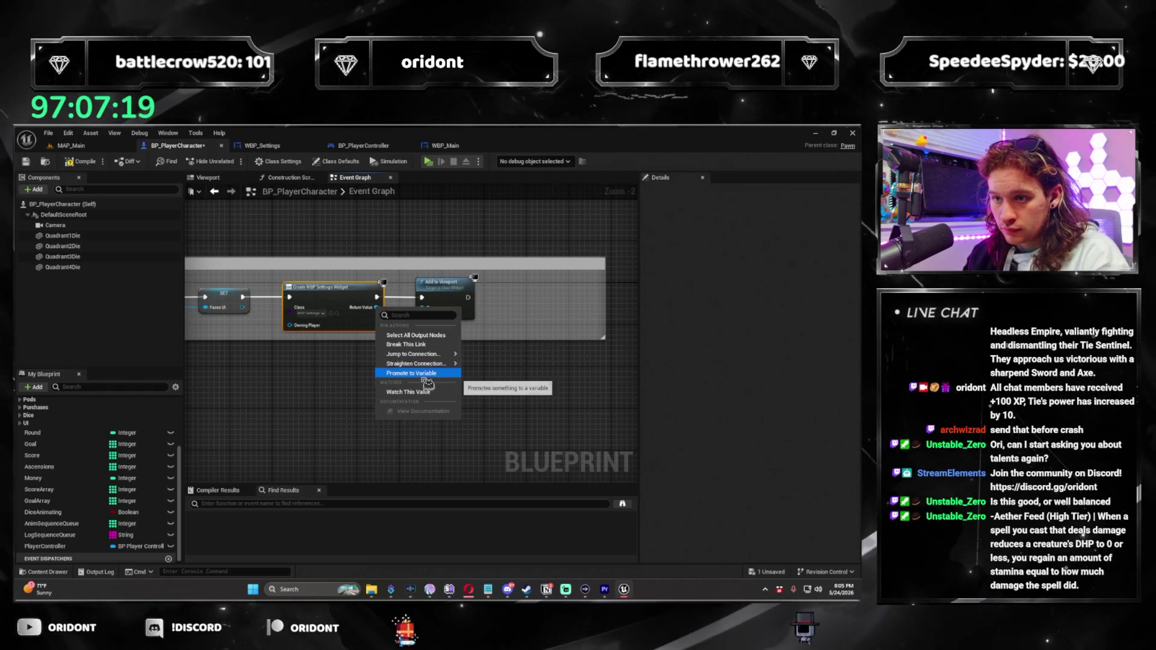
click(425, 373)
drag(451, 288, 510, 303)
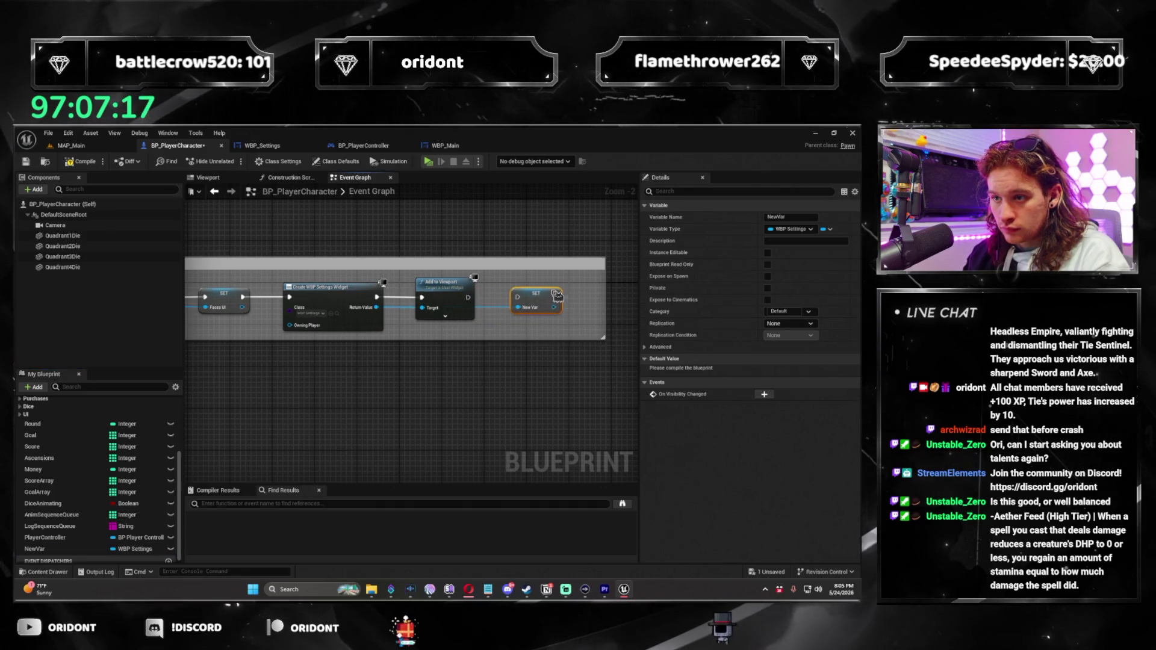
double_click(73, 550)
text(Settings)
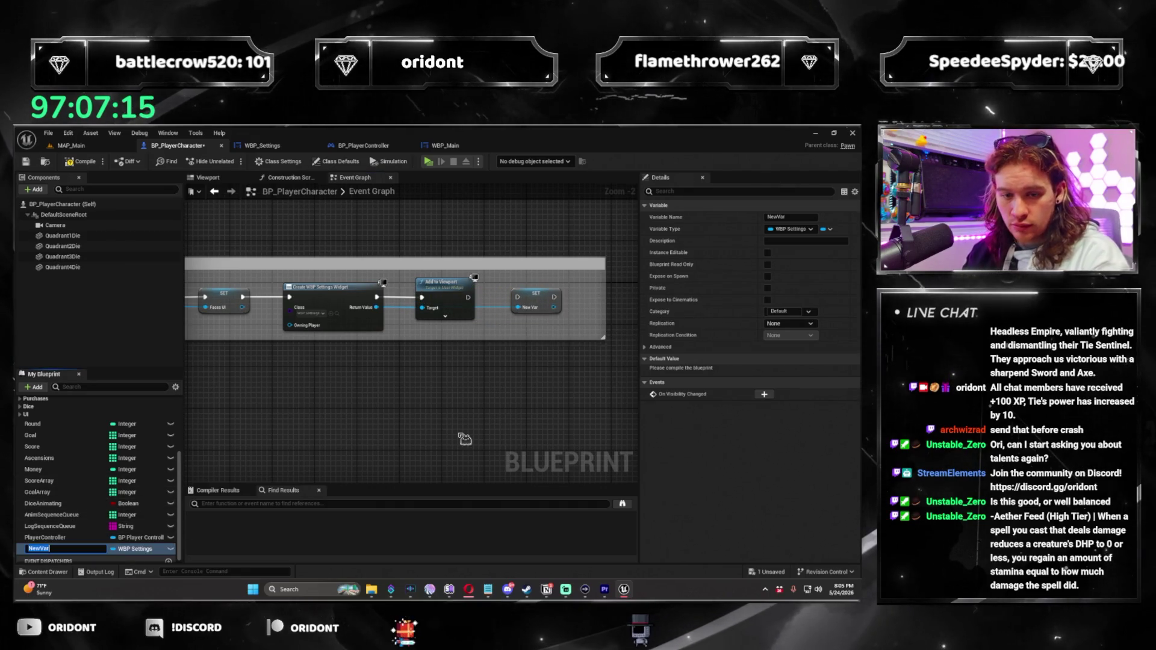
text(Widget)
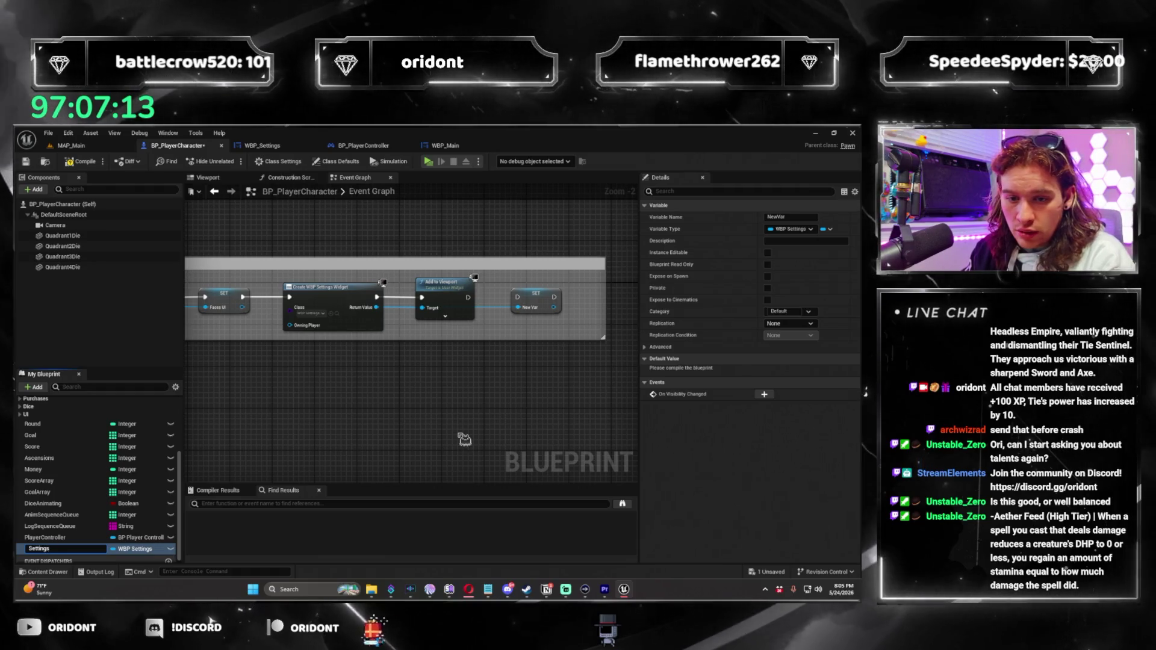
key(BackSpace)
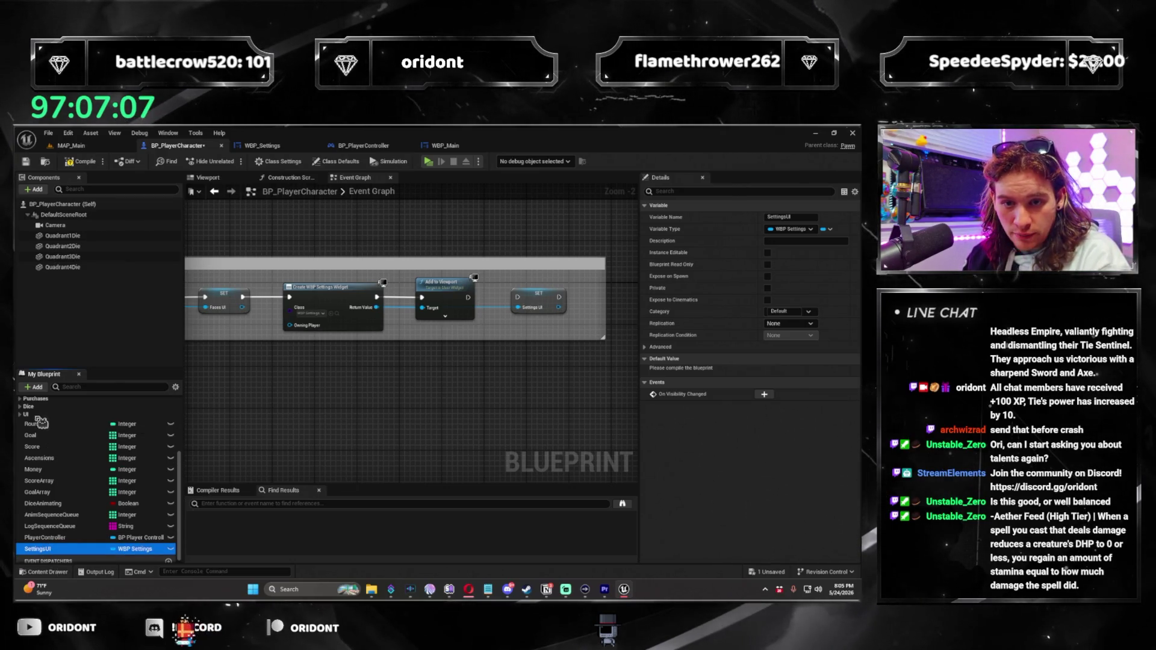
Chain SET SettingsUI after Add to Viewport and into the player controller cast, then save BP_PlayerCharacter
drag(474, 290, 516, 296)
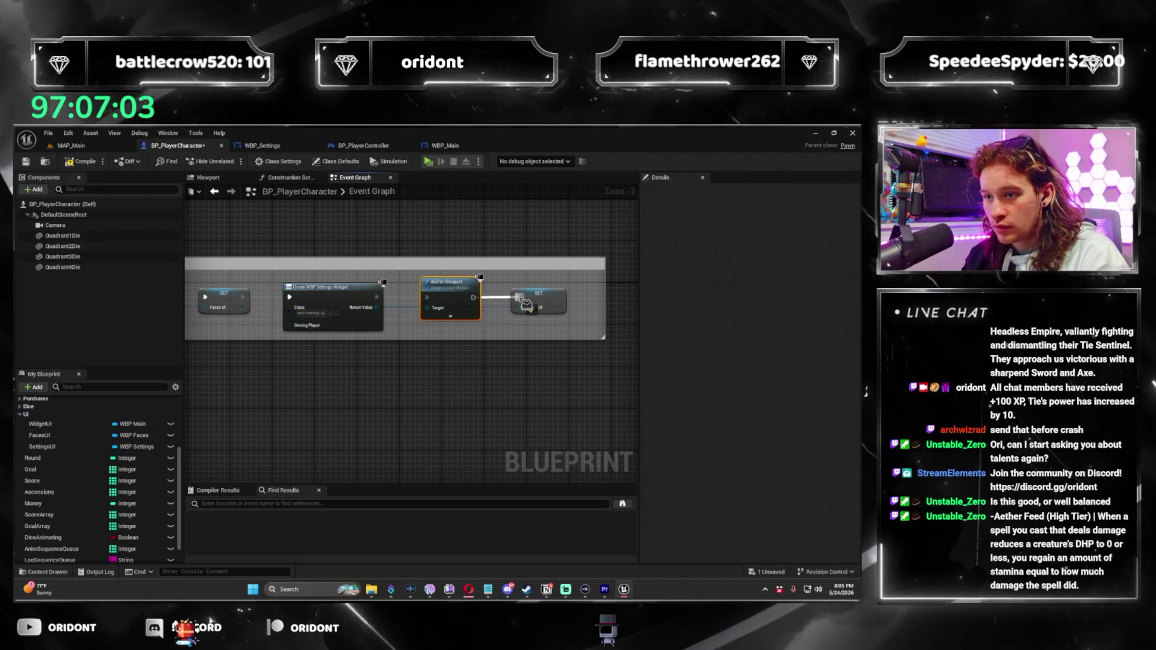
drag(280, 342, 482, 347)
scroll(482, 348, down, 6)
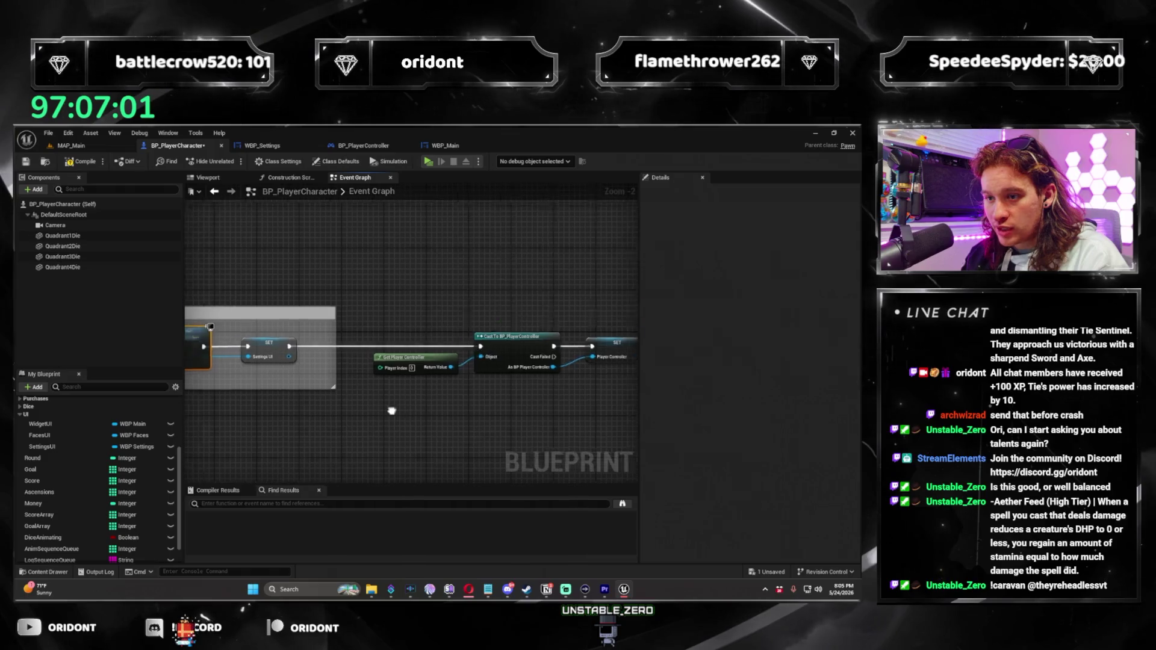
scroll(531, 337, up, 4)
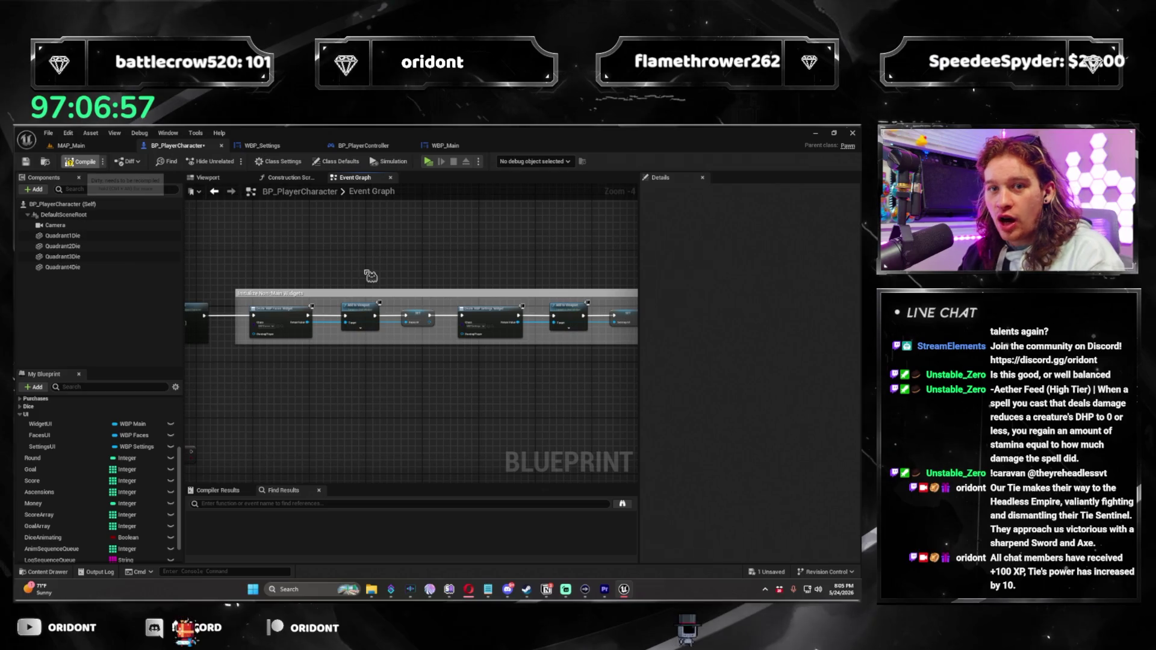
key(ctrl+s)
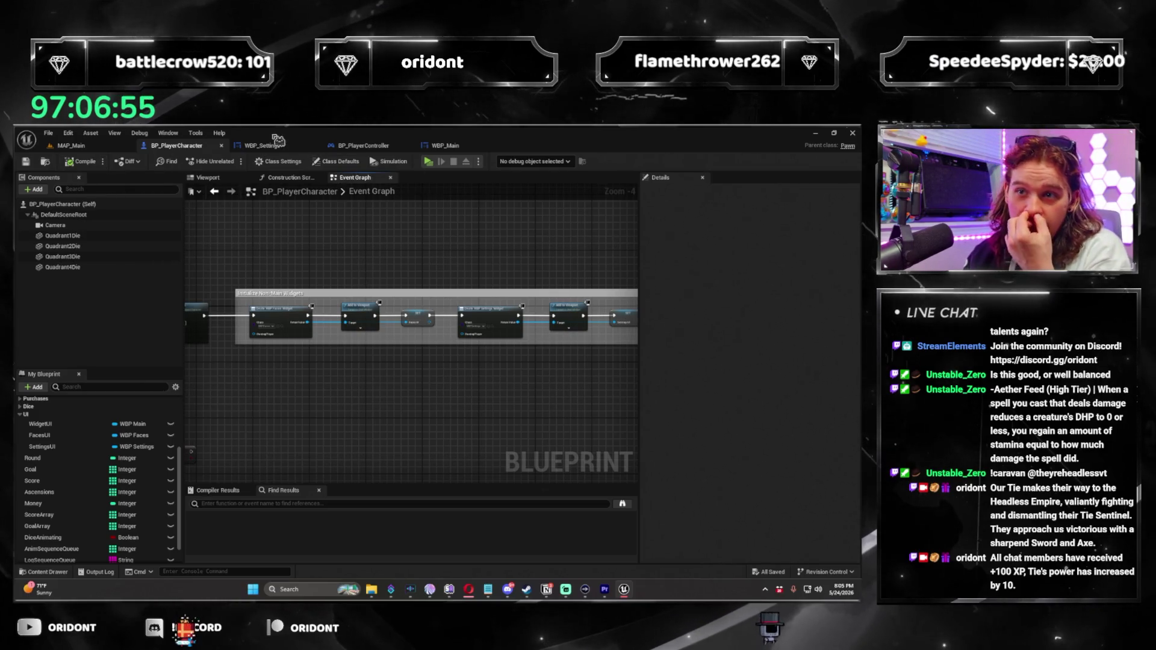
Open WBP_Settings in the Designer and filter the root widget's Details for 'visi' to check its visibility
click(277, 143)
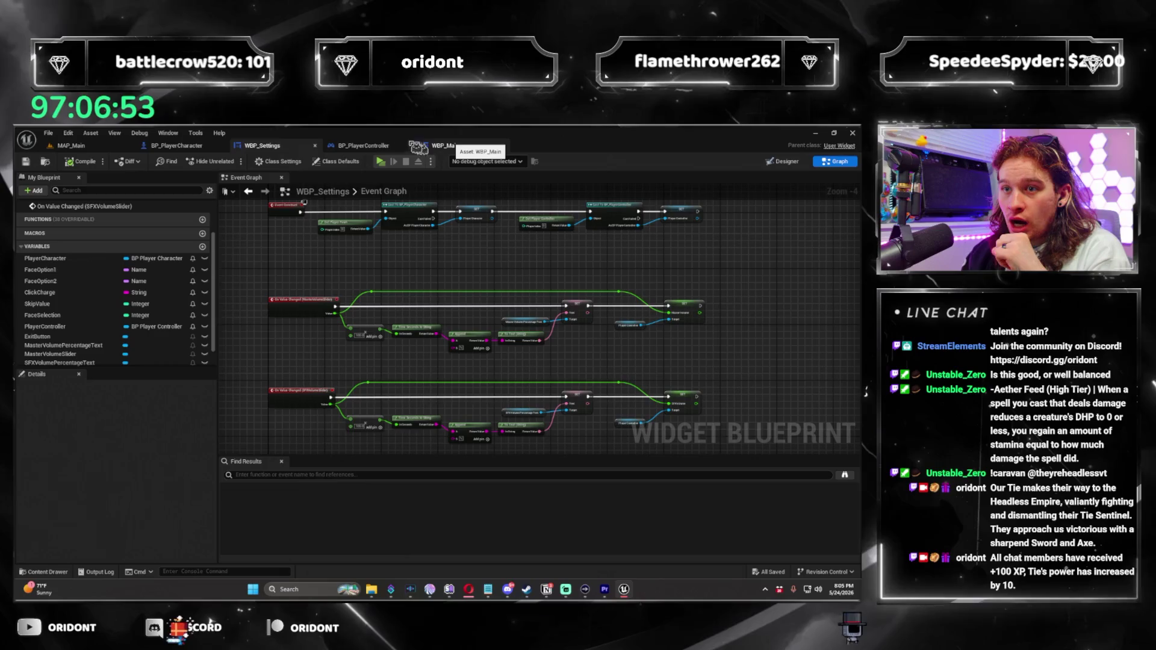
click(419, 145)
click(71, 145)
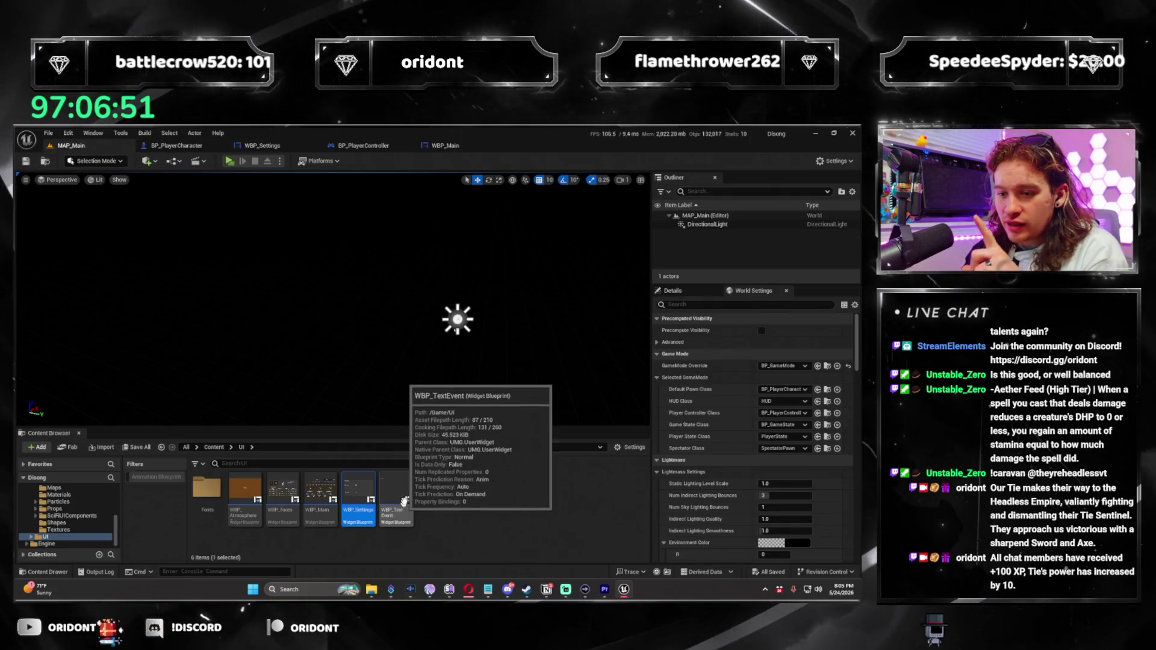
double_click(359, 490)
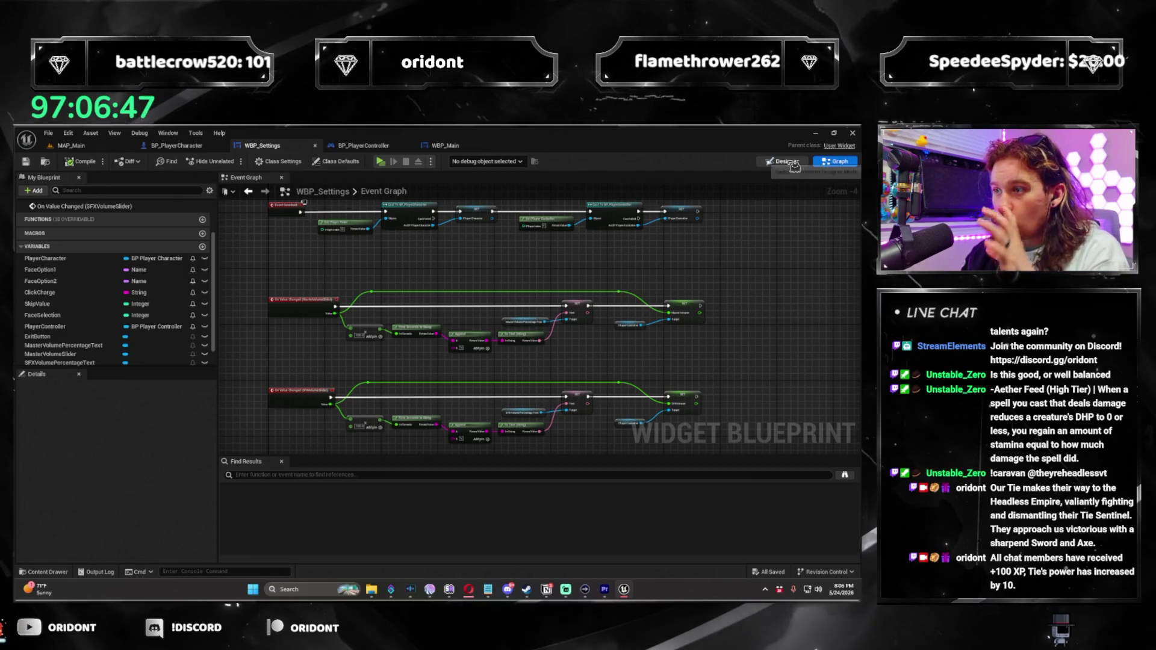
click(790, 162)
click(45, 397)
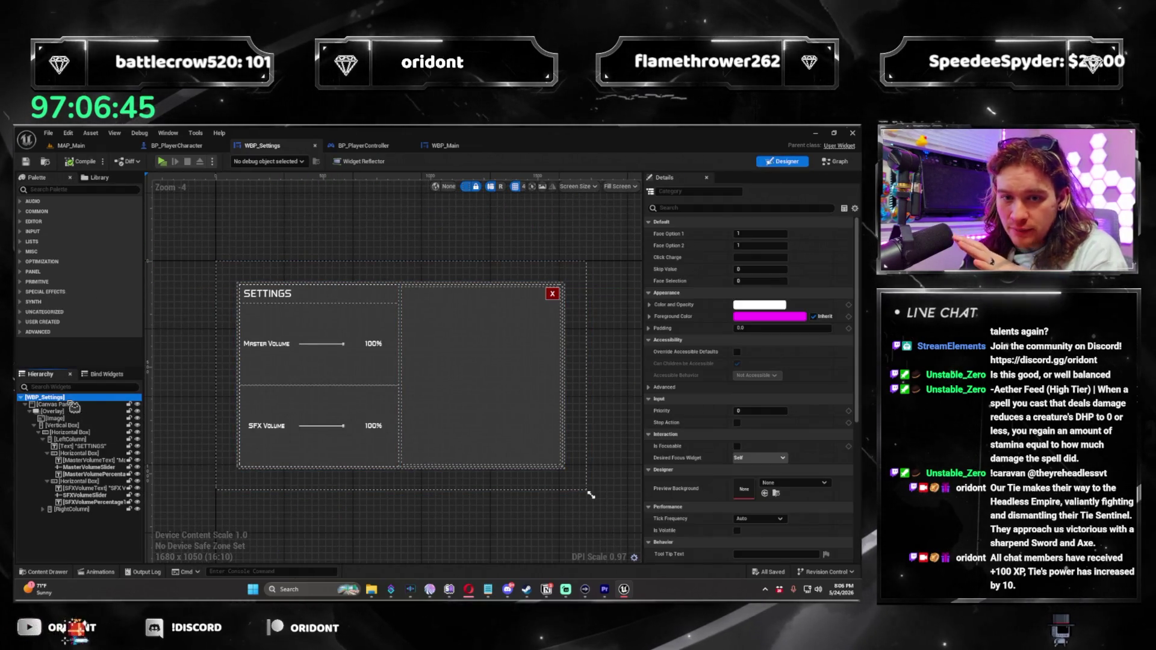
click(746, 207)
text(visi)
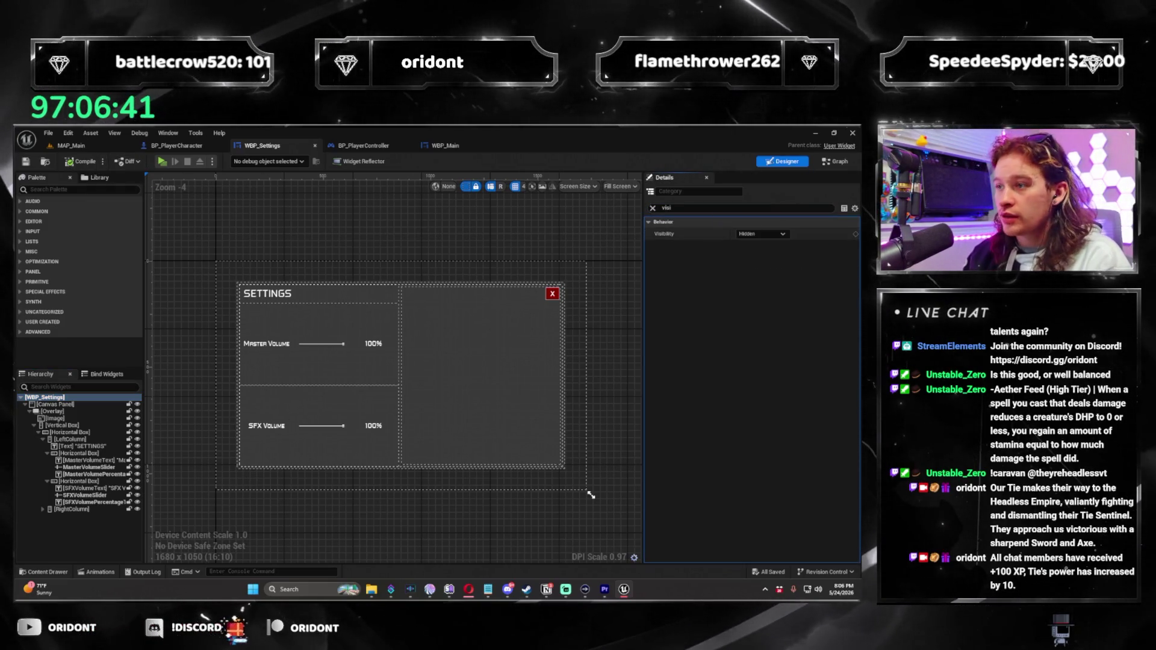
Return to the WBP_Main Event Graph
click(852, 165)
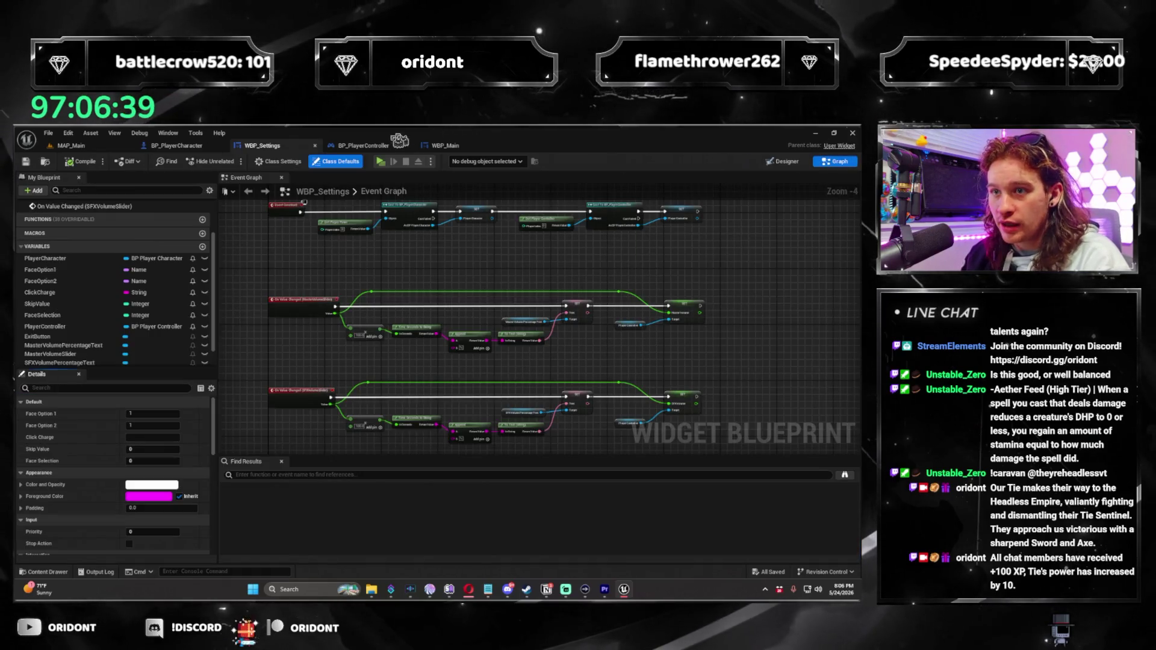
click(459, 148)
scroll(600, 273, down, 3)
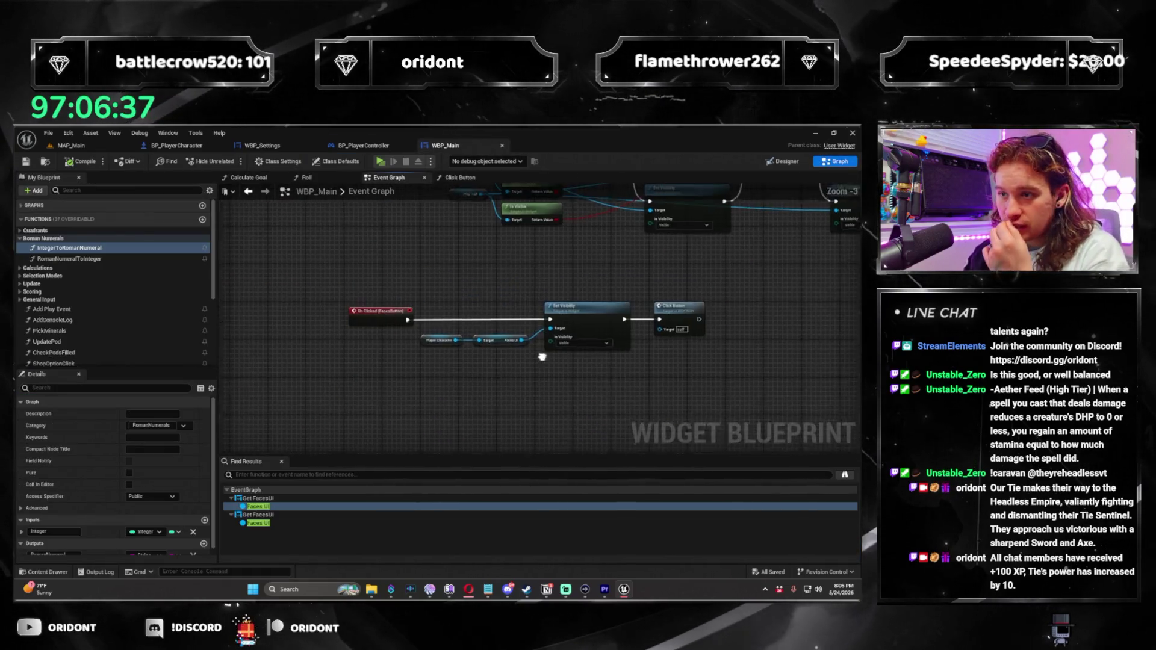
Add a new Button from the Palette beside the speed buttons in WBP_Main's designer
click(776, 163)
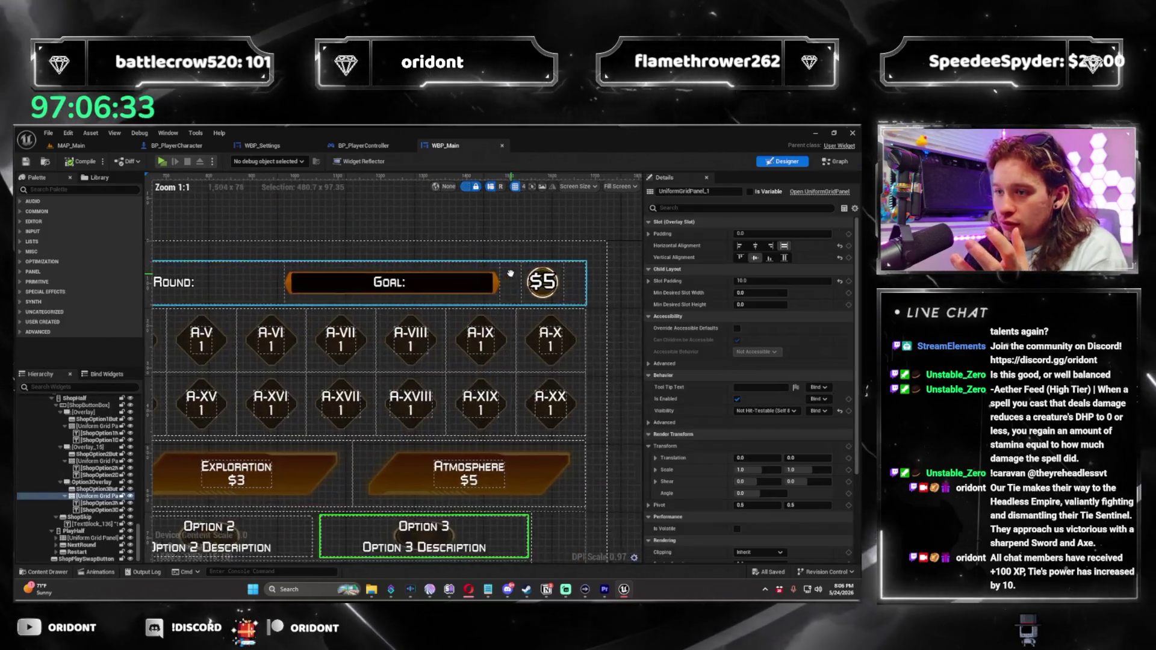
scroll(510, 274, down, 2)
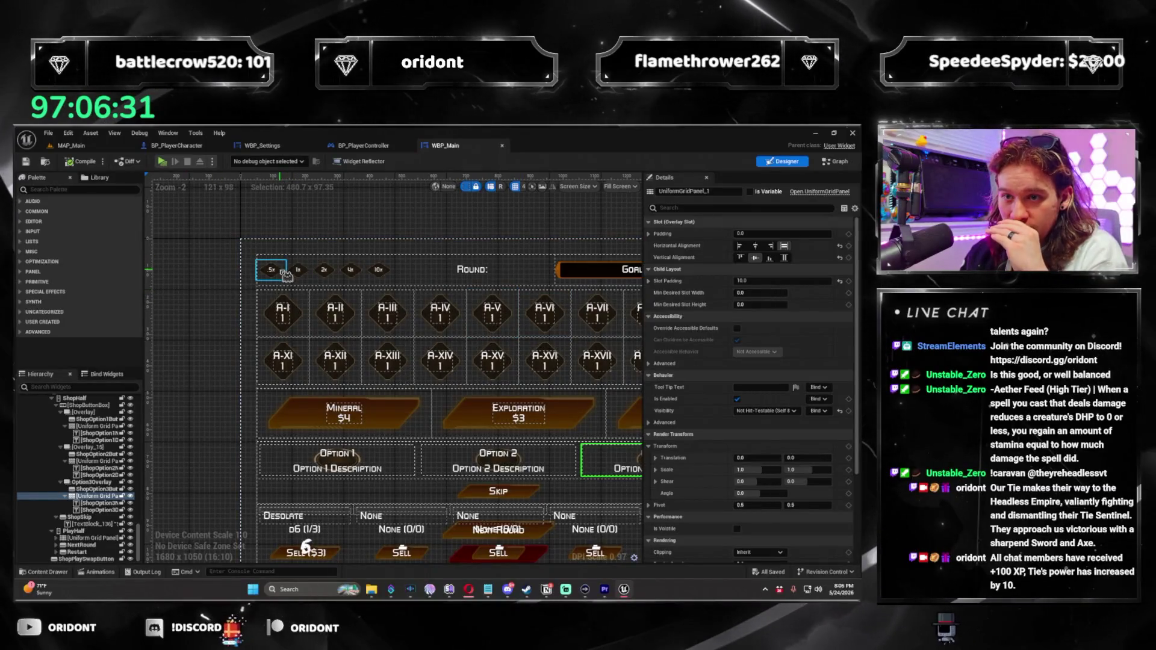
click(285, 275)
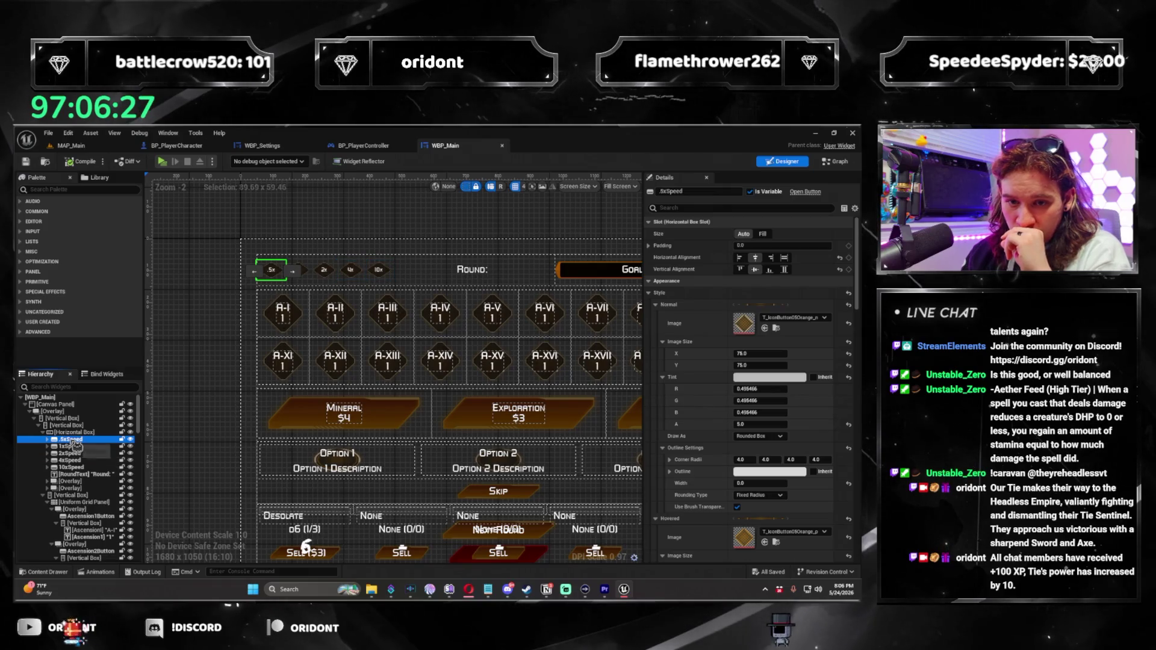
click(69, 190)
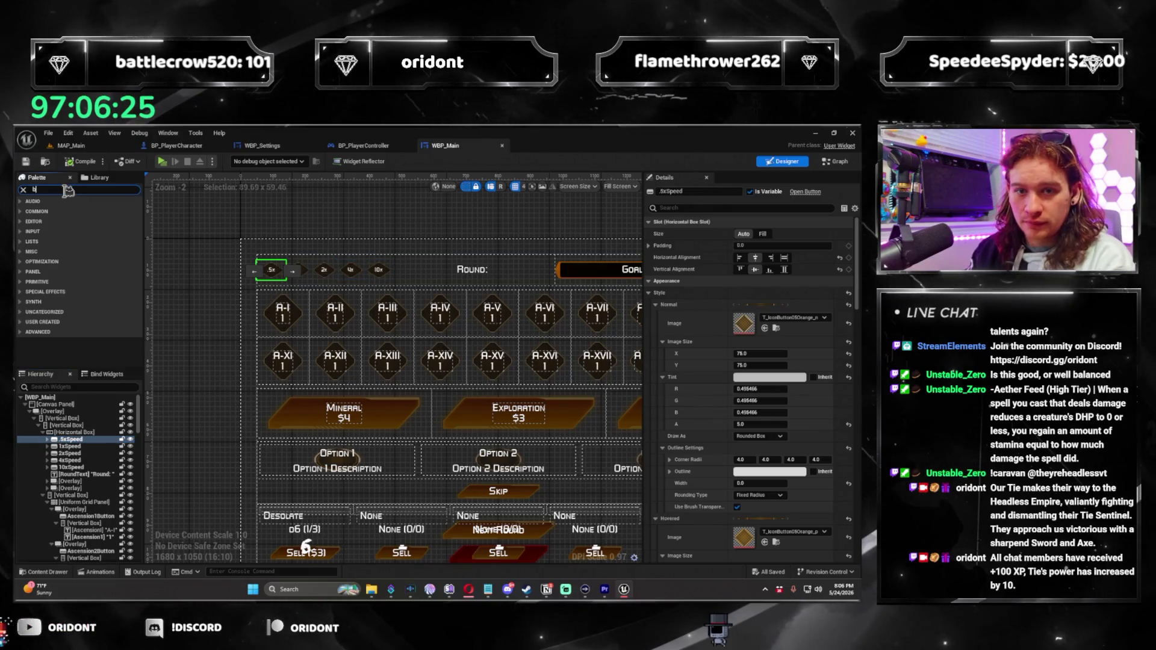
text(utton)
mouse_move(50, 210)
mouse_down()
mouse_move(116, 419)
mouse_move(90, 498)
mouse_up()
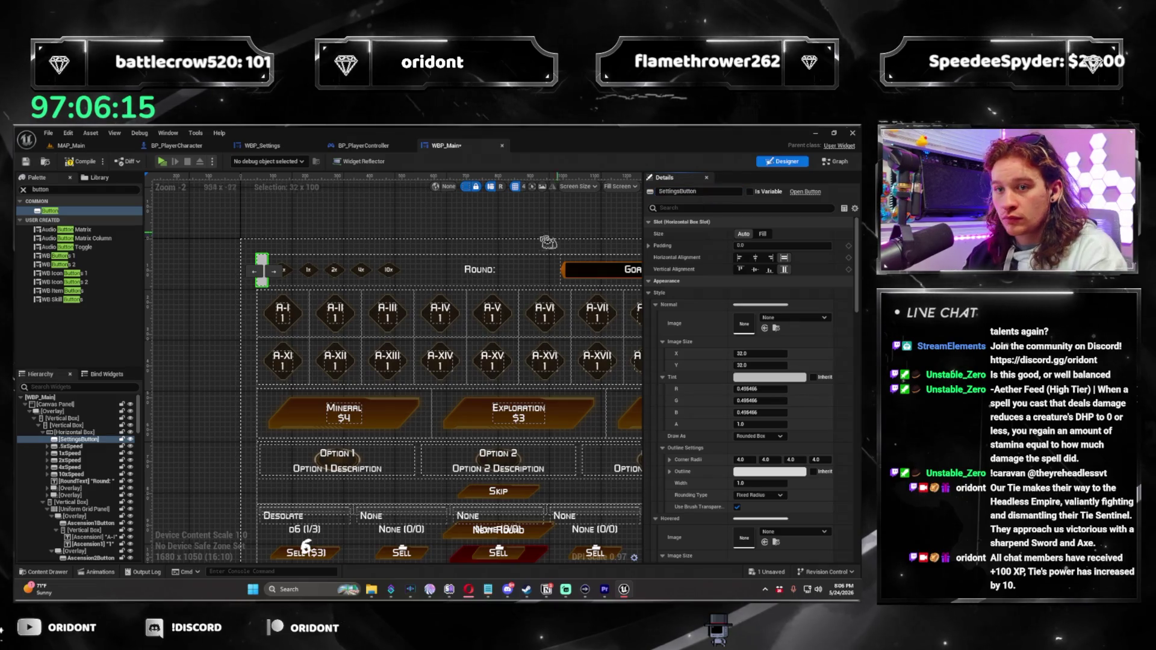
Center the settings button with Size Fill, padding 20 and a 64x64 image
click(755, 257)
click(754, 269)
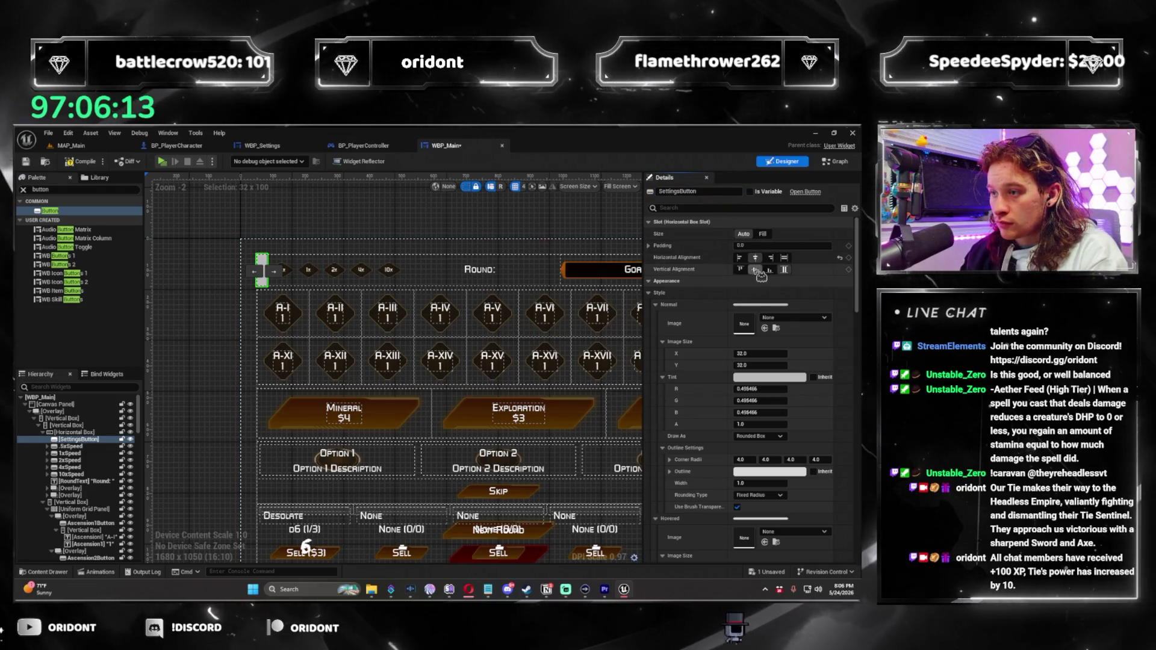
click(763, 234)
scroll(524, 308, up, 1)
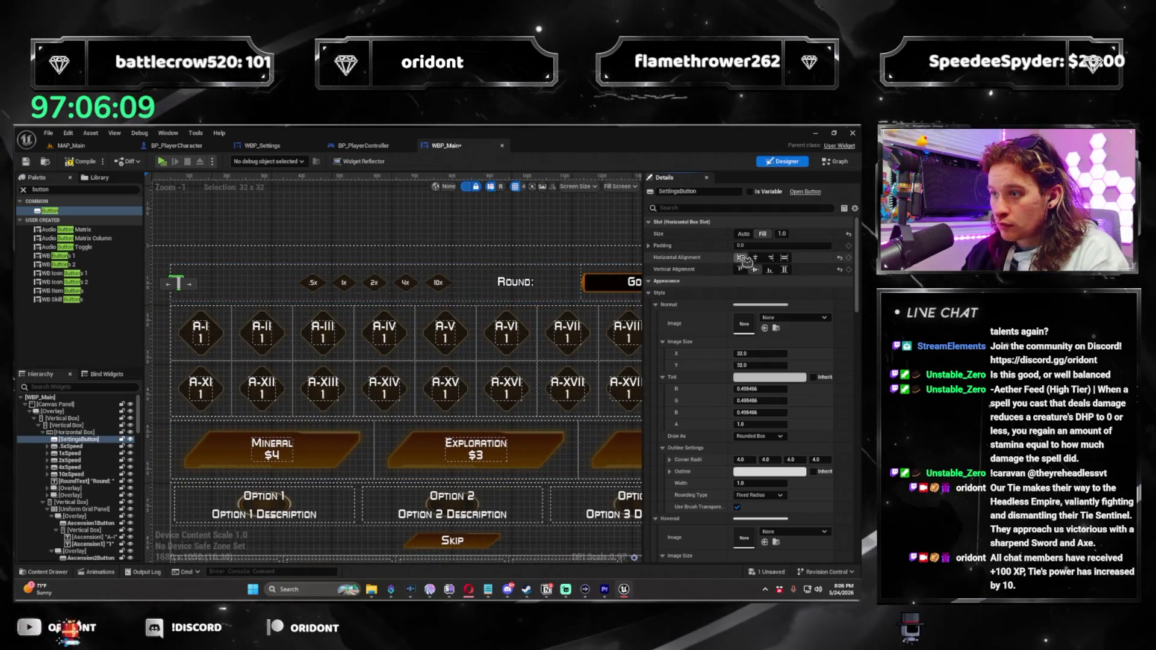
text(20)
key(Return)
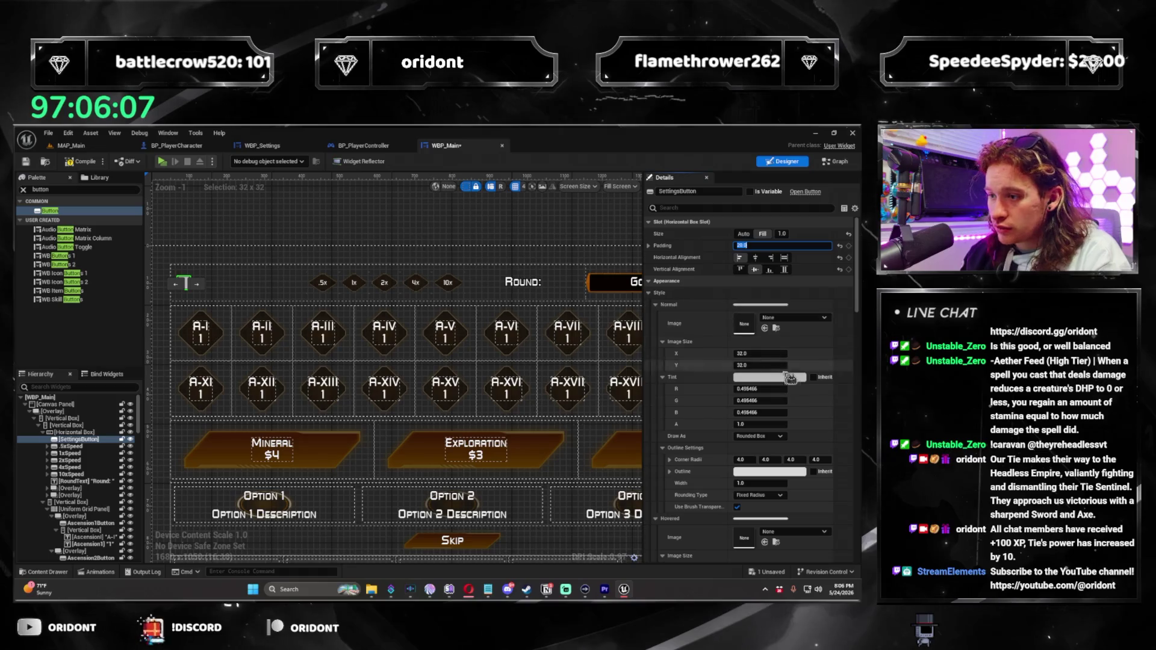
text(64)
key(Return)
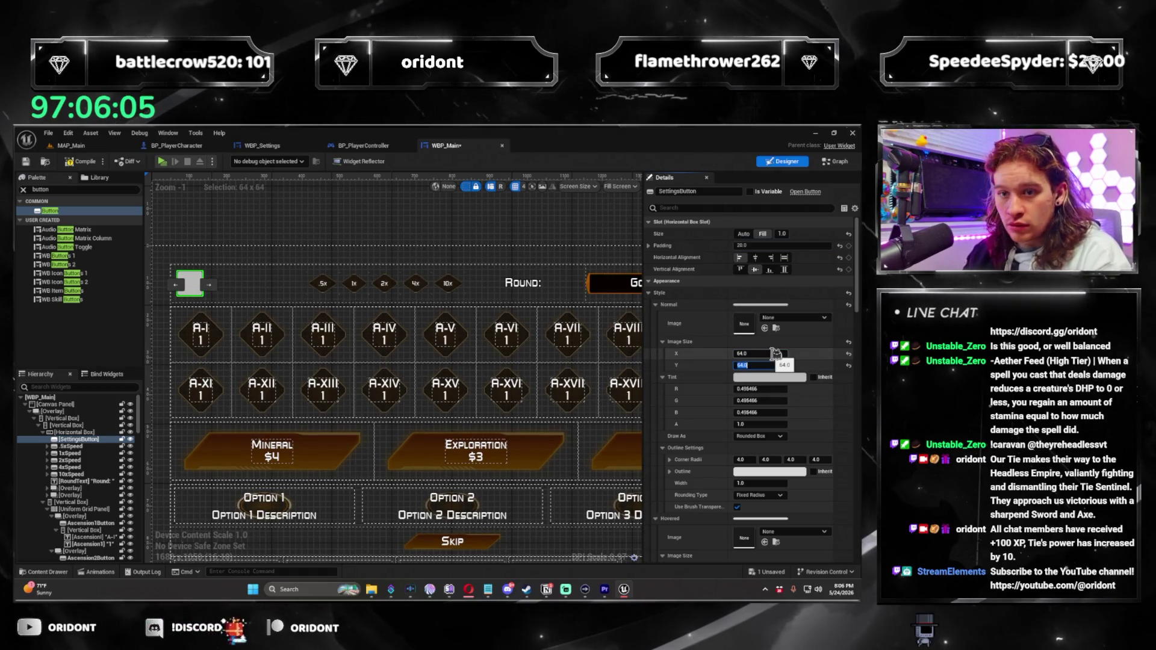
Insert a Horizontal Box and nest the .5x–10x speed buttons inside it
mouse_move(464, 317)
mouse_down()
mouse_move(406, 323)
mouse_move(348, 285)
mouse_up()
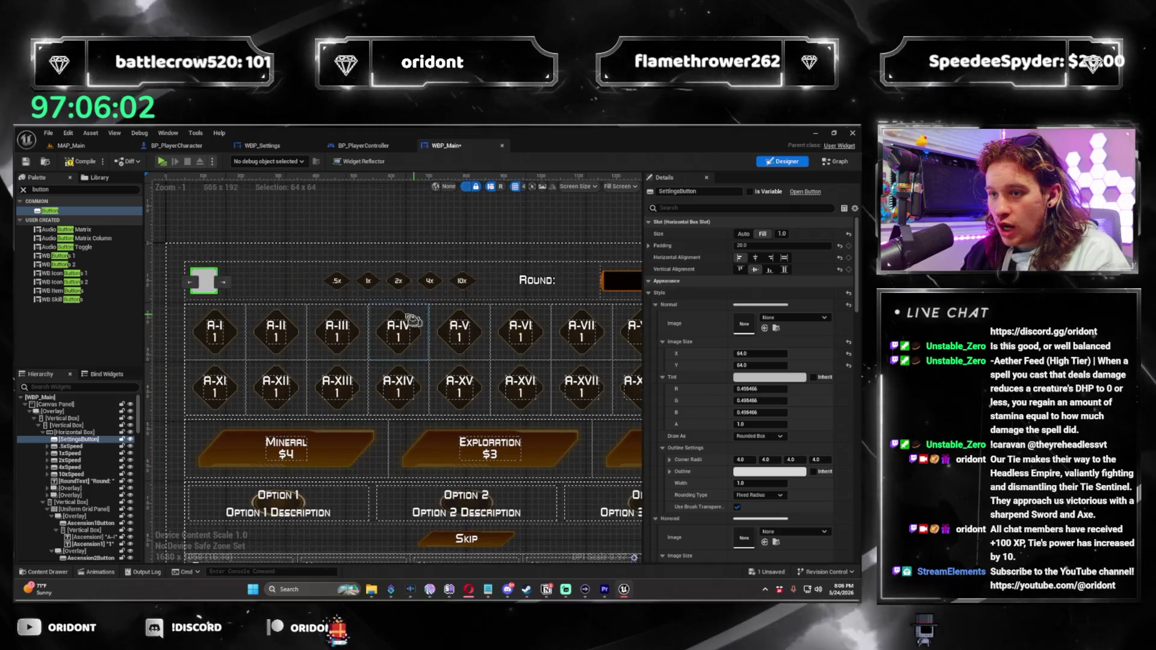
click(337, 282)
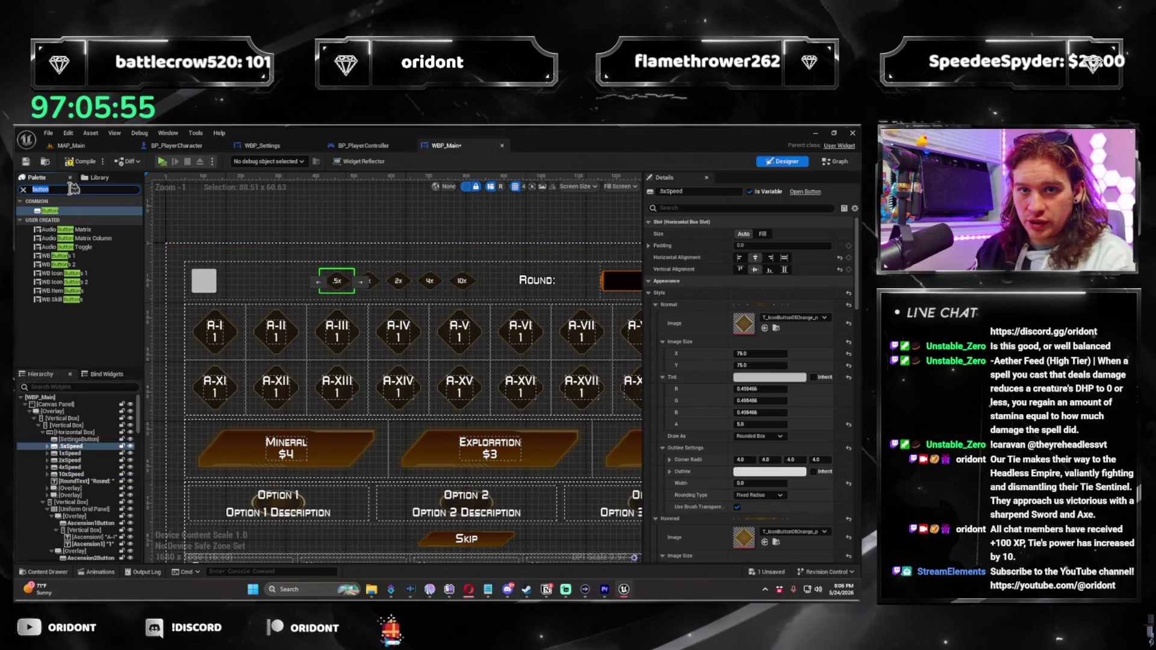
text(horizontal box)
drag(72, 215, 84, 449)
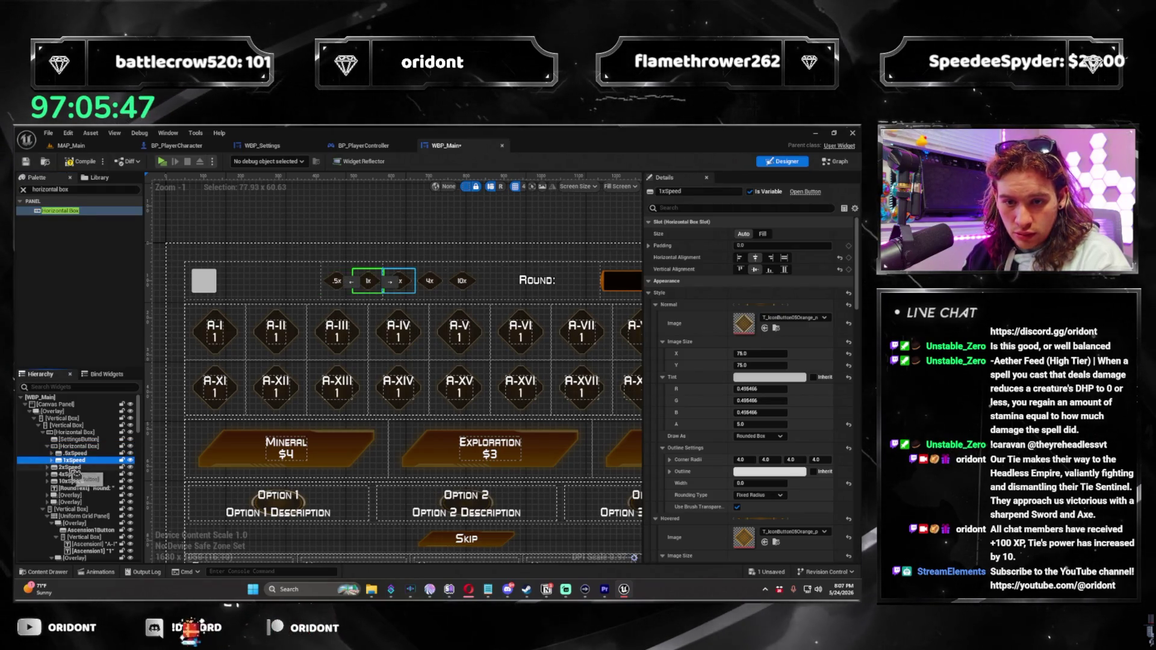
click(71, 475)
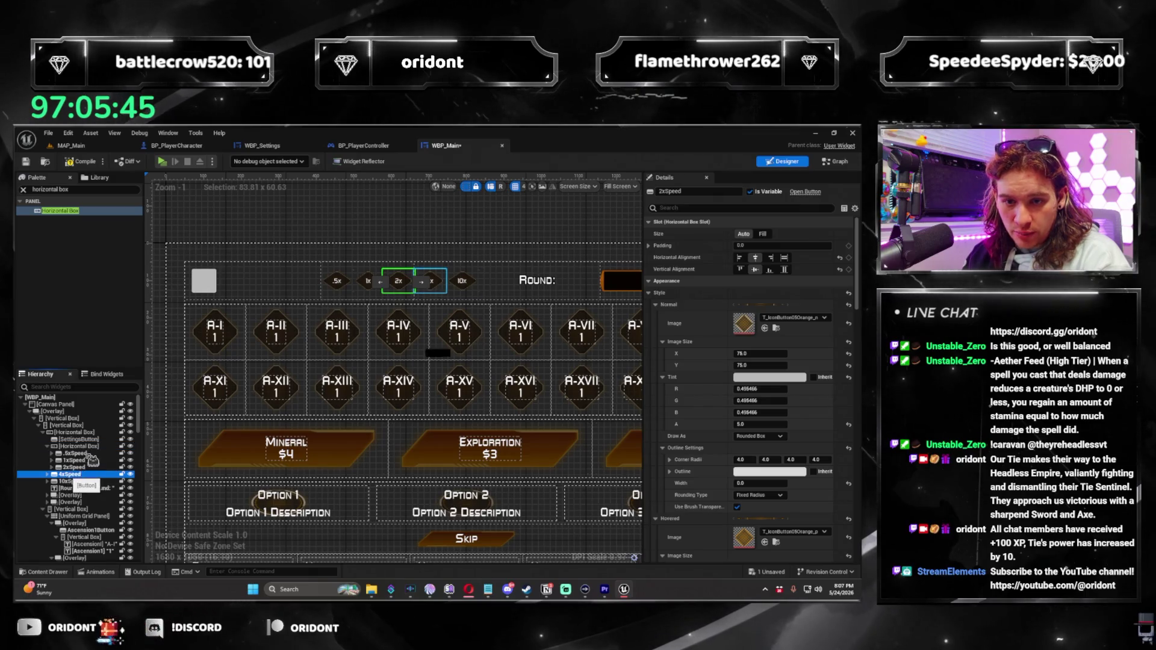
click(72, 481)
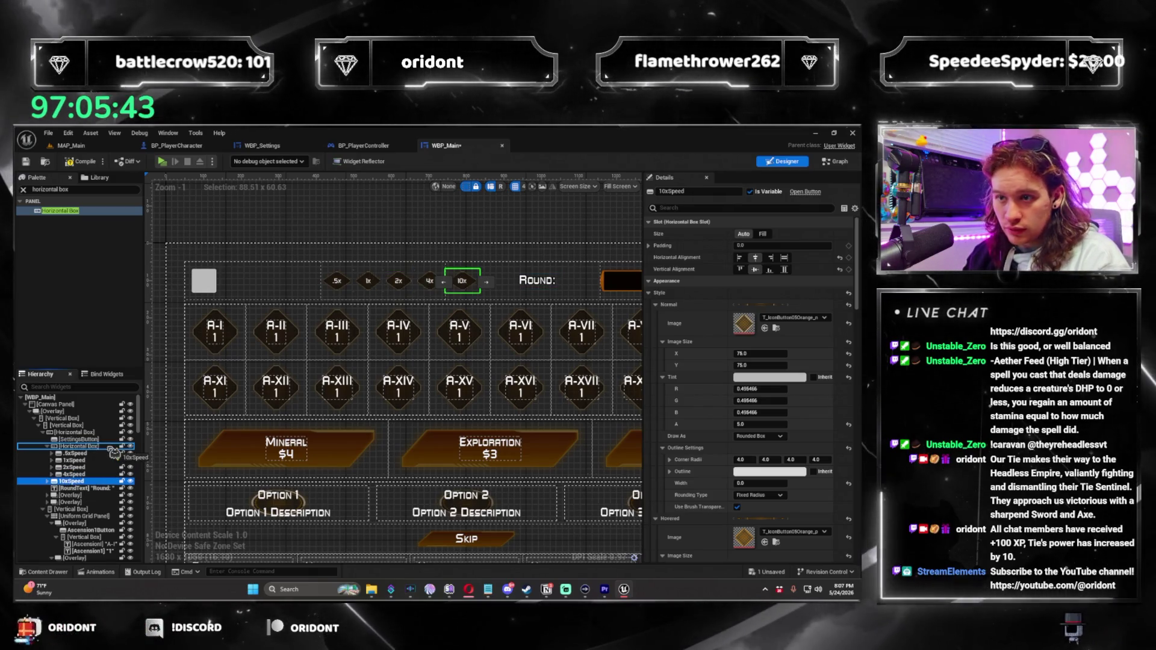
drag(306, 408, 262, 412)
click(82, 447)
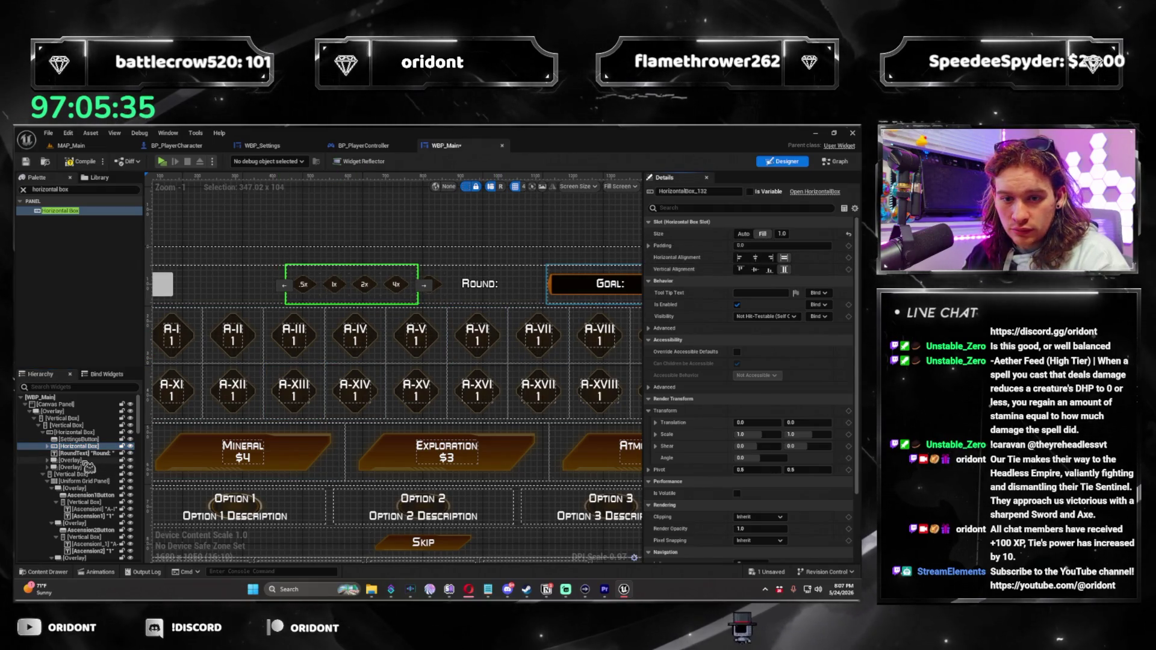
Set the speed-button horizontal box's fill weight to 2.0
click(87, 467)
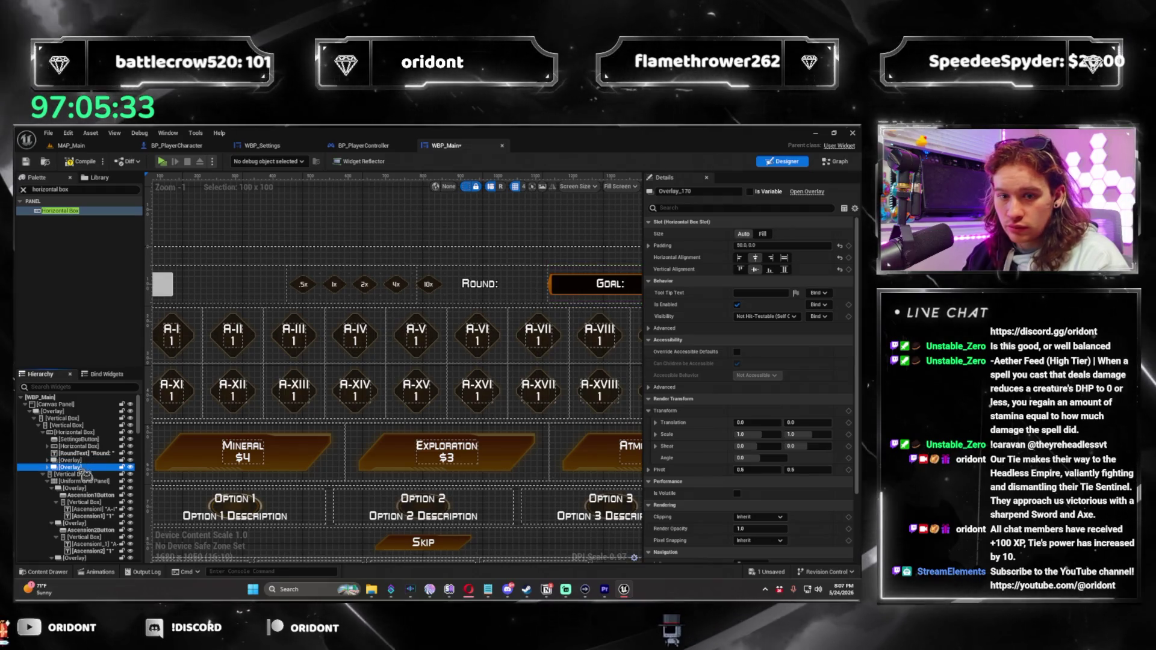
click(86, 474)
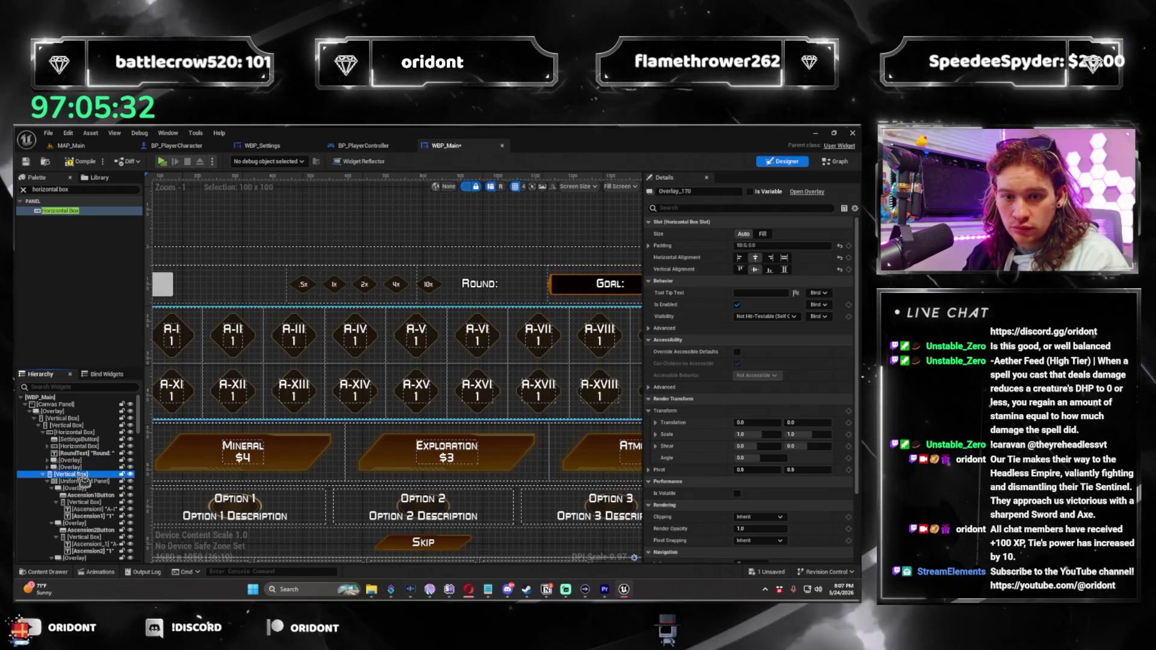
click(482, 286)
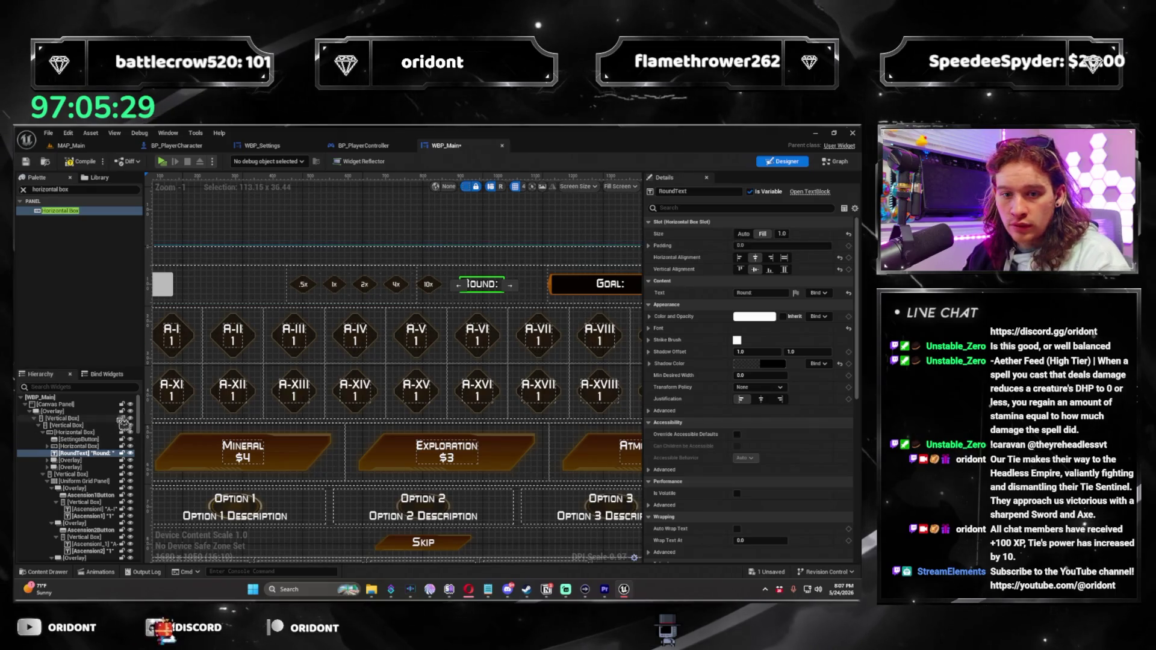
click(73, 448)
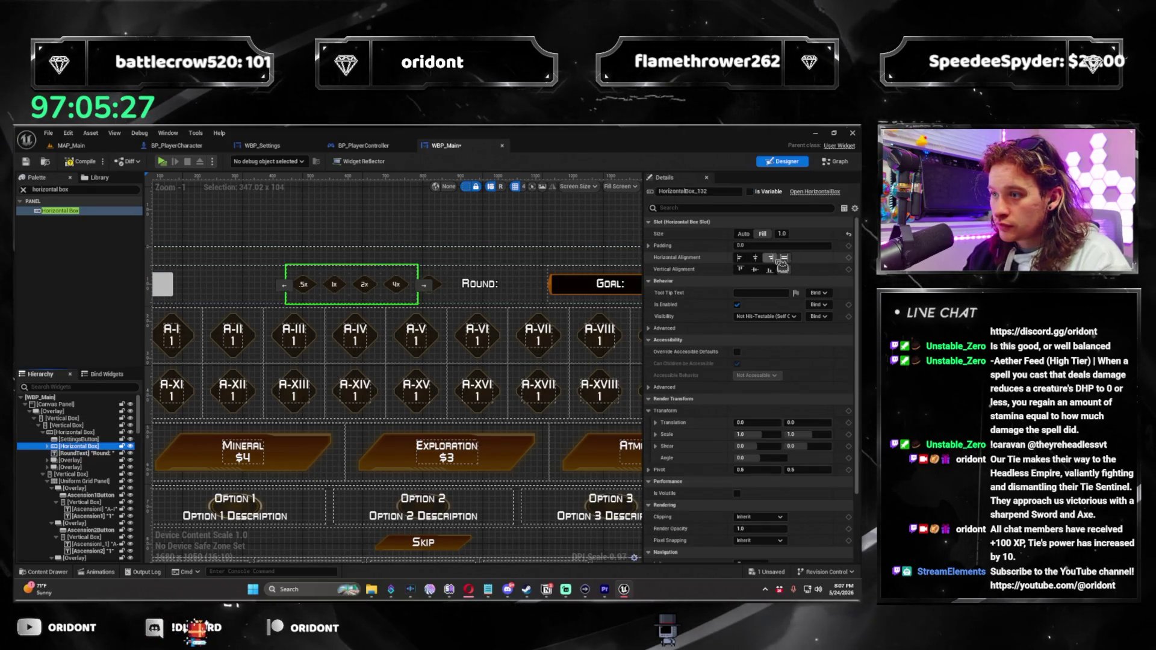
text(2)
key(Return)
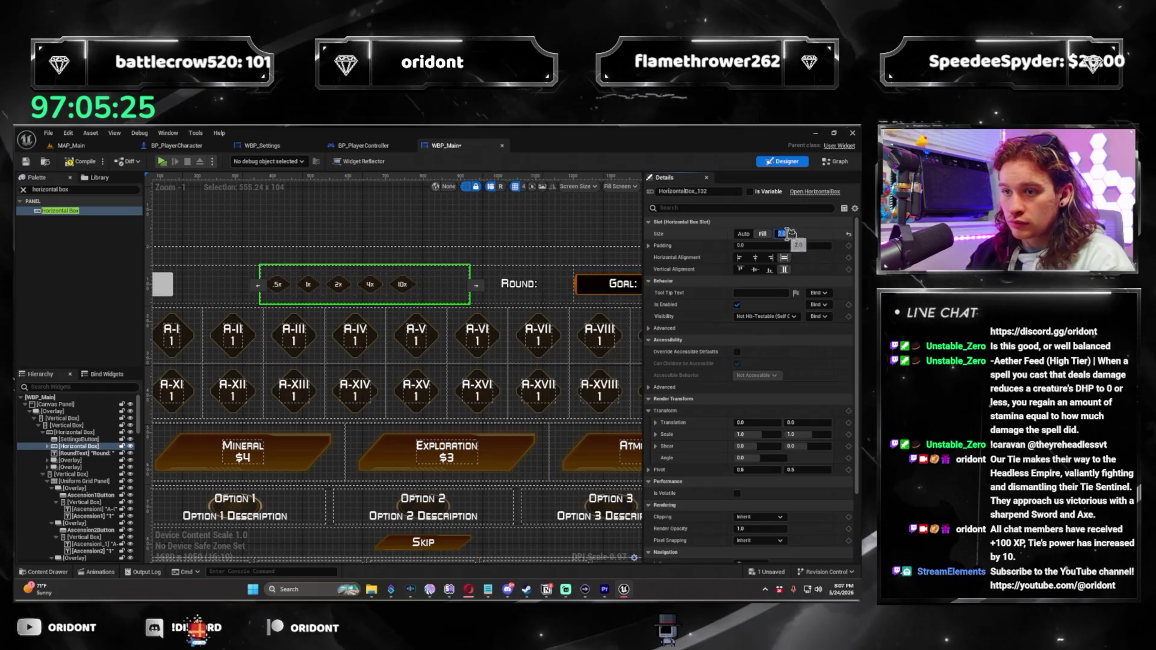
Set the settings button's fill weight to 0.5
scroll(439, 265, down, 2)
scroll(440, 265, up, 2)
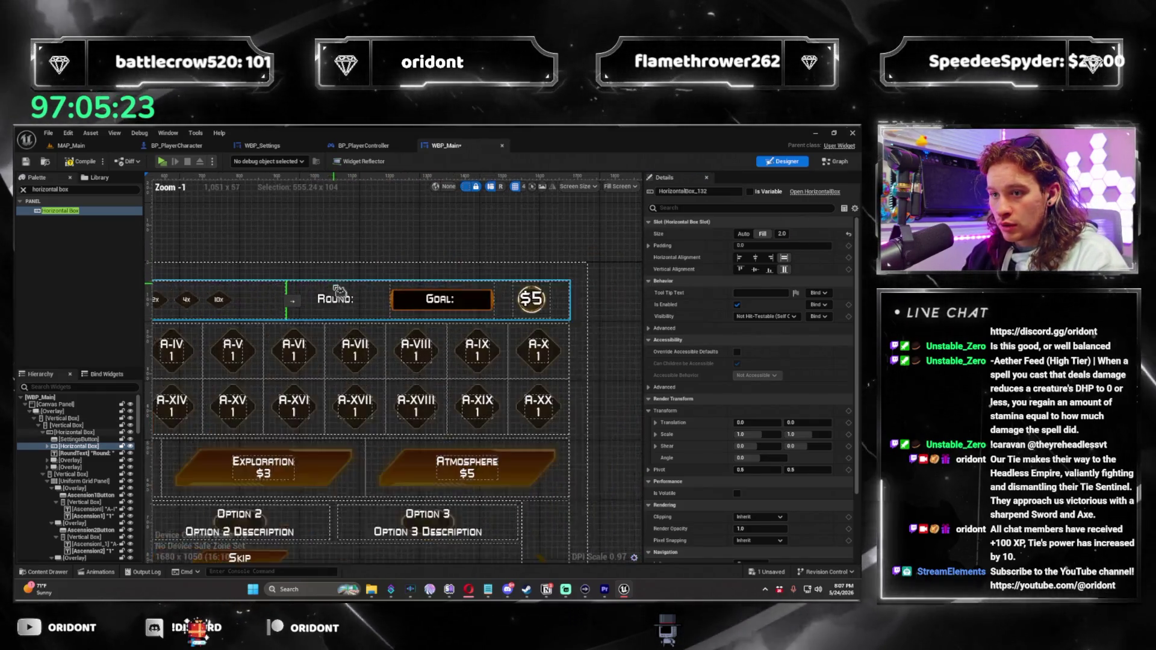
click(84, 440)
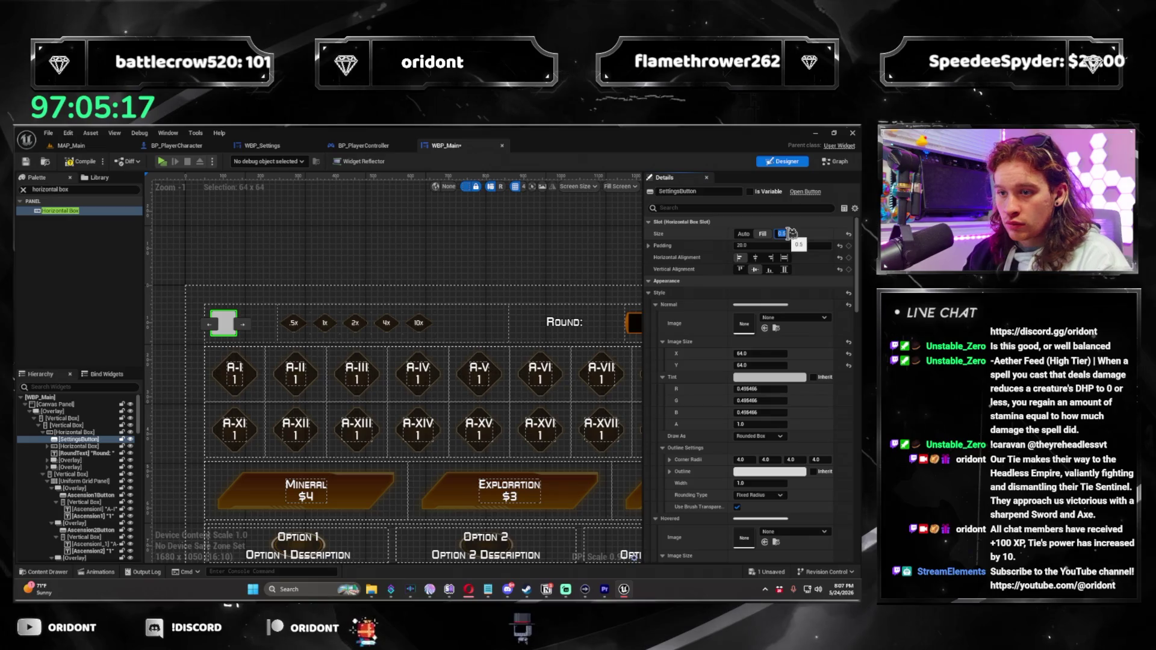
key(Return)
Expand the horizontal box and select the .5xSpeed button inside it
scroll(397, 309, down, 1)
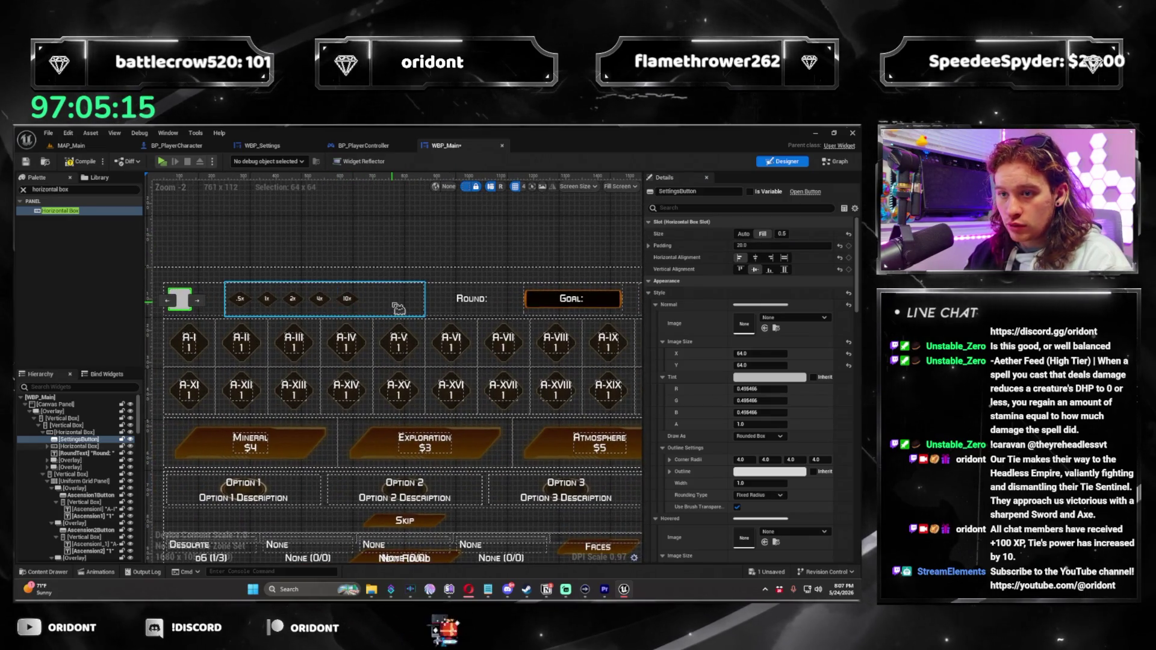
click(54, 446)
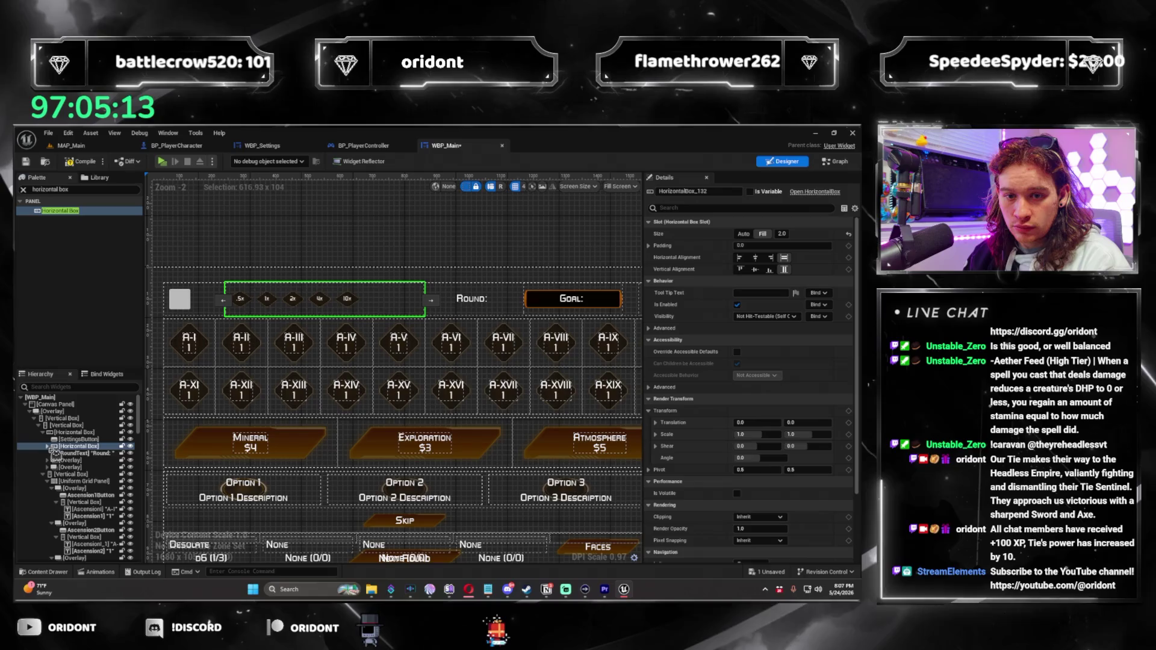
click(47, 446)
click(74, 453)
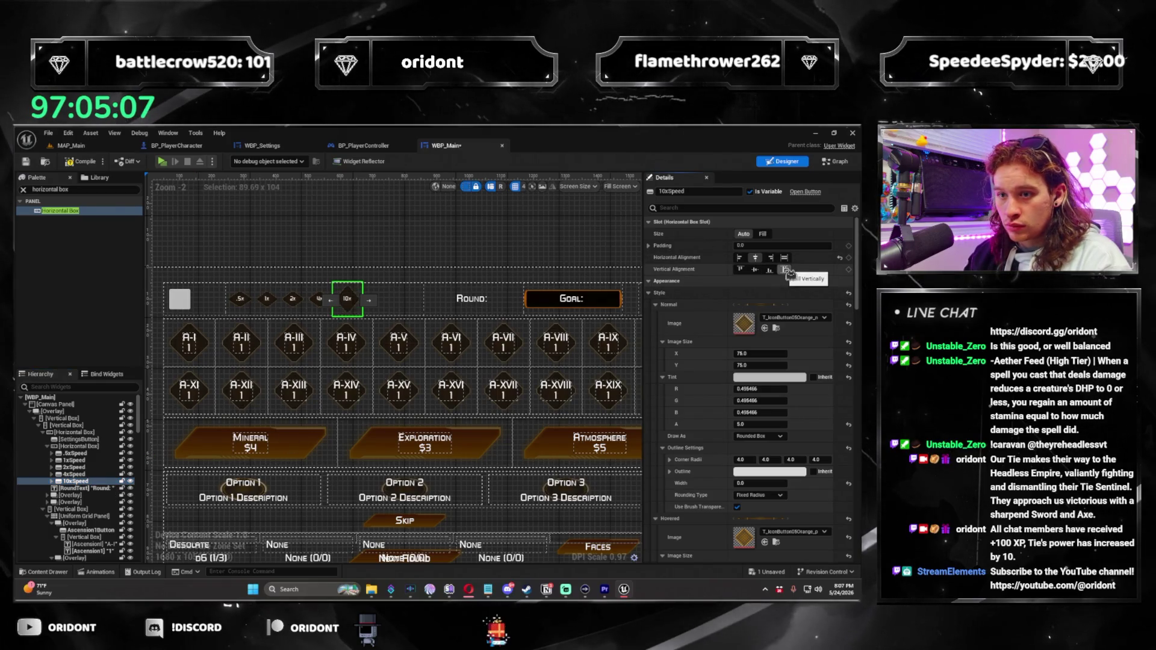
Try centering the 10x speed button with a 64 image width, then undo those edits
click(755, 269)
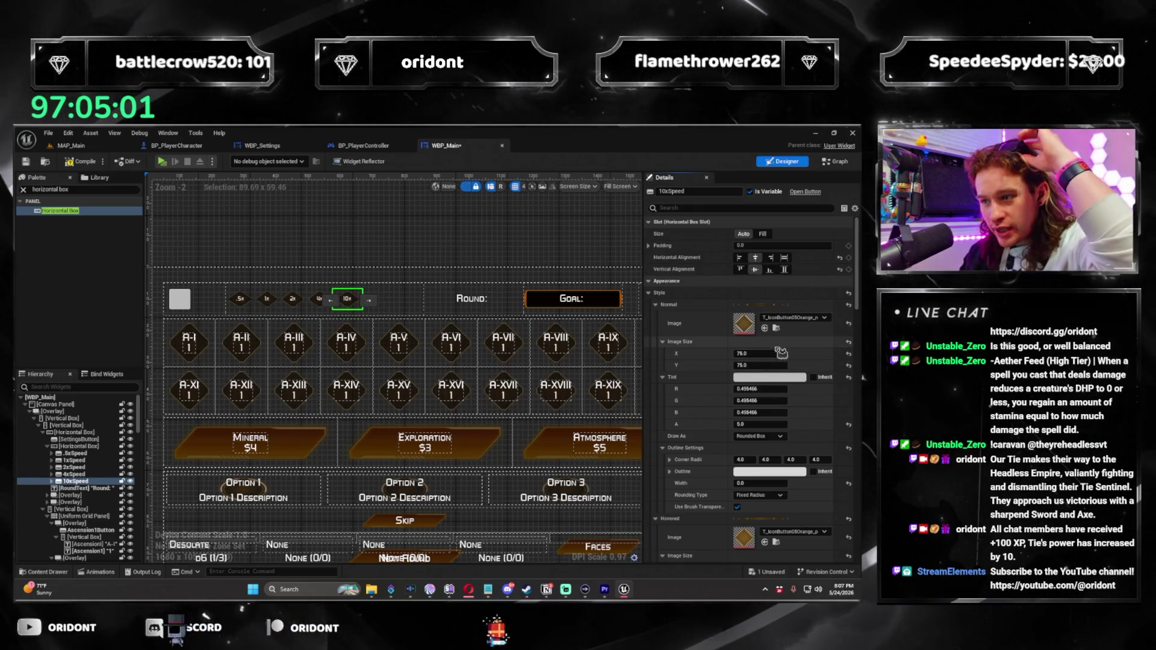
scroll(800, 414, down, 1)
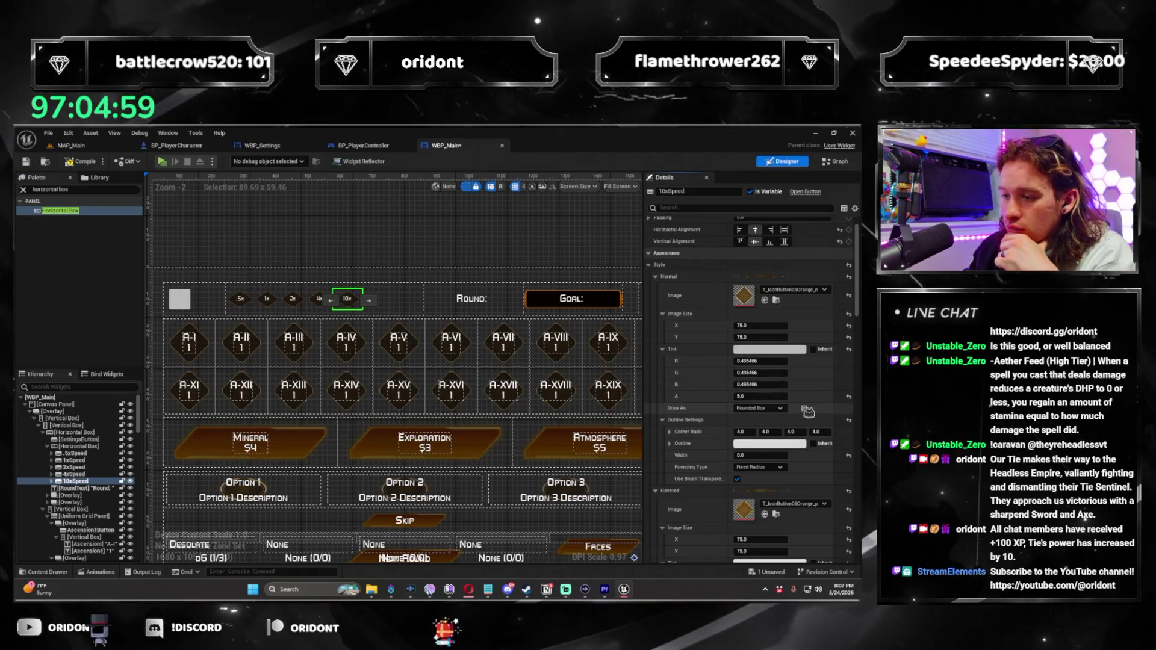
scroll(811, 411, down, 1)
scroll(812, 370, up, 2)
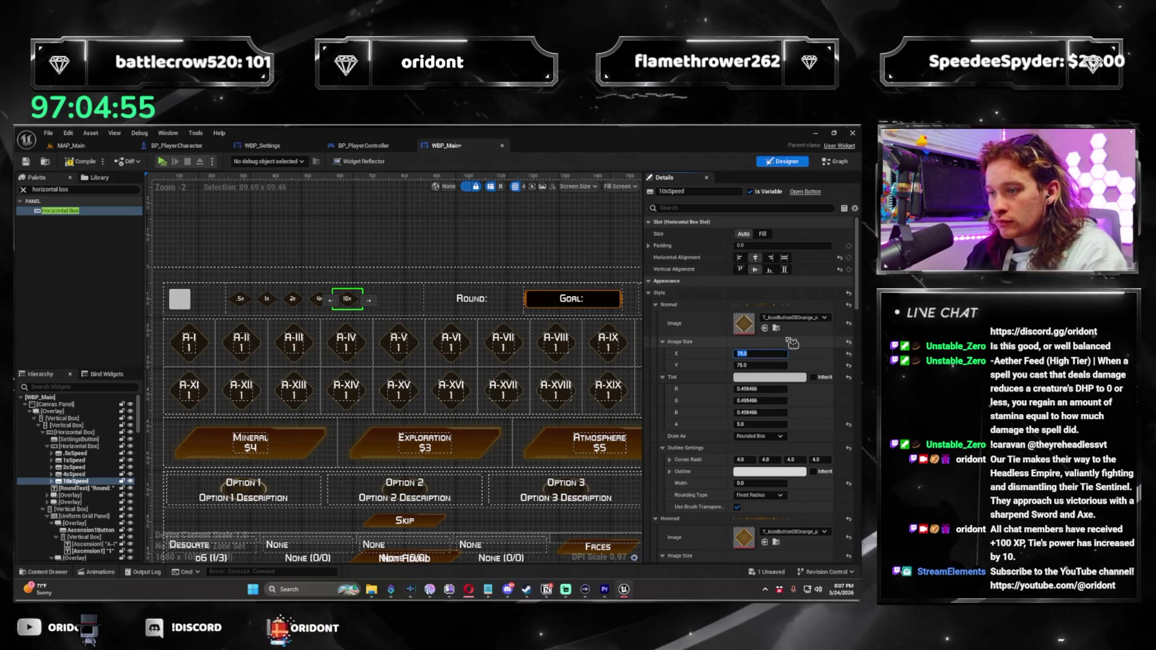
text(64)
key(Tab)
text(64)
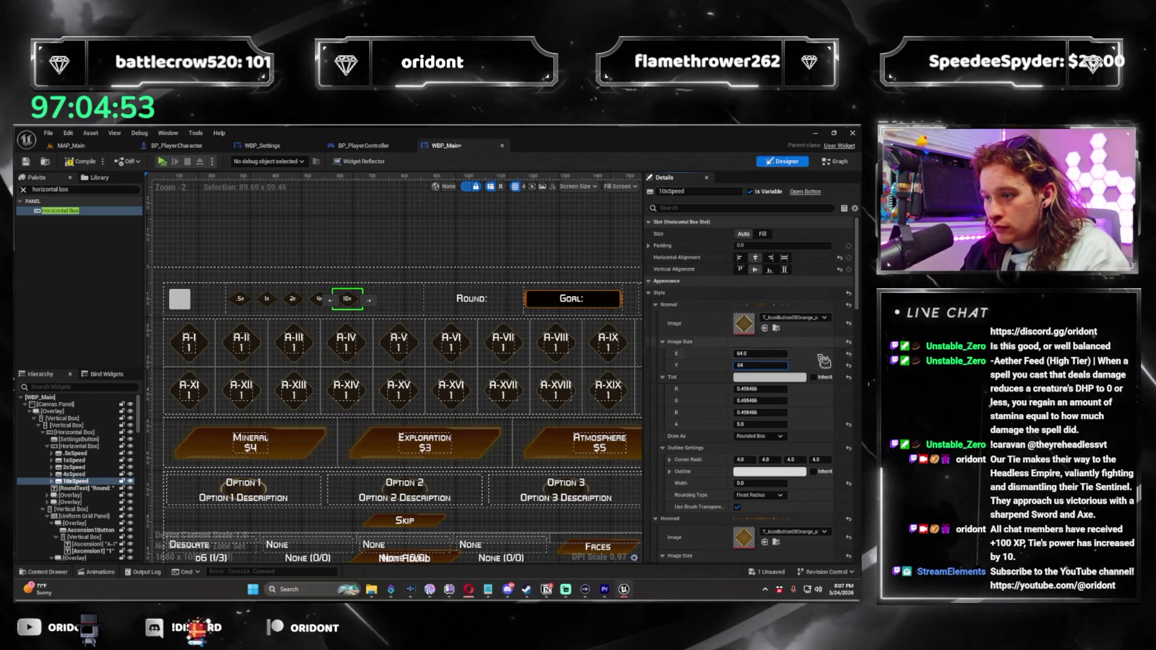
key(ctrl+z)
key(ctrl+z)
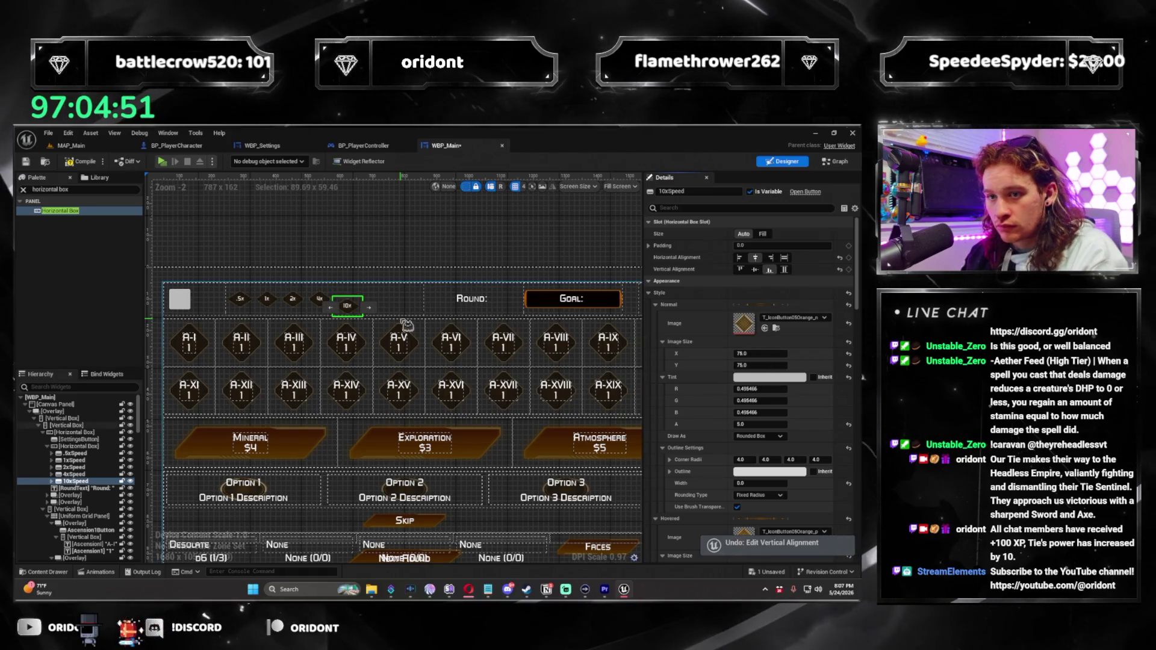
click(790, 280)
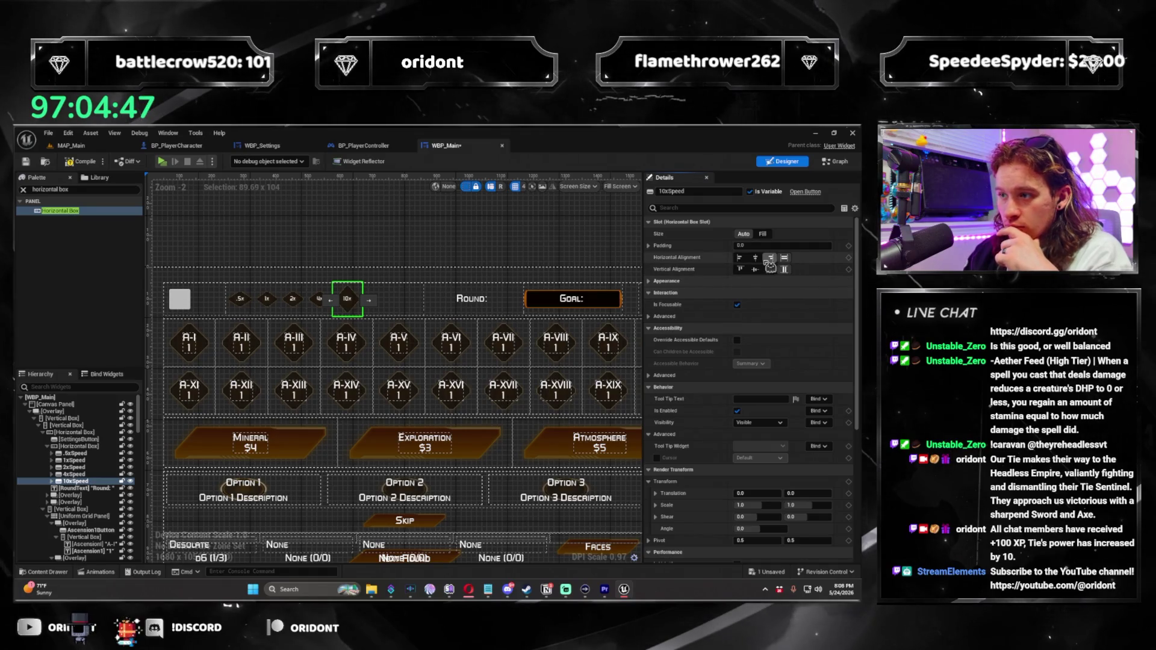
Make the 2xSpeed button fill the row height
click(103, 474)
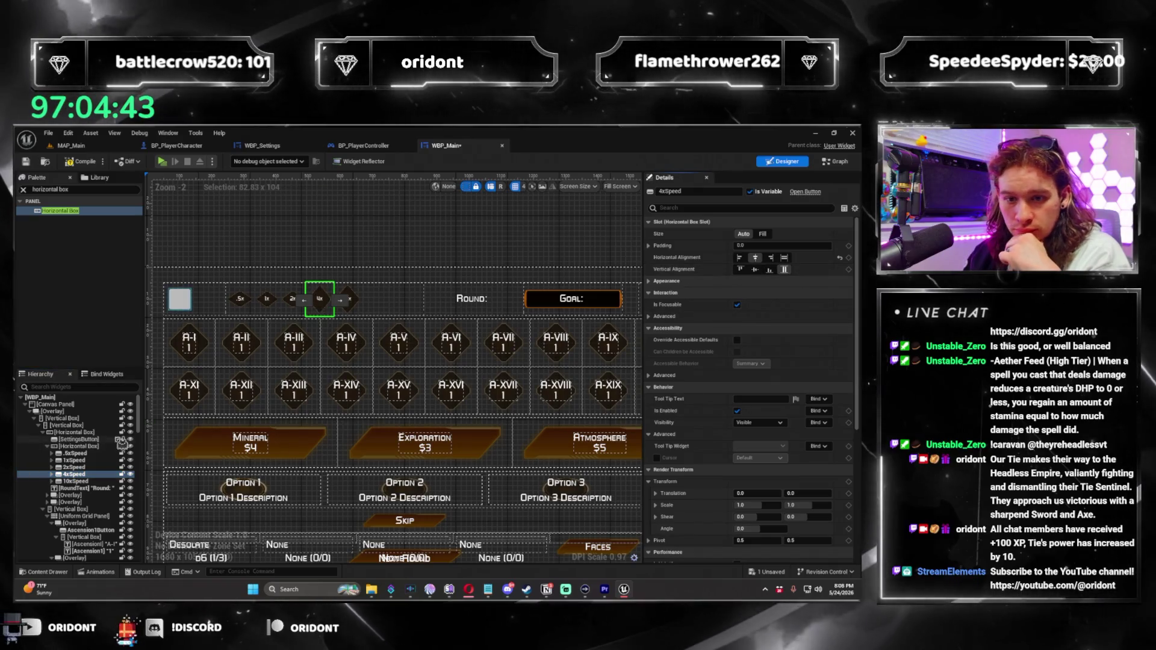
click(74, 467)
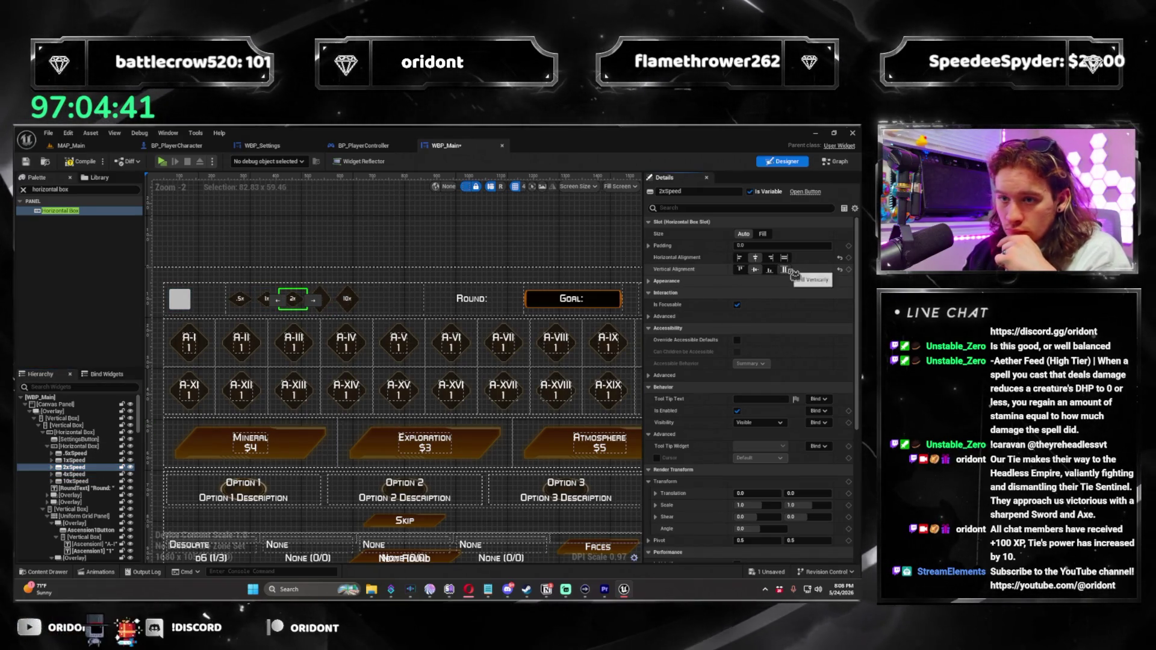
click(791, 272)
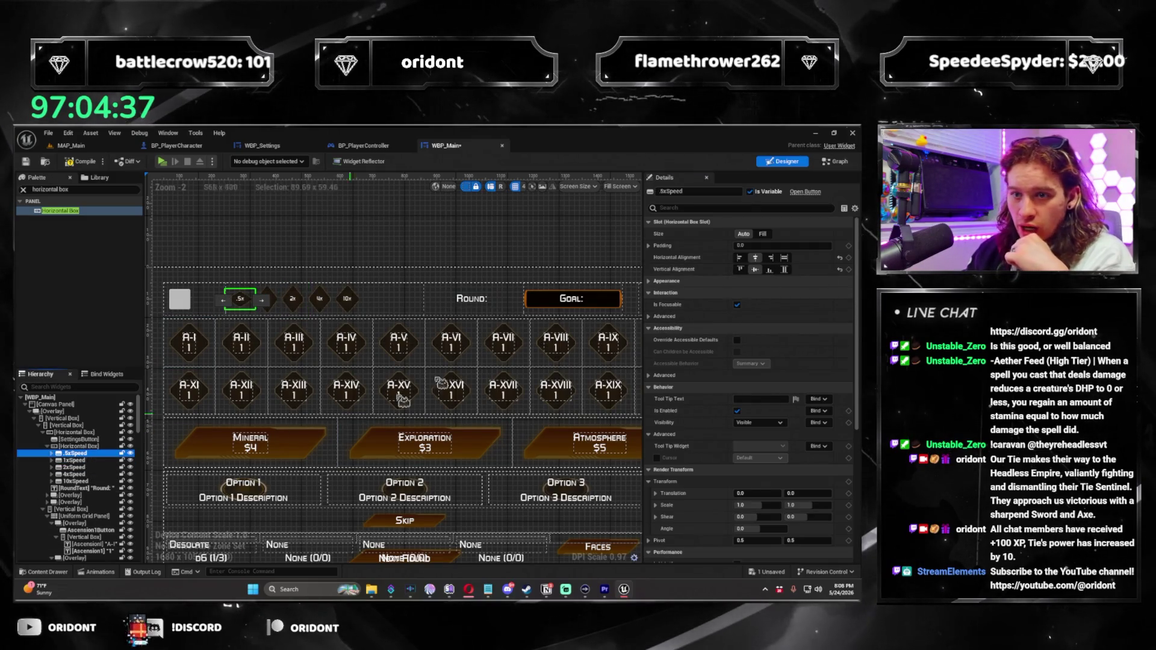
Mark SettingsButton as a variable in its Details panel
click(182, 304)
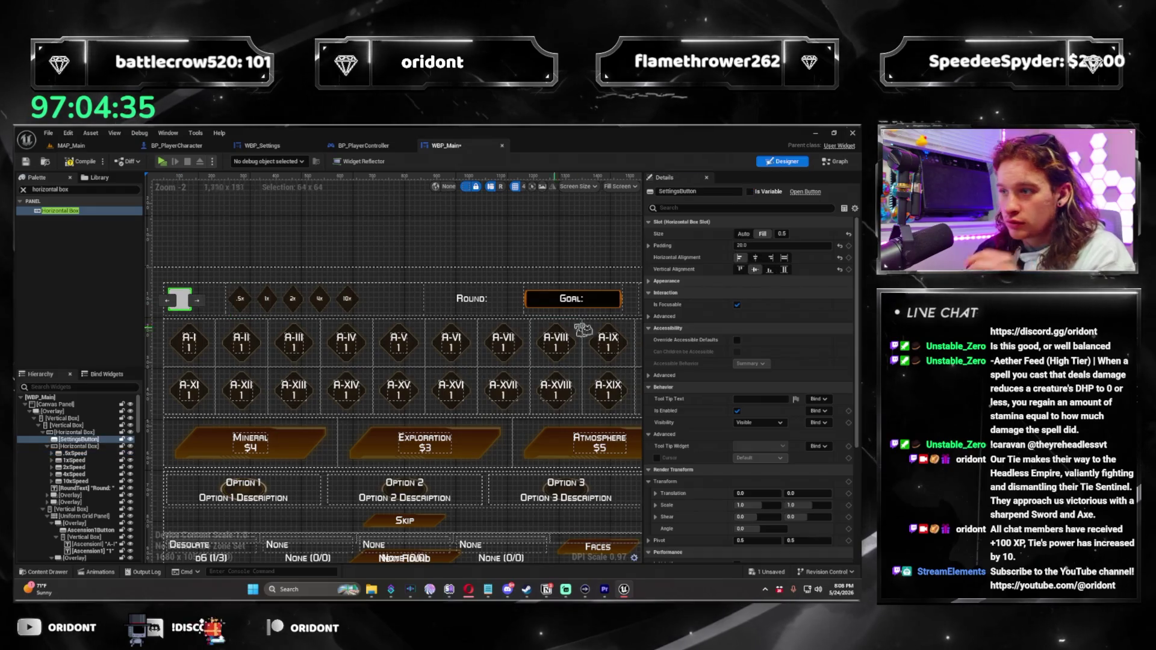
click(763, 193)
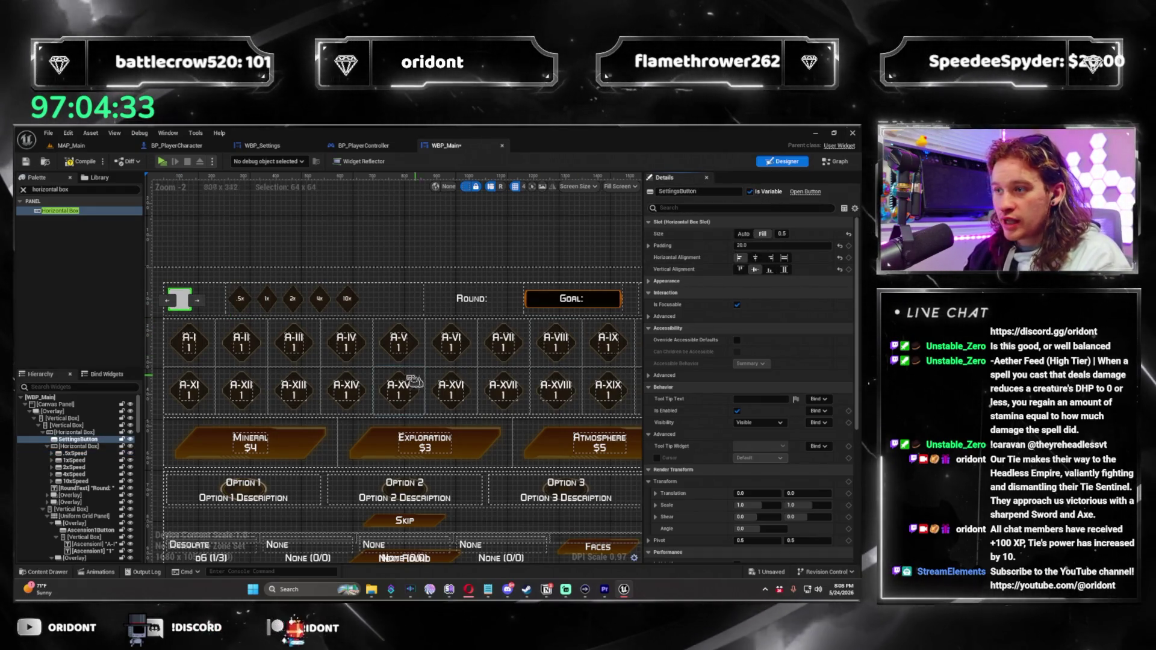
scroll(361, 352, up, 3)
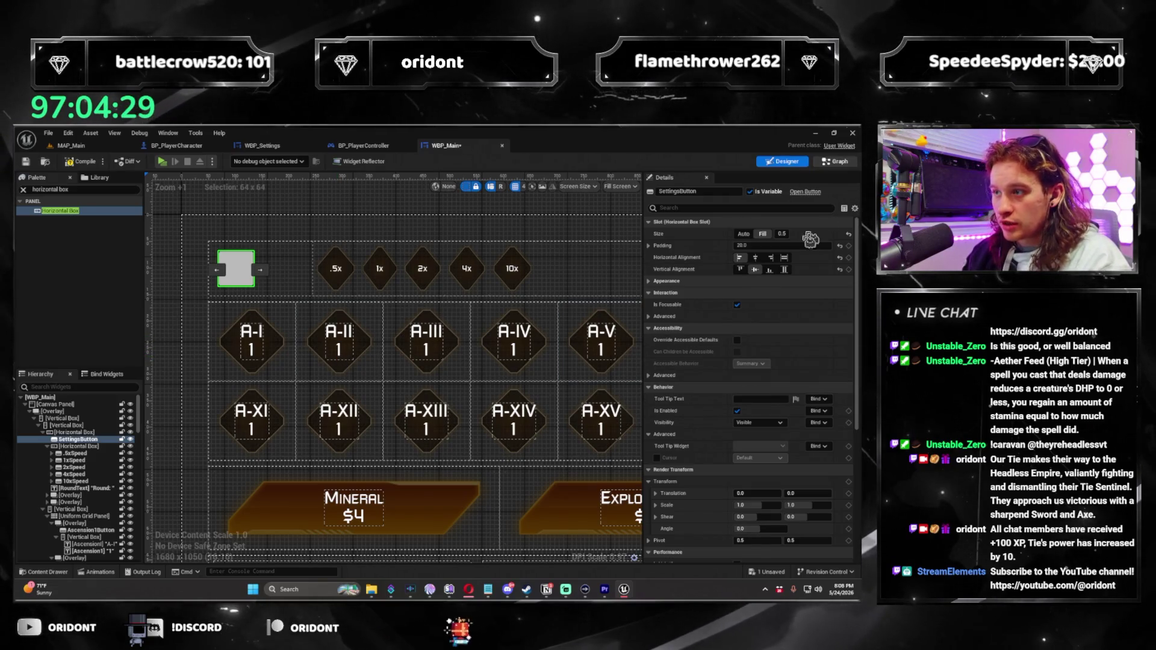
key(shift+F4)
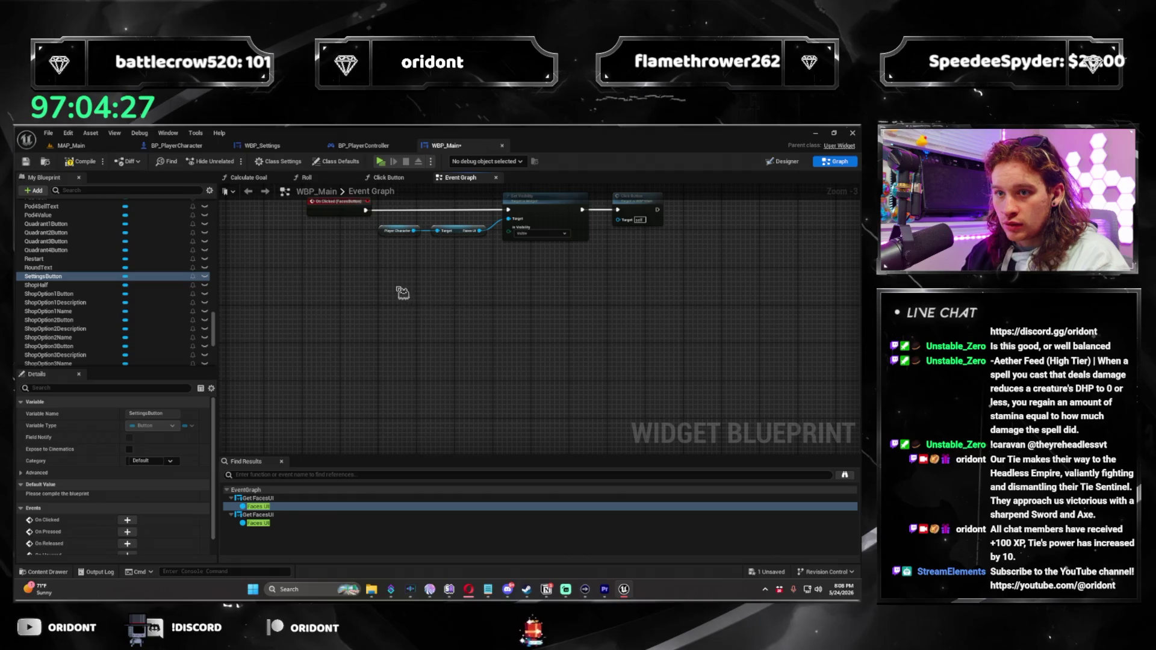
Add an On Clicked (SettingsButton) event and a Get Player Character node
scroll(414, 358, up, 2)
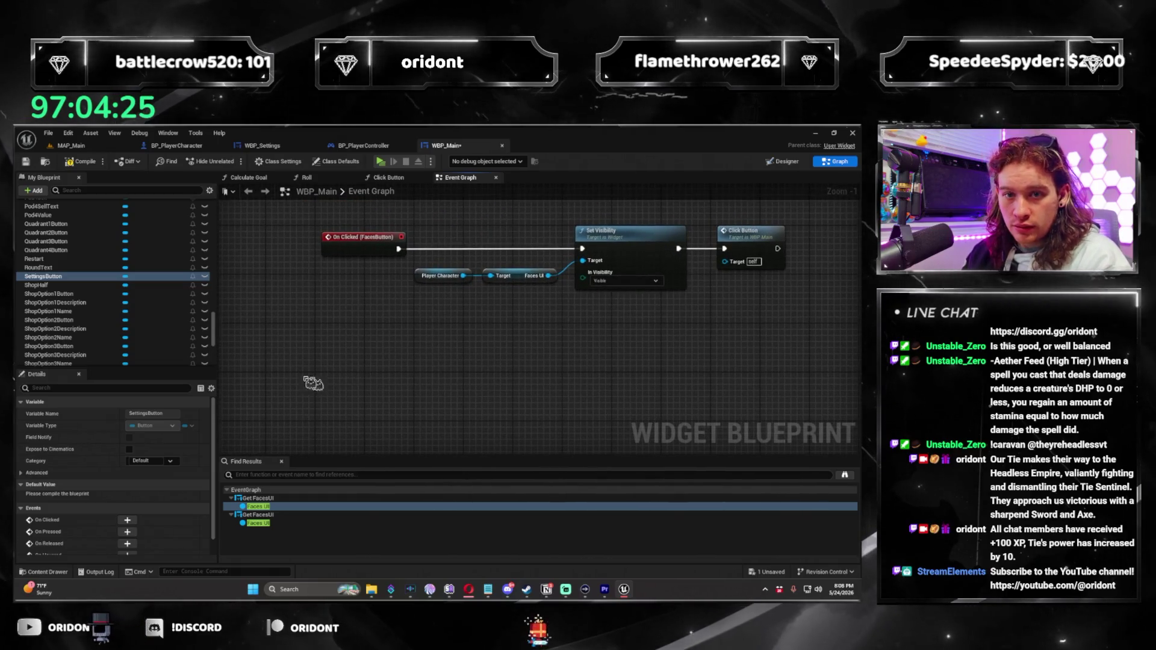
scroll(211, 330, down, 3)
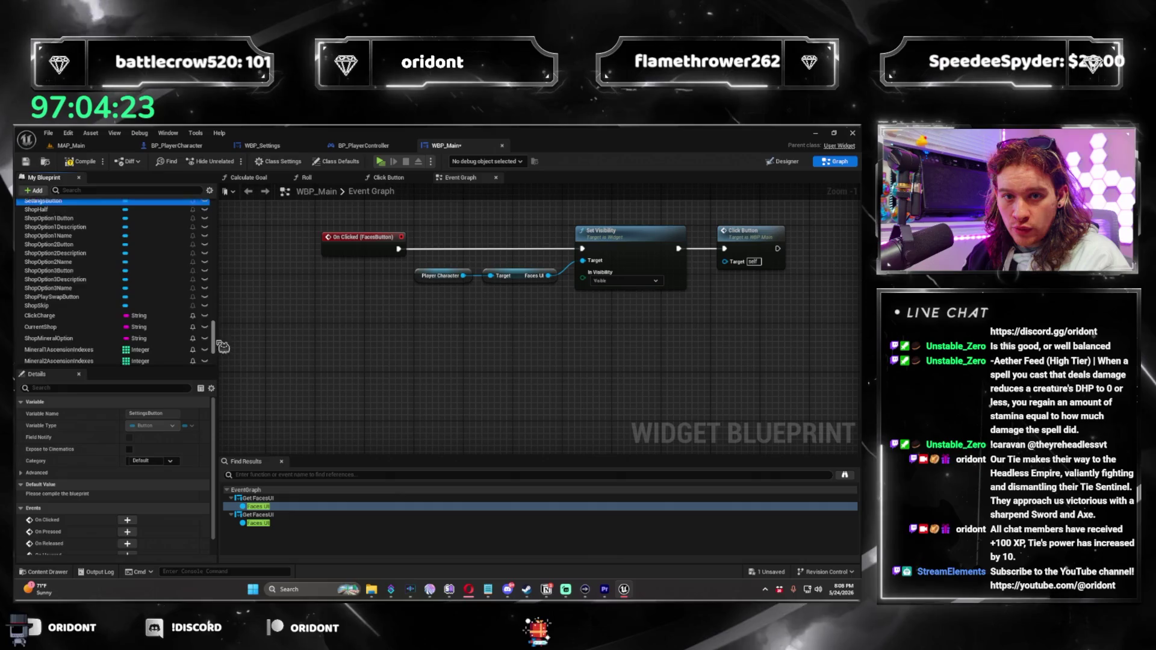
scroll(216, 334, up, 2)
scroll(128, 494, down, 2)
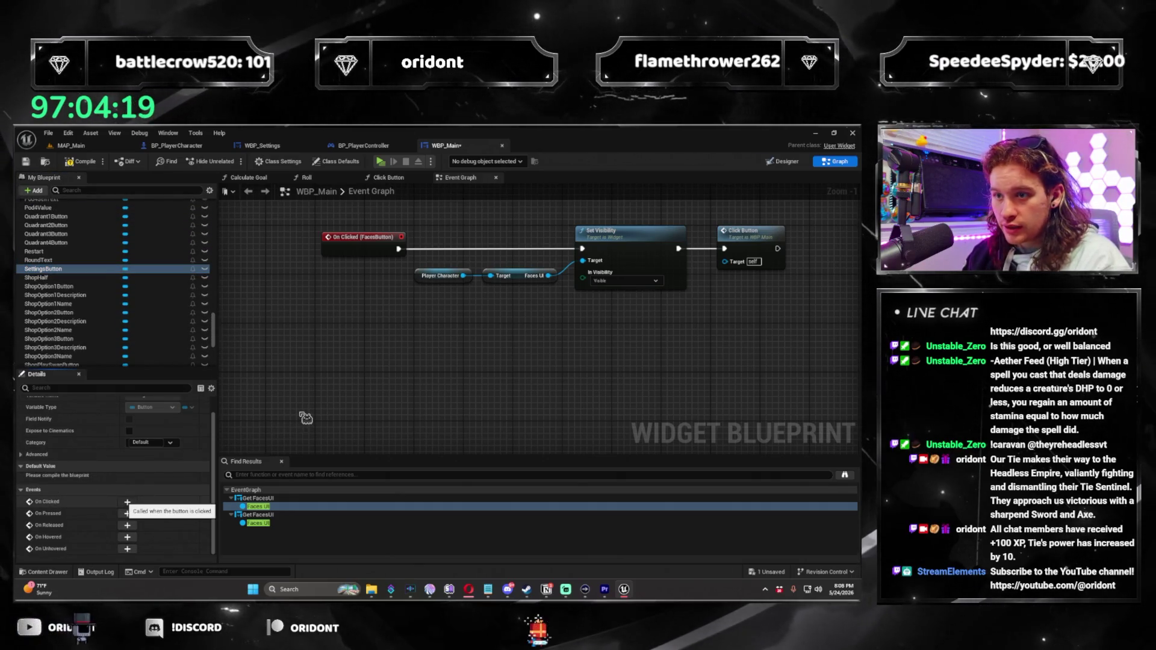
click(127, 501)
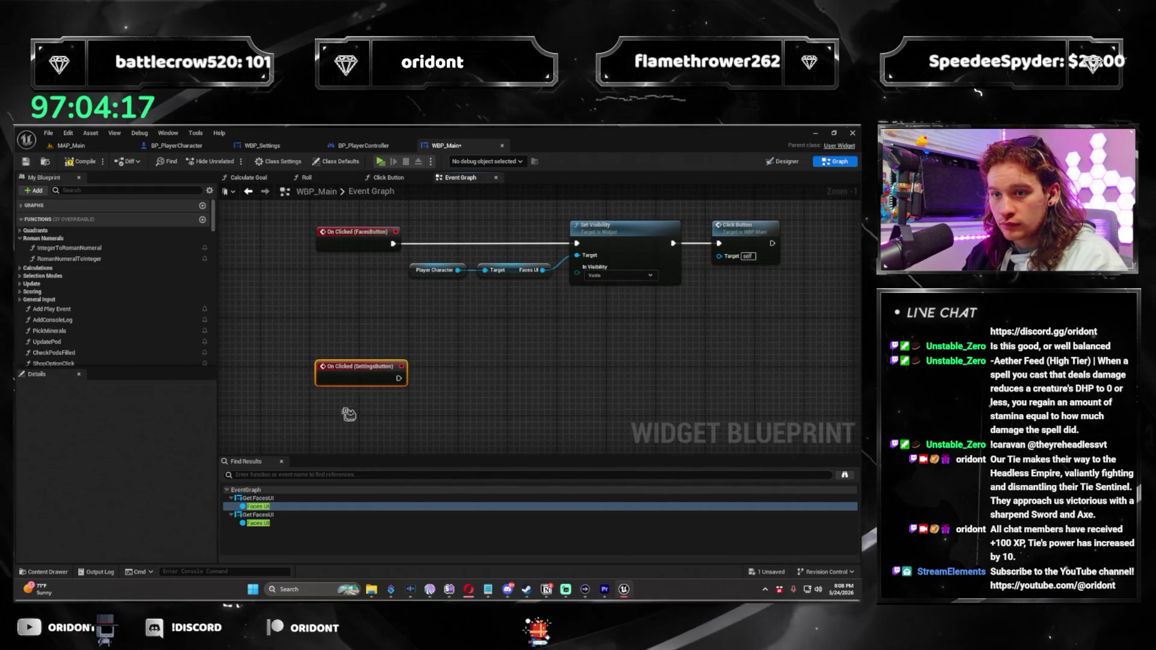
right_click(425, 421)
text(get)
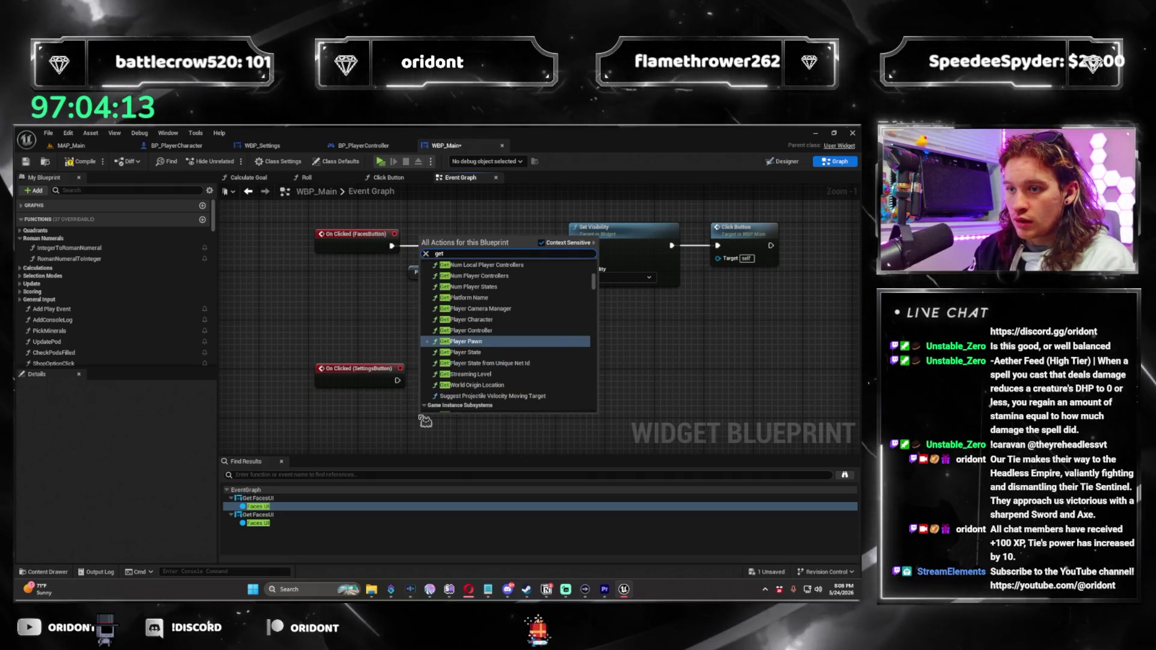
text( player character)
key(Return)
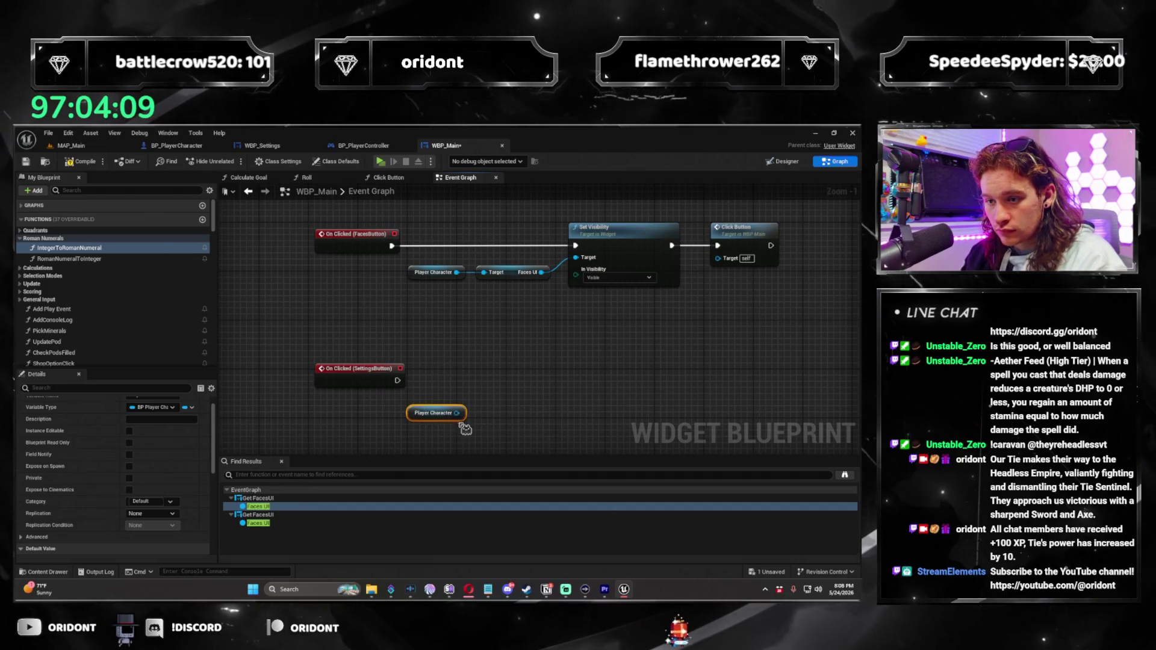
Get the character's Settings UI and add a Set Visibility node targeting it
drag(492, 417, 492, 417)
text(settings u)
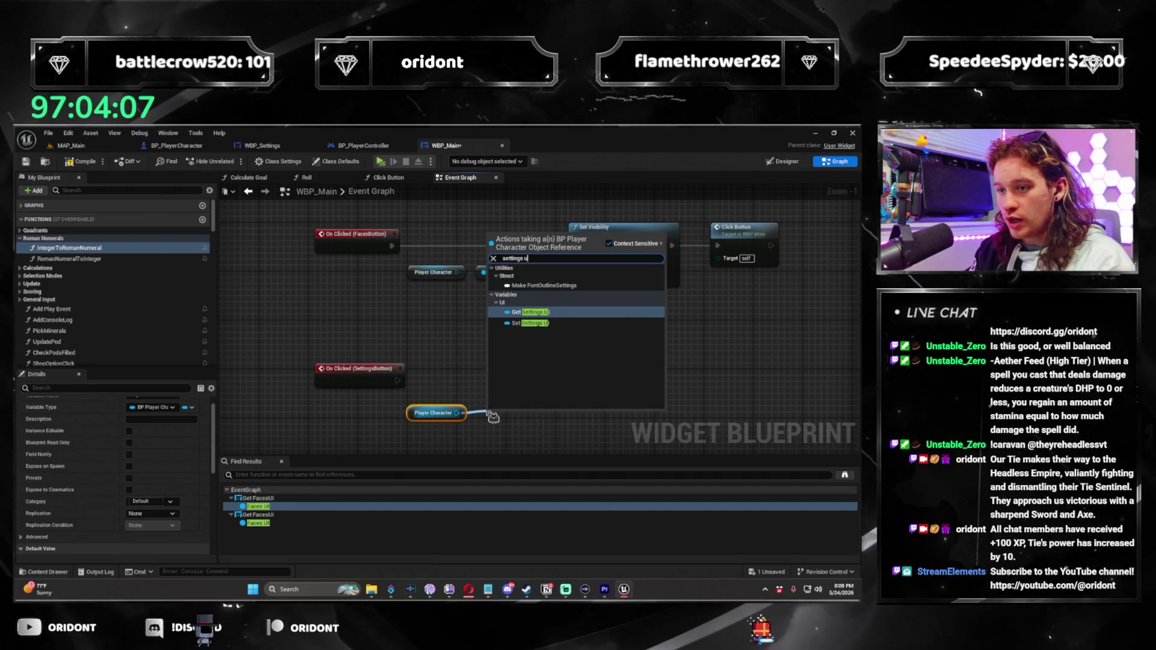
key(Return)
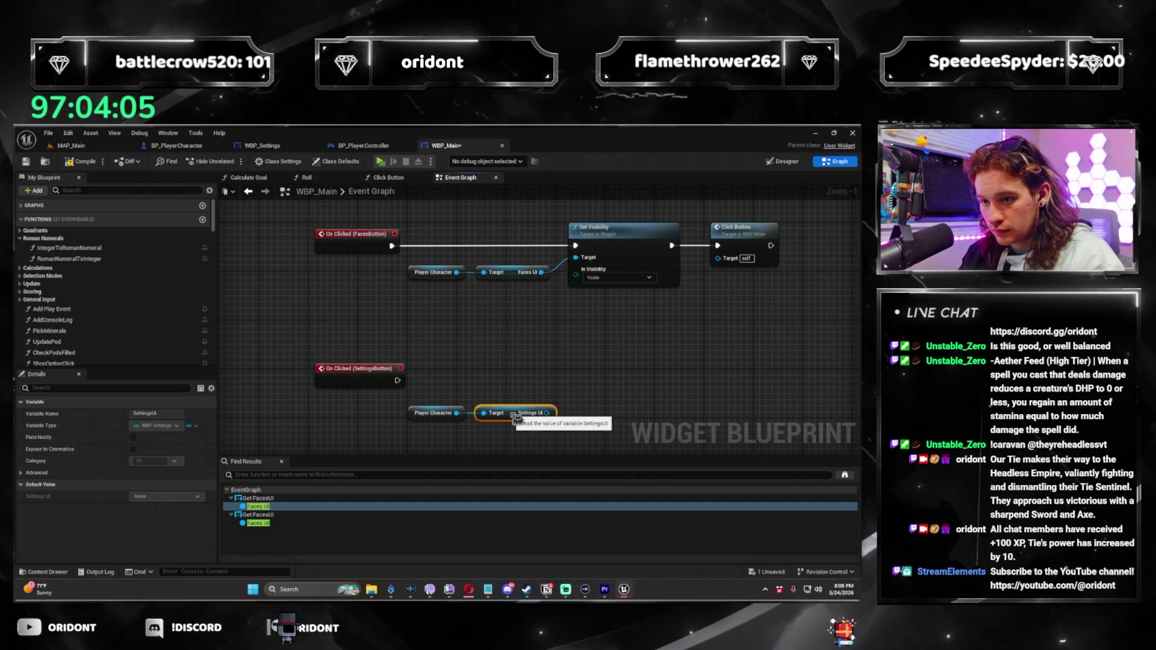
drag(552, 413, 591, 390)
text(set visib)
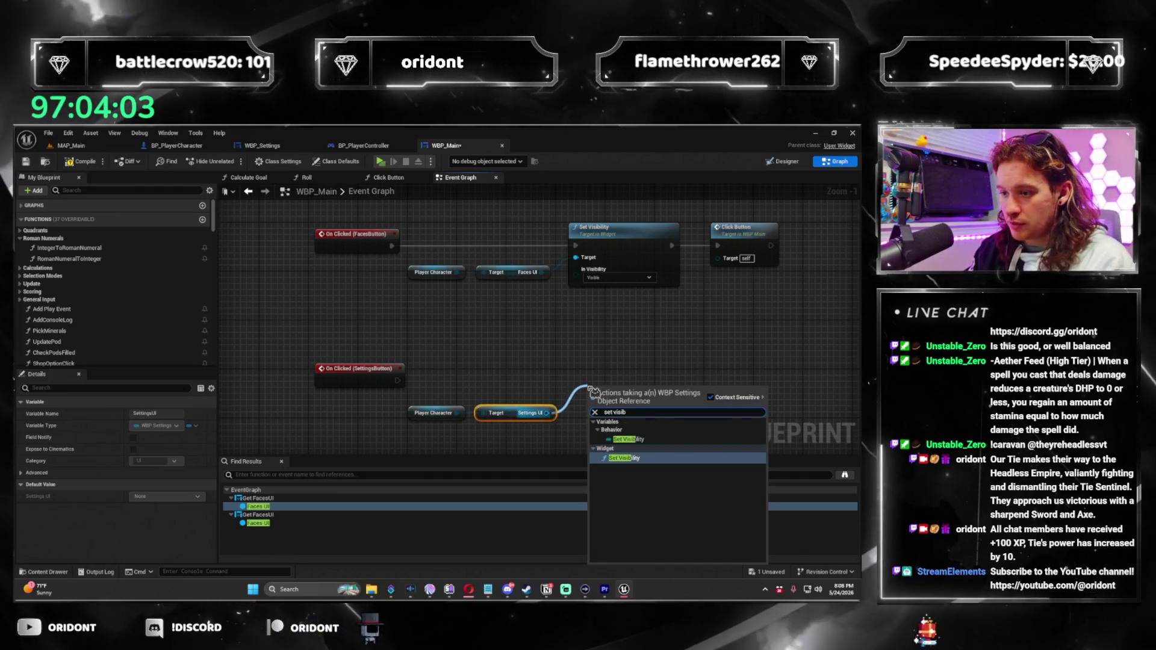
key(Return)
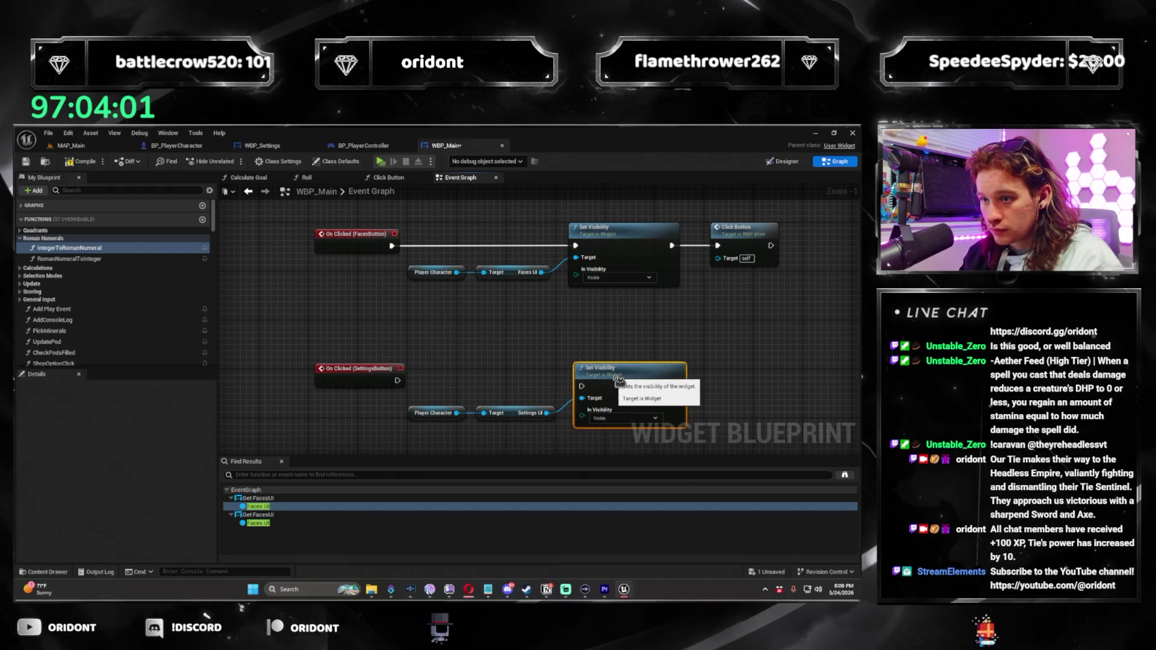
drag(586, 392, 580, 385)
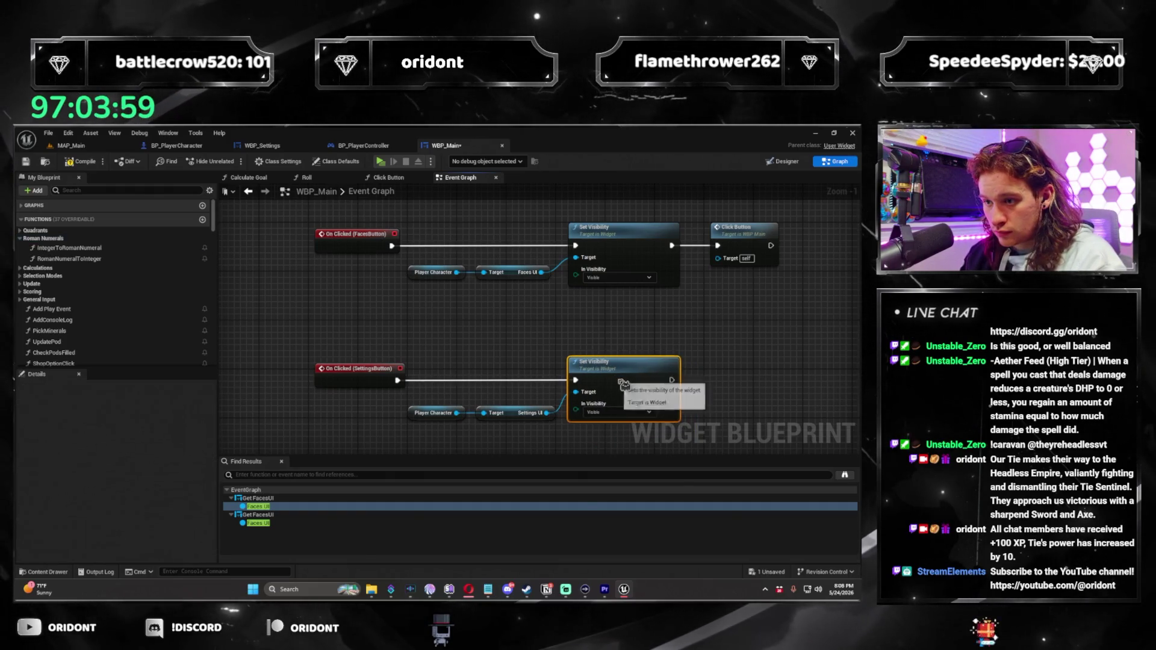
Call Click Button after Set Visibility, then compile and save WBP_Main
mouse_move(717, 377)
mouse_down()
mouse_move(595, 365)
mouse_move(601, 340)
mouse_up()
text(click button)
key(Return)
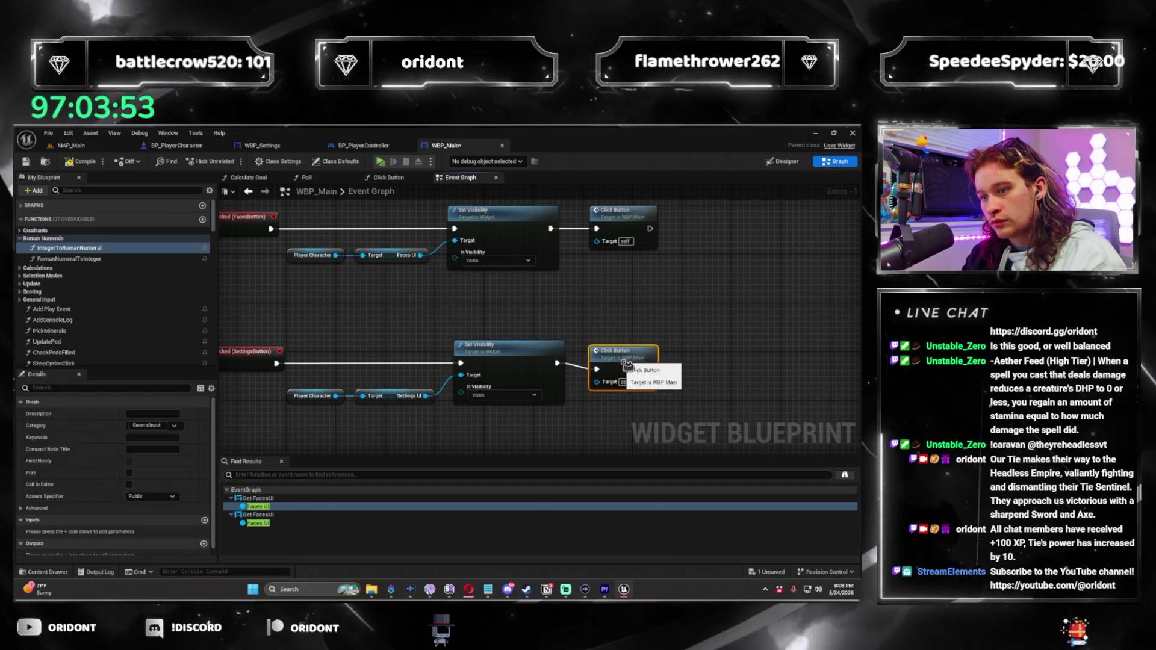
click(81, 161)
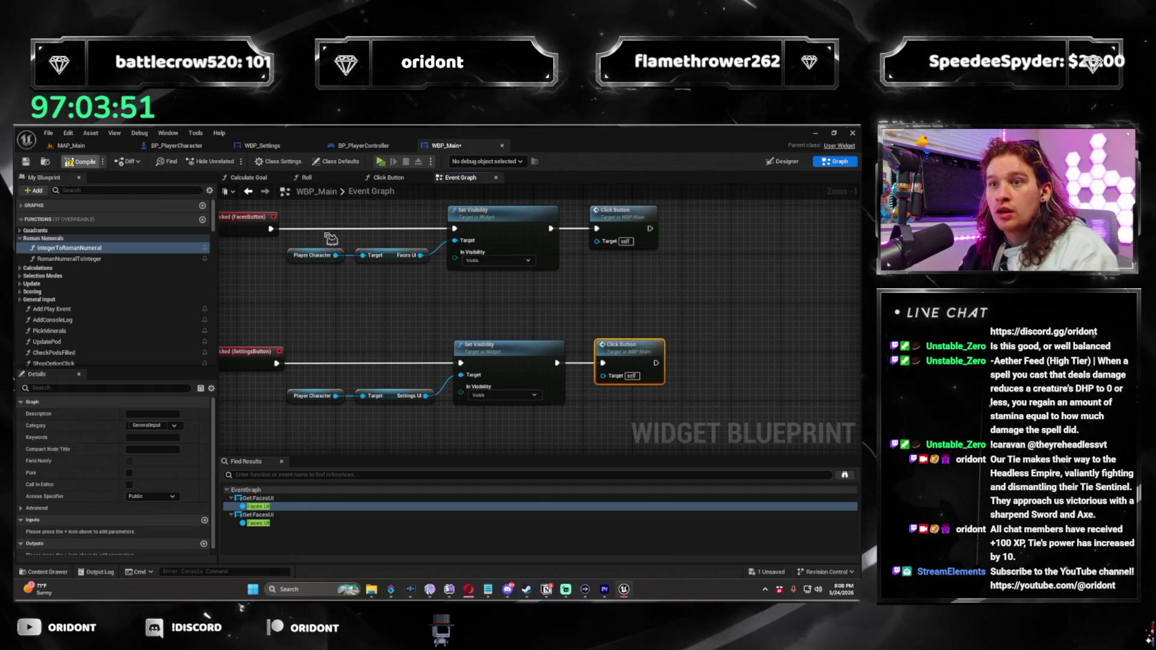
key(ctrl+s)
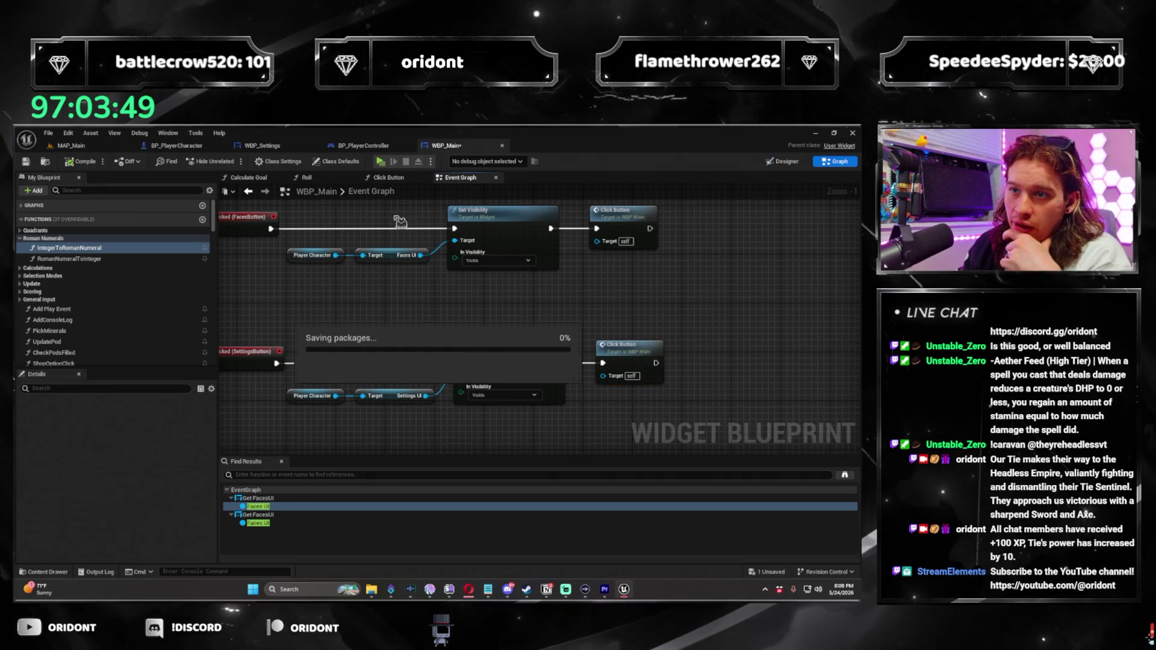
Playtest opening the settings overlay with the settings button and closing it with its X
click(381, 162)
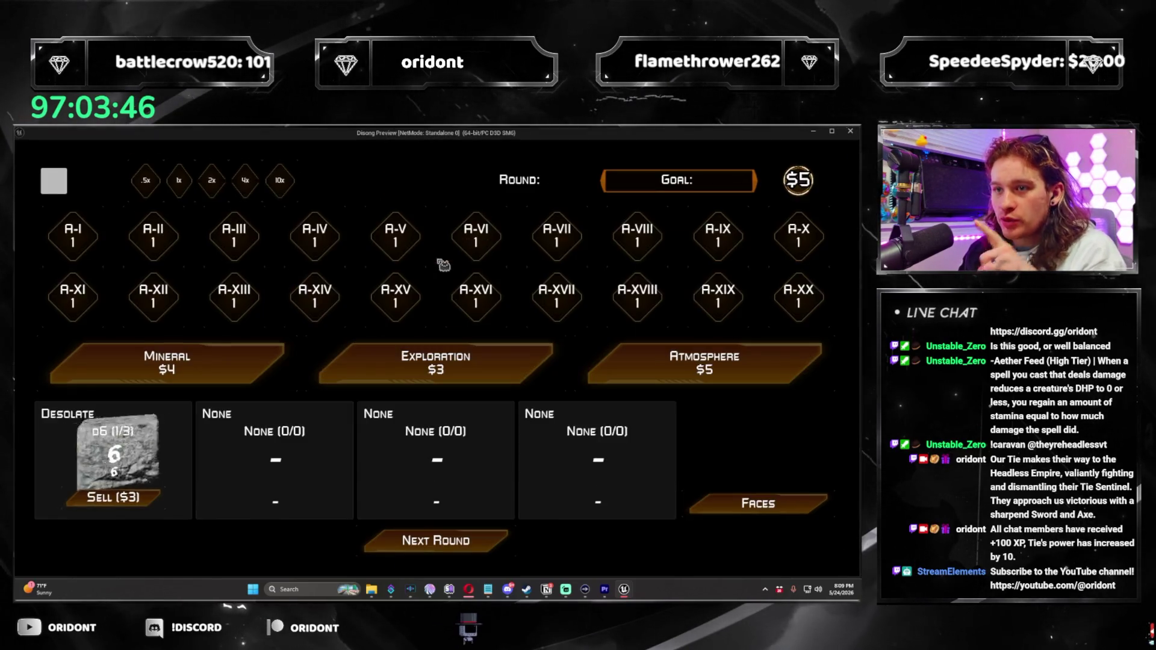
click(48, 181)
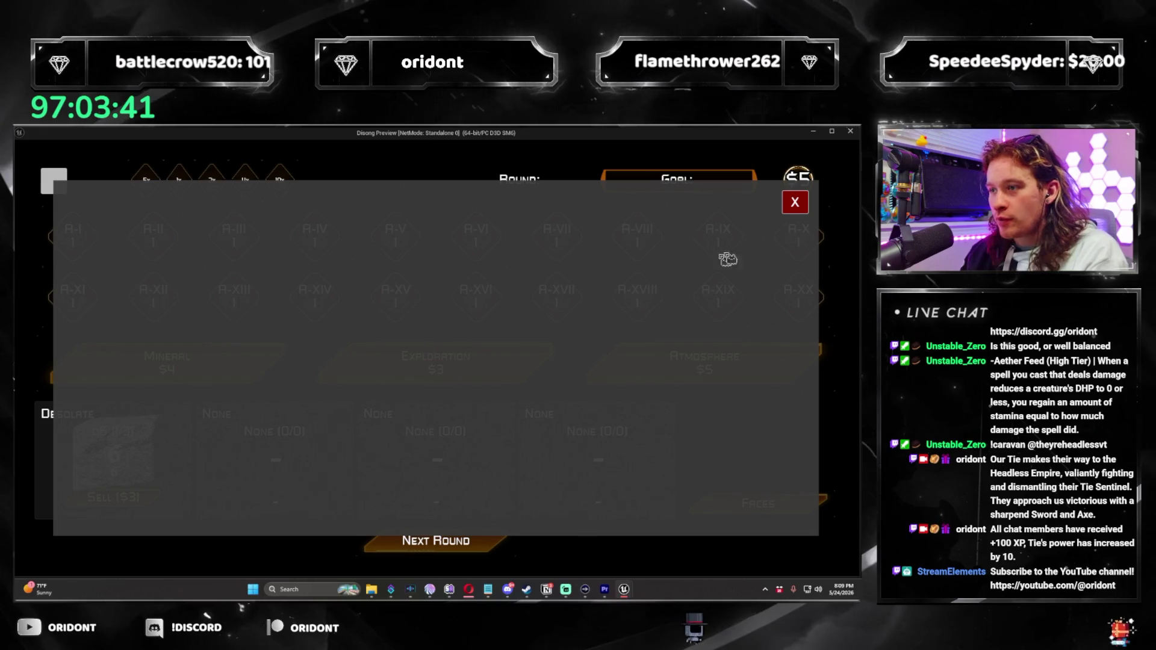
click(796, 205)
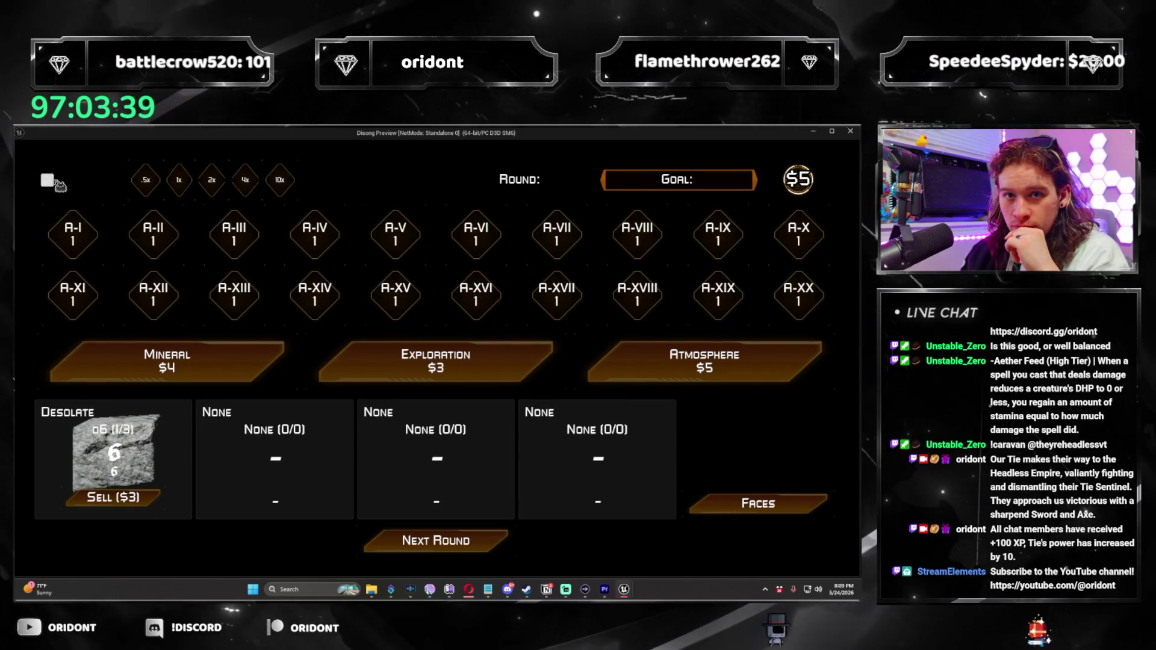
click(849, 133)
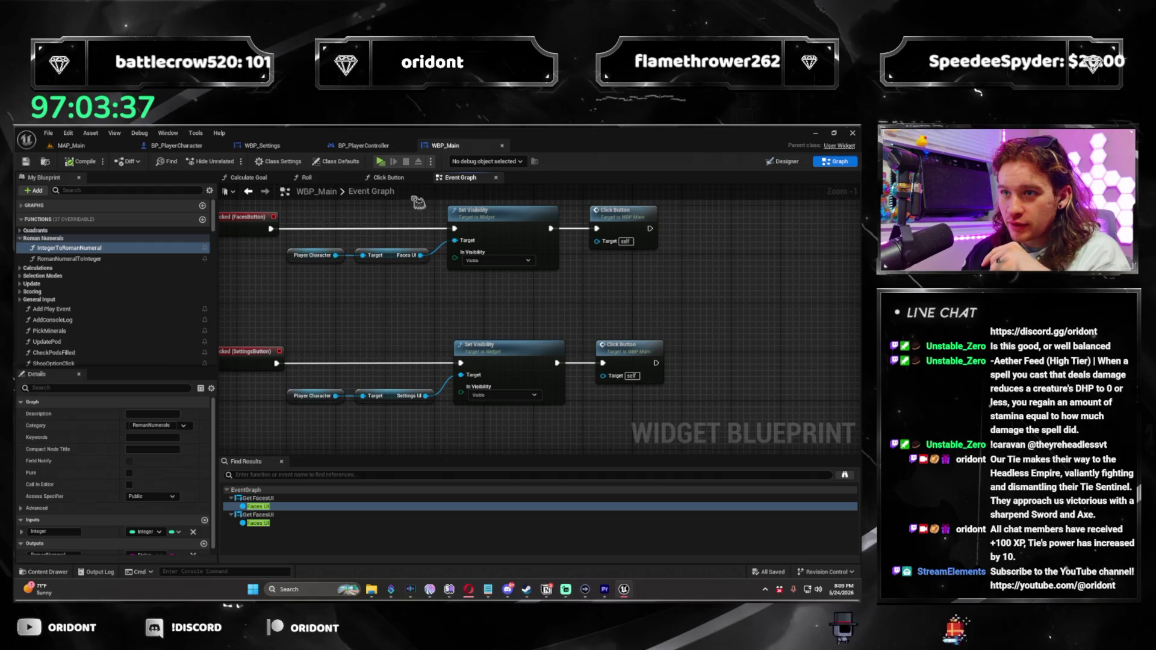
Review the Click Button function graph, then return to the WBP_Main designer
click(398, 179)
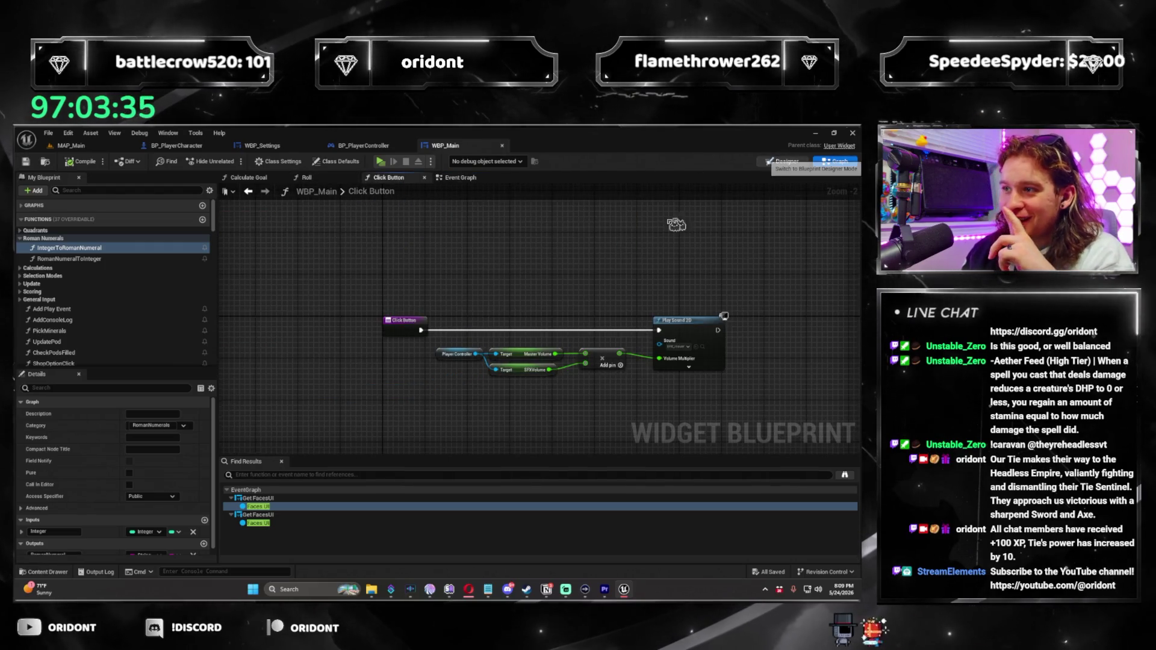
click(784, 161)
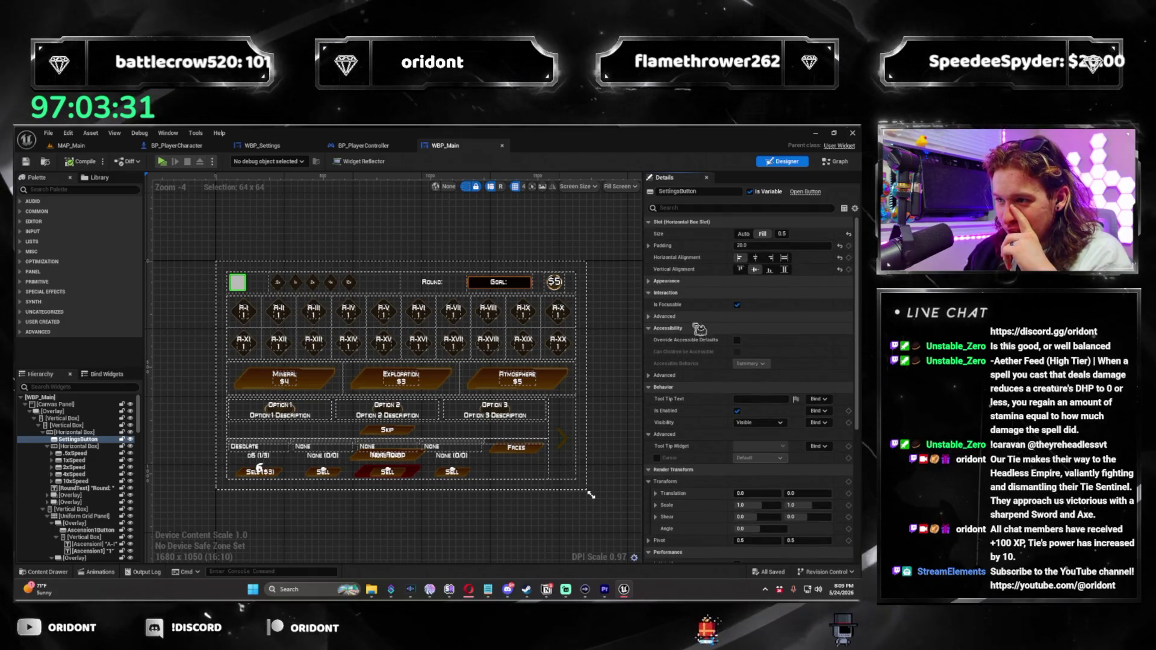
click(659, 288)
Inspect the SettingsButton style's hovered state and normal foreground colour channels
click(651, 295)
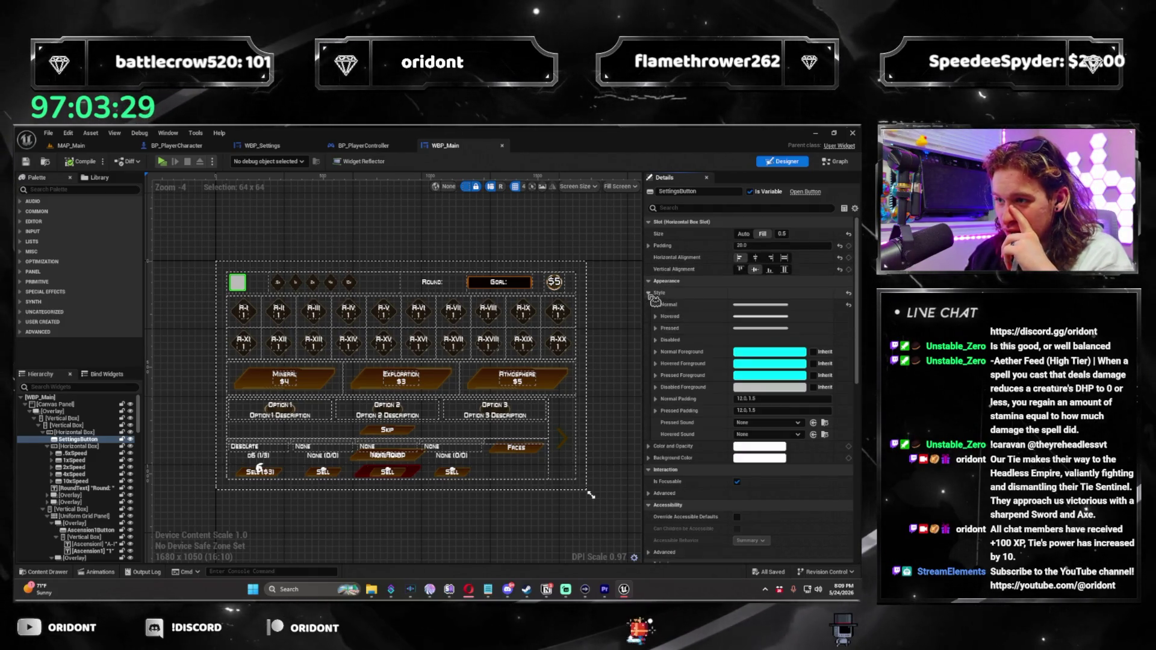
click(655, 317)
click(655, 317)
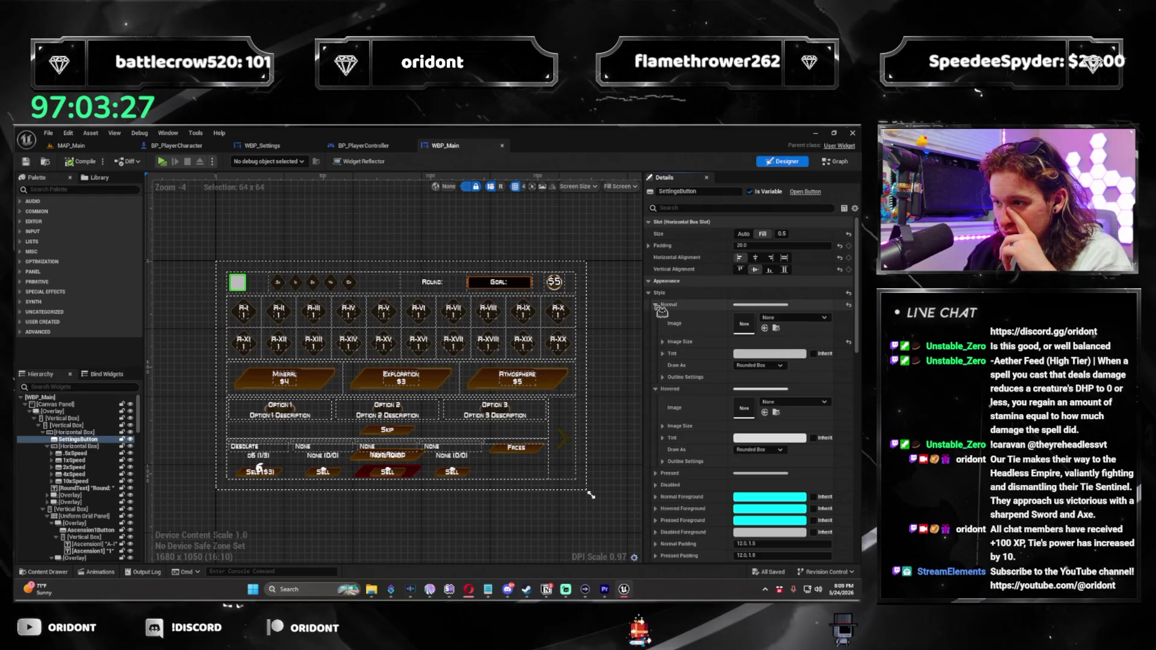
click(656, 316)
click(656, 316)
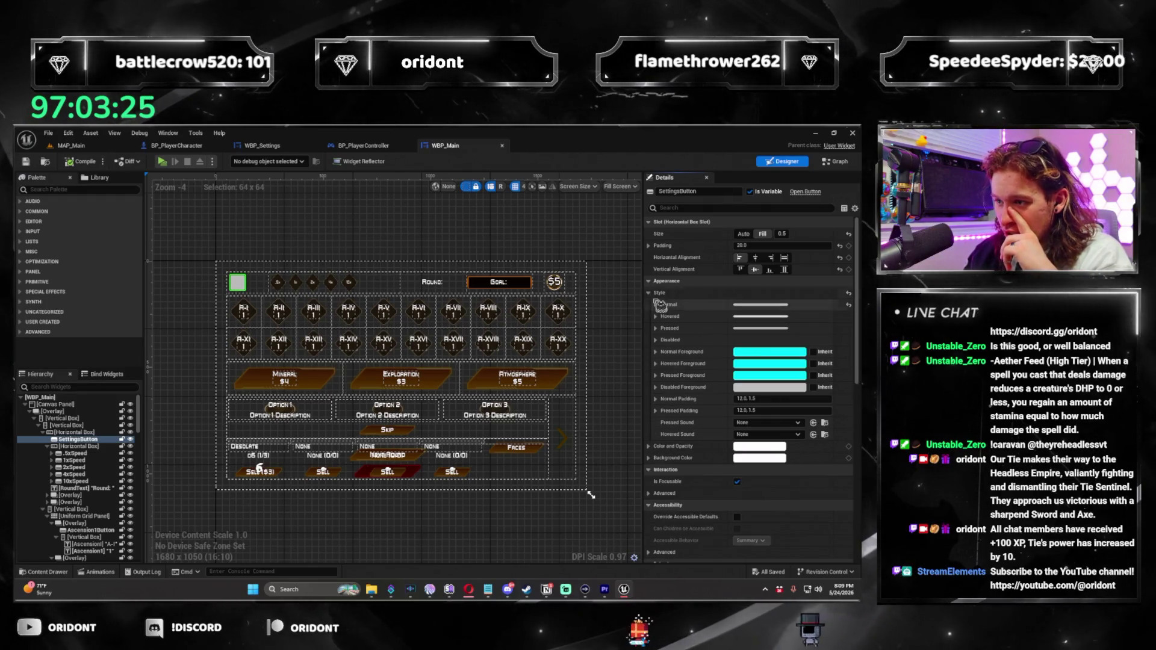
scroll(705, 477, down, 5)
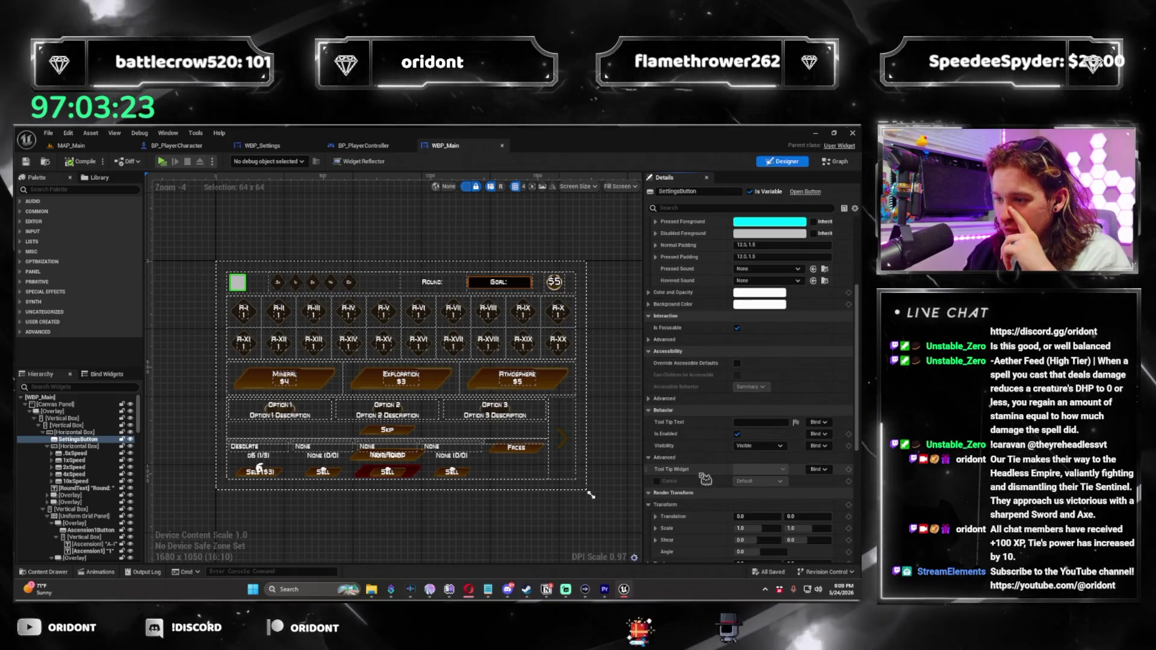
scroll(669, 470, up, 5)
click(655, 447)
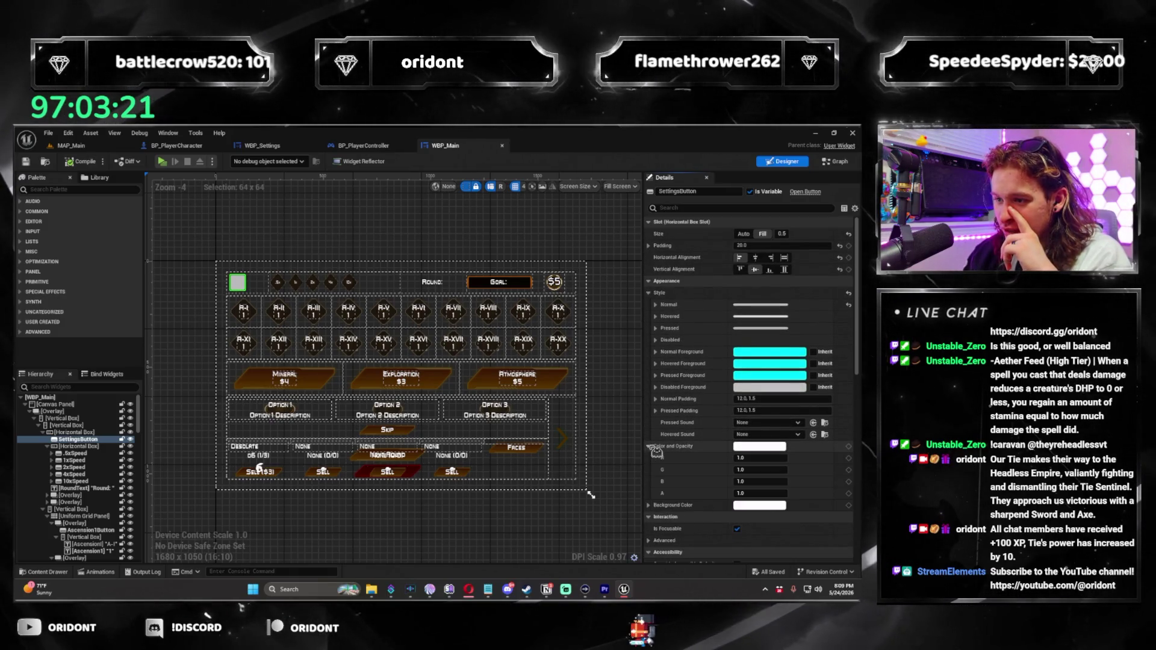
click(653, 447)
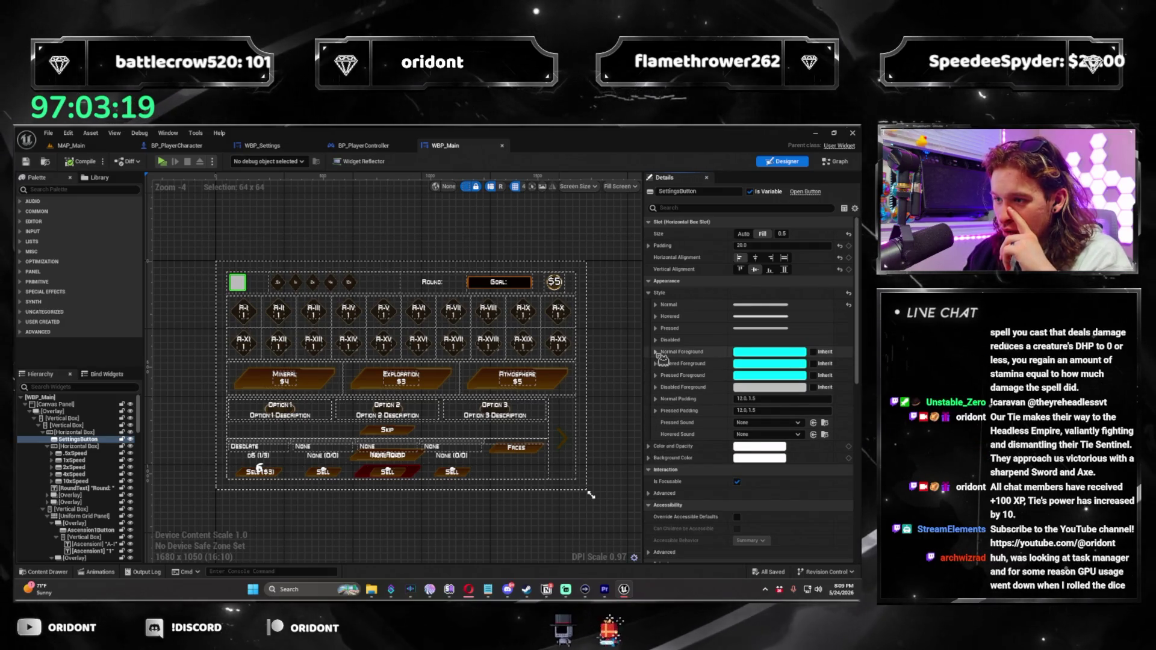
click(656, 352)
click(656, 353)
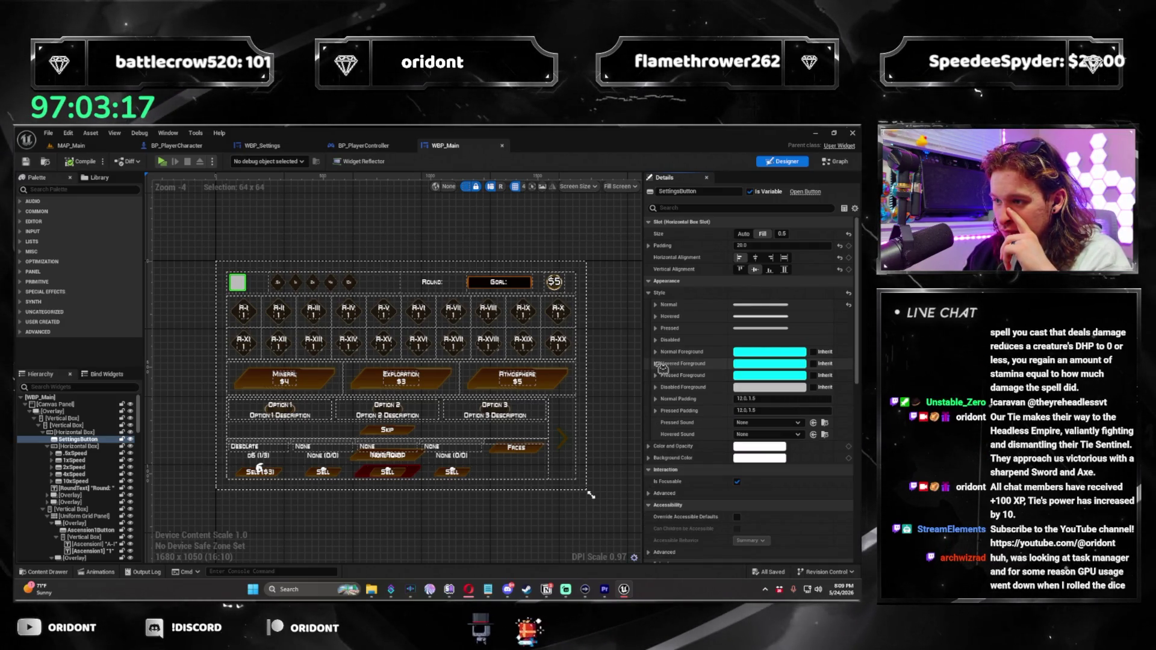
click(650, 293)
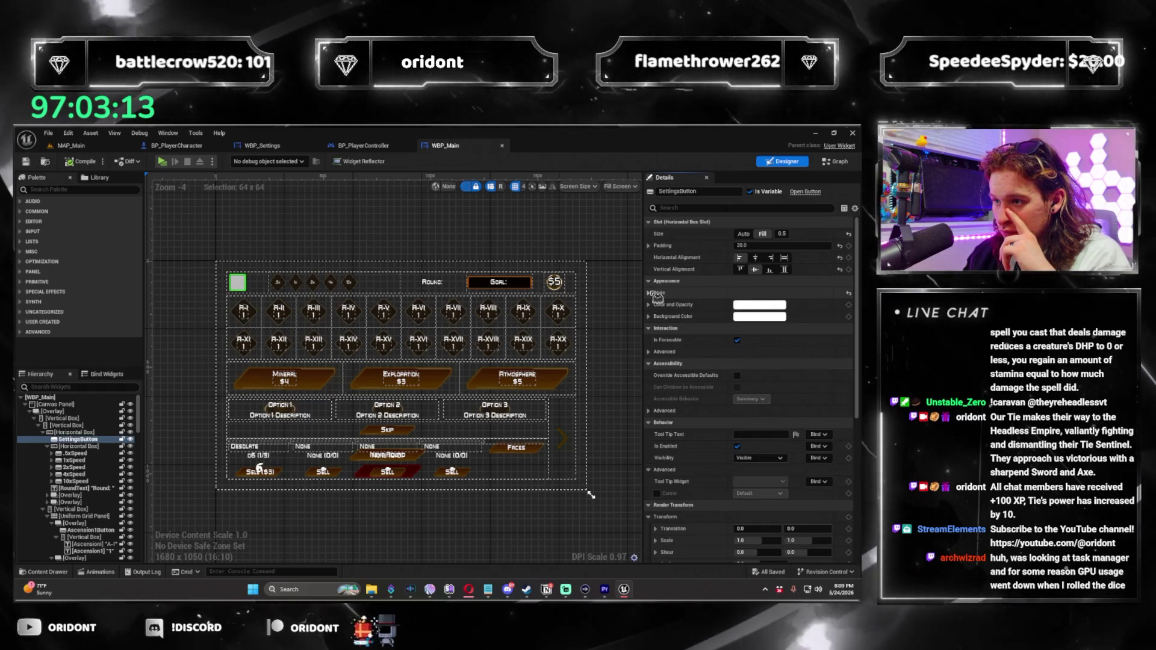
Reveal the Normal and Hovered image sizes and set the hovered image height to 64
click(648, 292)
click(655, 305)
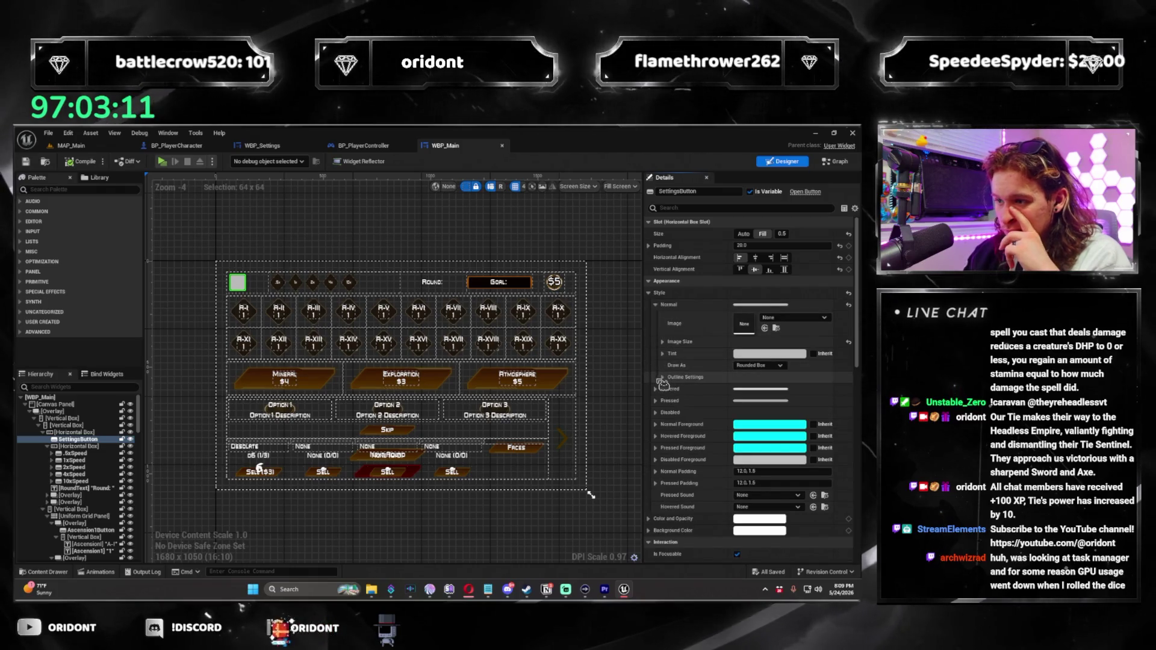
click(662, 341)
scroll(670, 402, down, 1)
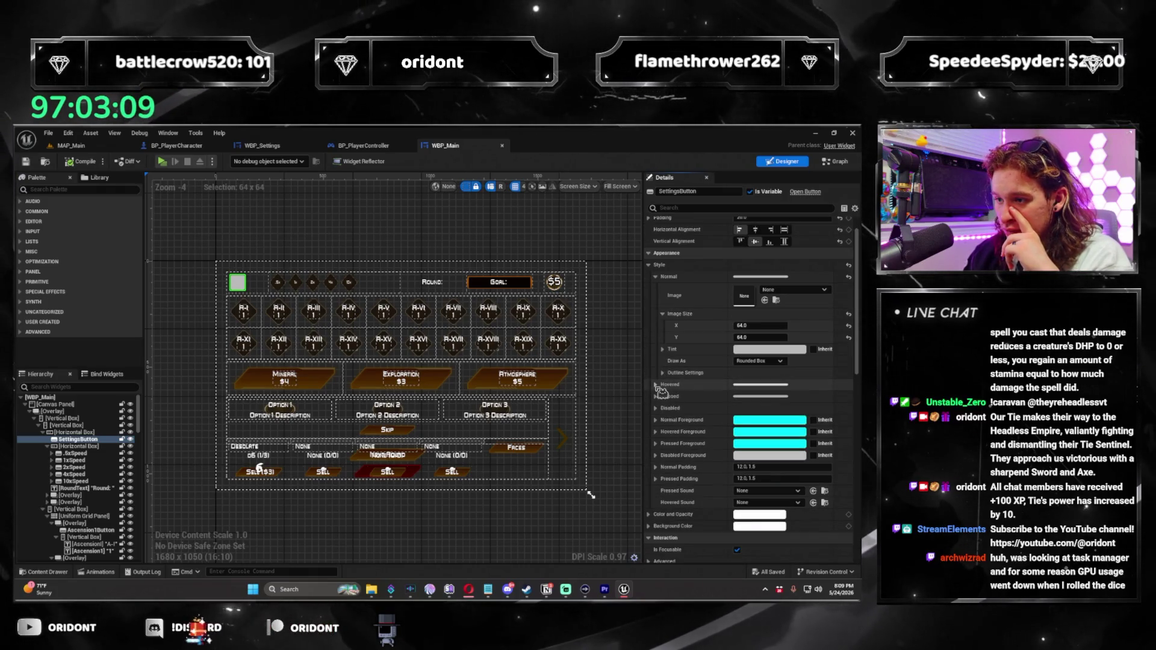
click(656, 384)
scroll(662, 391, down, 1)
click(662, 380)
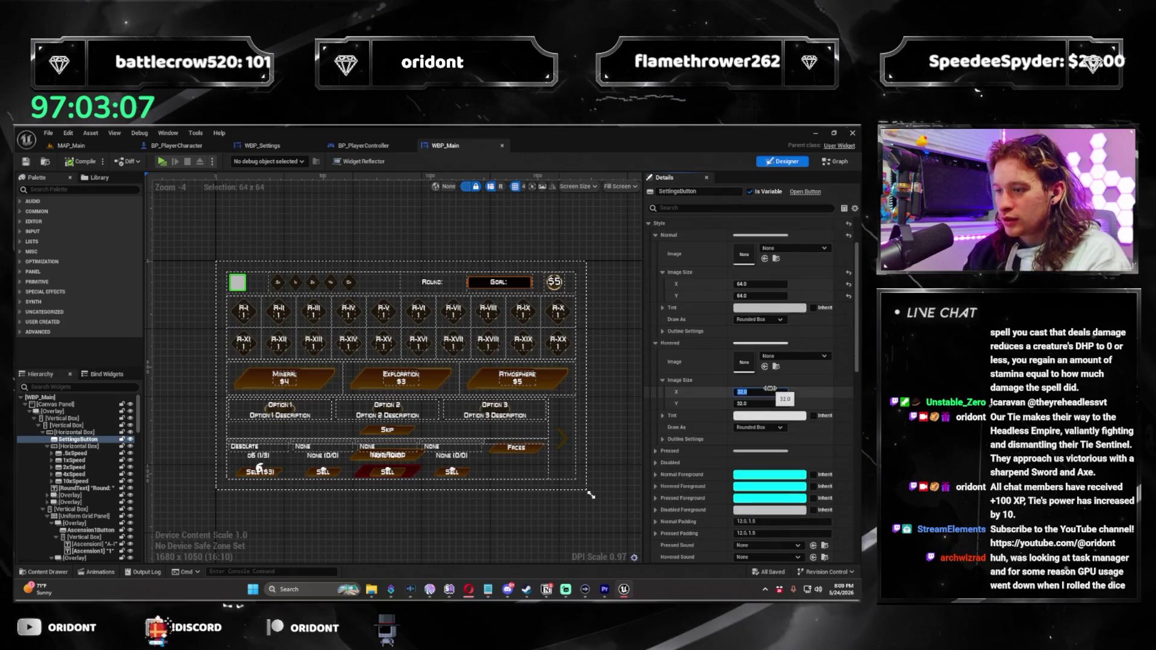
text(64)
click(656, 463)
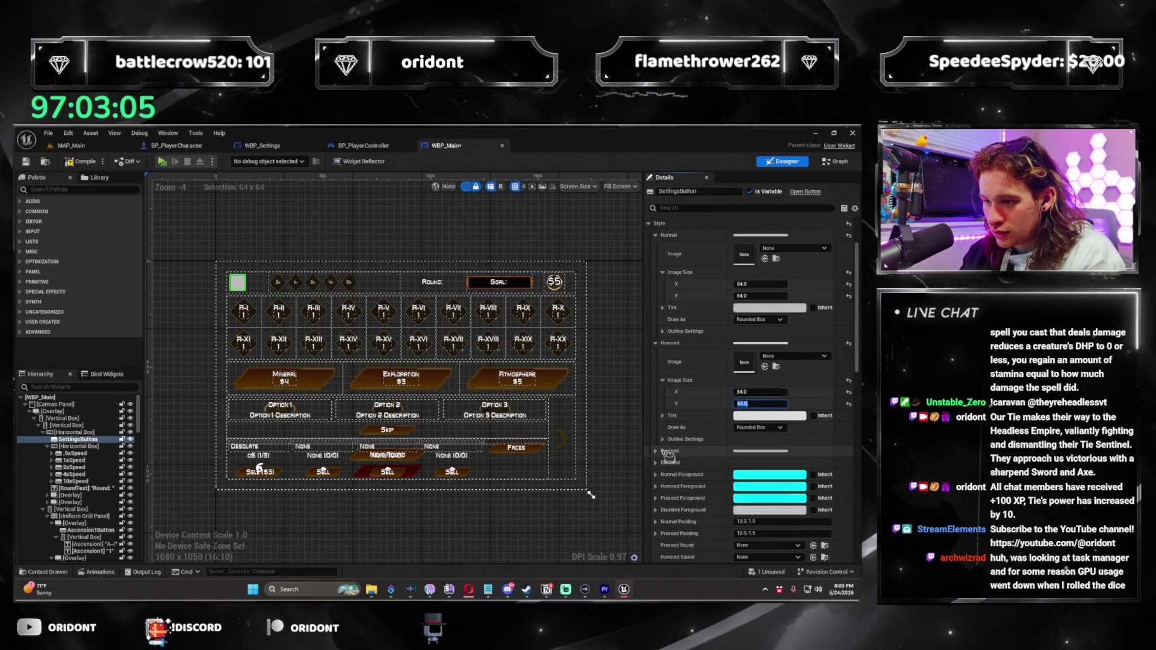
Set the Pressed style image size to 64×64 and collapse the Disabled style settings
click(655, 451)
click(663, 488)
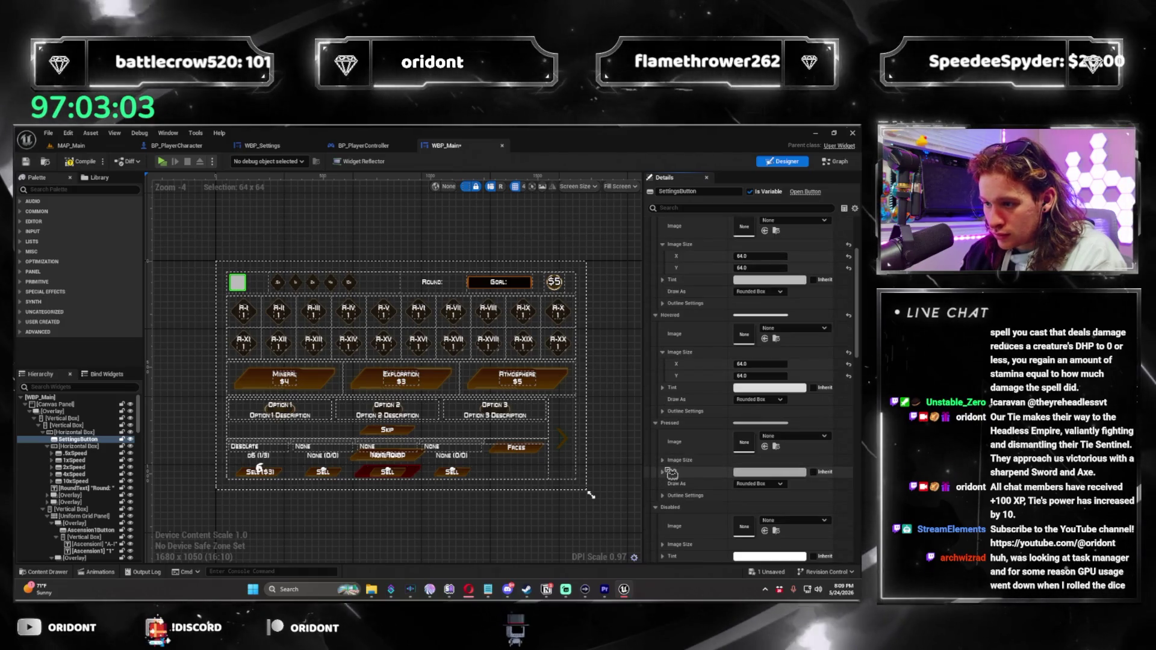
scroll(680, 466, down, 1)
click(760, 472)
text(64)
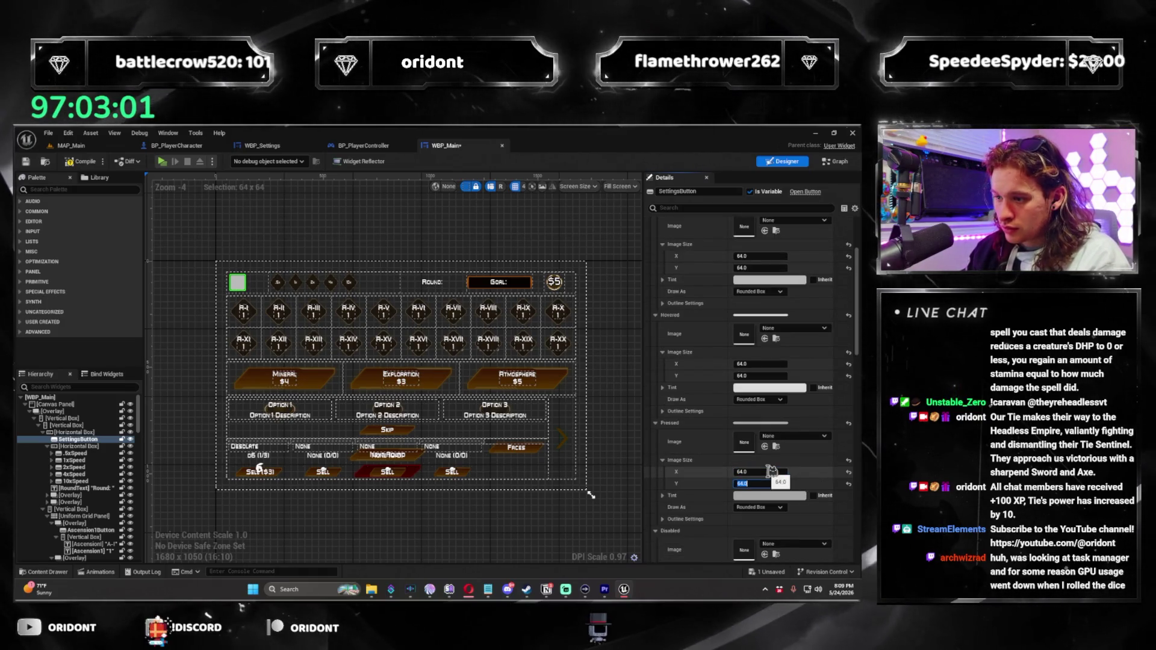
key(Tab)
text(64)
key(Return)
scroll(689, 497, down, 2)
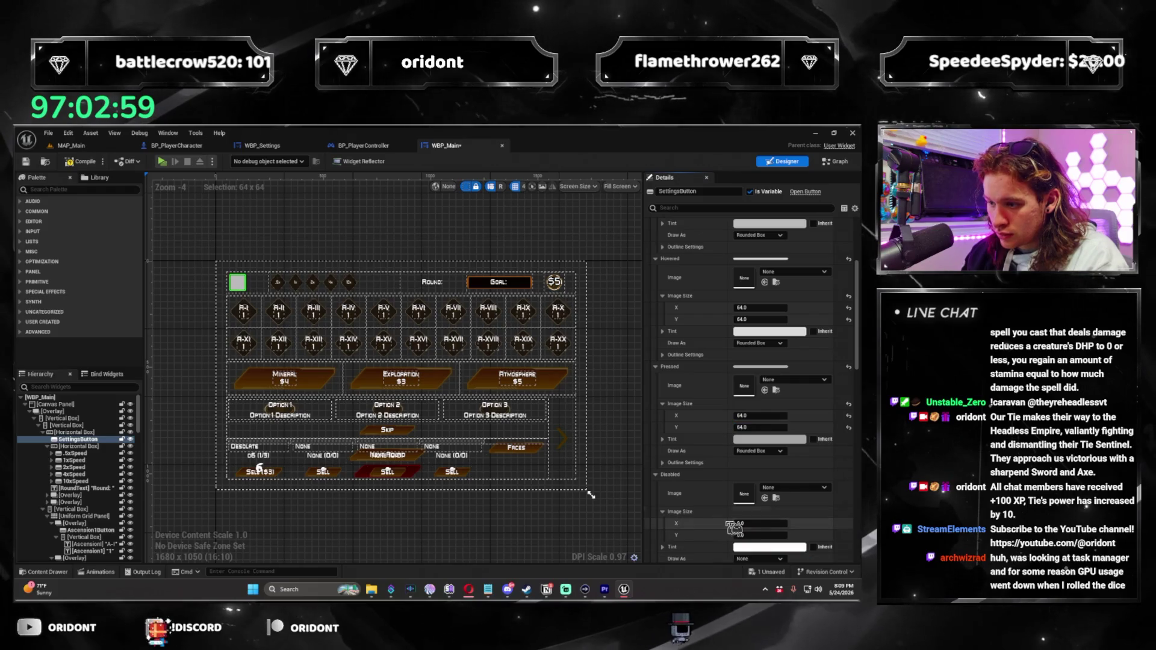
scroll(762, 534, down, 2)
click(666, 436)
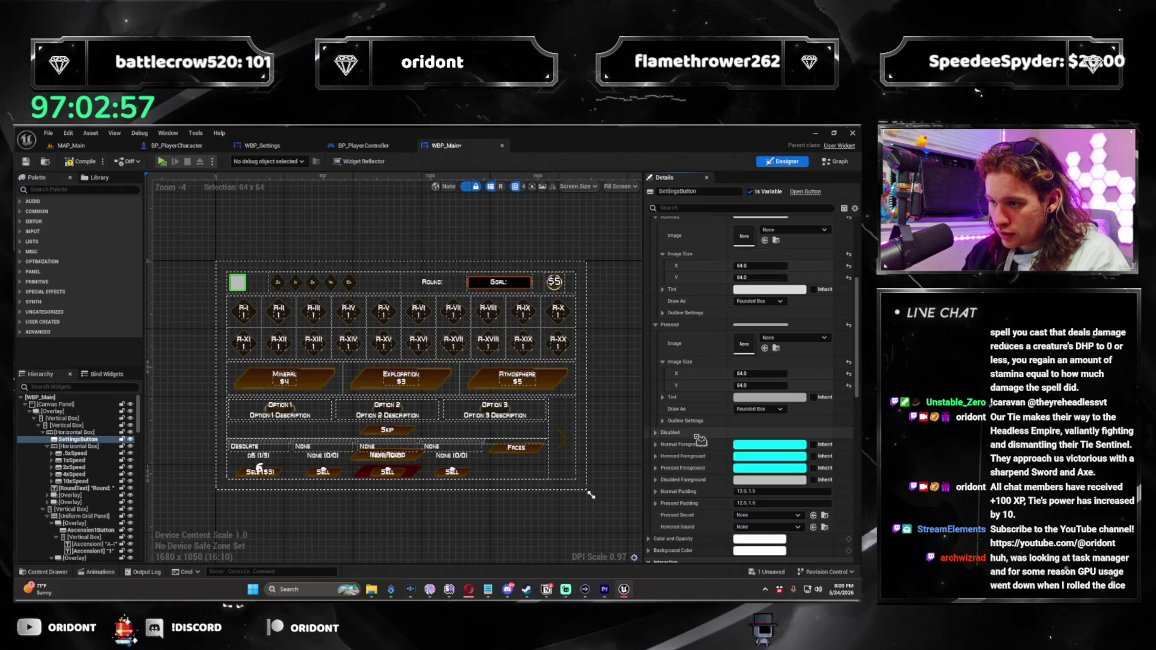
scroll(699, 440, up, 4)
Compile and save WBP_Main, then playtest opening and closing the settings overlay
click(85, 161)
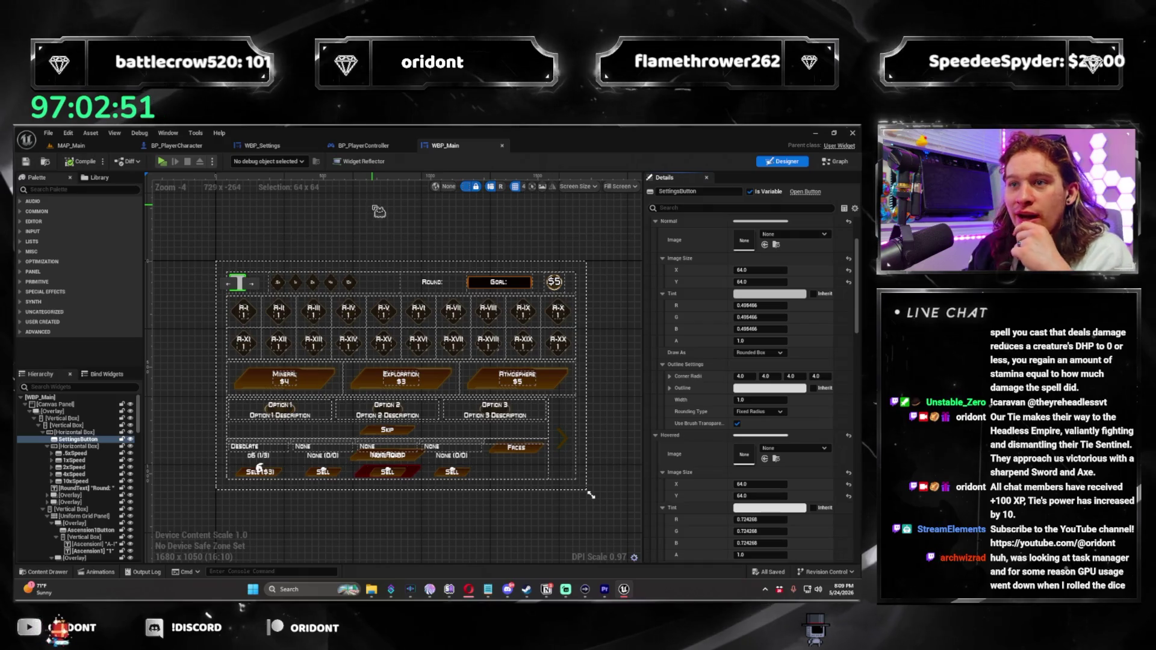
click(171, 168)
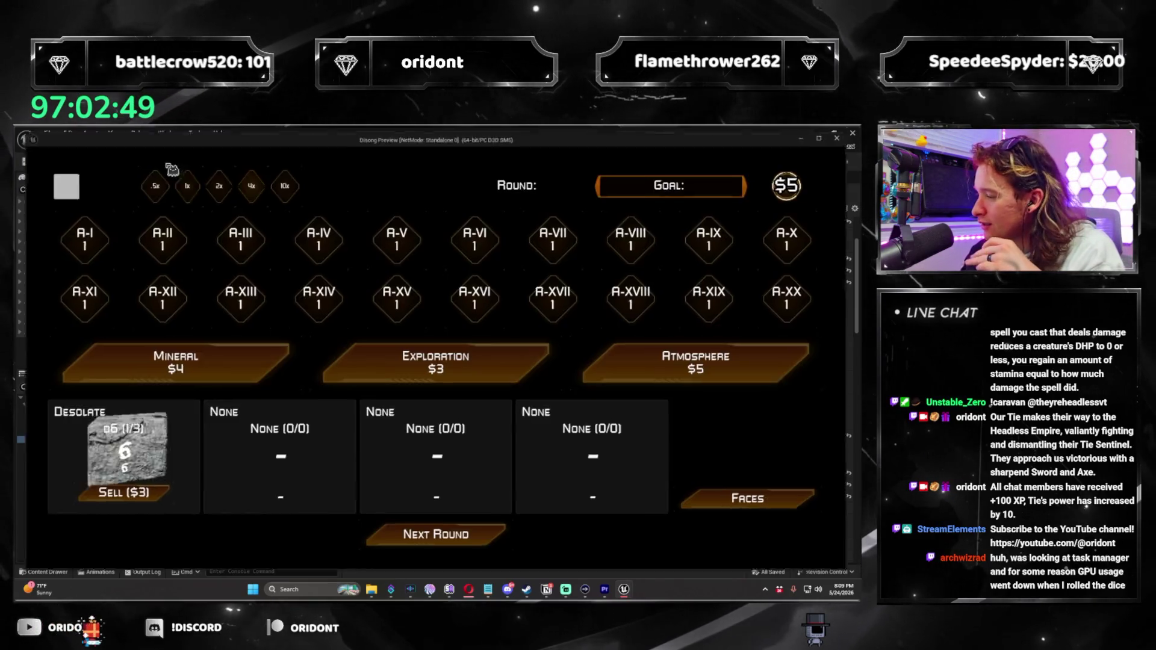
click(53, 188)
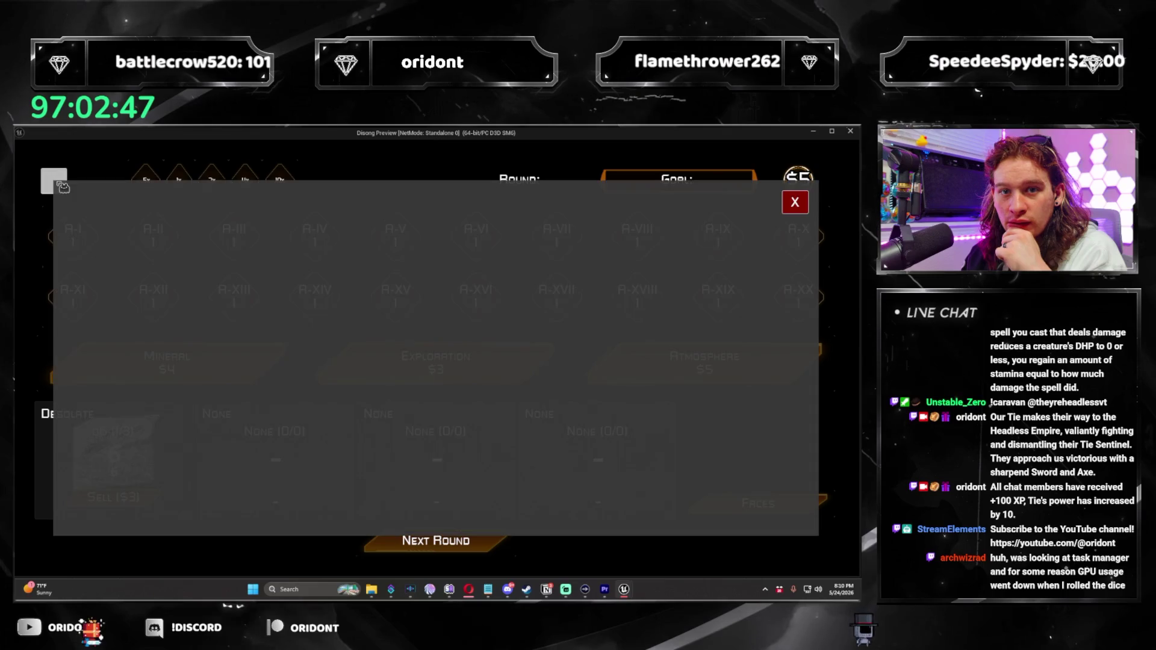
click(795, 202)
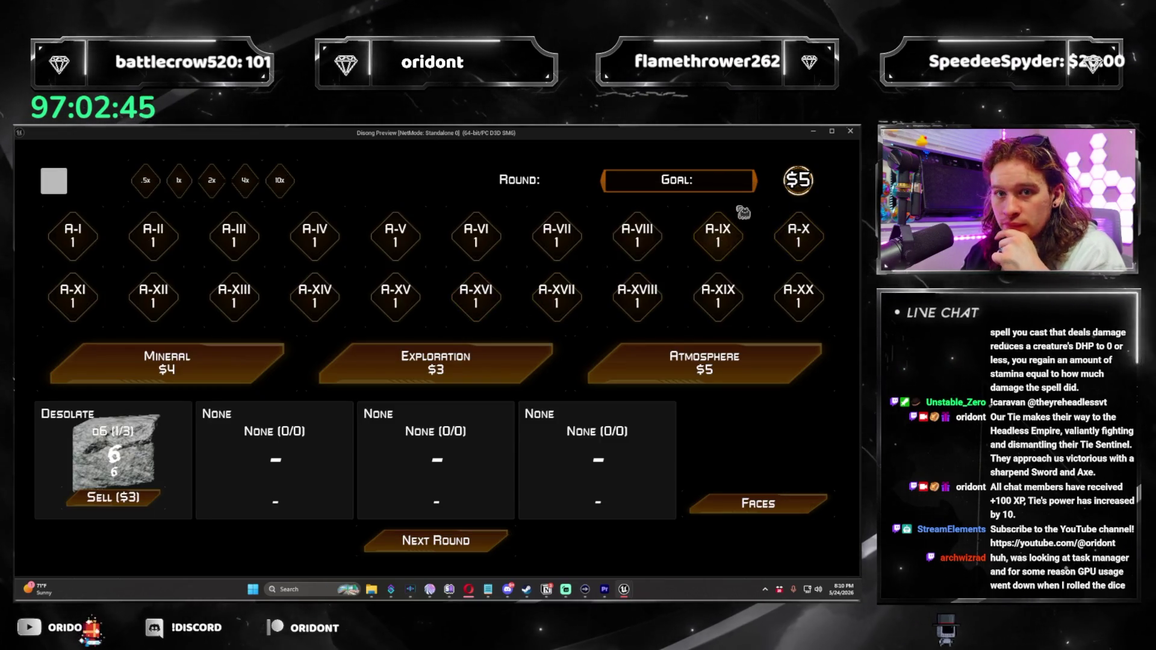
click(852, 132)
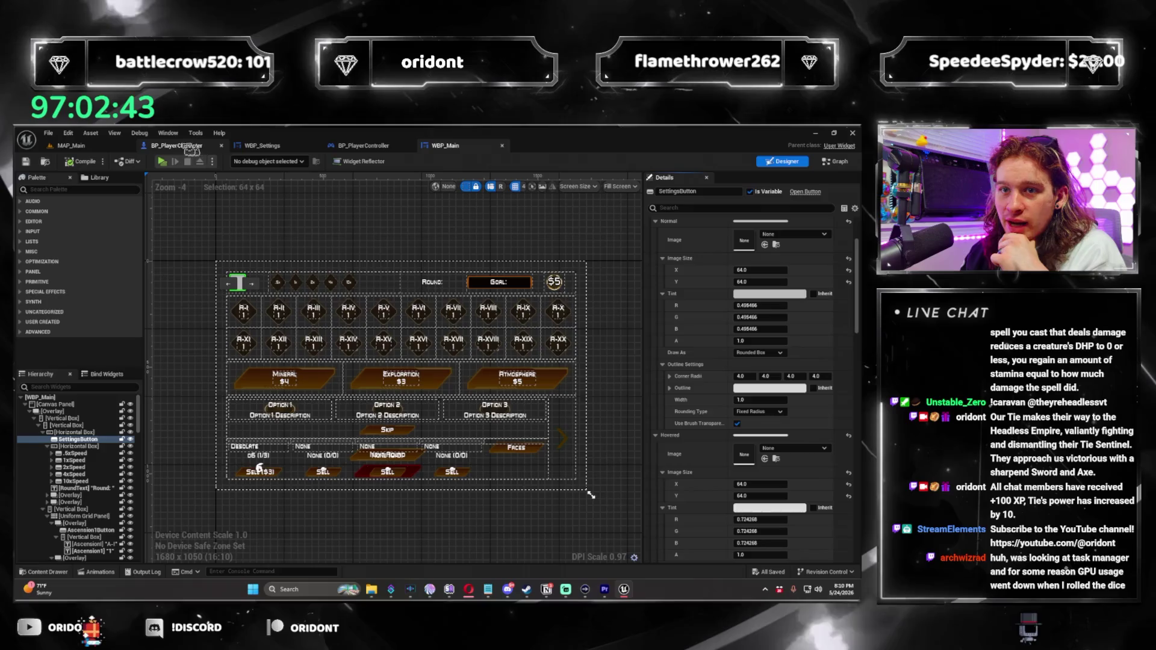
Bring up WBP_Settings in the Designer view and filter its Details panel with 'i'
click(177, 145)
click(271, 147)
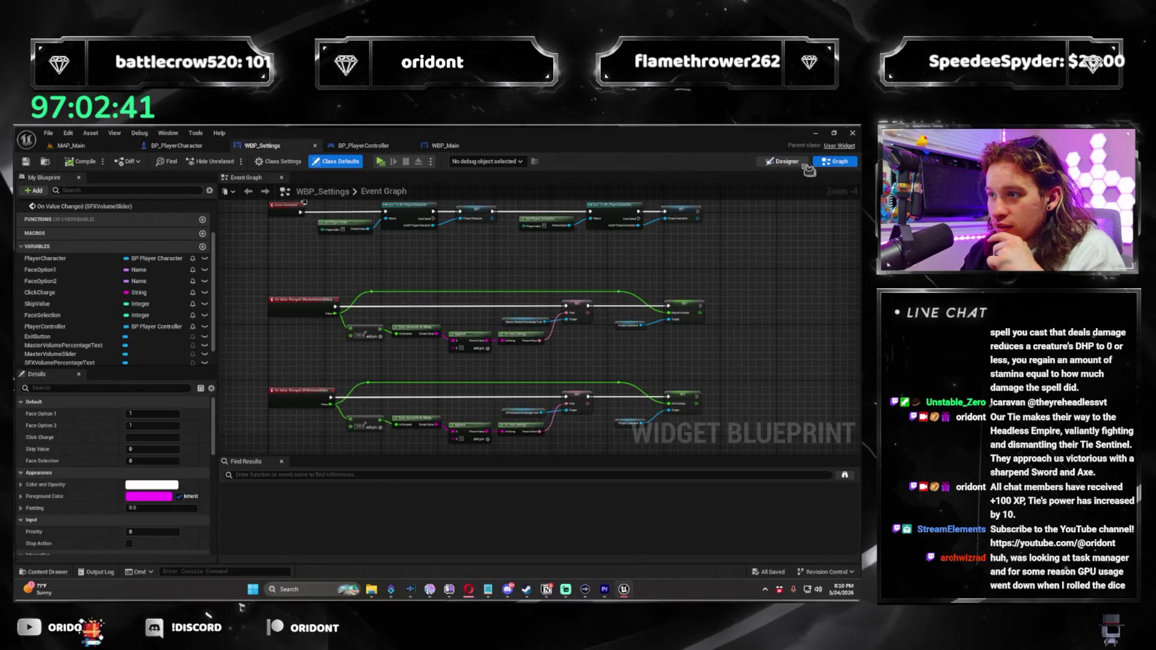
click(785, 161)
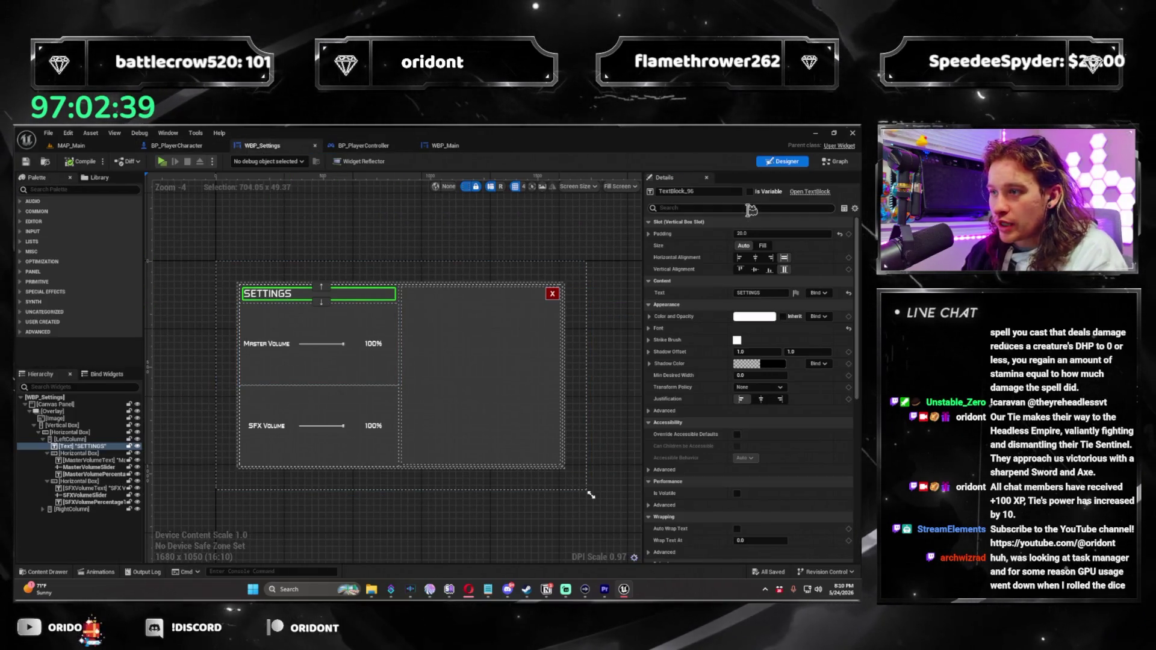
text(wisi)
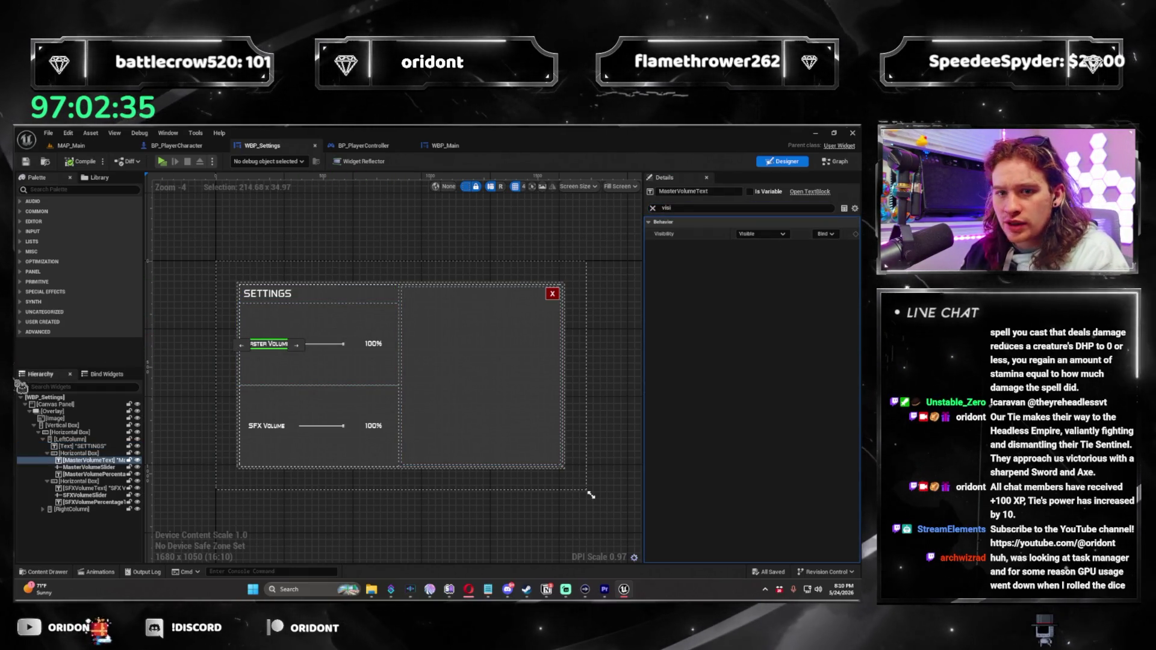
Set the root Canvas Panel's visibility to Not Hit-Testable (Self Only)
click(65, 405)
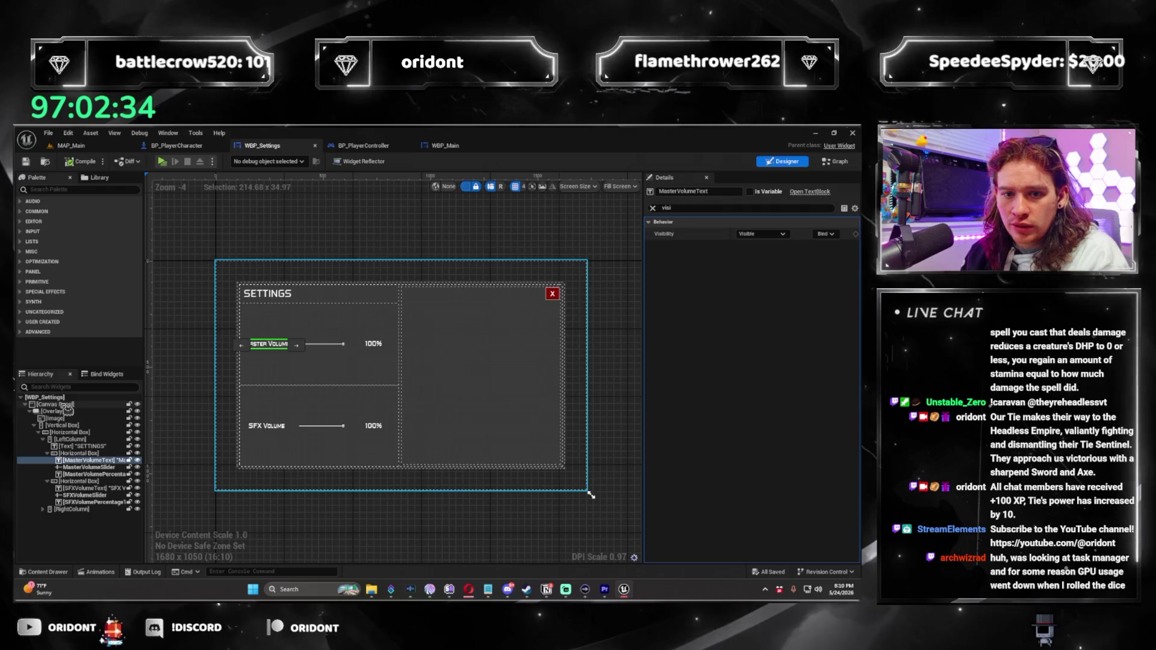
click(774, 233)
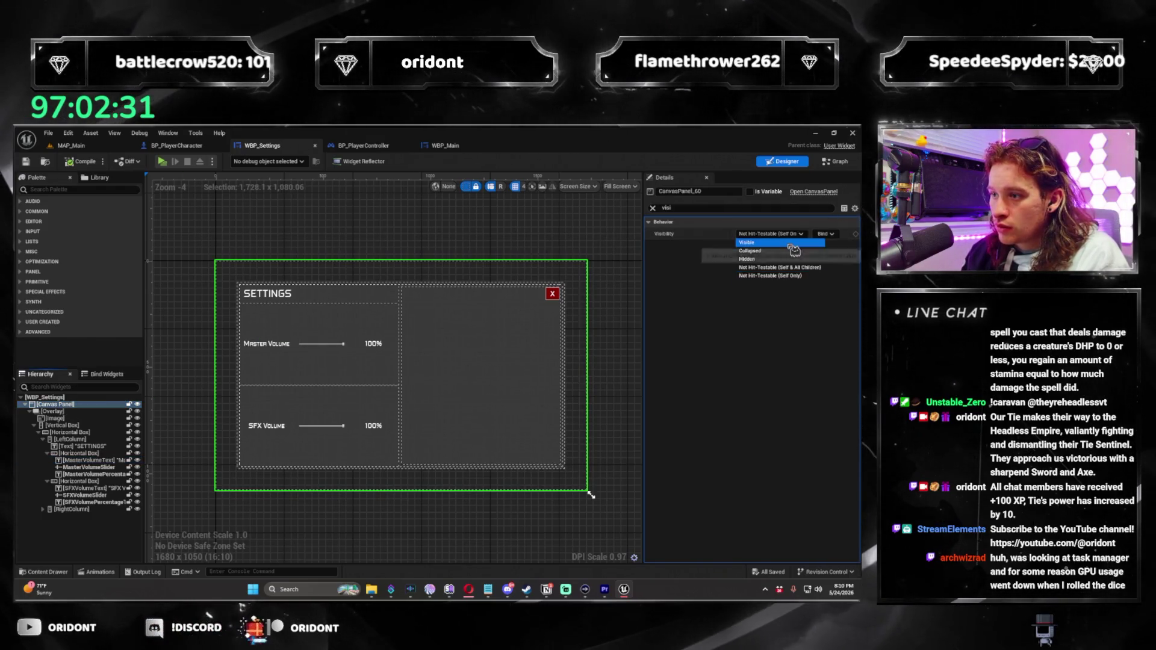
click(71, 413)
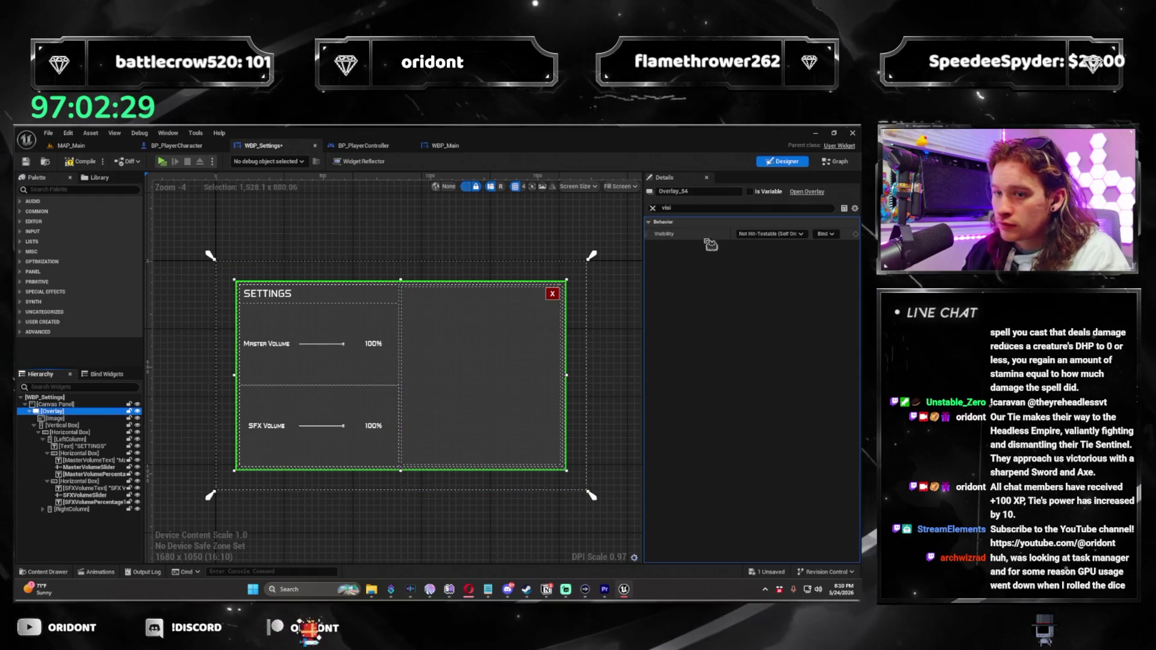
key(Up)
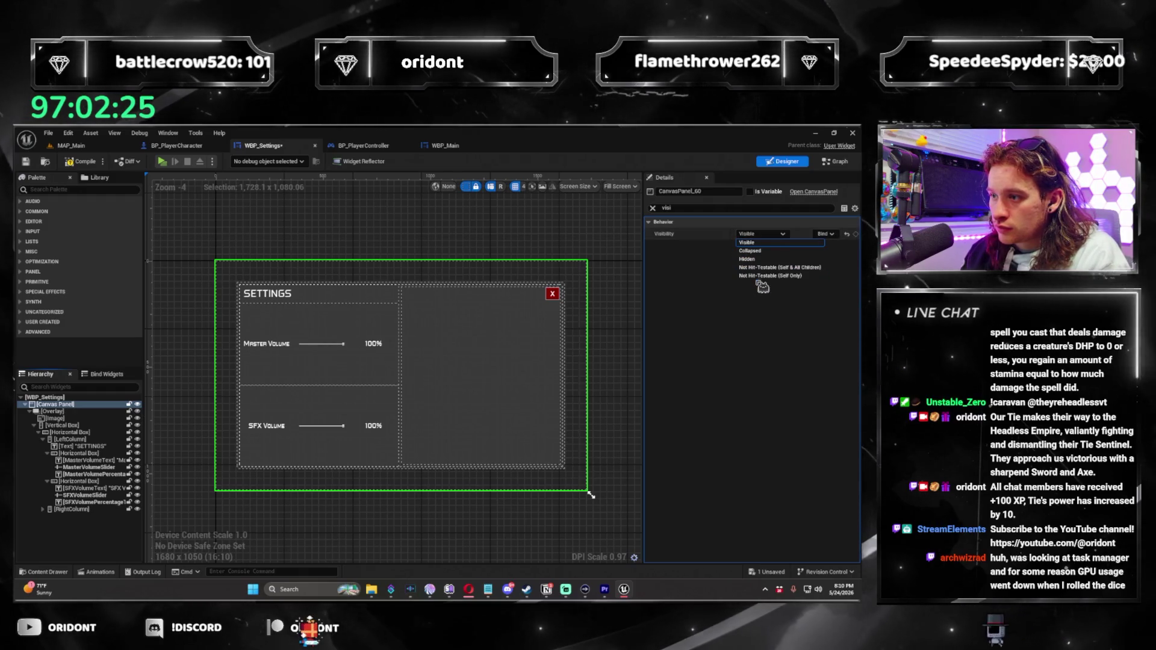
click(772, 276)
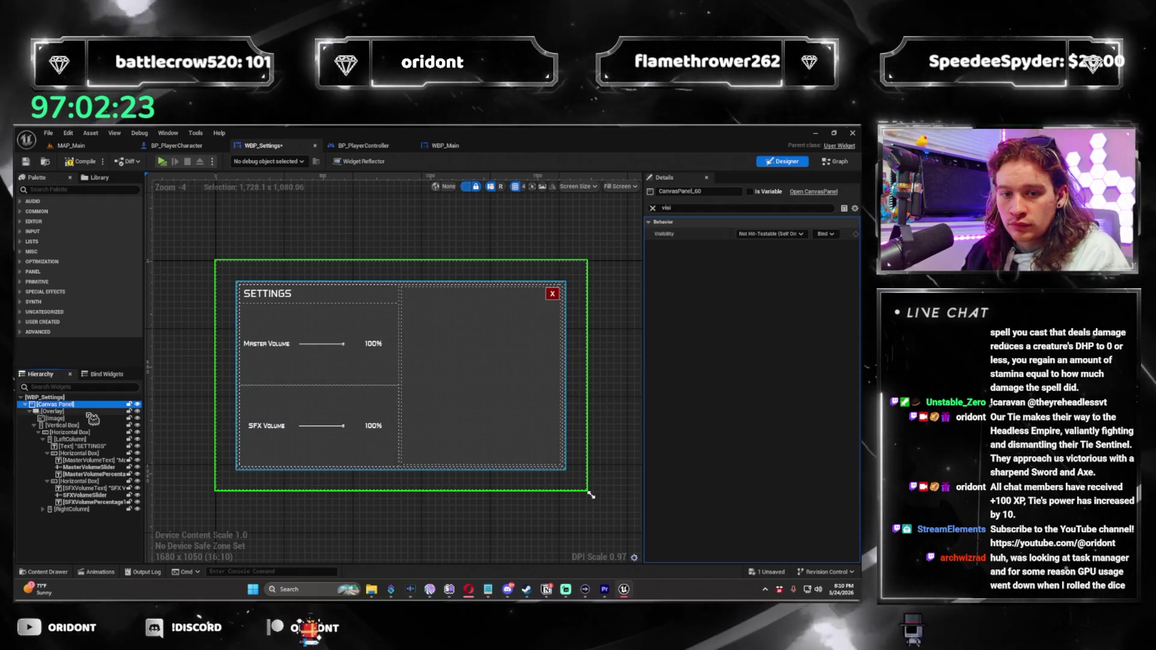
Select the LeftColumn container and set its visibility to Collapsed
key(Down)
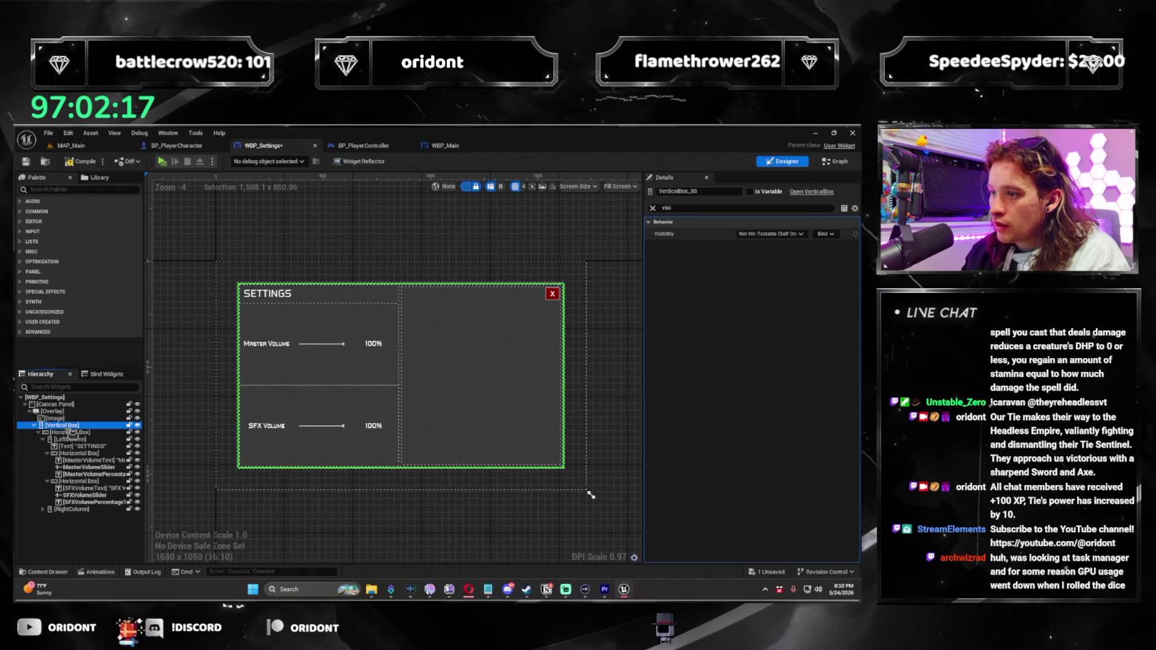
click(71, 440)
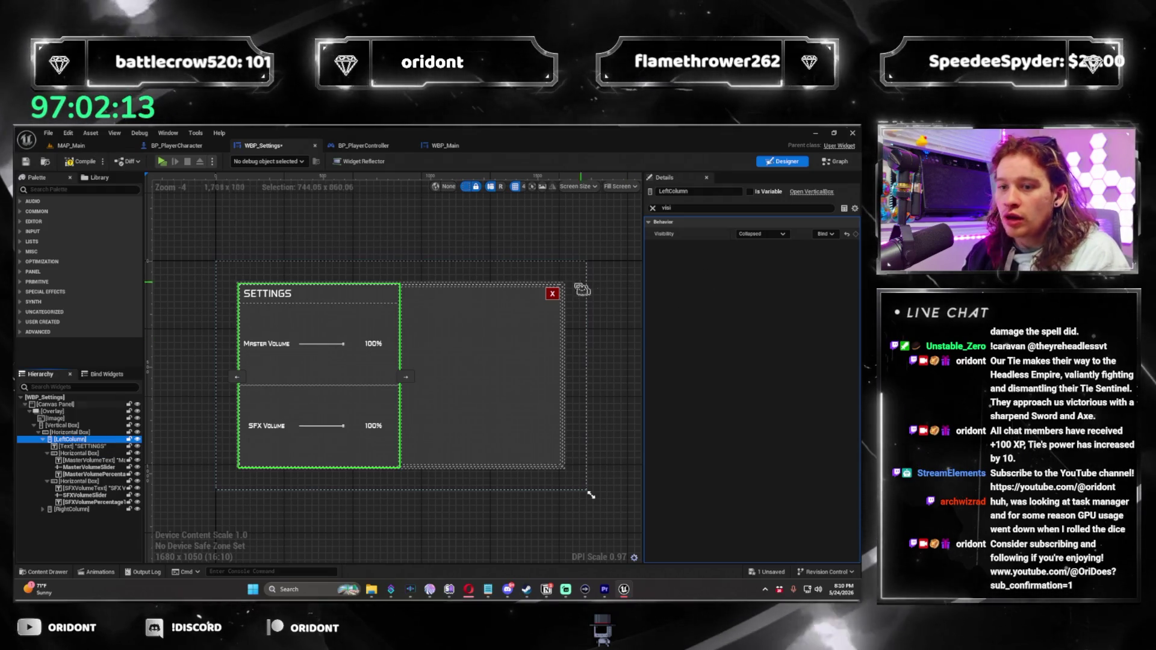
click(763, 234)
click(752, 248)
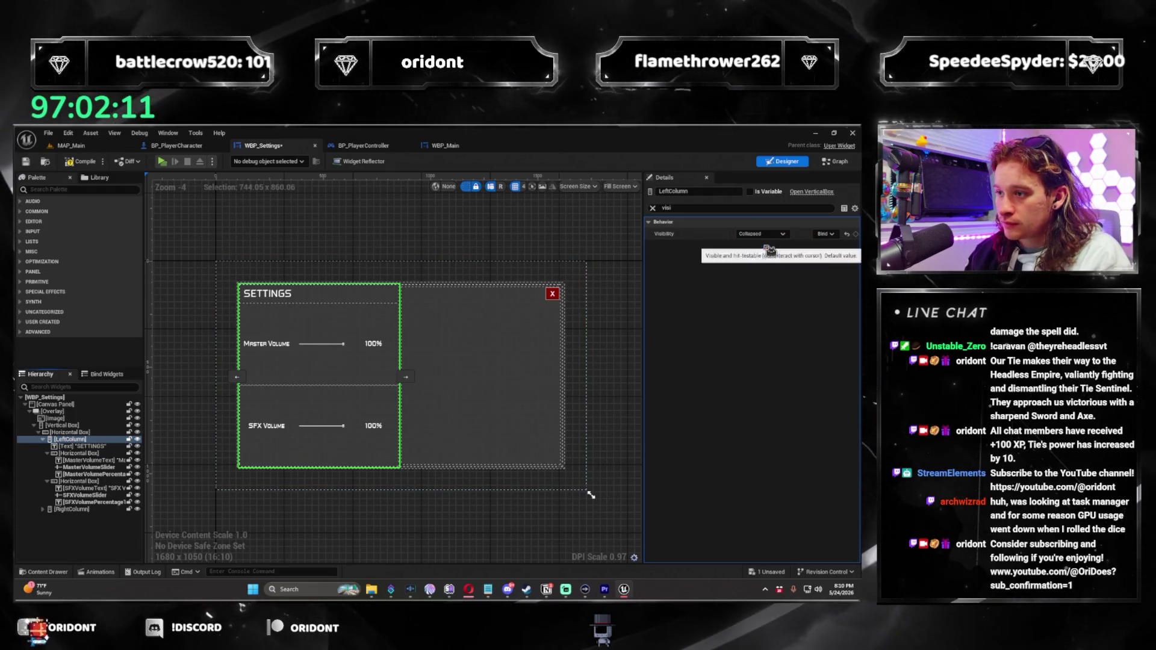
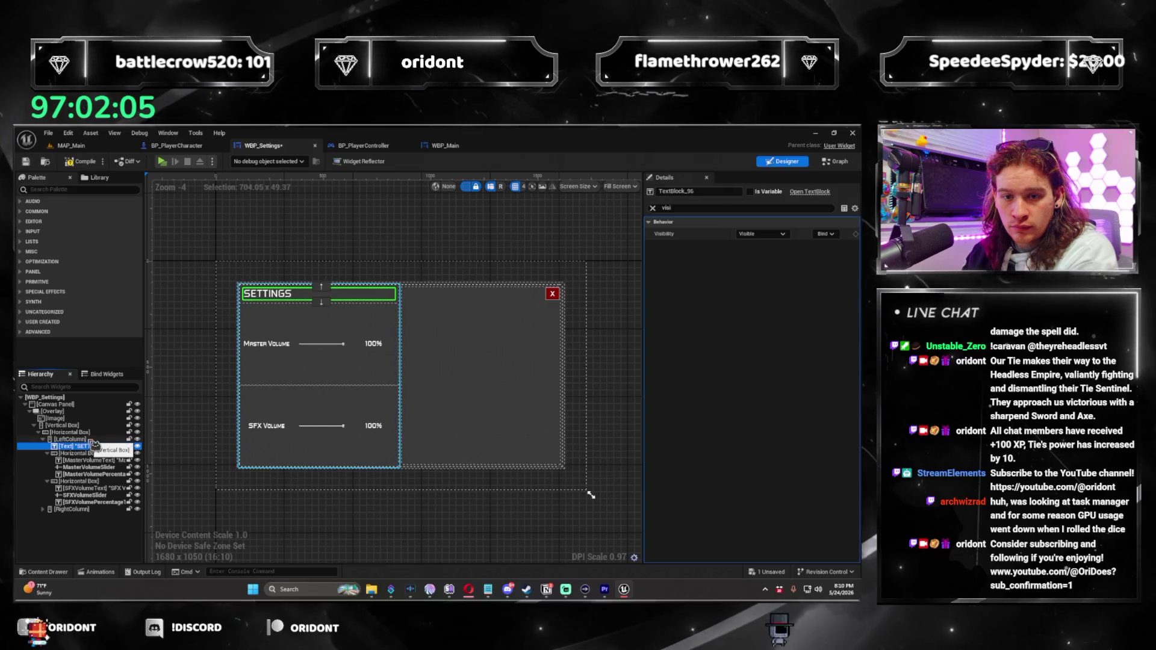
Make LeftColumn Not Hit-Testable (Self & All Children)
click(69, 439)
click(761, 234)
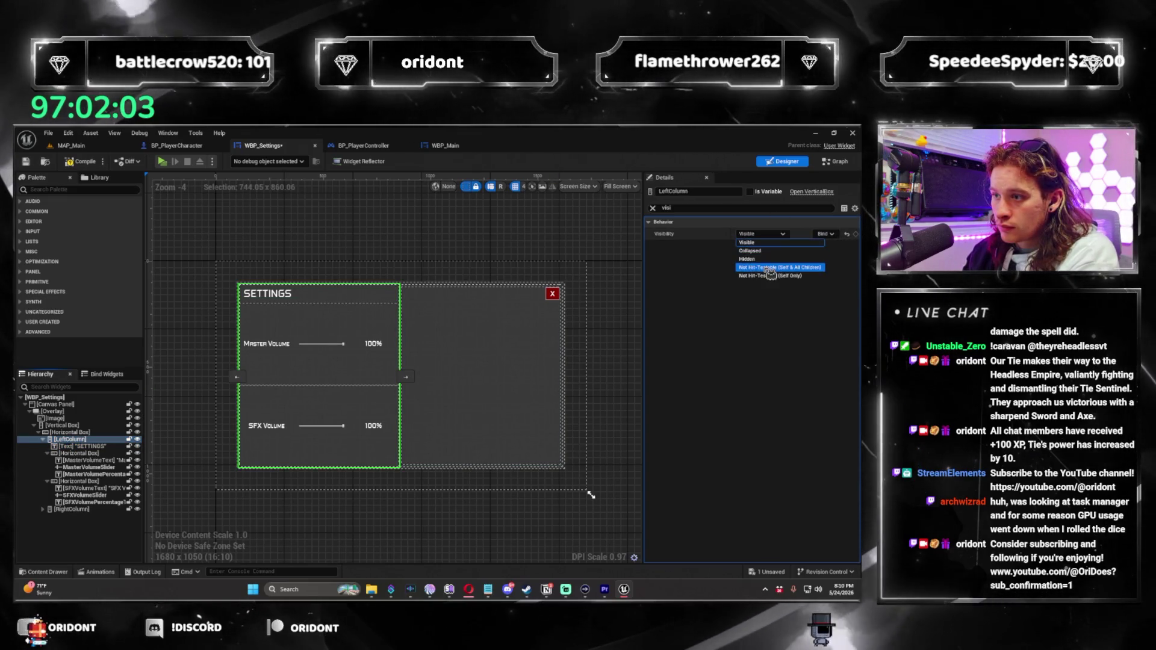
click(779, 268)
Step from the SETTINGS title down the hierarchy to RightColumn, then switch to the MAP_Main level editor
click(103, 447)
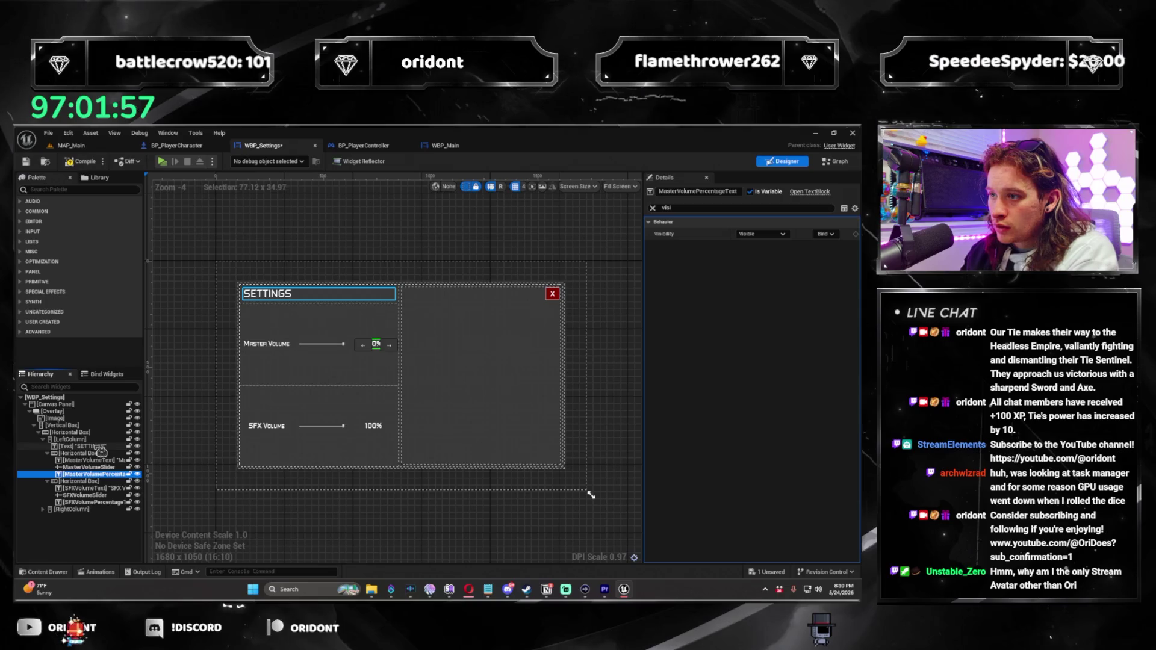
key(Down)
key(Down)
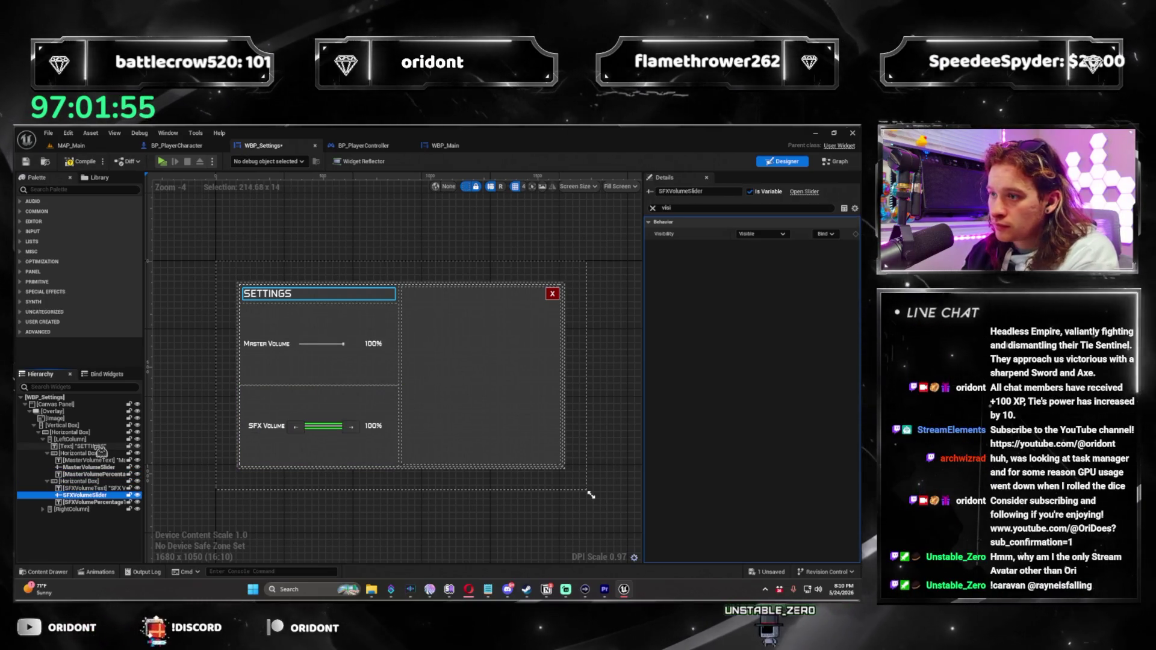
key(Down)
key(Down)
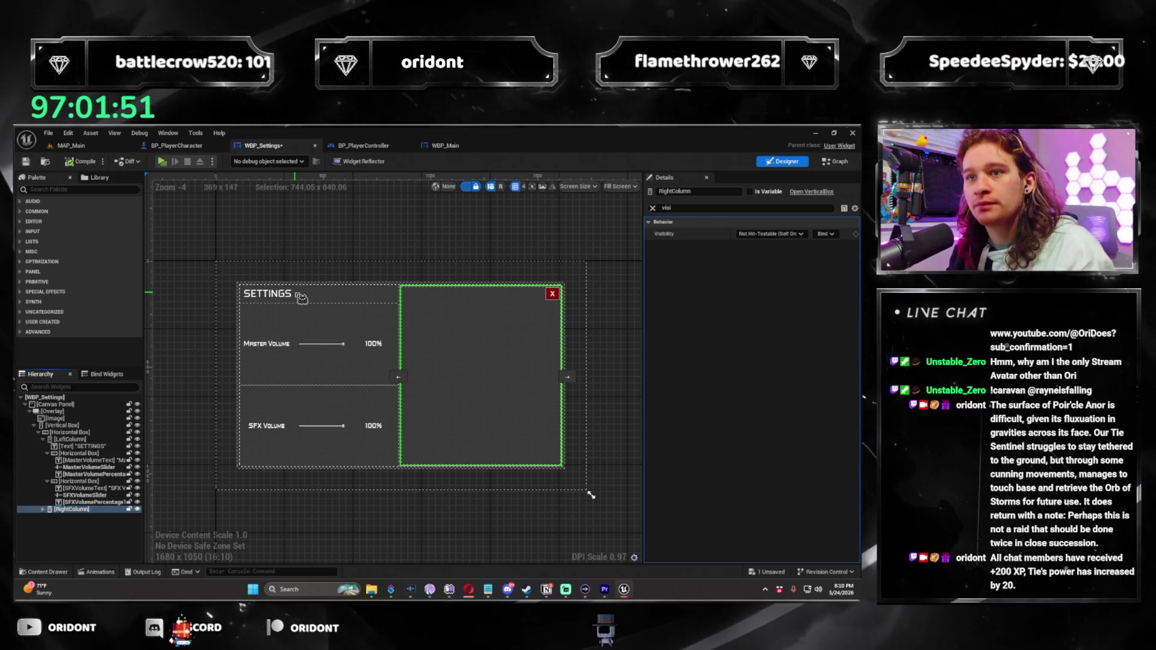
click(107, 147)
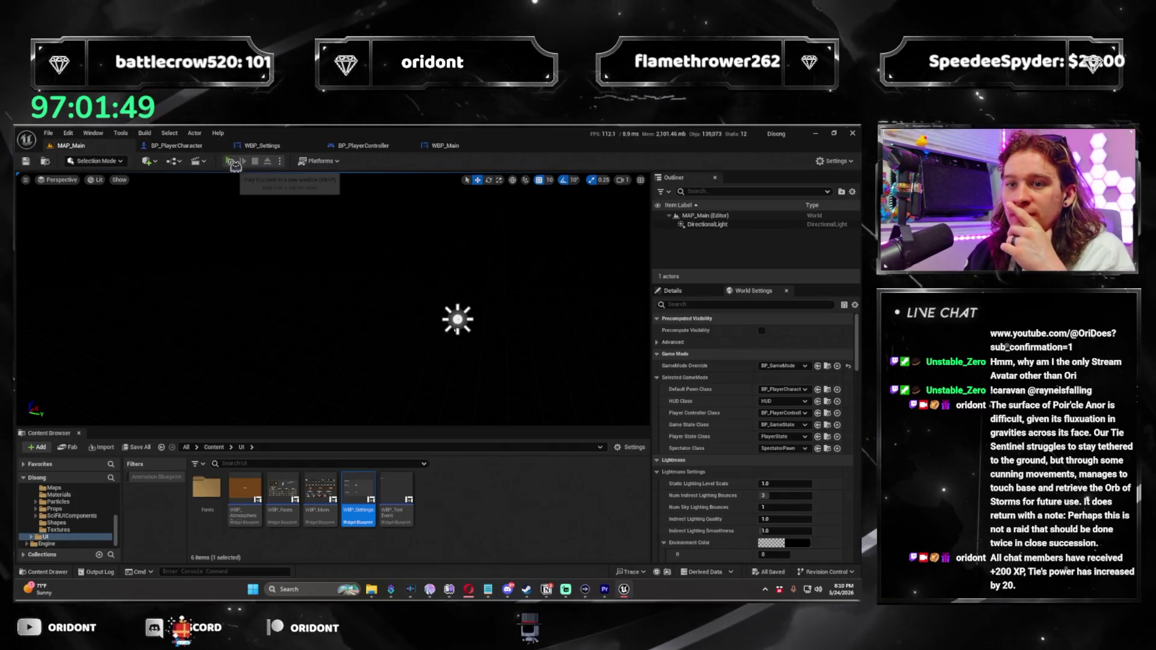
click(232, 163)
click(54, 180)
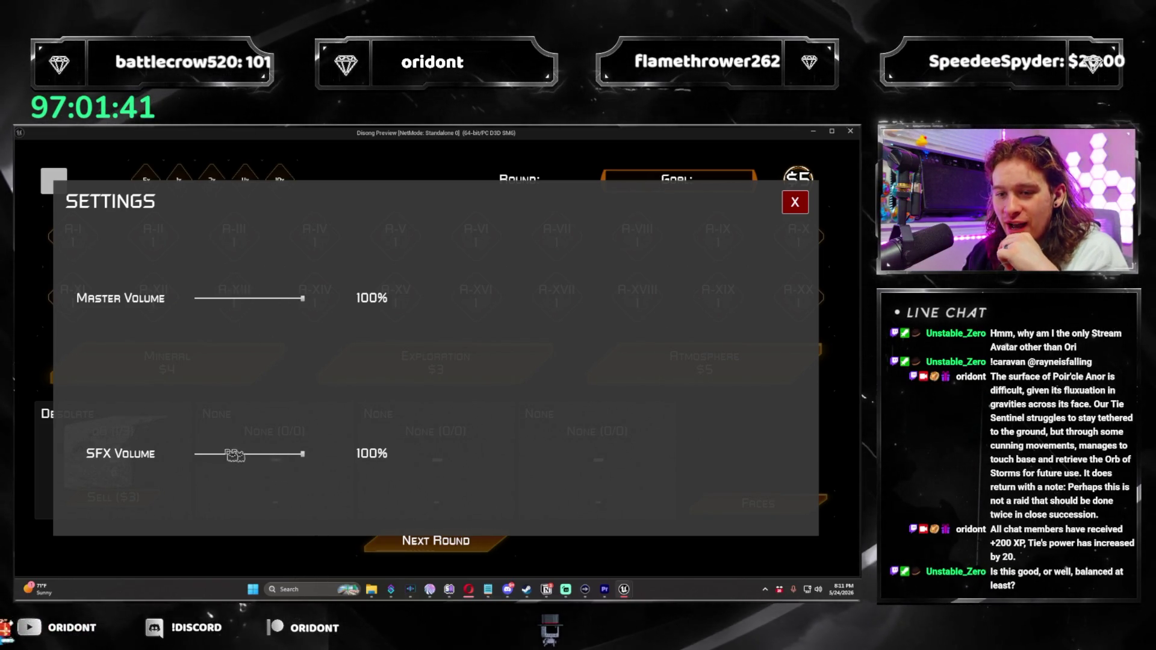
click(797, 202)
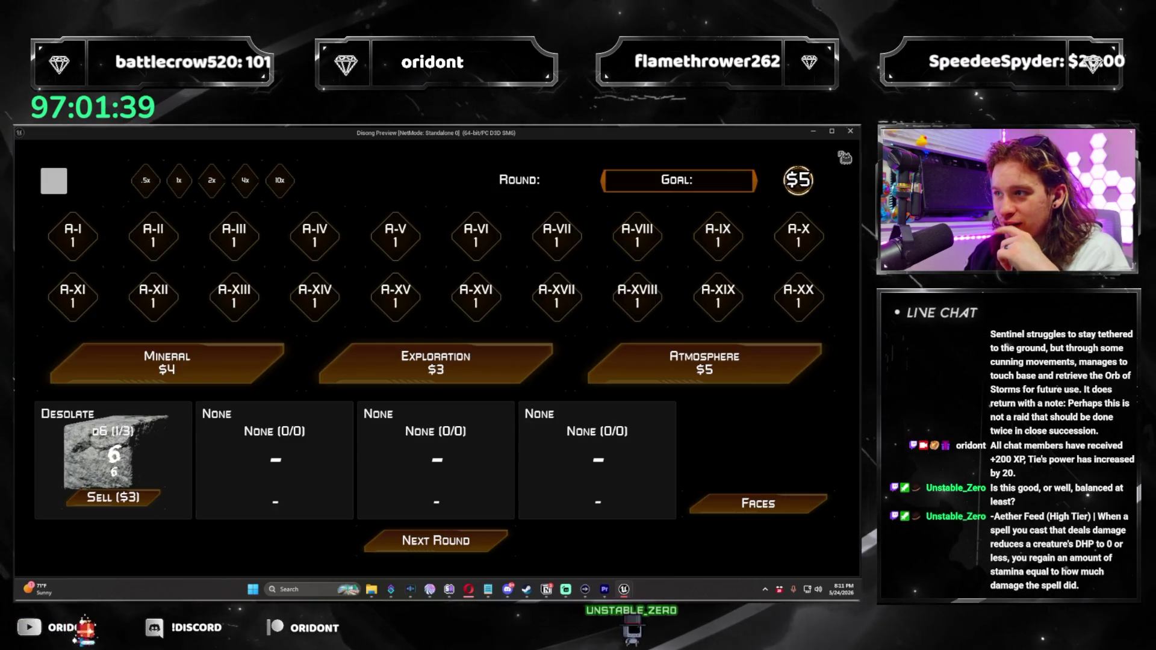
click(850, 132)
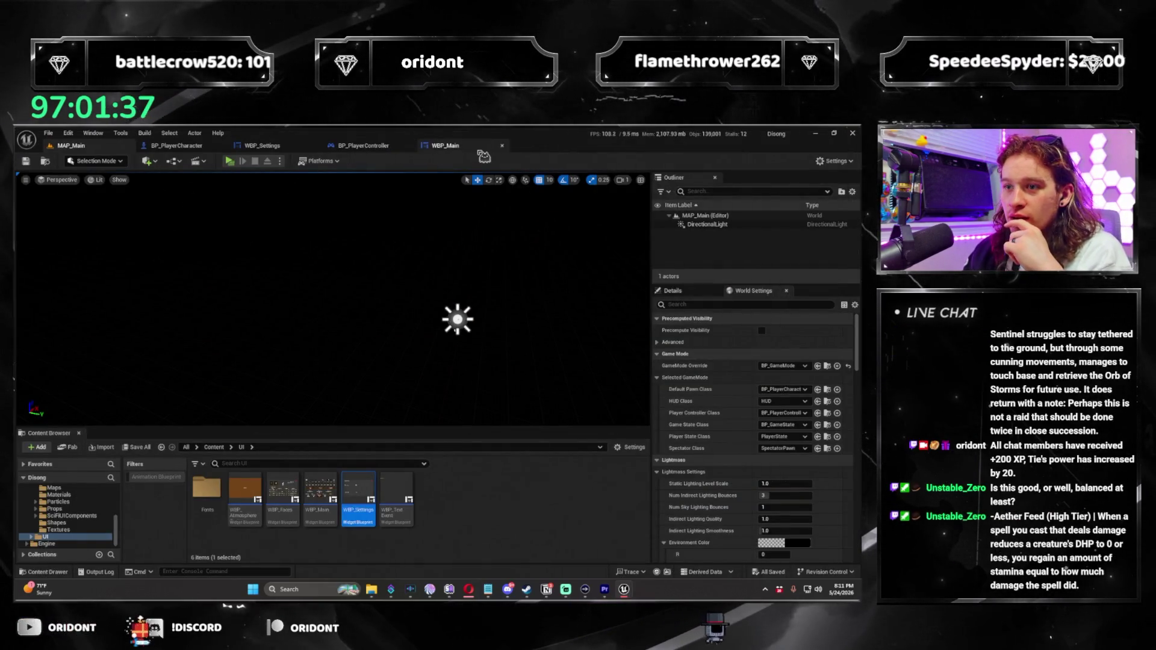
click(71, 145)
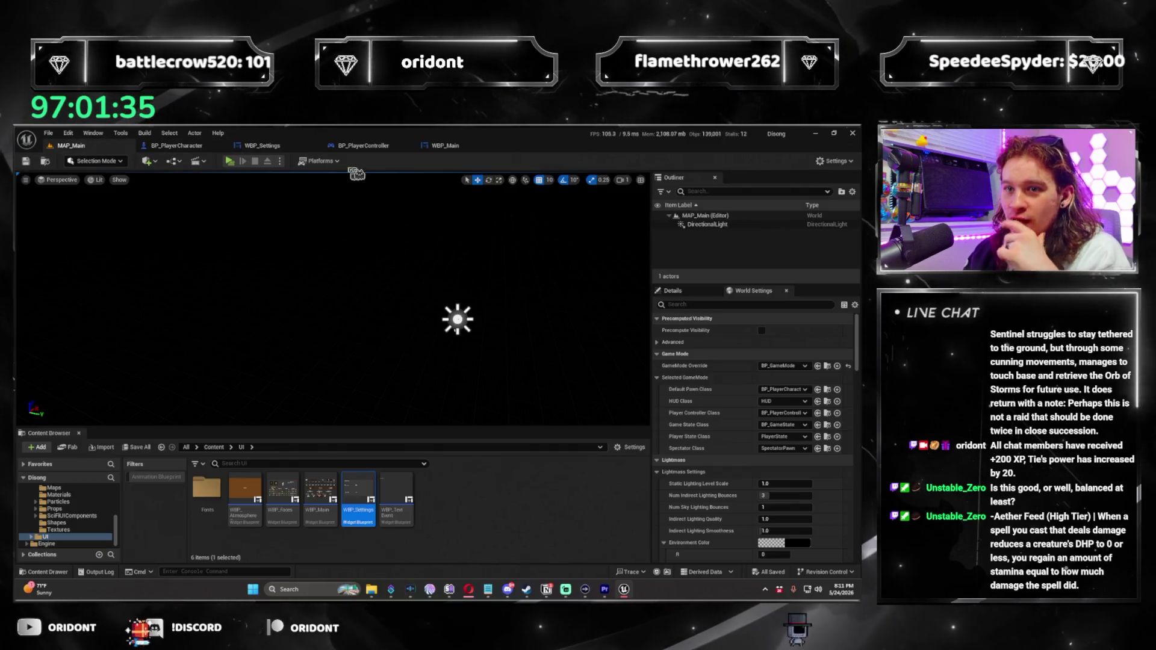
click(233, 161)
click(60, 183)
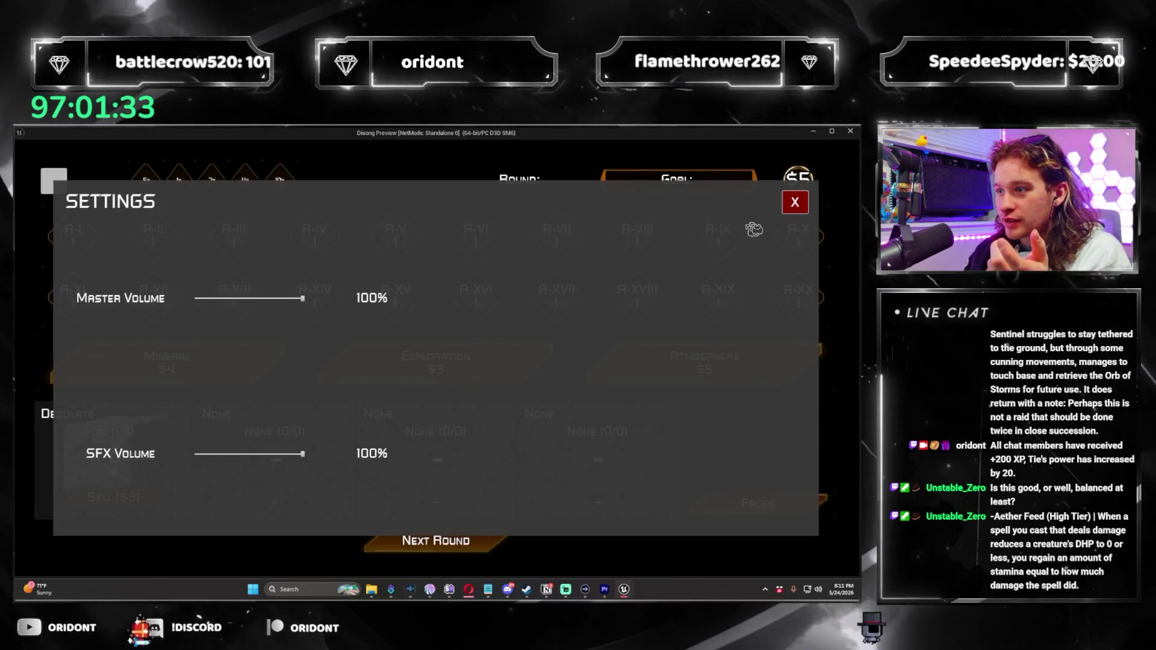
click(794, 202)
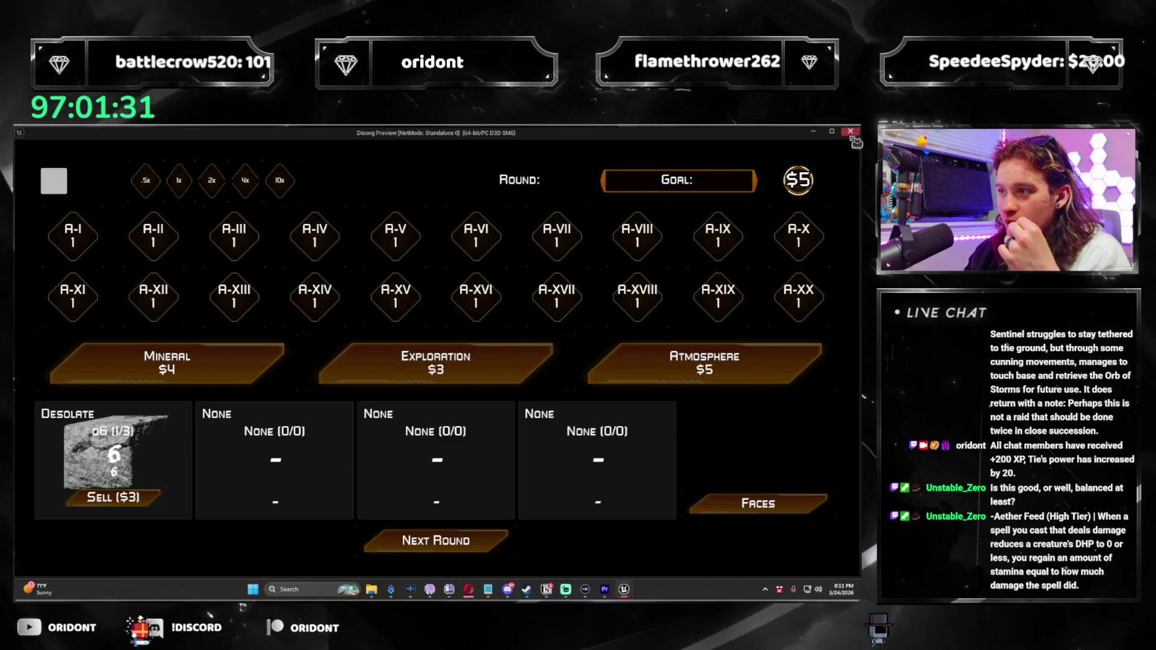
click(850, 130)
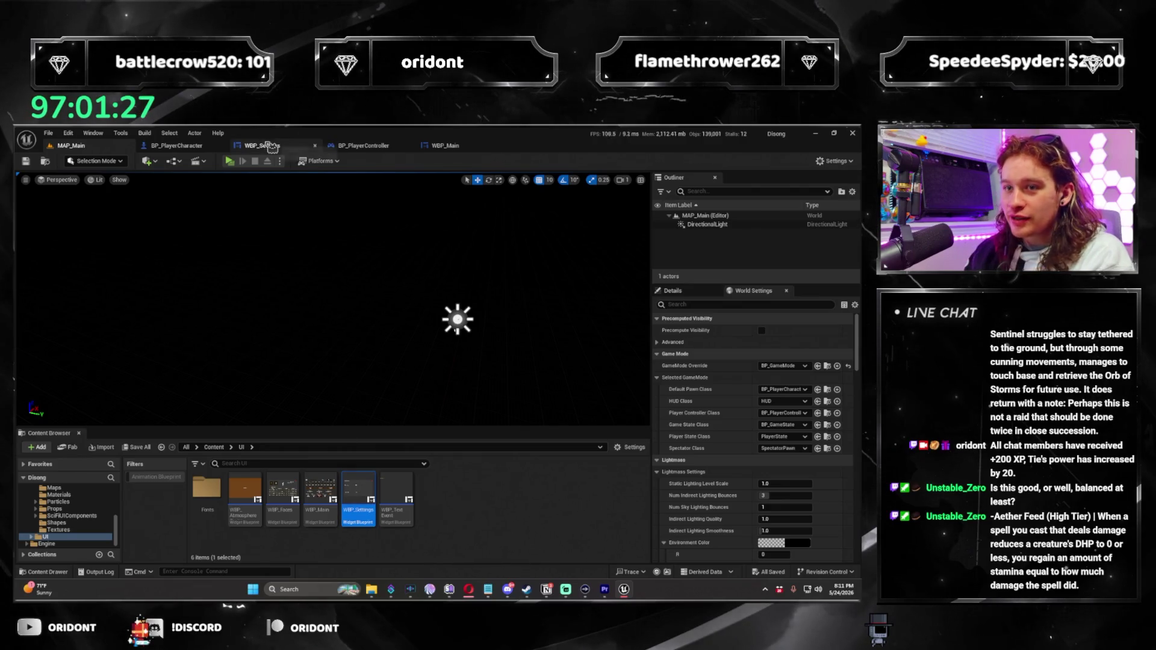
Open WBP_Settings, select SFXVolumeSlider and expand its Style bar and thumb image settings
click(265, 146)
click(339, 347)
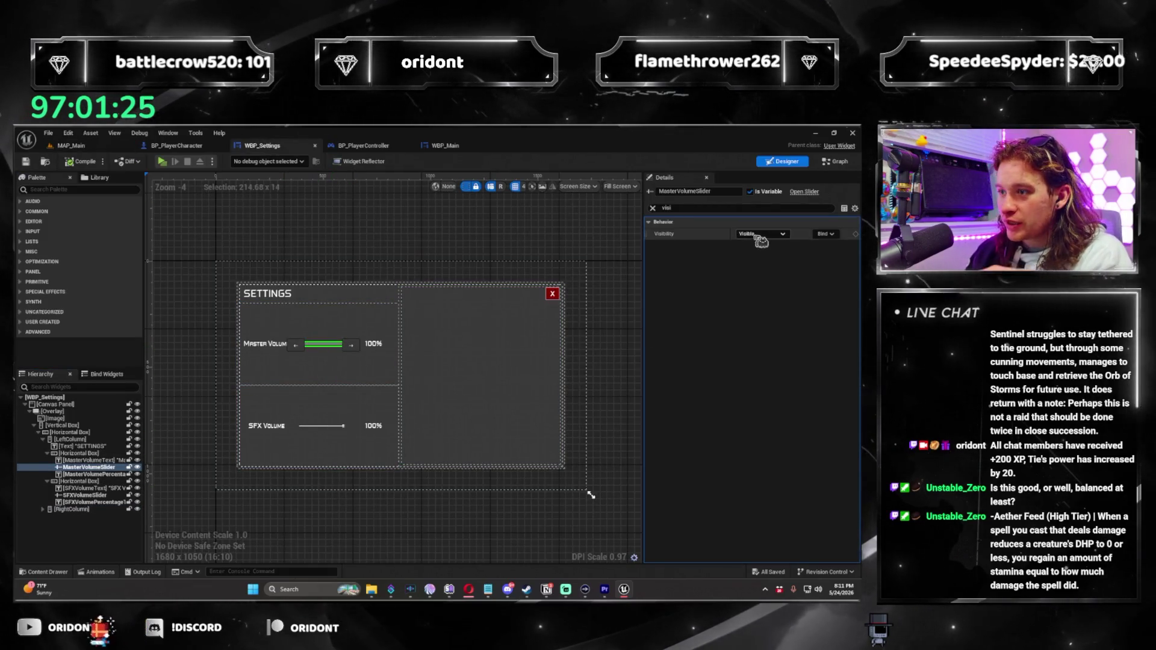
click(337, 426)
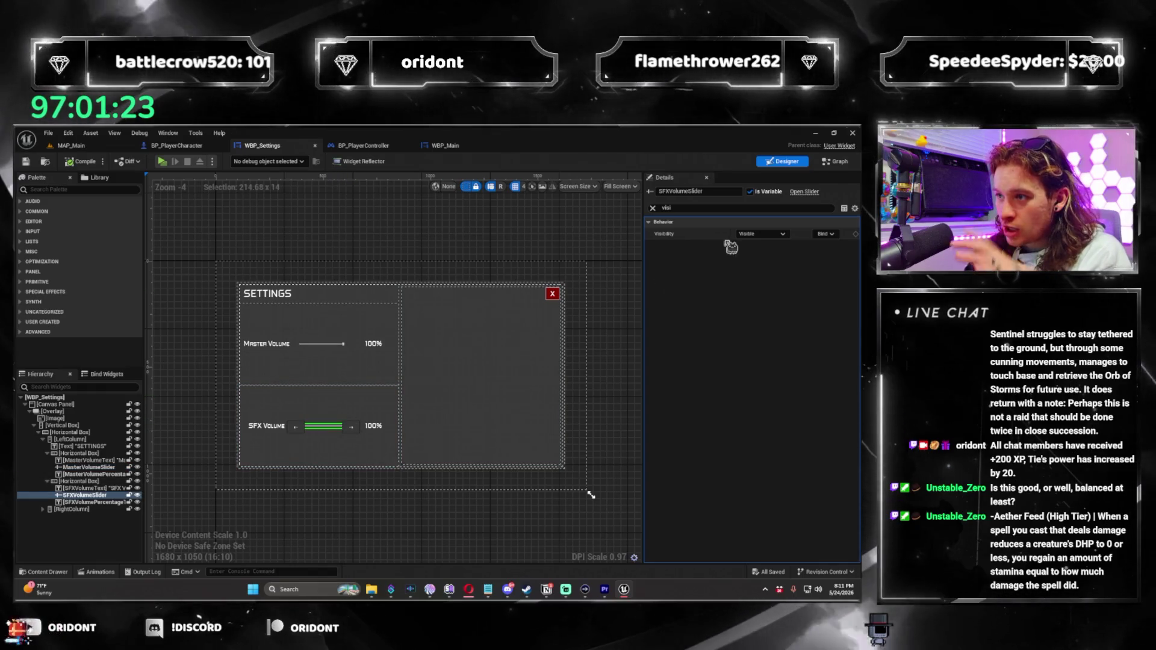
click(653, 208)
click(656, 222)
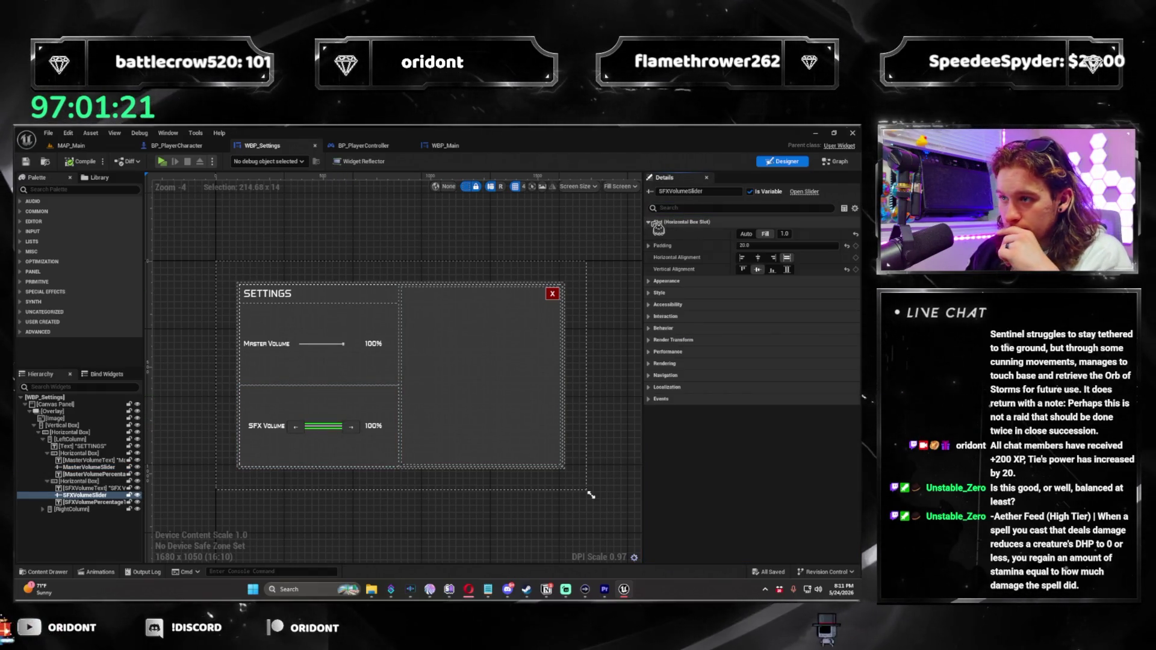
click(659, 294)
click(657, 307)
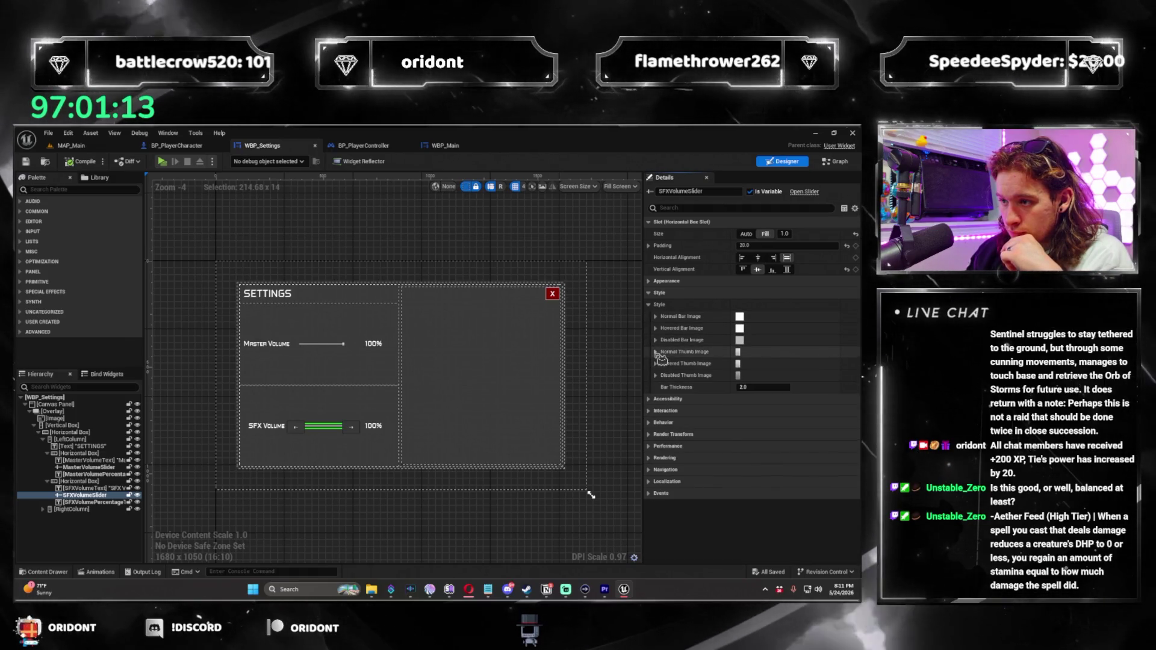
Size the SFX slider's normal, hovered and disabled thumb images to 32 × 32, then select MasterVolumeSlider
click(656, 352)
click(663, 388)
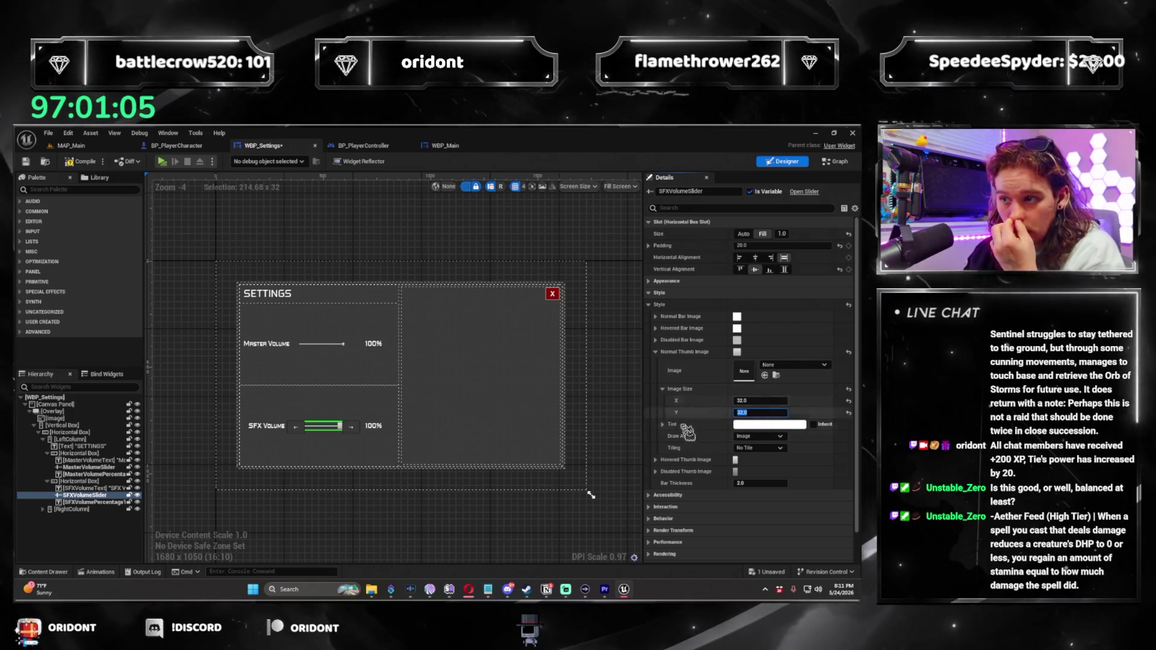
click(656, 471)
click(655, 459)
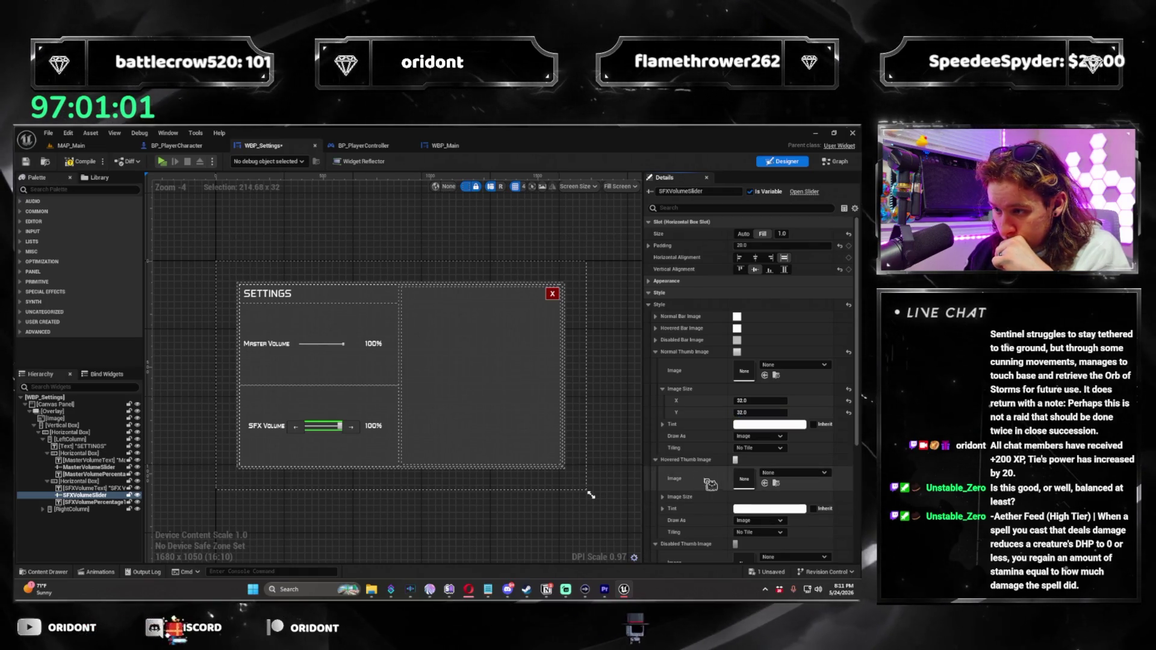
scroll(710, 482, down, 3)
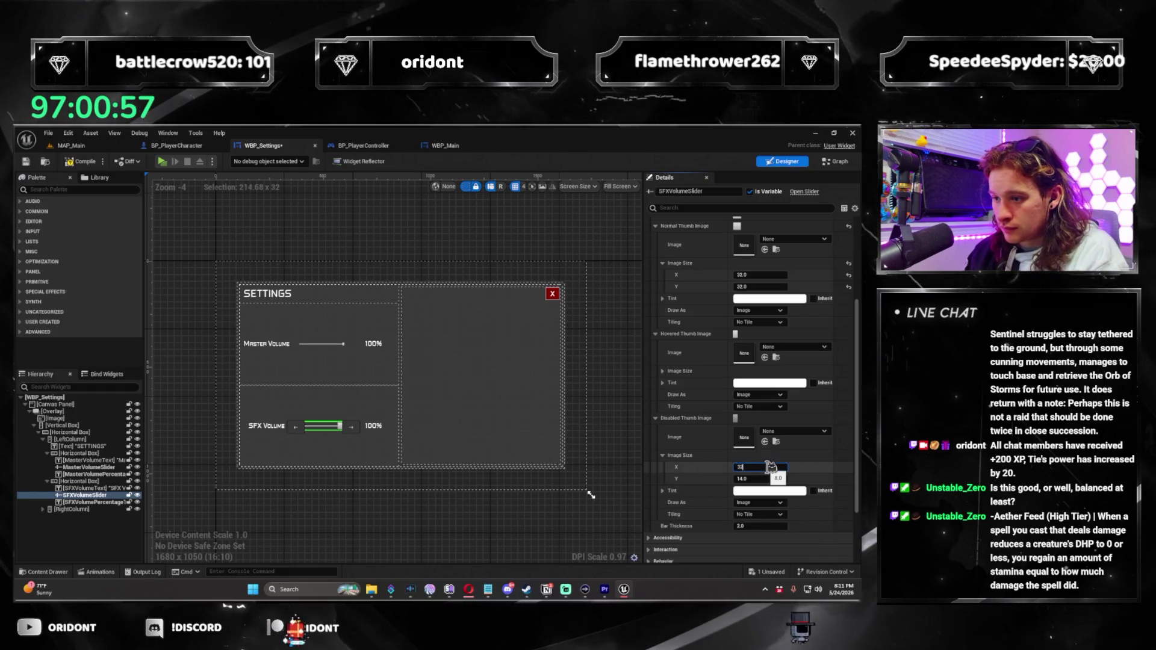
click(662, 371)
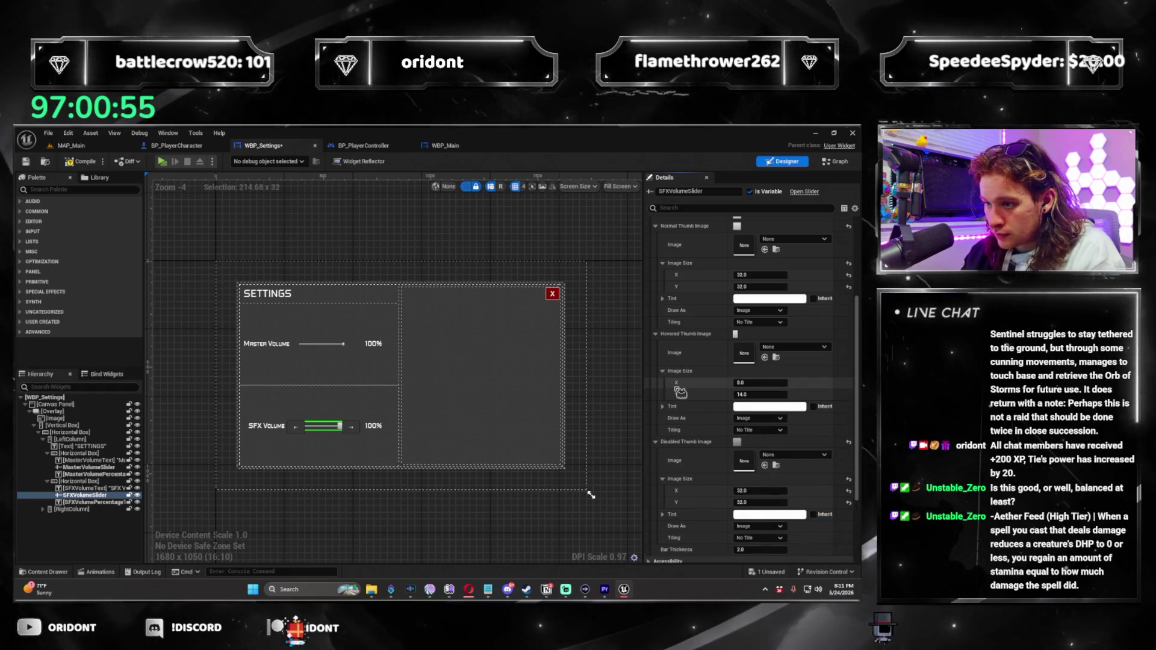
click(752, 383)
text(32)
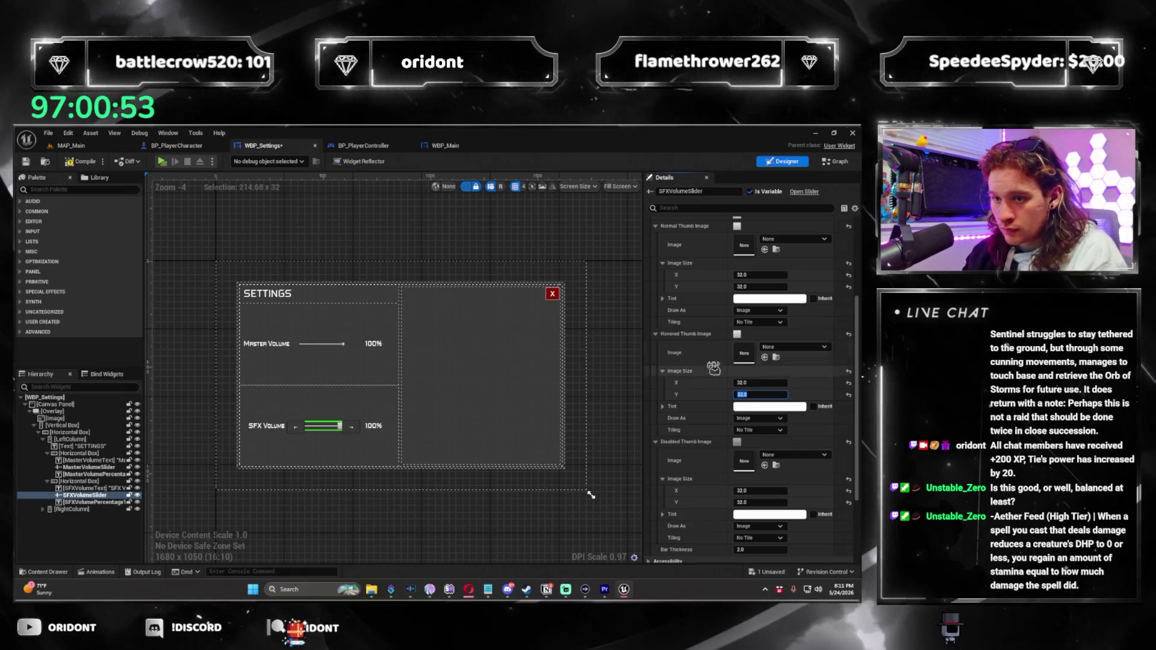
click(341, 348)
click(341, 346)
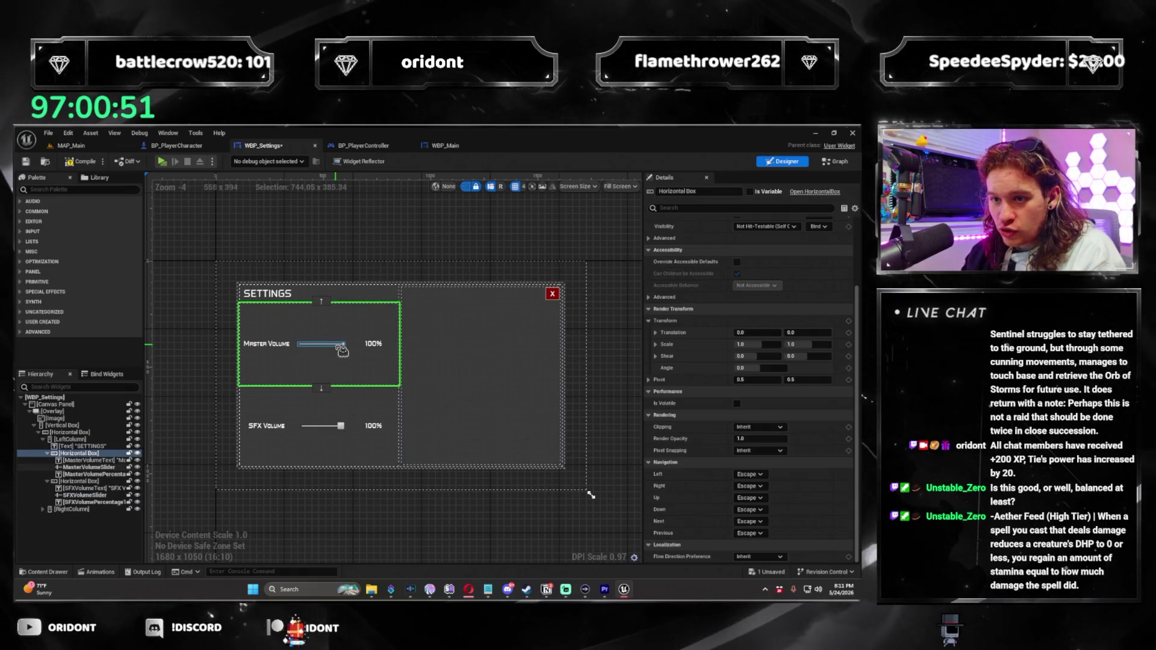
Set MasterVolumeSlider's hovered and disabled thumb images to 32 × 32 and launch the game preview
scroll(784, 404, down, 3)
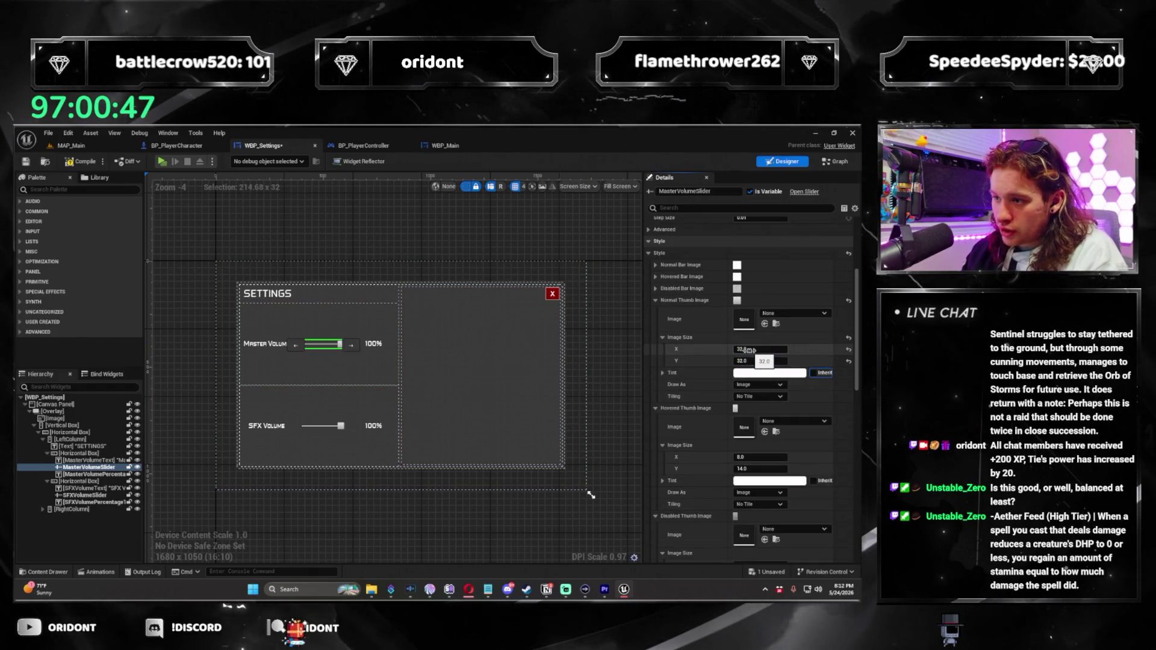
shift+click(767, 458)
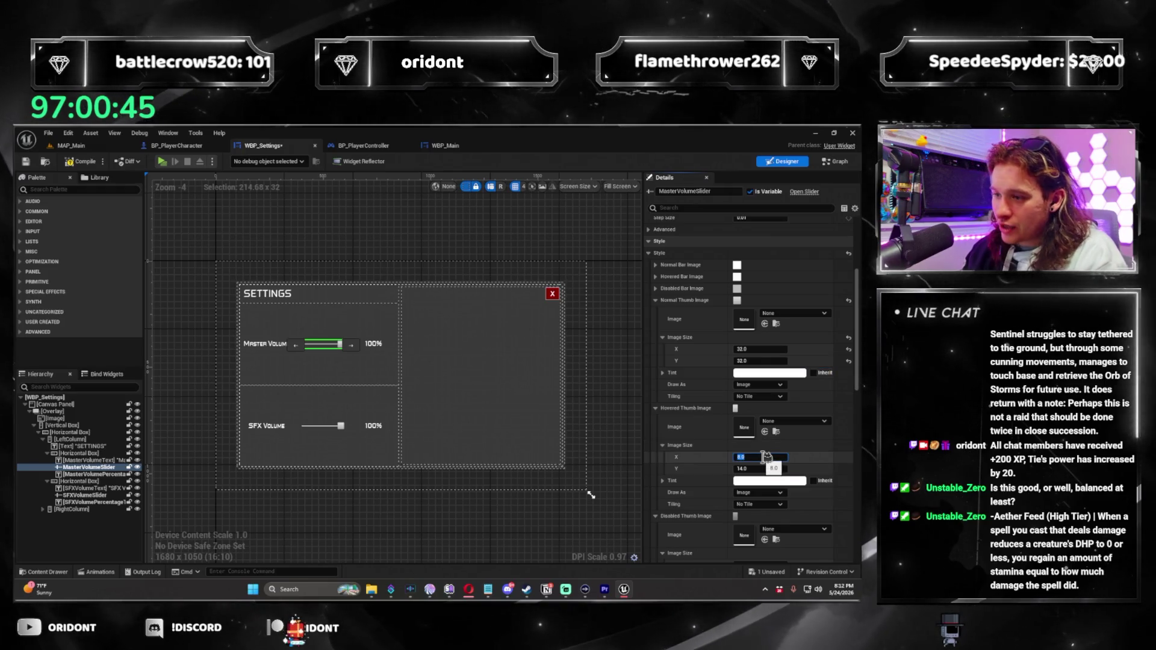
text(32)
scroll(700, 458, down, 6)
shift+click(752, 452)
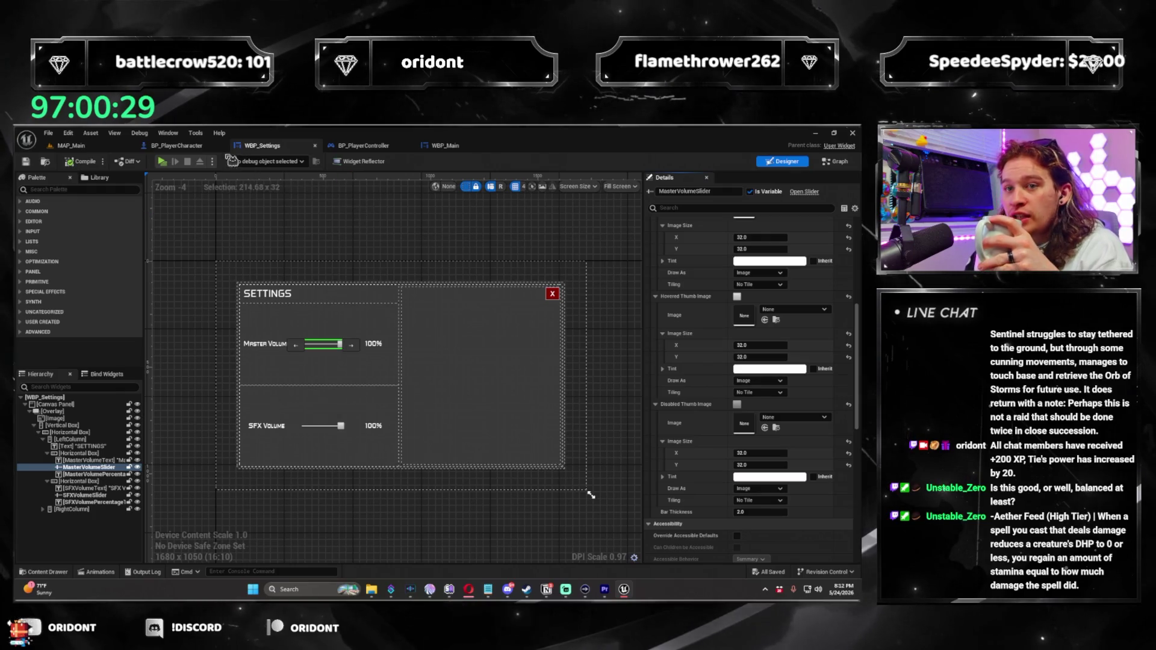
click(174, 162)
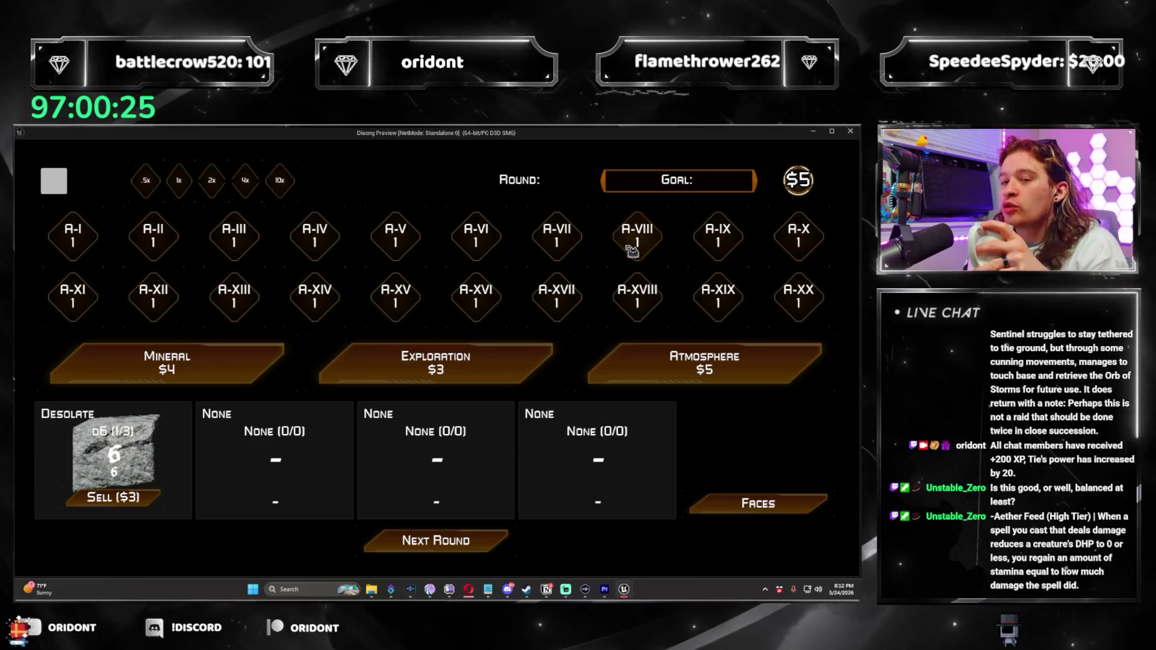
Test the volume sliders in the in-game settings panel, then close the panel and the preview window
click(55, 180)
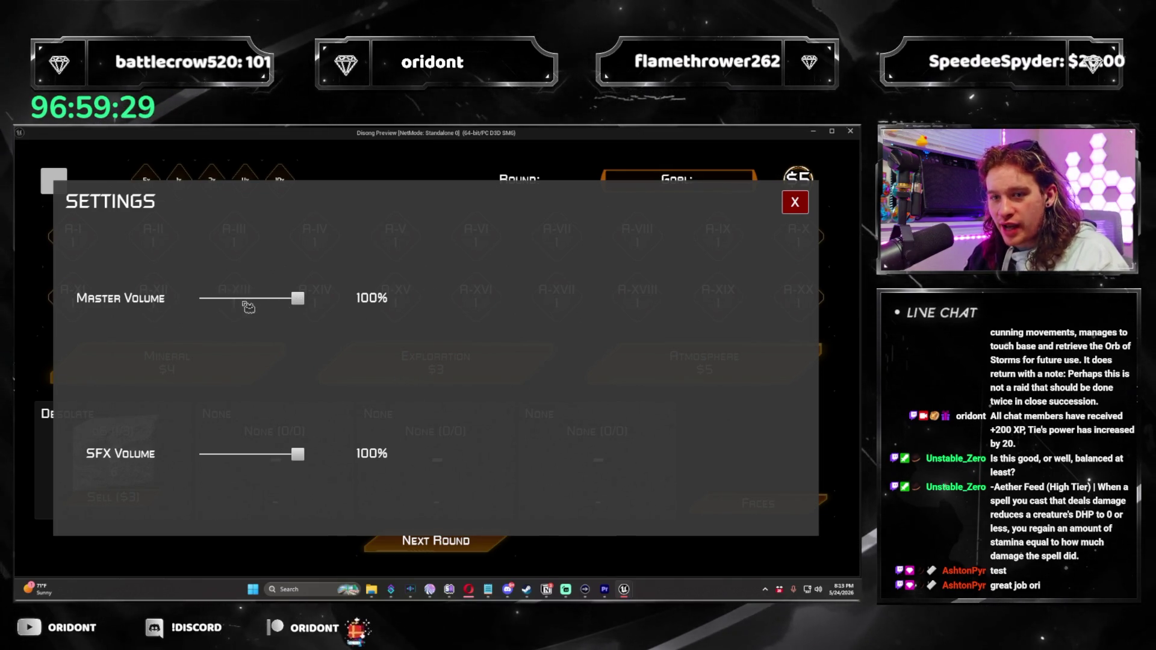
click(795, 204)
click(850, 132)
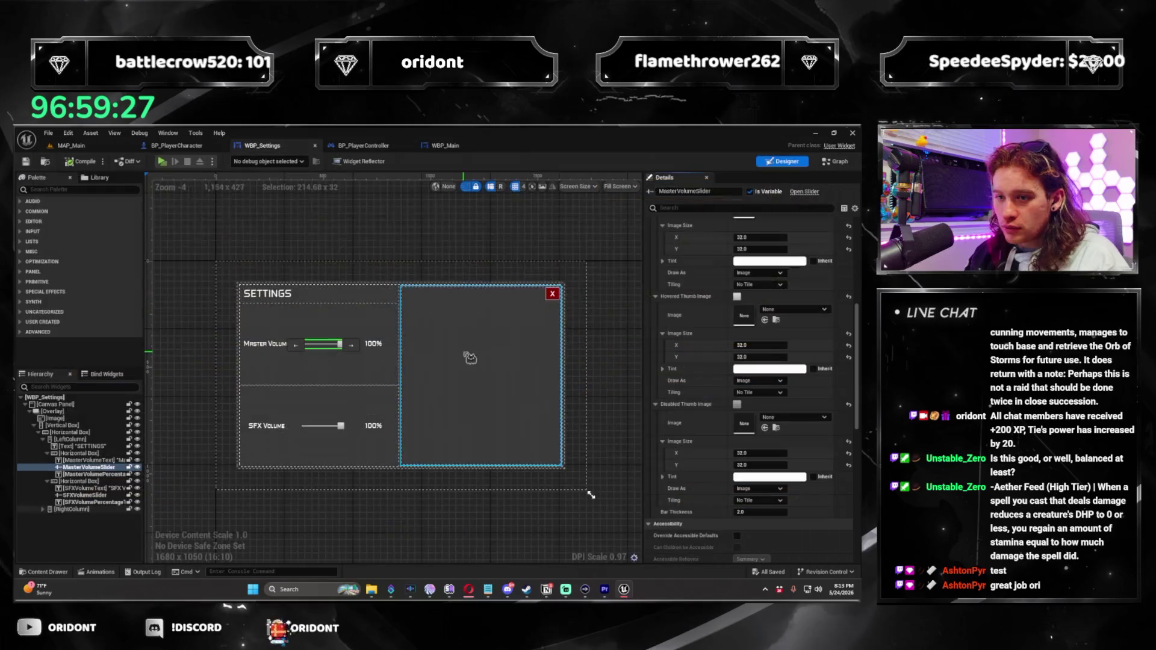
Collapse the slider style and run a standalone test of the settings panel, then go to WBP_Main
scroll(660, 306, up, 3)
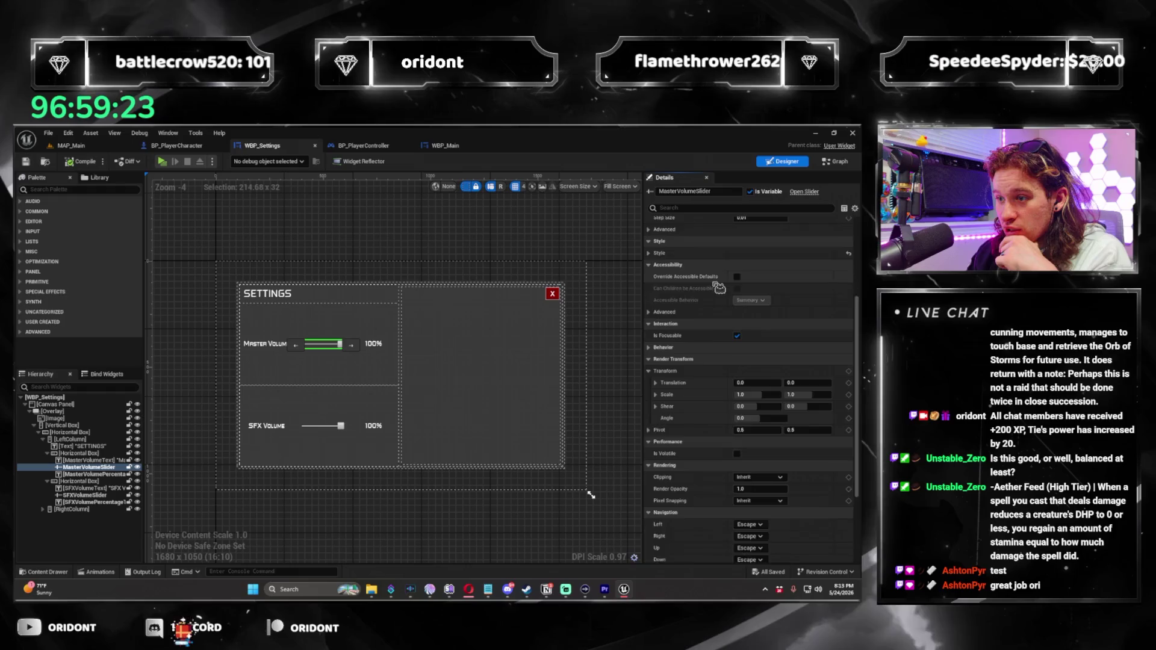
click(649, 252)
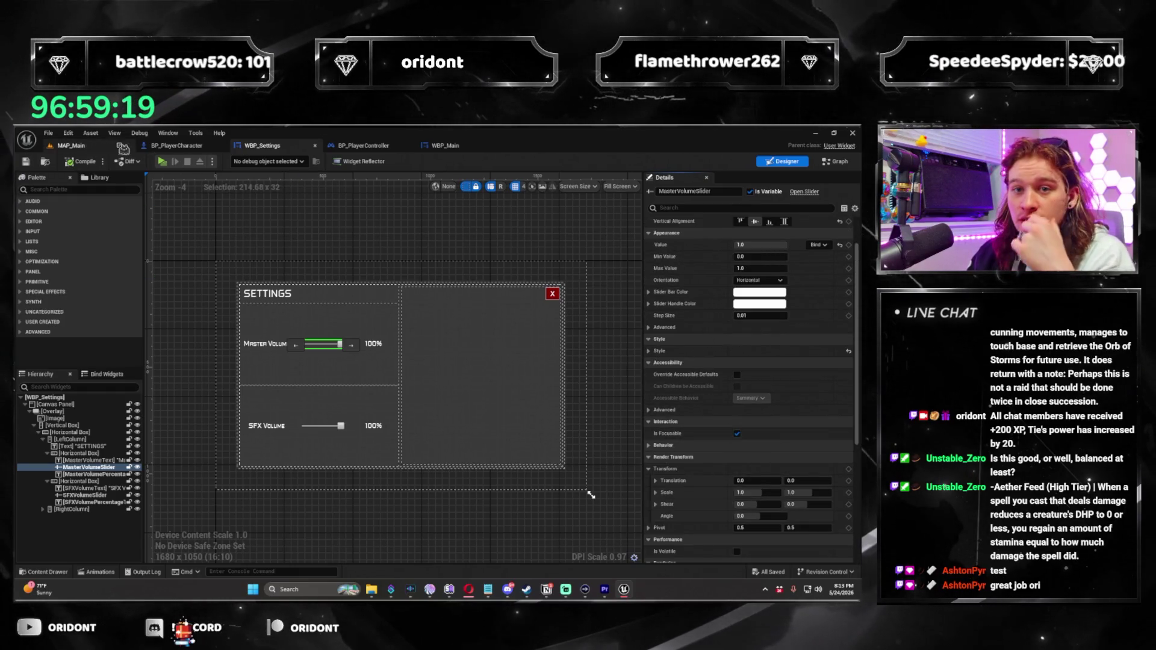
click(167, 164)
click(53, 180)
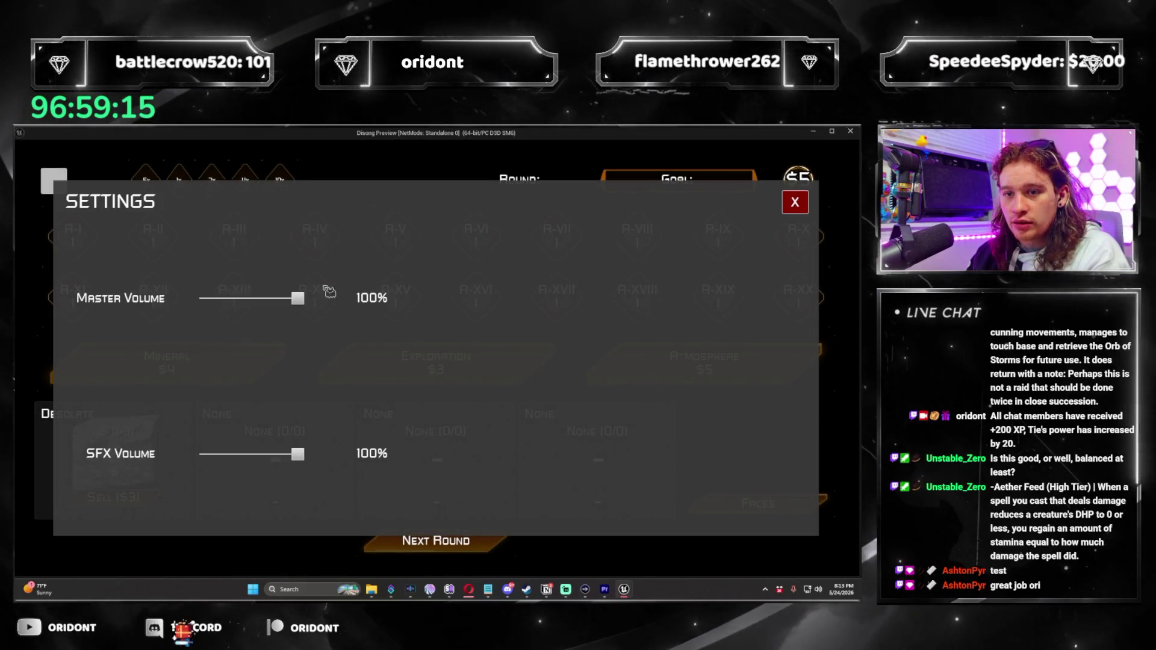
click(795, 202)
click(851, 131)
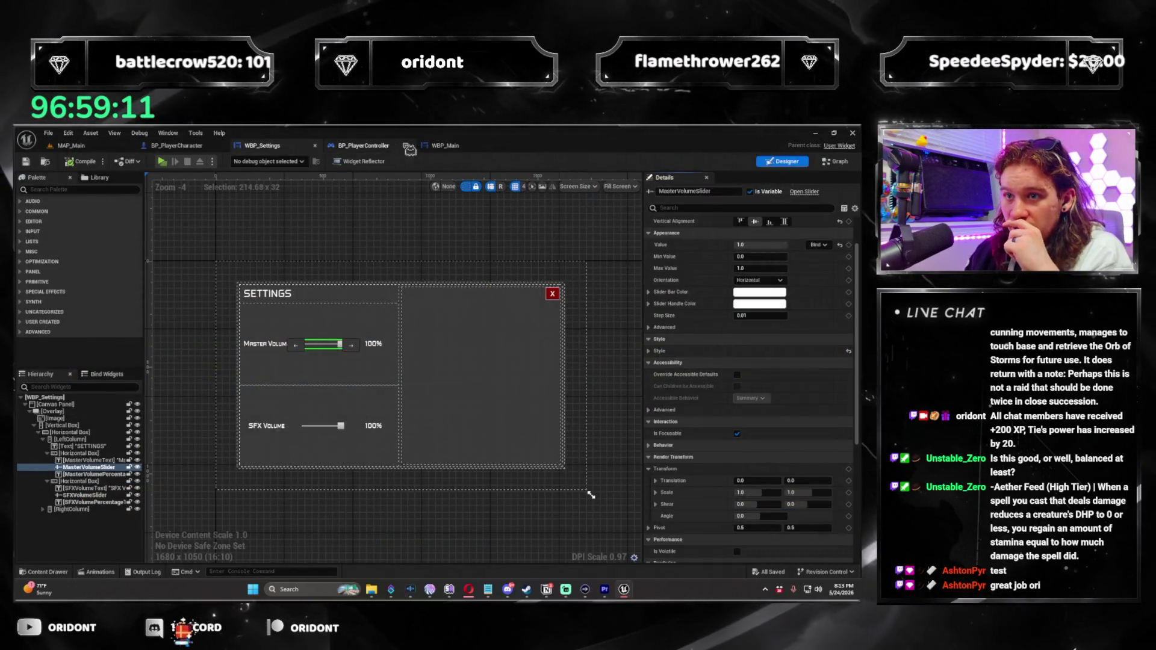
click(466, 148)
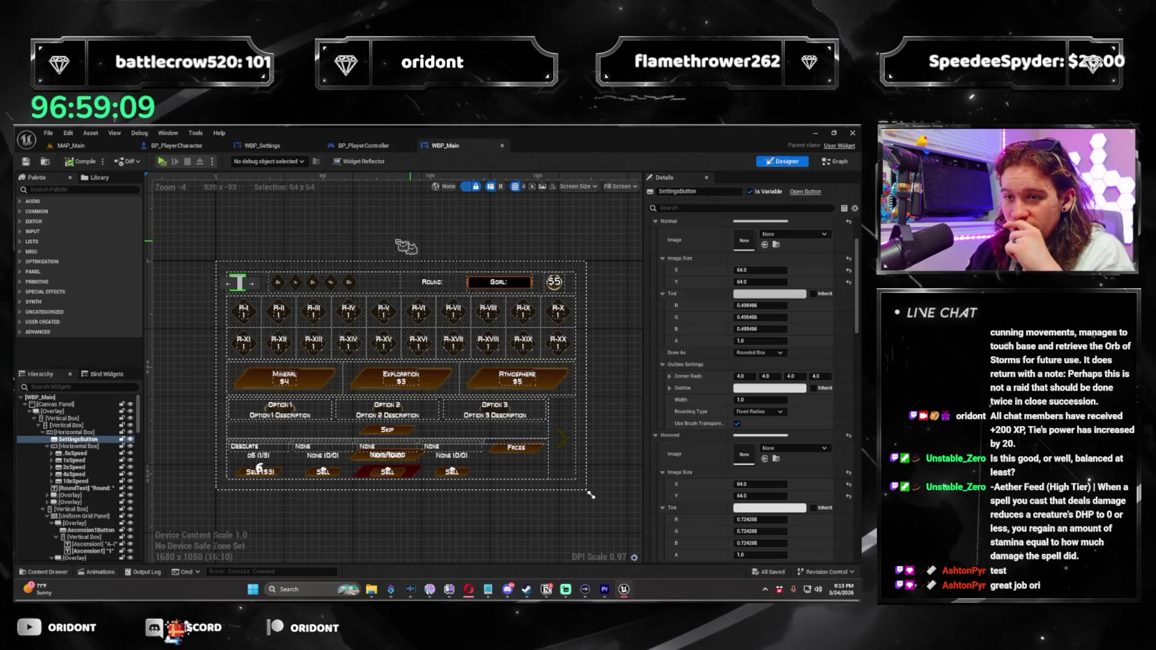
Open the WBP_Faces widget blueprint from the Content Browser and show its Event Graph
click(263, 147)
click(135, 151)
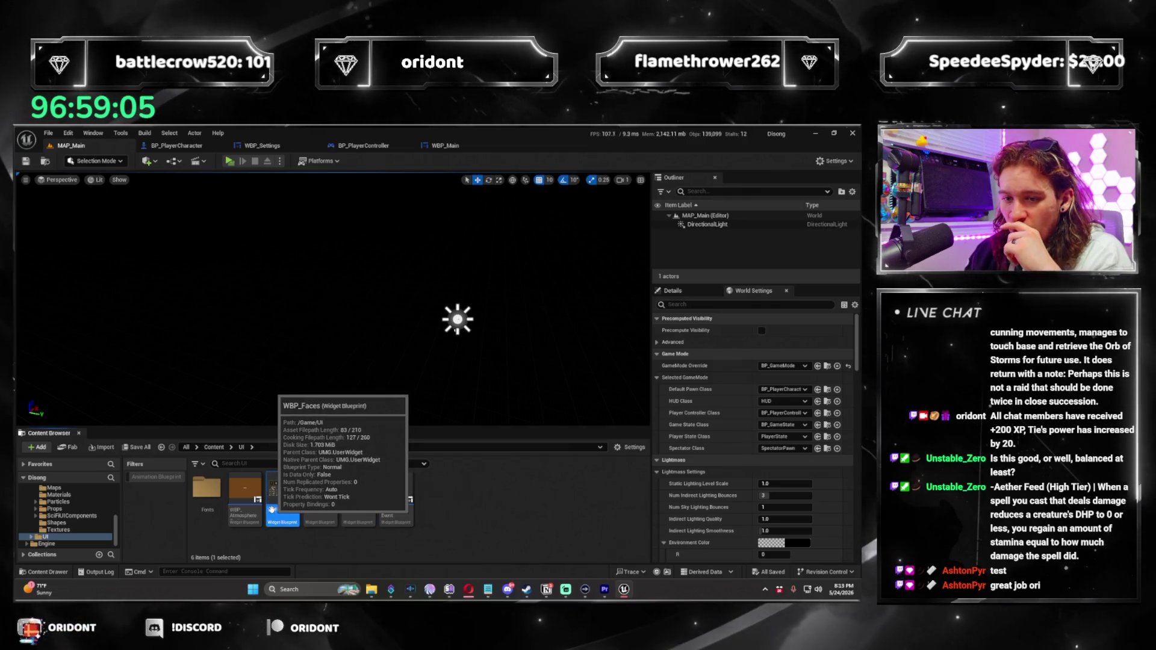
double_click(276, 489)
key(ctrl+shift+alt+g)
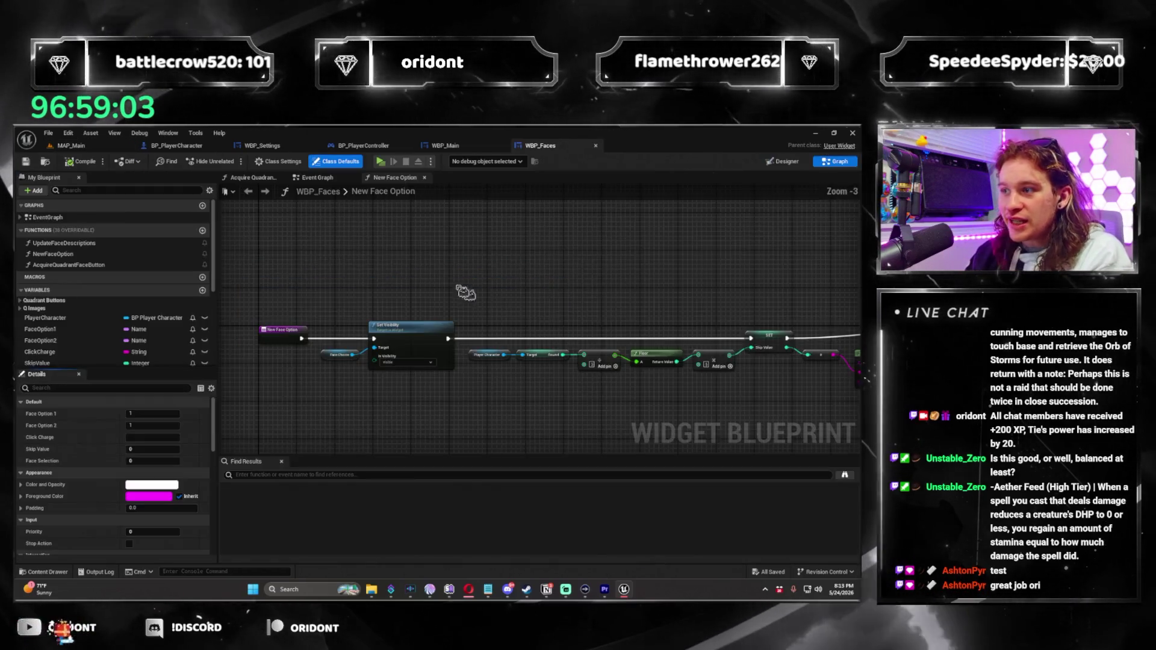
click(320, 177)
Pan through the Hovered Face Buttons and Event Construct nodes, then return to WBP_Settings
scroll(434, 342, up, 5)
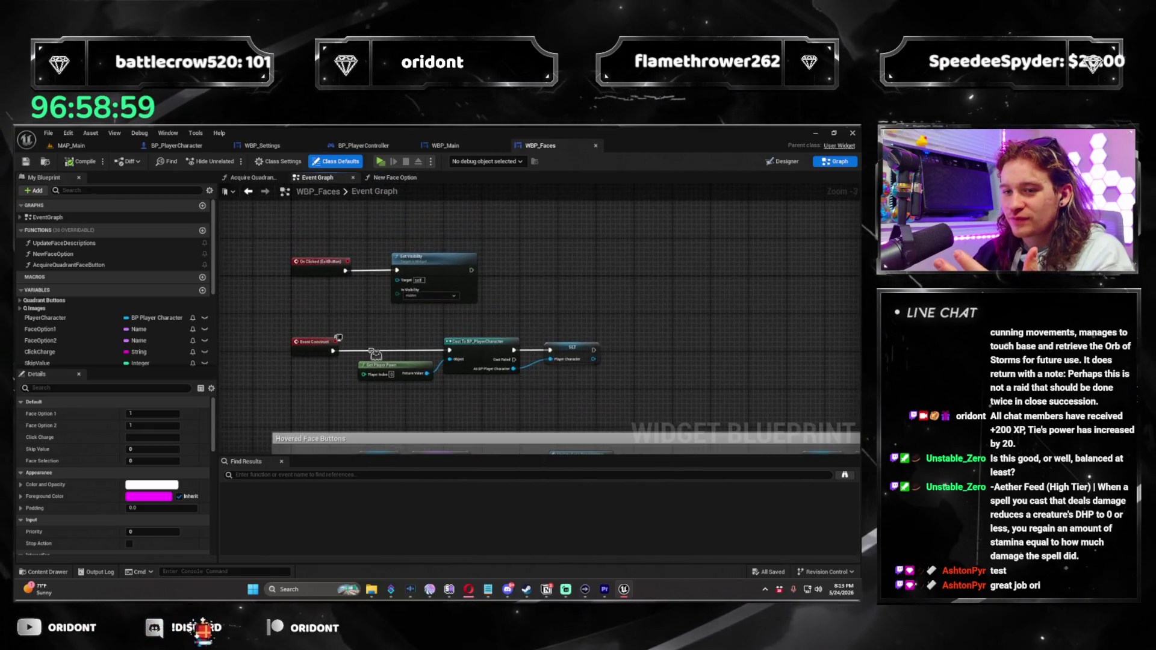
mouse_move(435, 342)
mouse_down()
mouse_move(476, 304)
mouse_move(436, 255)
mouse_up()
scroll(432, 253, down, 1)
scroll(432, 253, down, 4)
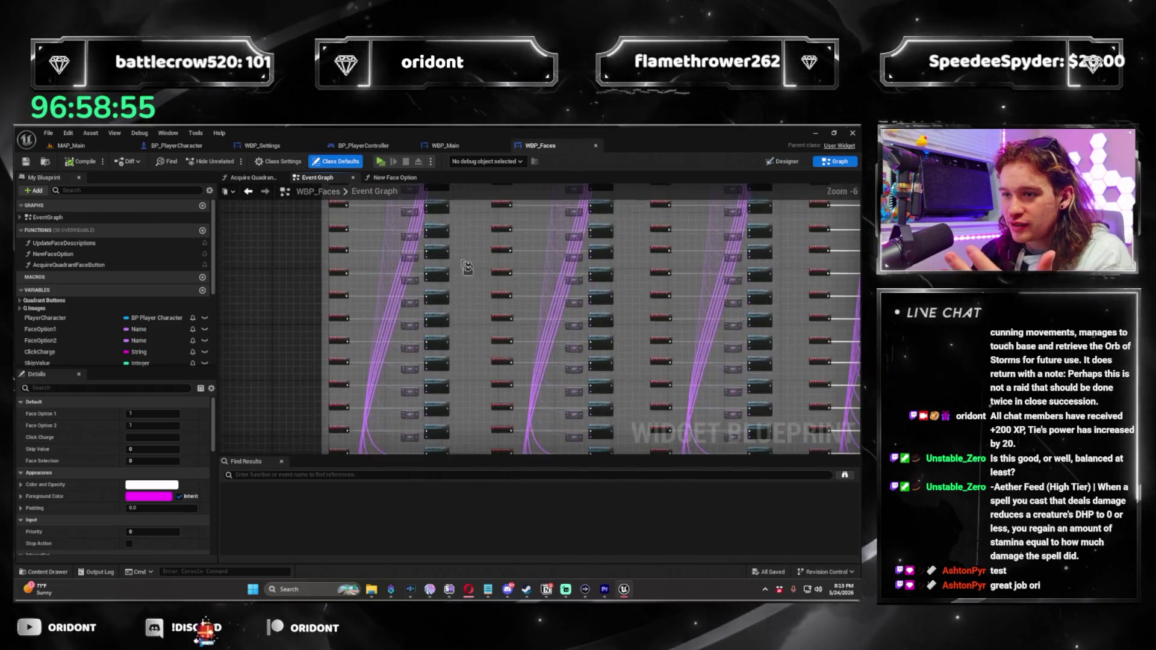
scroll(424, 255, up, 4)
drag(420, 256, 400, 410)
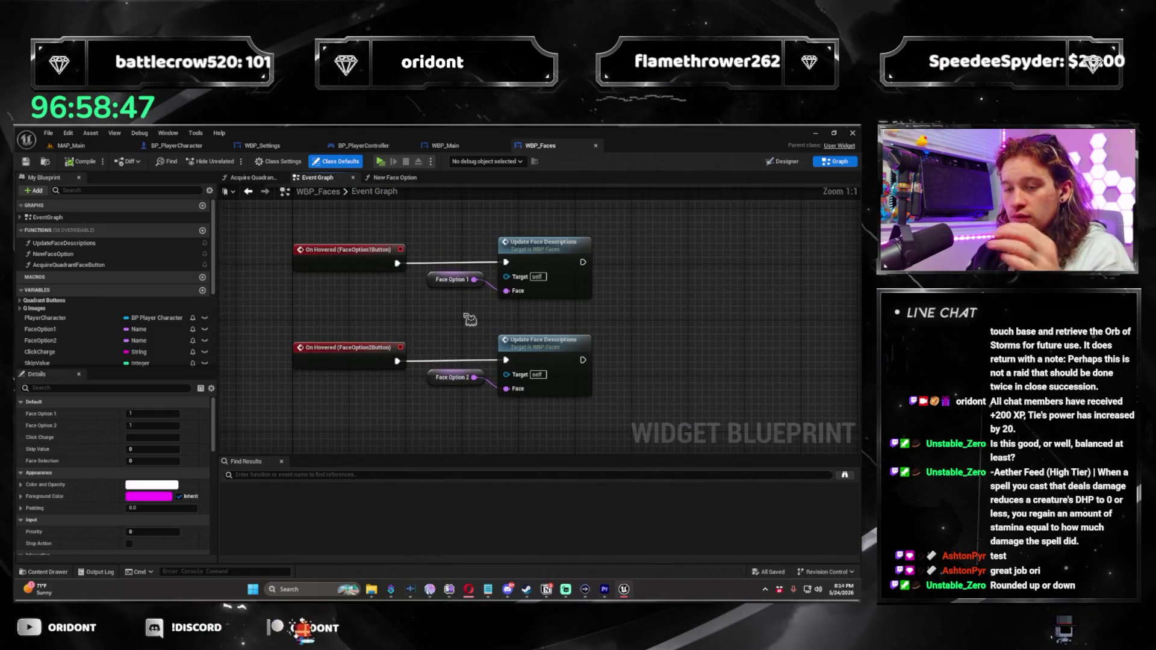
scroll(469, 320, down, 5)
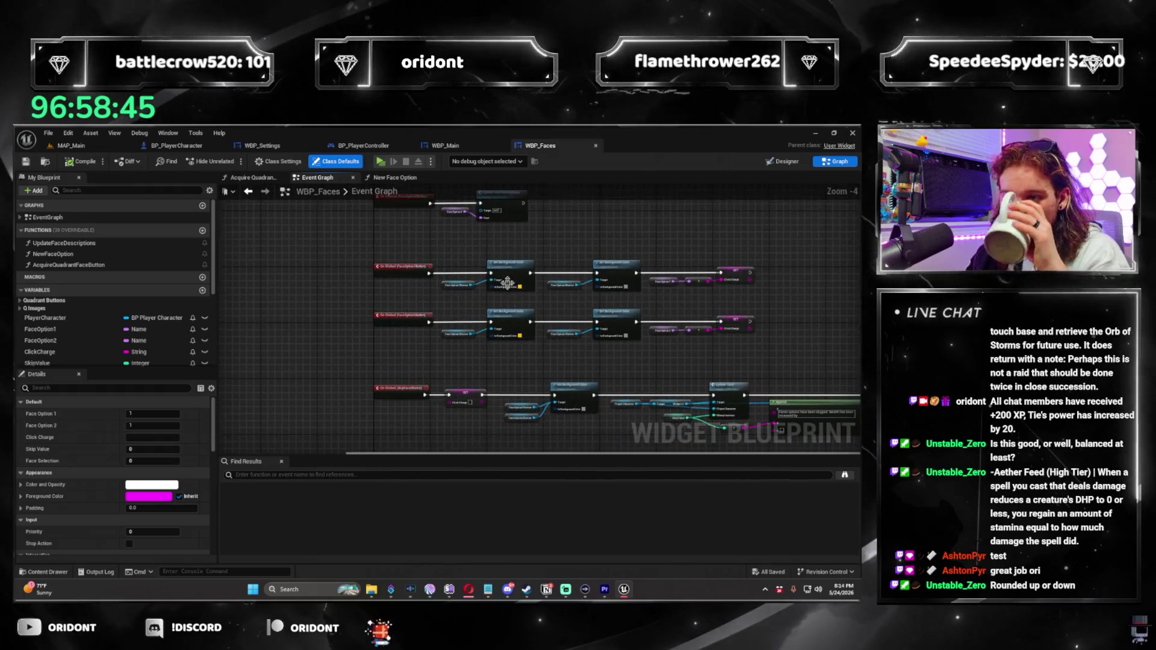
scroll(476, 274, up, 5)
scroll(477, 273, down, 6)
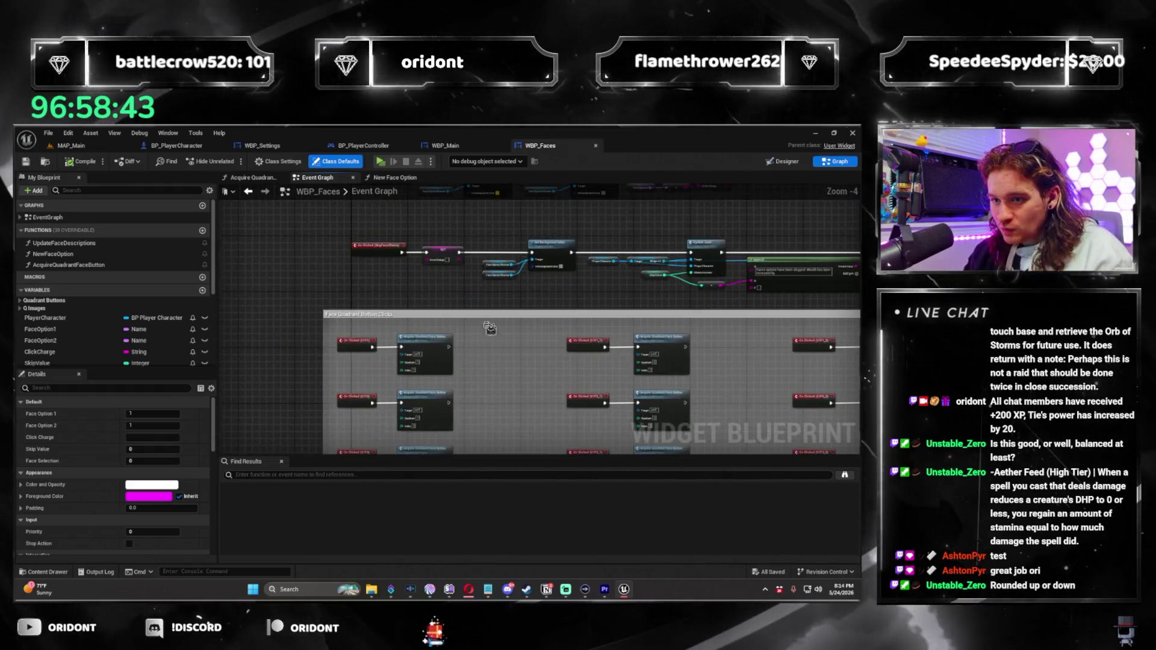
scroll(545, 304, down, 5)
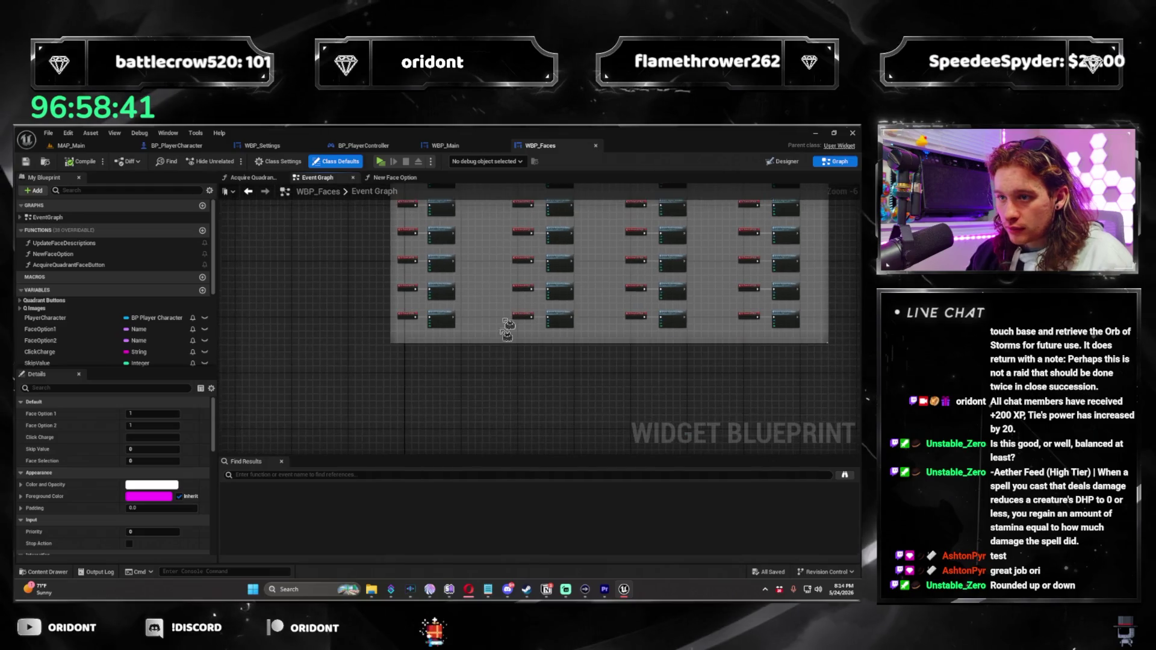
scroll(436, 275, up, 12)
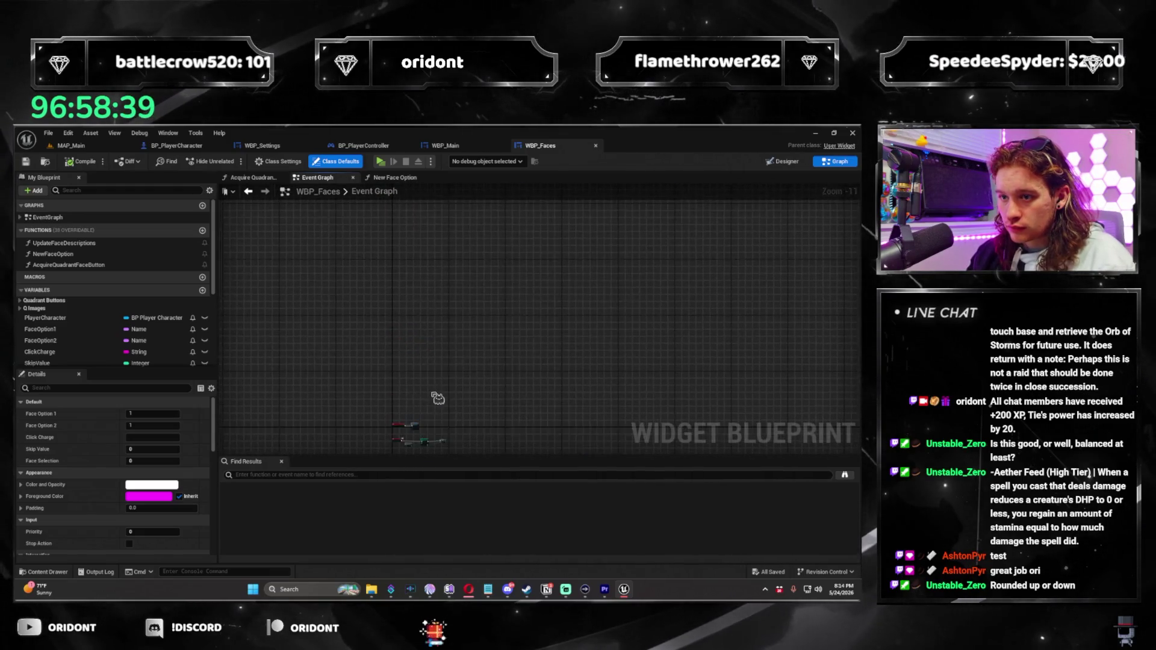
drag(467, 292, 472, 342)
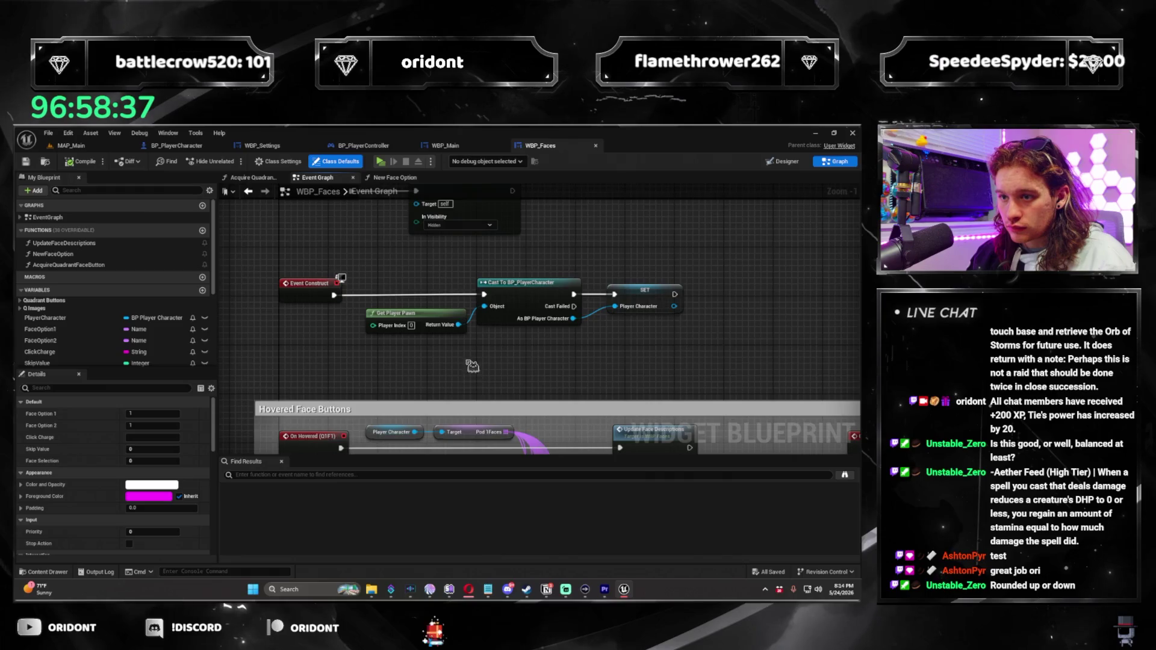
scroll(473, 365, down, 2)
key(ctrl+Tab)
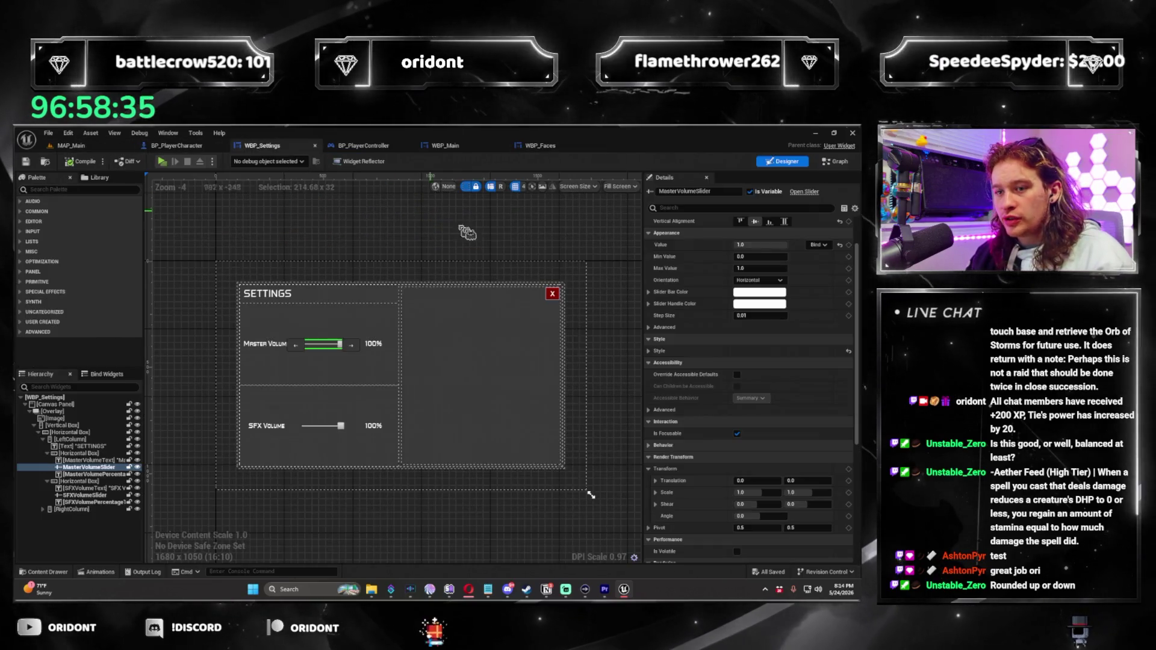
Open the WBP_Settings graph and bring the On Clicked (ExitButton) chain into view
click(835, 161)
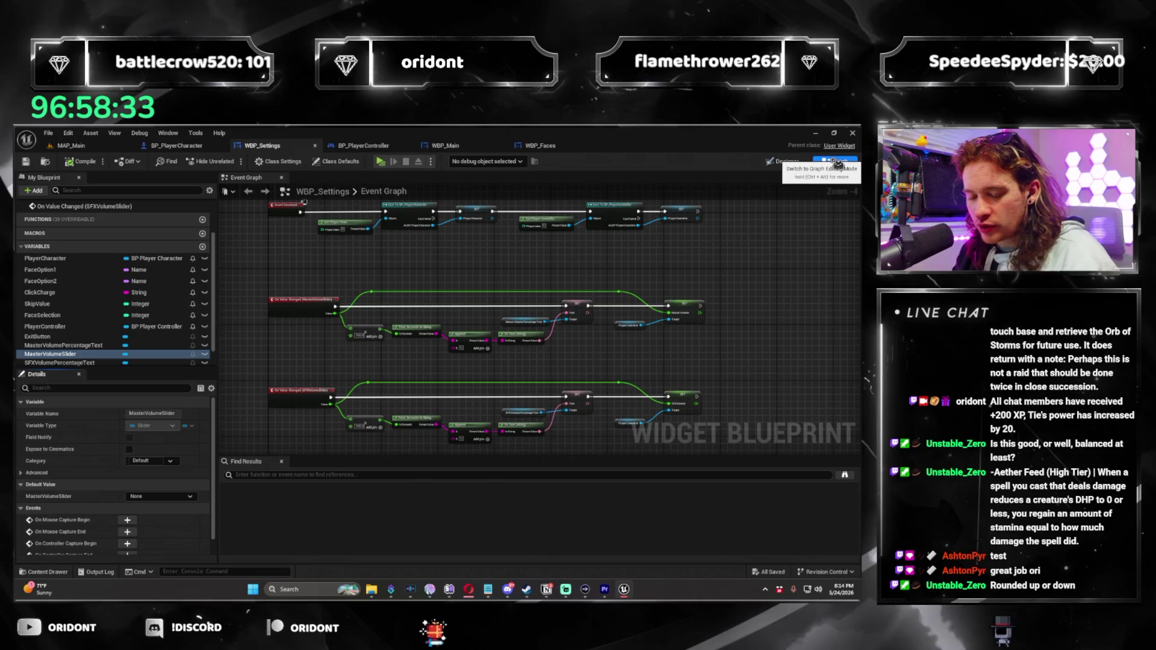
drag(364, 208, 450, 314)
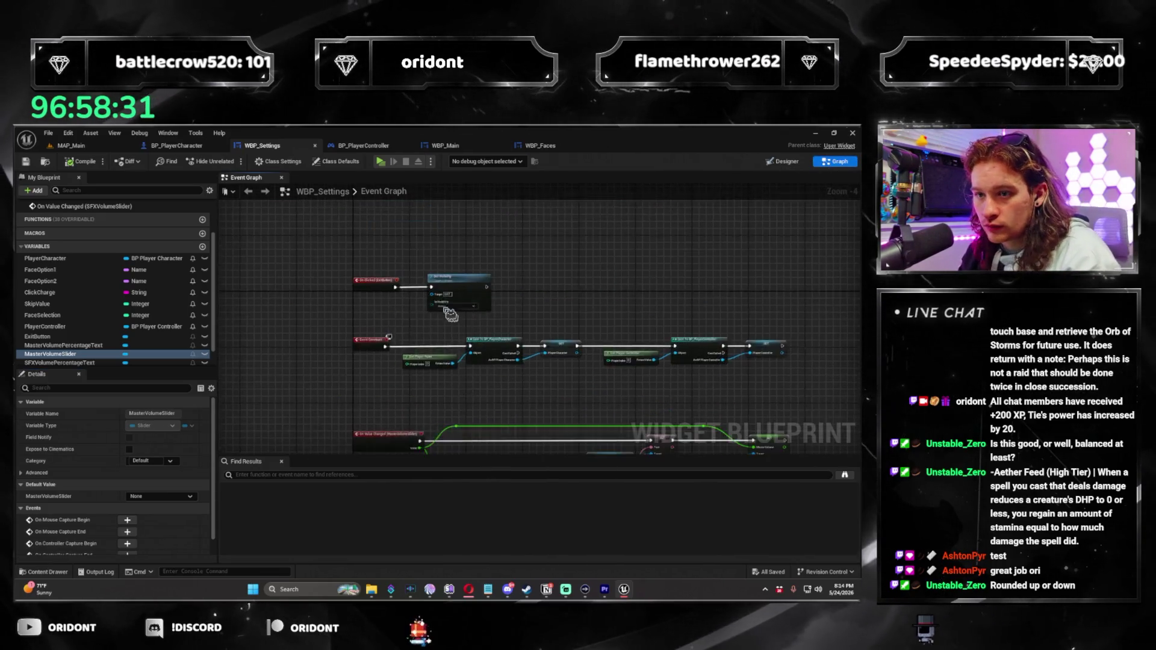
scroll(449, 315, up, 3)
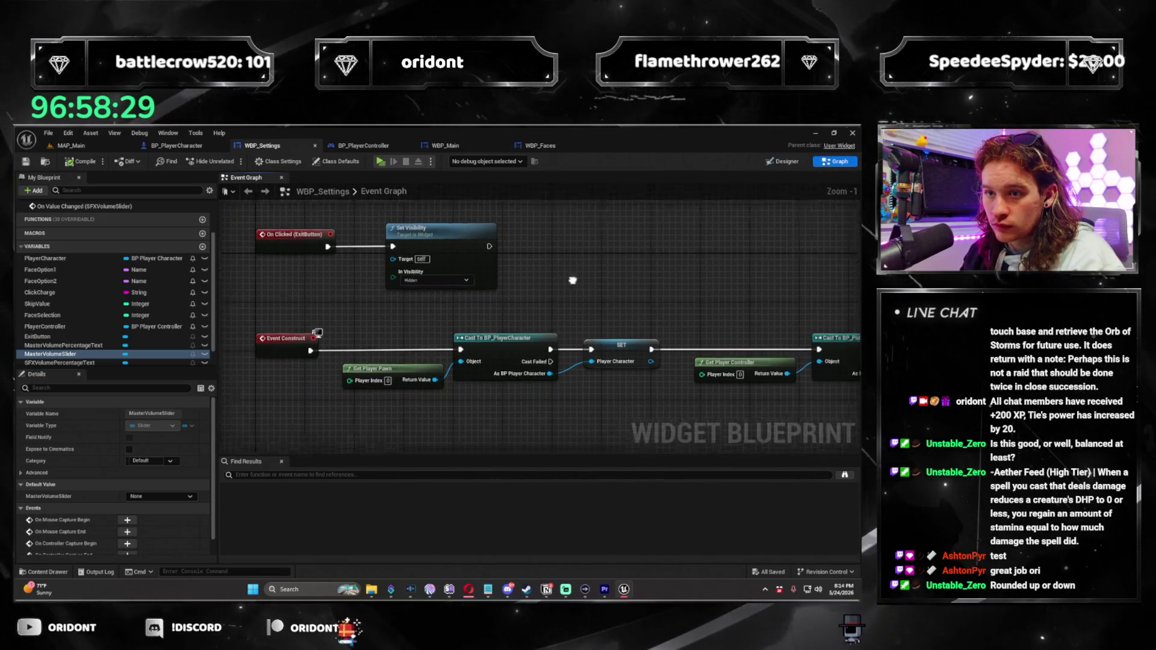
drag(572, 281, 493, 317)
right_click(445, 294)
text(focuse)
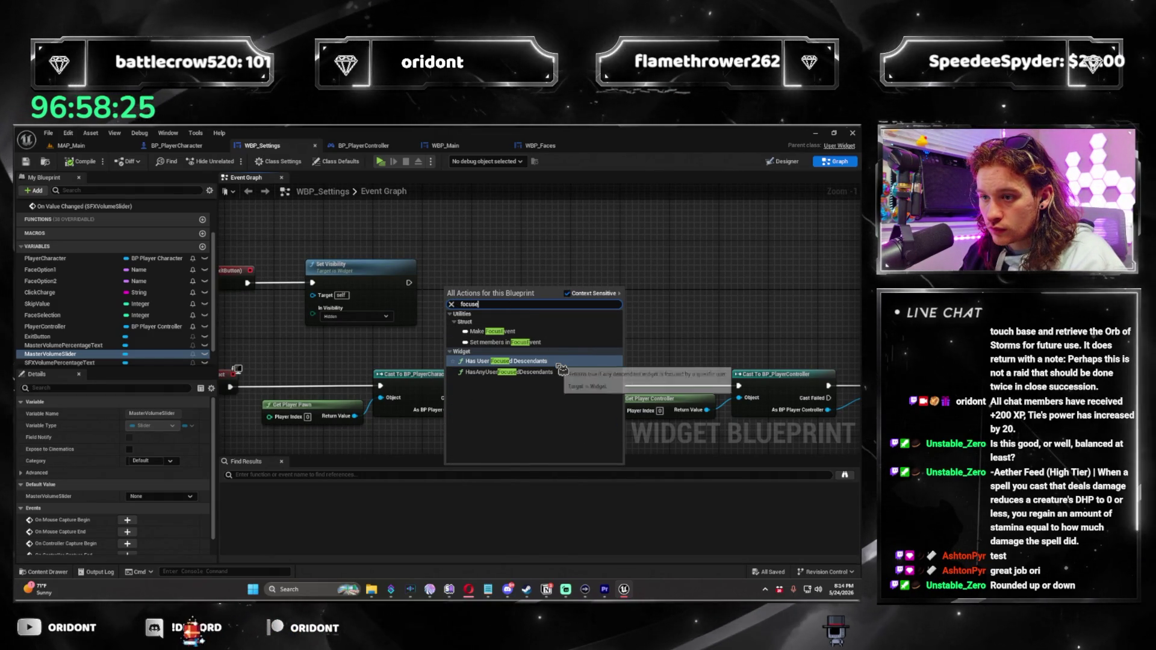
key(Escape)
Add a Set Focus node after Set Visibility, discarding the temporary Self reference
right_click(554, 299)
mouse_move(503, 280)
mouse_down()
mouse_move(554, 300)
mouse_move(695, 281)
mouse_up()
text(self)
key(Return)
text(focus)
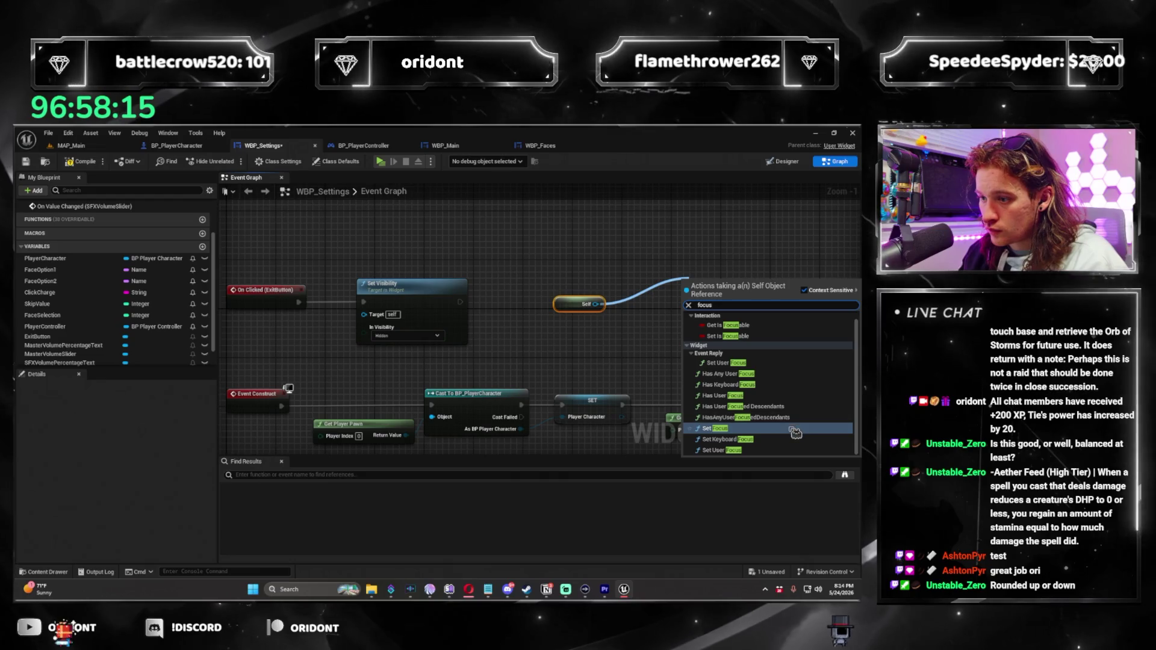
key(Return)
drag(587, 304, 557, 347)
drag(705, 283, 640, 305)
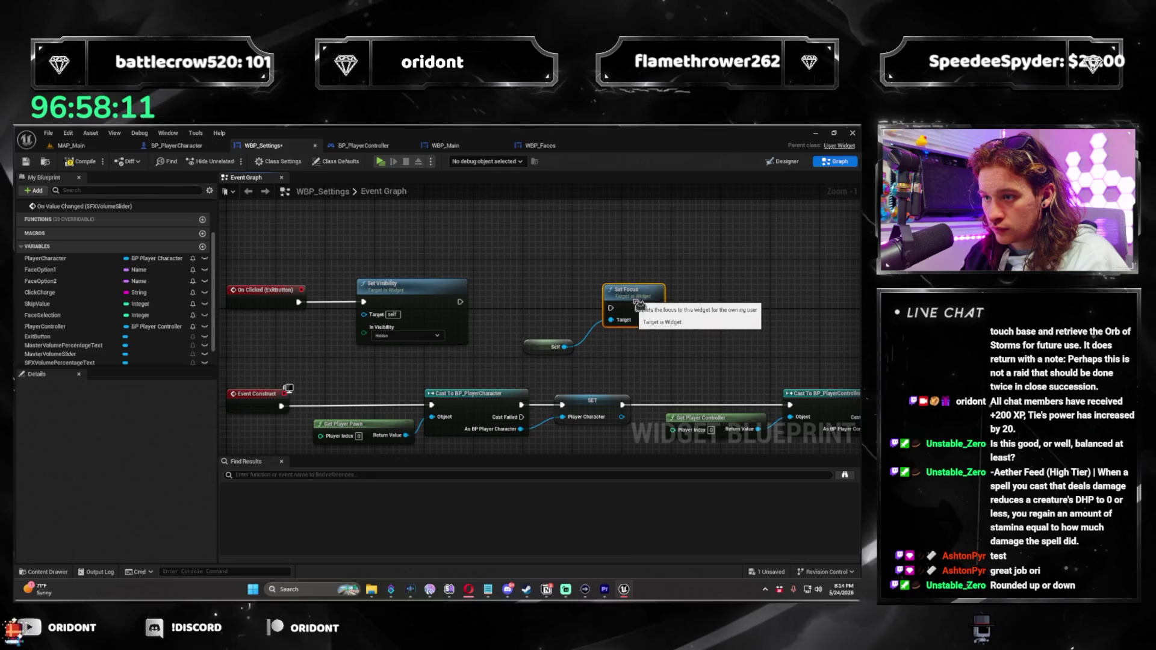
key(Delete)
Target Set Focus at Player Character's Get Widget UI and save WBP_Settings
right_click(521, 354)
text(get playe)
drag(45, 258, 581, 354)
click(530, 343)
text(get main)
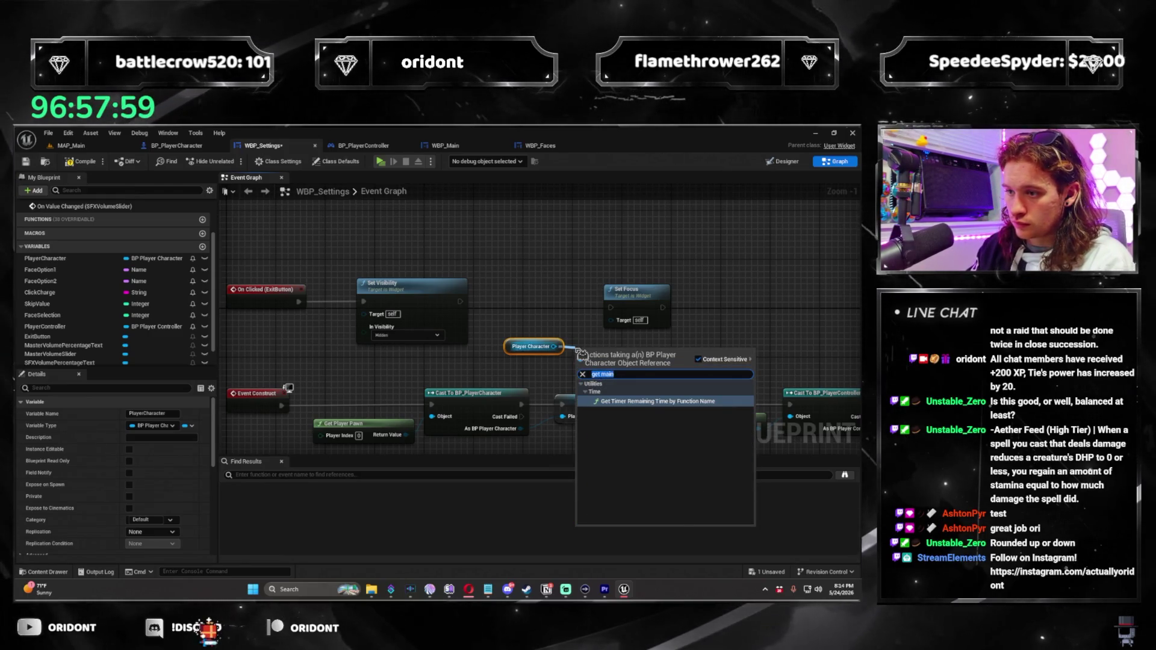
text(ui)
scroll(661, 458, down, 3)
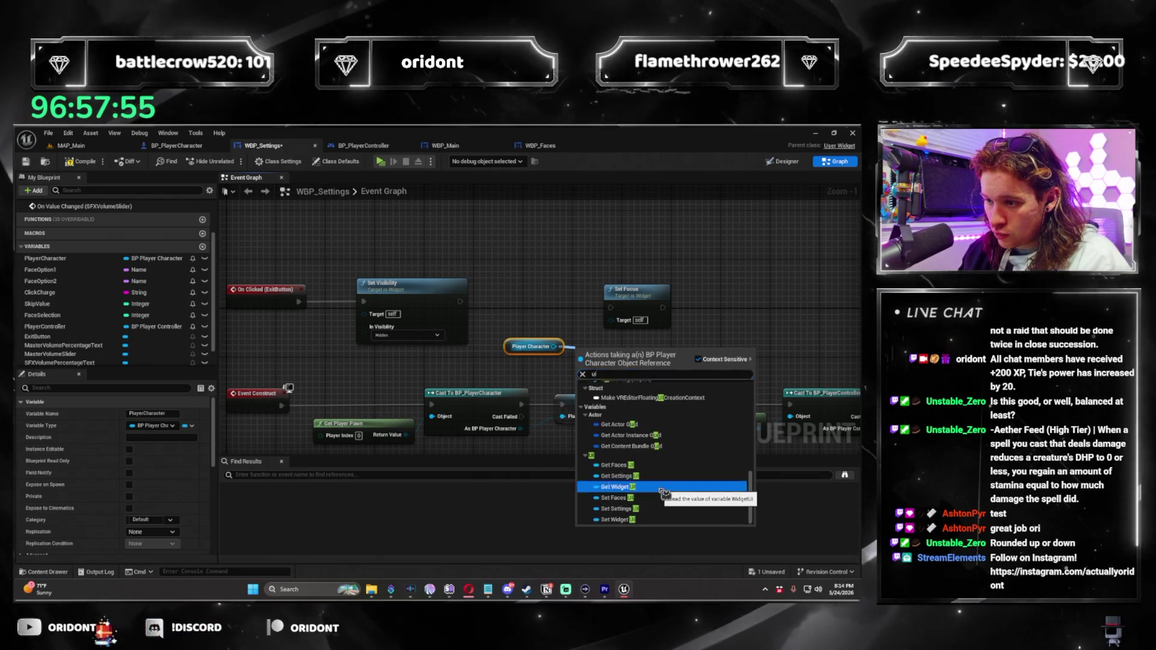
click(662, 487)
drag(622, 362, 622, 356)
drag(629, 301, 698, 293)
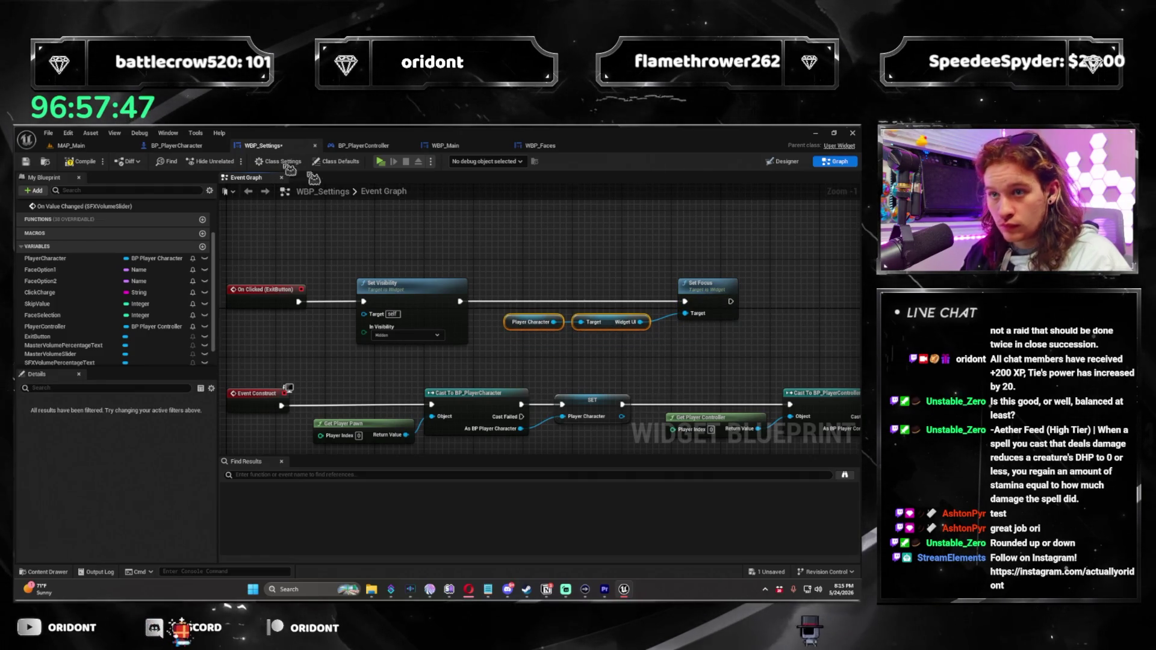
key(ctrl+s)
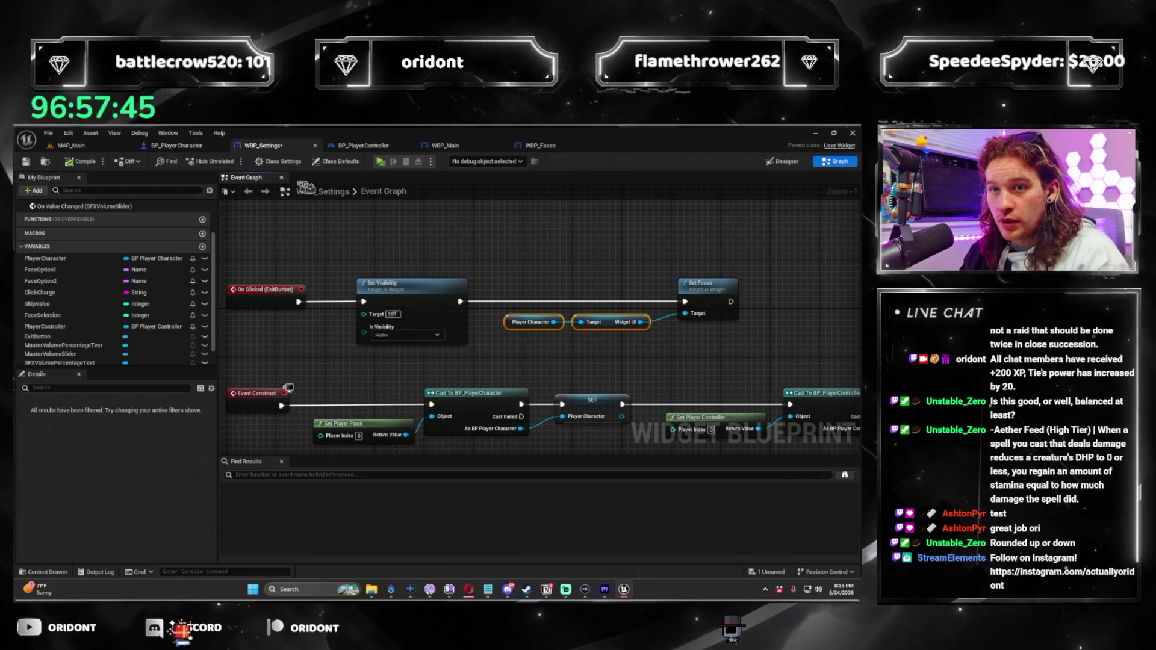
In WBP_Main's Event Graph, add a Set Focus node wired to the Settings UI pin
click(472, 152)
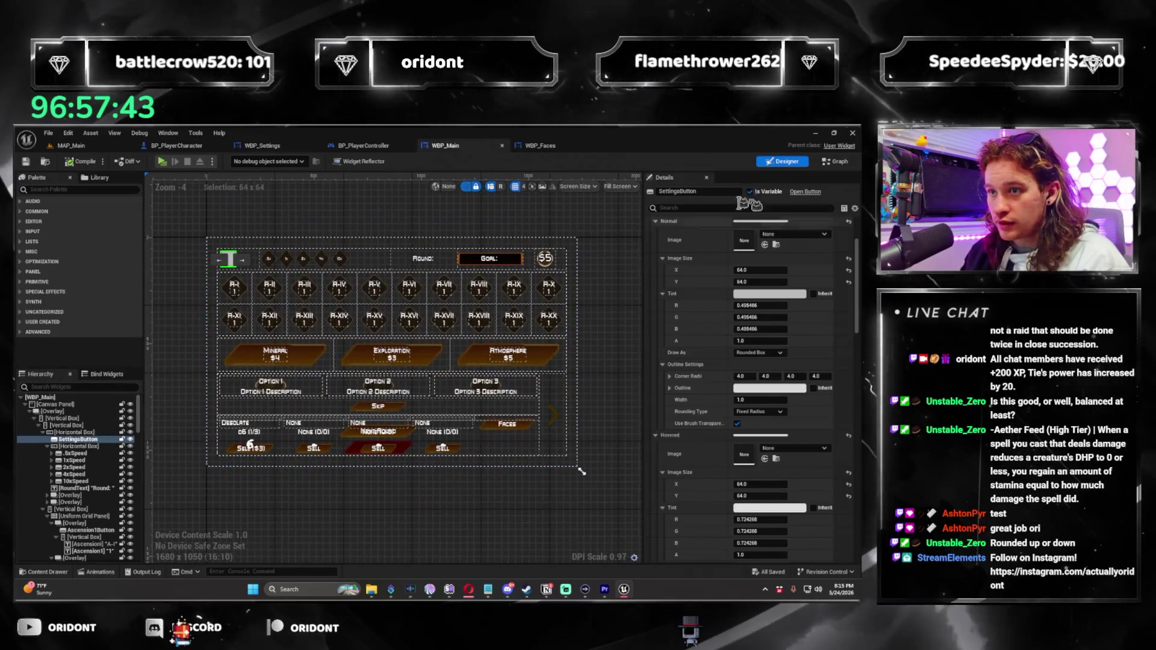
drag(479, 449, 476, 407)
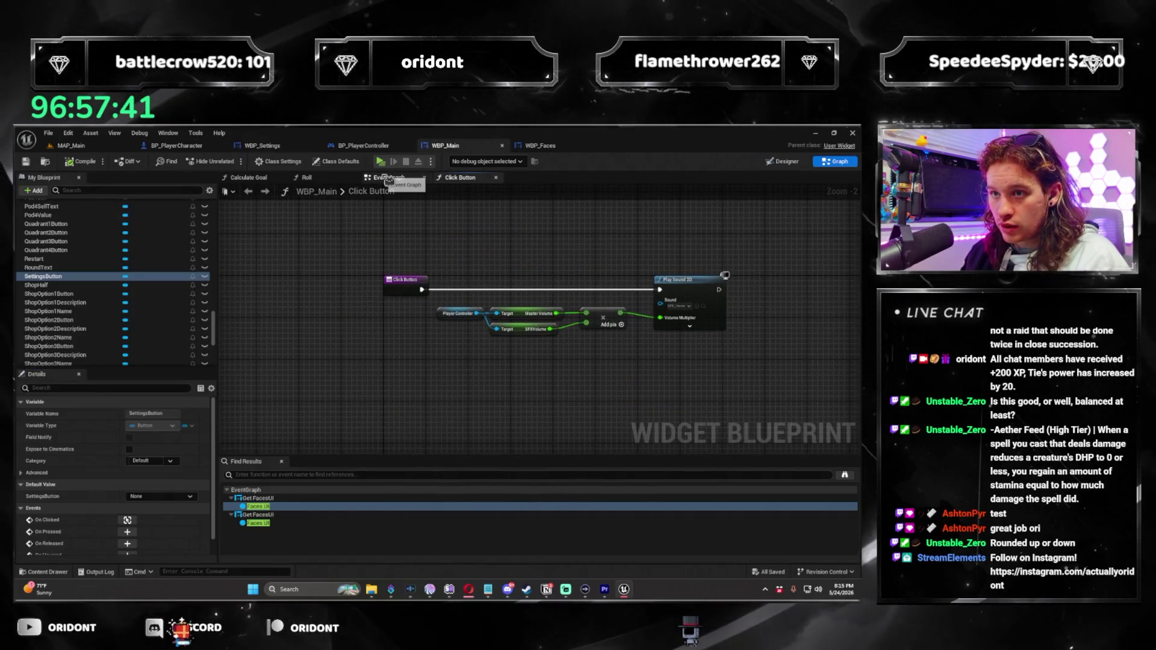
key(alt+Left)
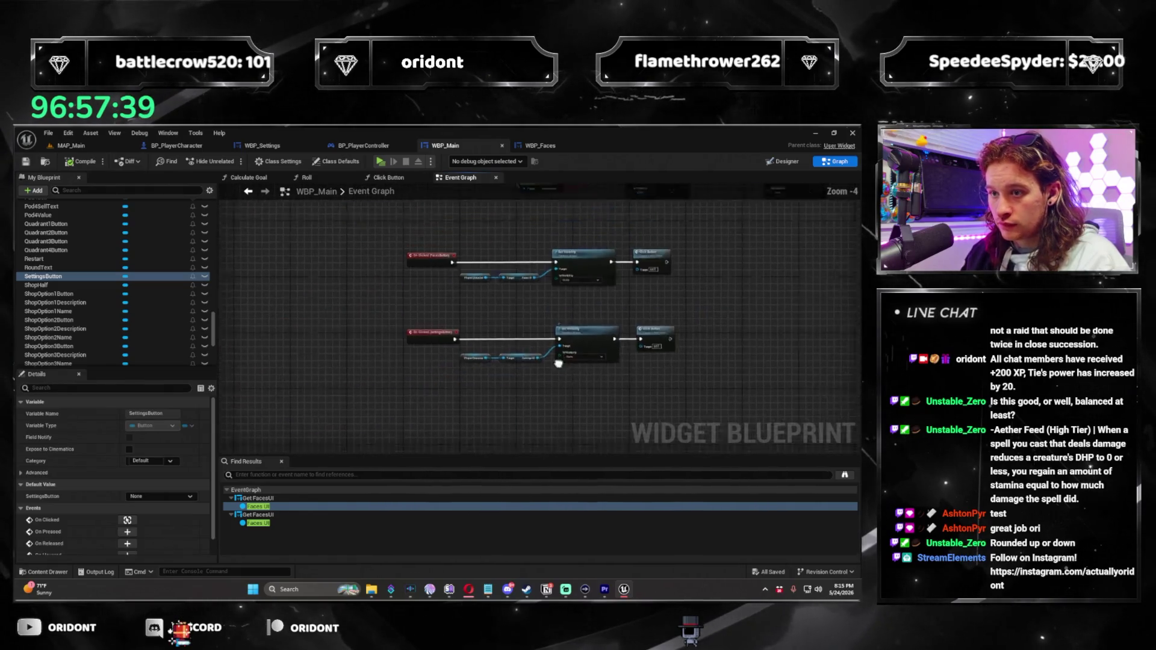
scroll(505, 311, up, 4)
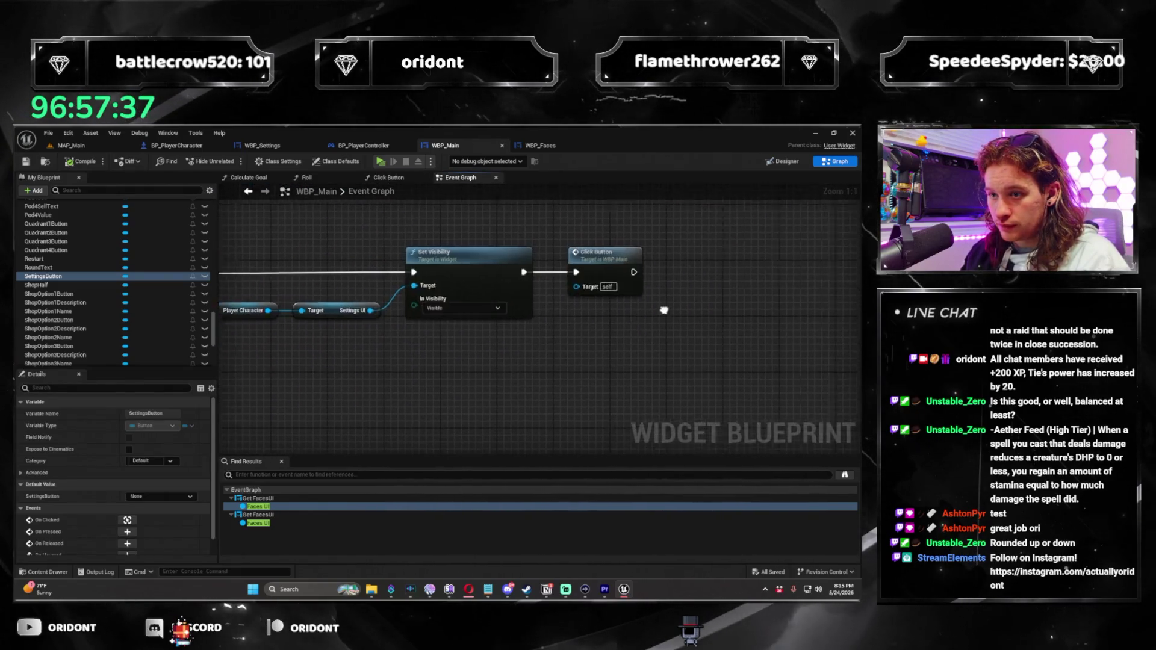
drag(321, 322, 675, 343)
text(set focus)
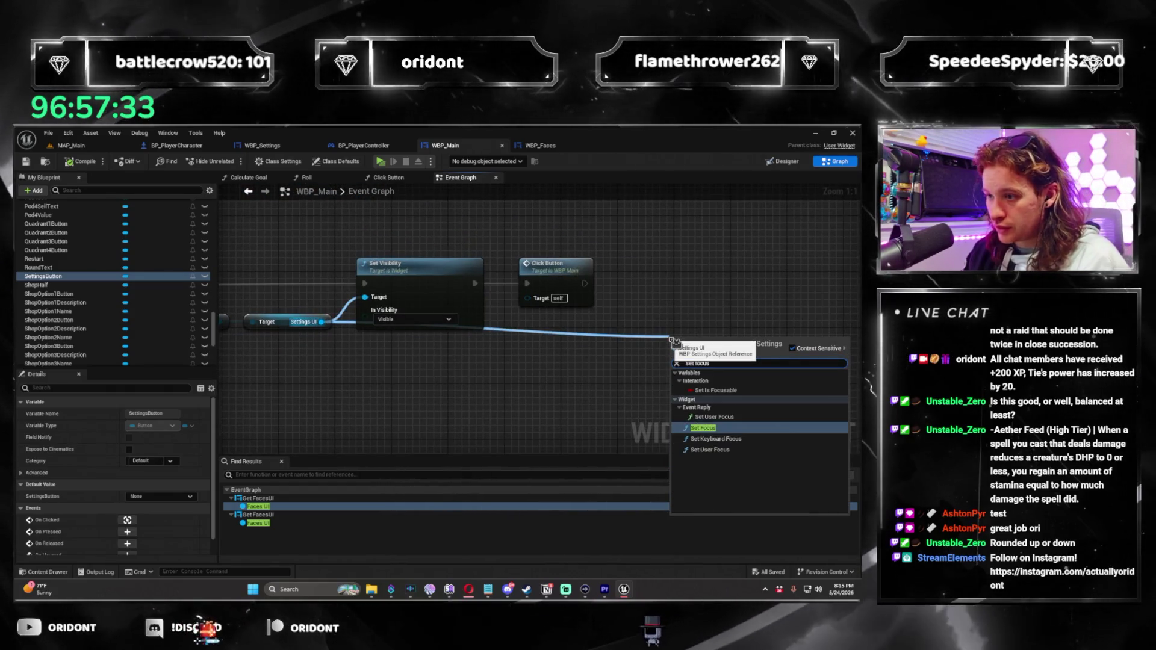
key(Return)
mouse_move(700, 343)
mouse_down()
mouse_move(669, 274)
mouse_move(640, 285)
mouse_up()
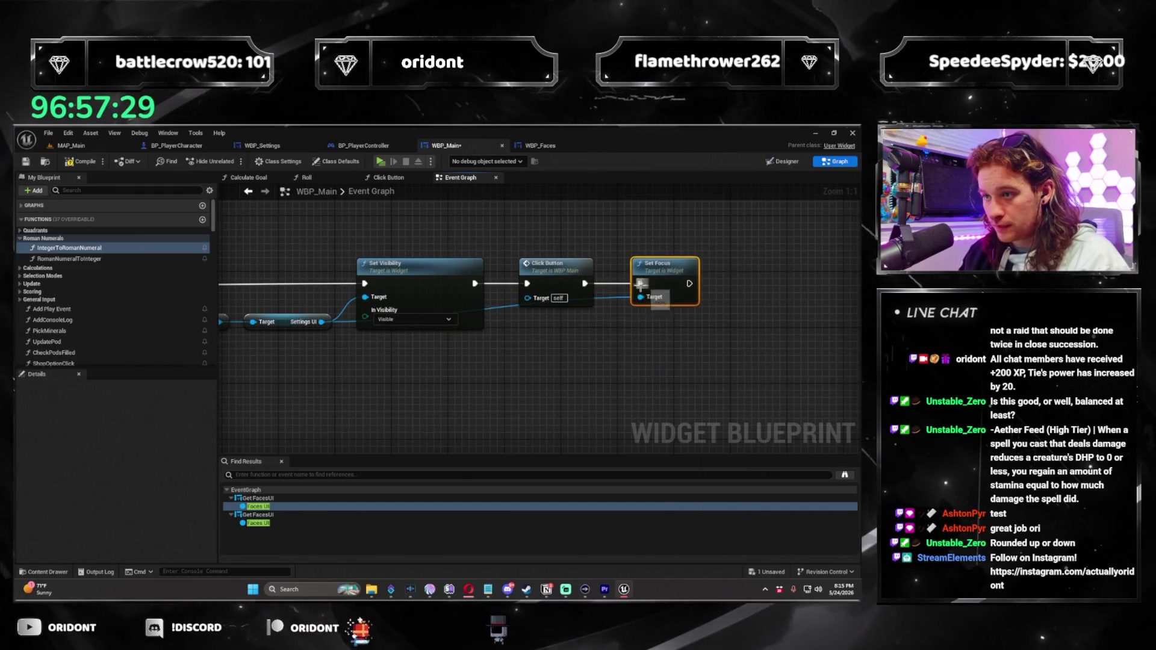
Move the Click Button node between On Clicked (SettingsButton) and Set Visibility
drag(444, 280, 618, 276)
click(659, 283)
drag(707, 253, 394, 253)
drag(560, 253, 694, 253)
drag(309, 274, 374, 273)
drag(433, 273, 658, 273)
drag(768, 273, 799, 273)
Wire On Clicked → Click Button → Set Visibility, save WBP_Main, and start a play test
drag(619, 358, 496, 297)
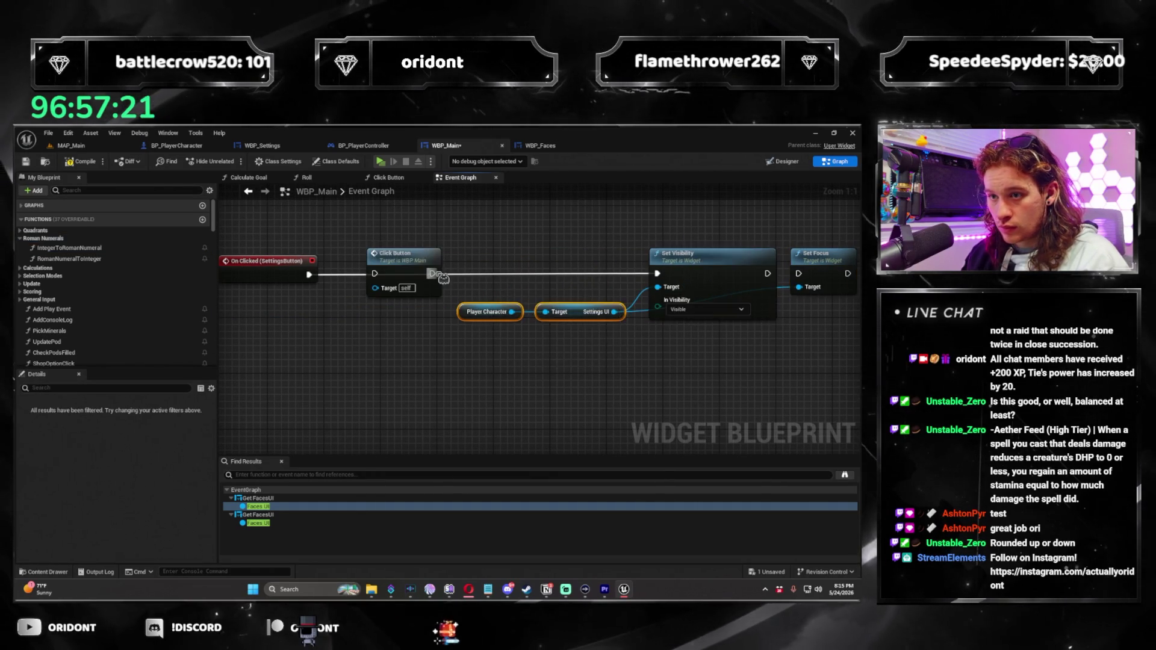
drag(382, 277, 375, 274)
drag(660, 283, 658, 274)
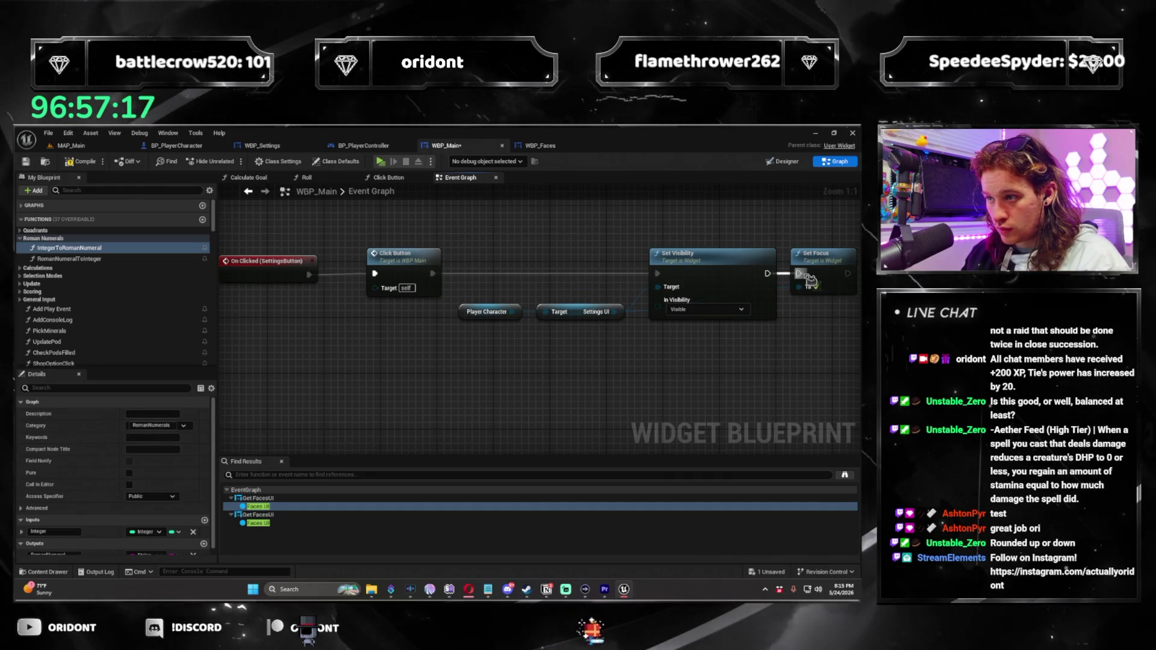
click(256, 271)
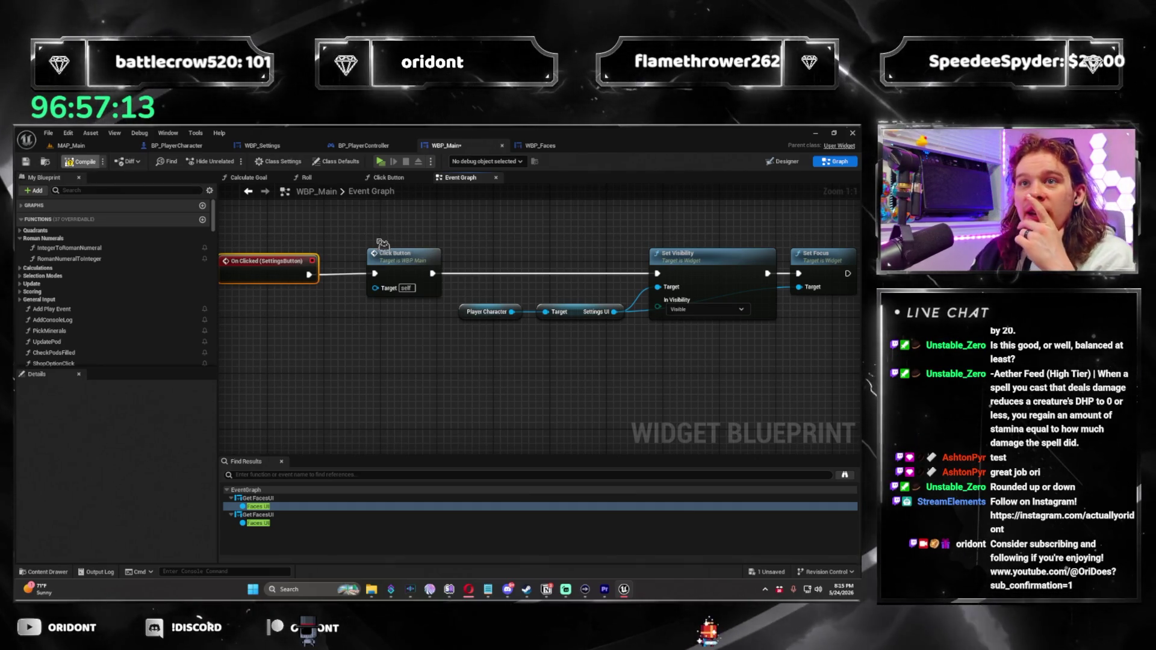
key(ctrl+s)
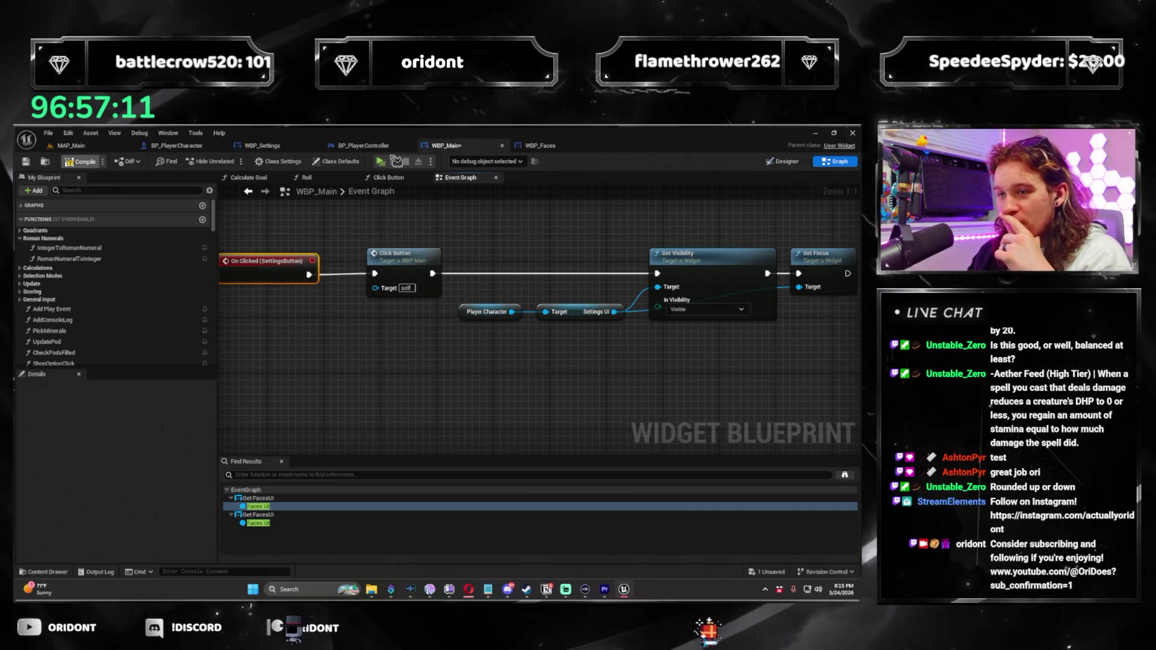
click(386, 163)
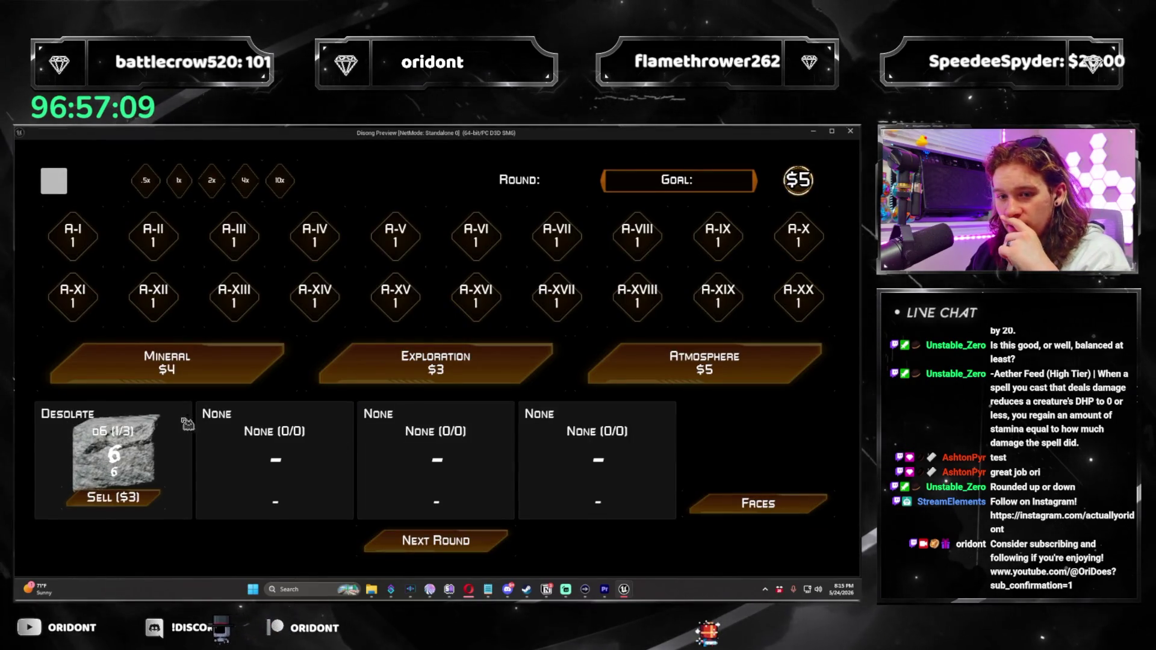
click(54, 181)
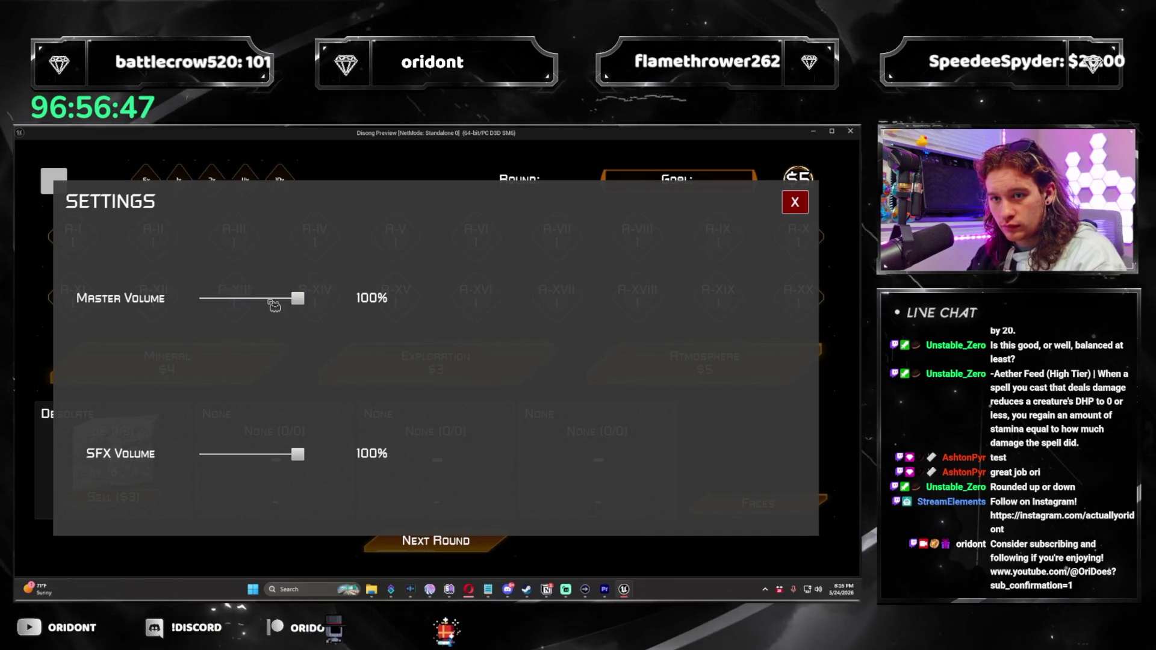
click(791, 215)
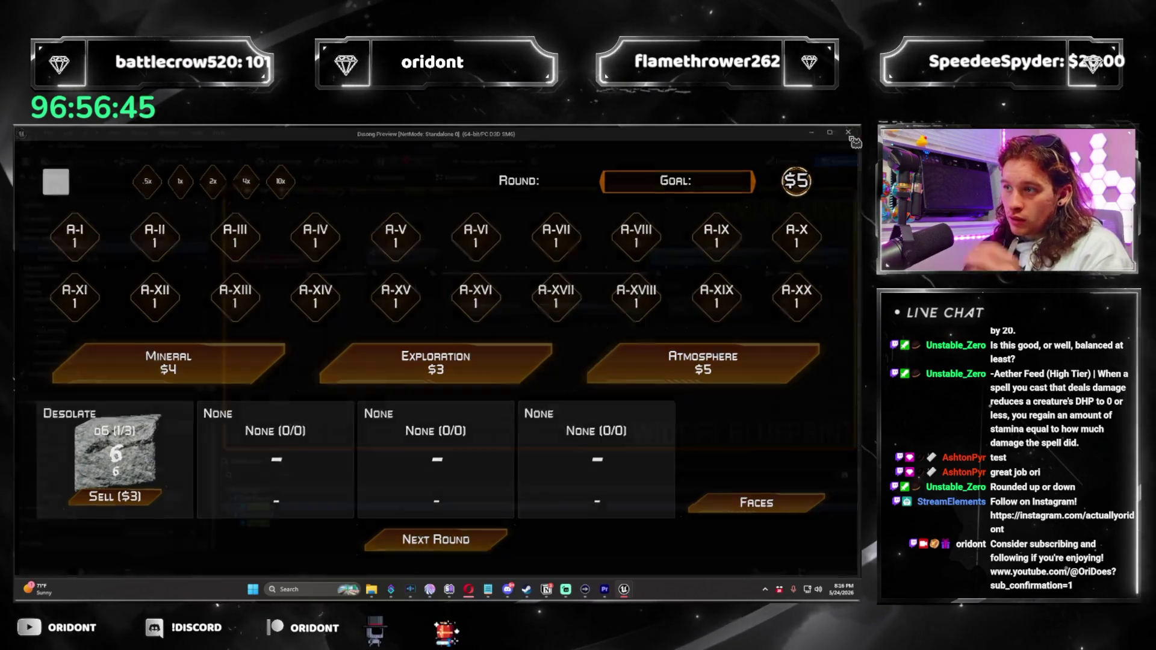
key(Escape)
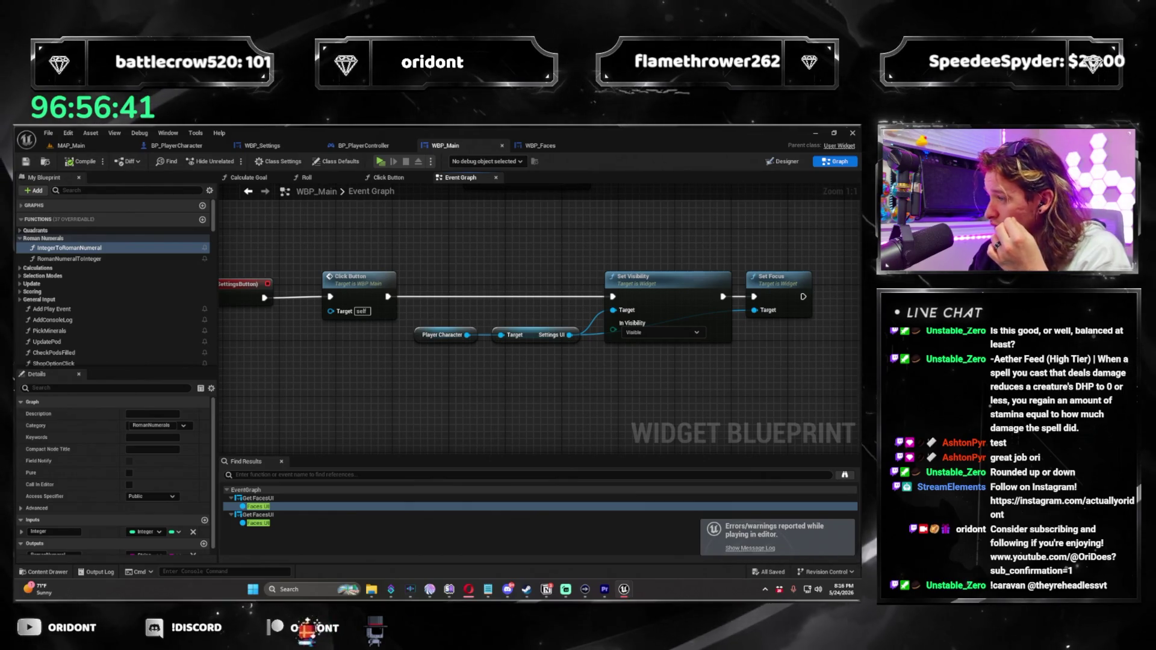
Review the play warnings in the Message Log and locate the Set Focus node
click(749, 548)
drag(829, 248, 533, 254)
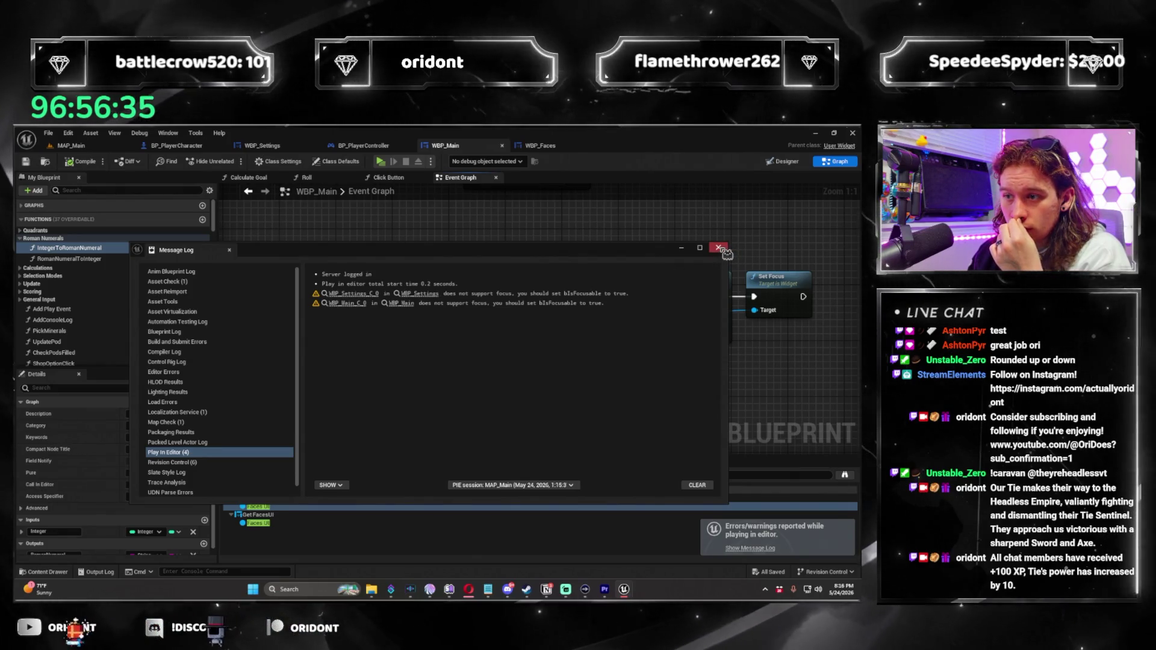
click(719, 248)
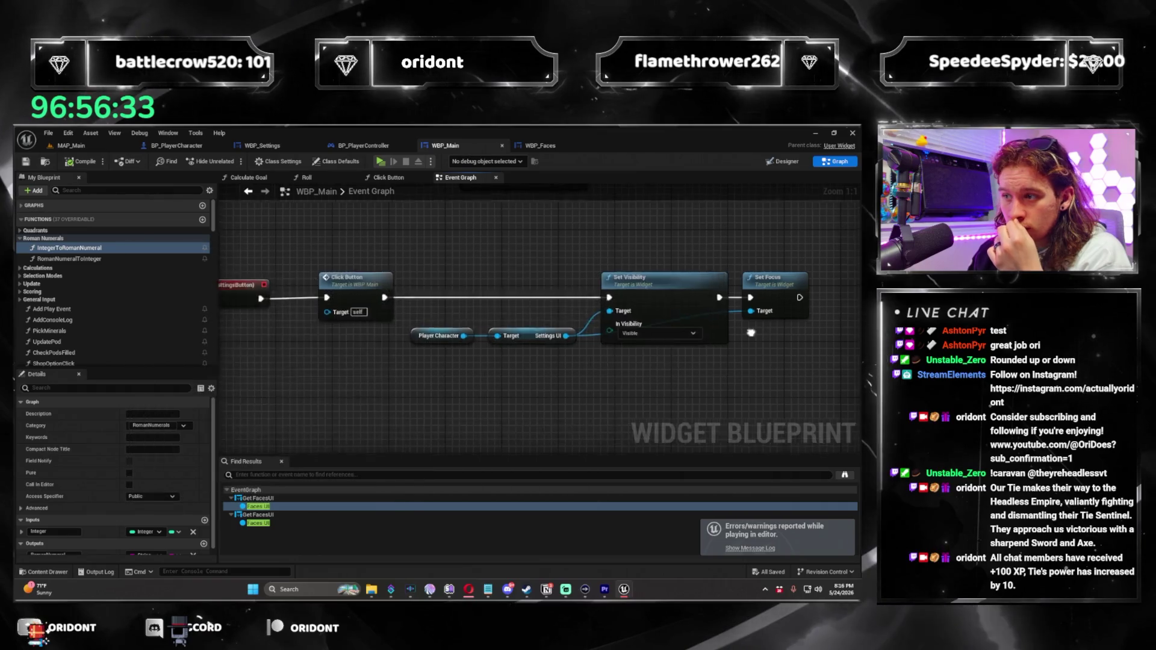
click(686, 298)
scroll(596, 364, down, 3)
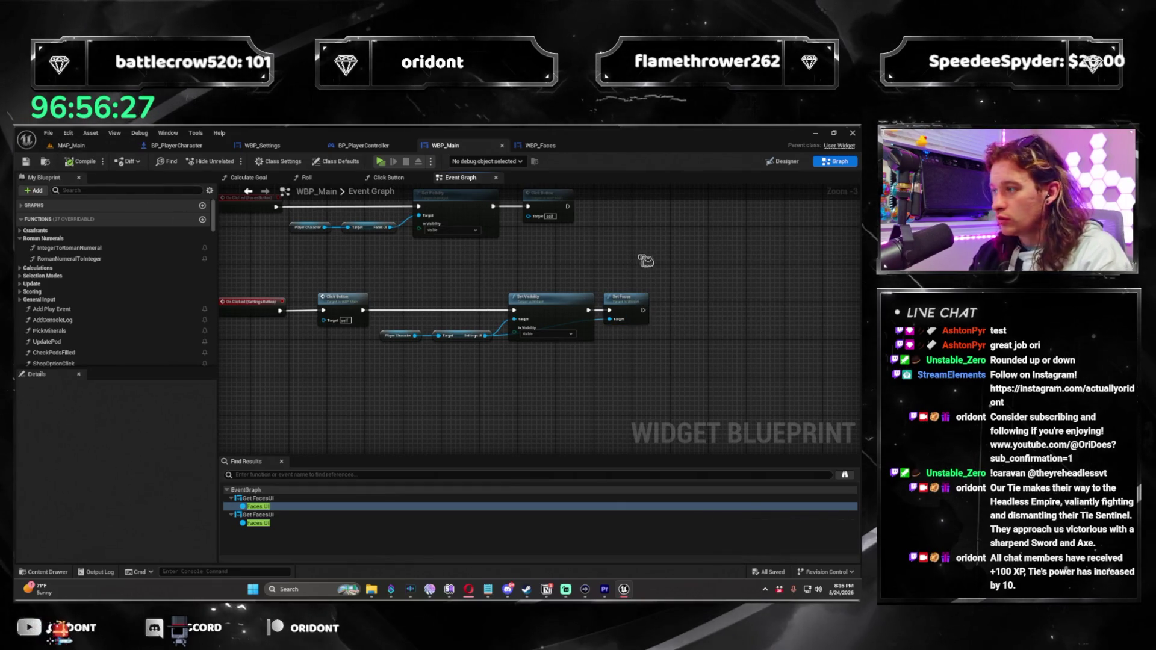
drag(645, 260, 651, 284)
click(620, 307)
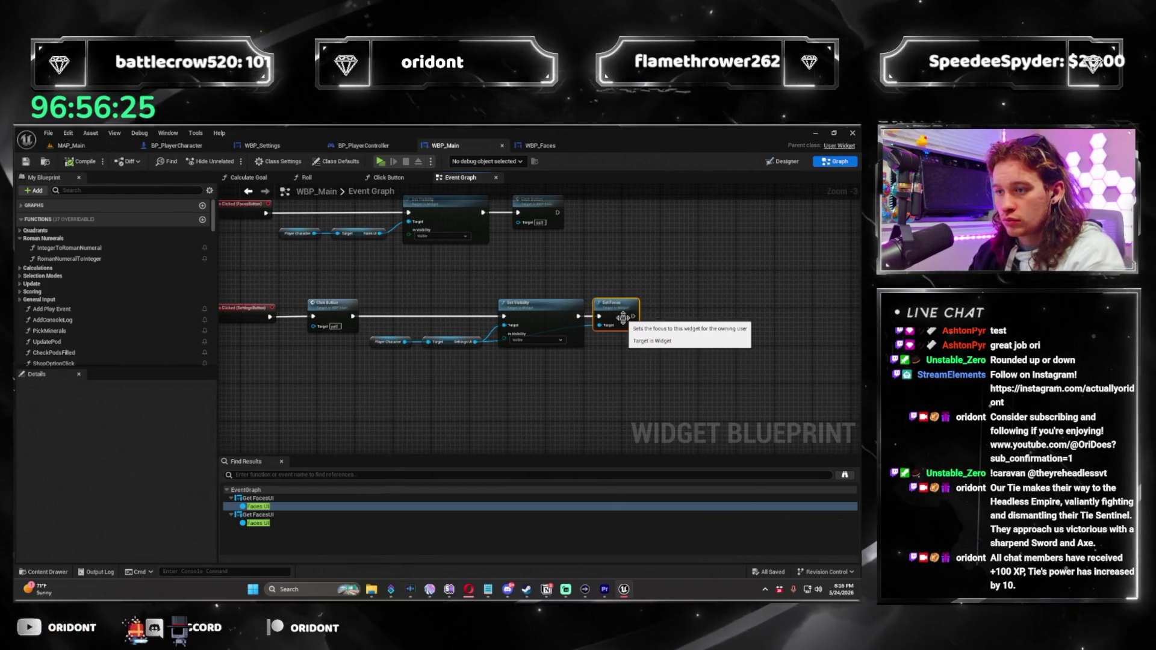
click(604, 353)
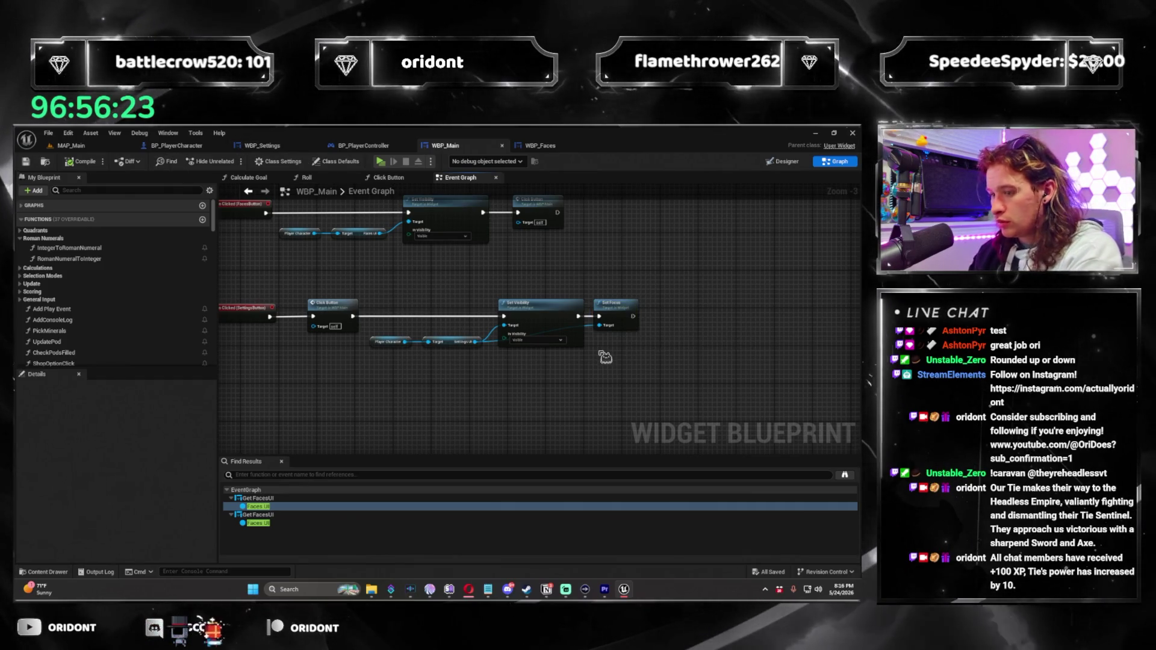
Delete the Click Button and Set Focus nodes from WBP_Main's settings-button chain
click(114, 247)
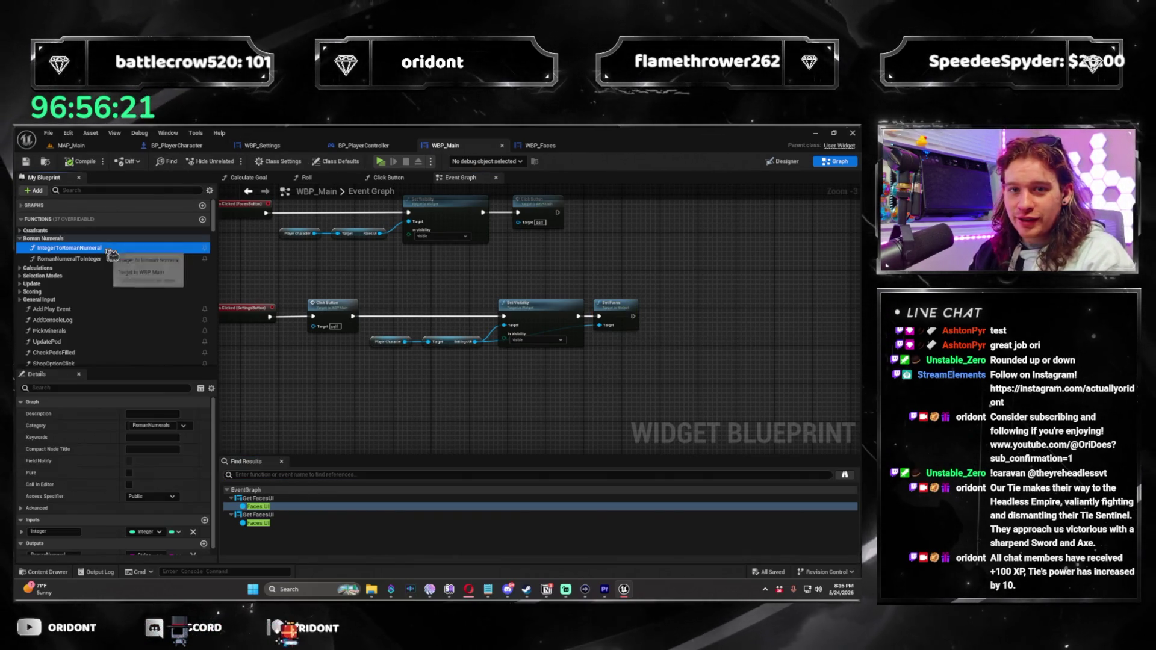
drag(419, 262, 530, 297)
click(430, 350)
key(Delete)
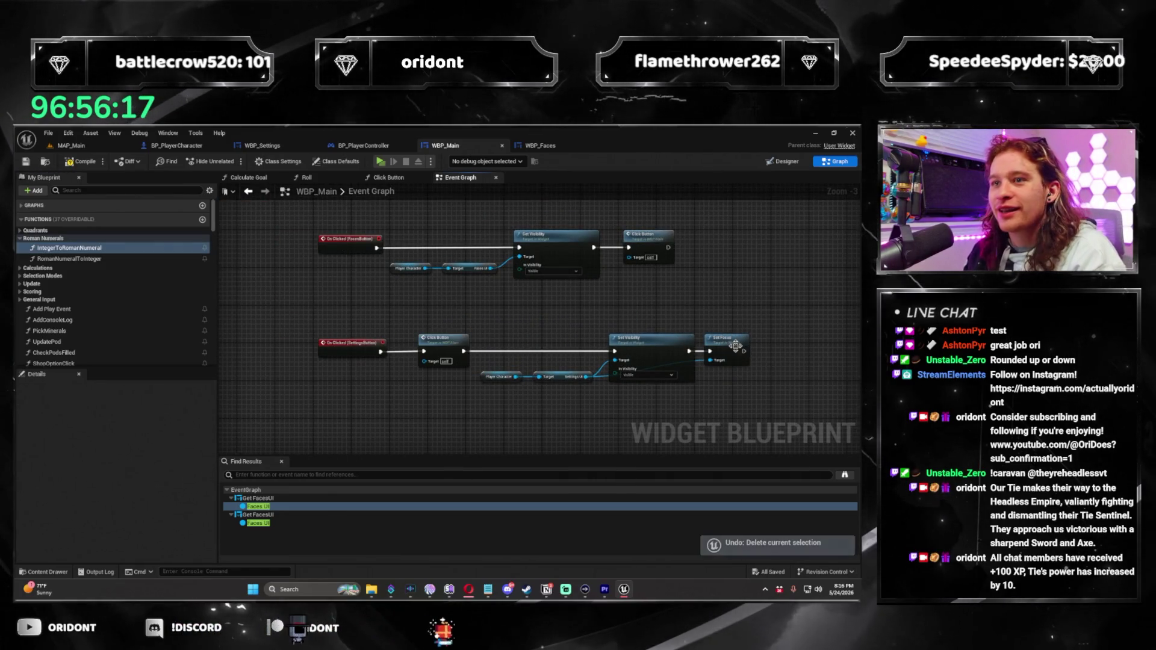
click(735, 346)
key(Delete)
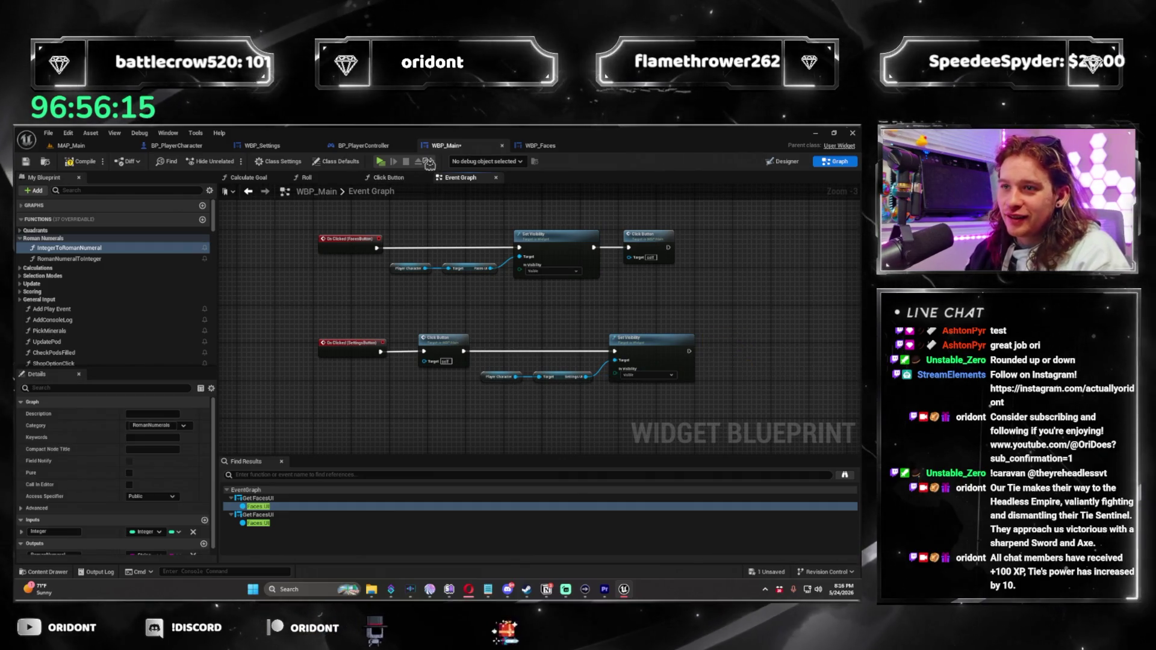
Delete Set Focus and its getter nodes from WBP_Settings and save all blueprints
click(262, 146)
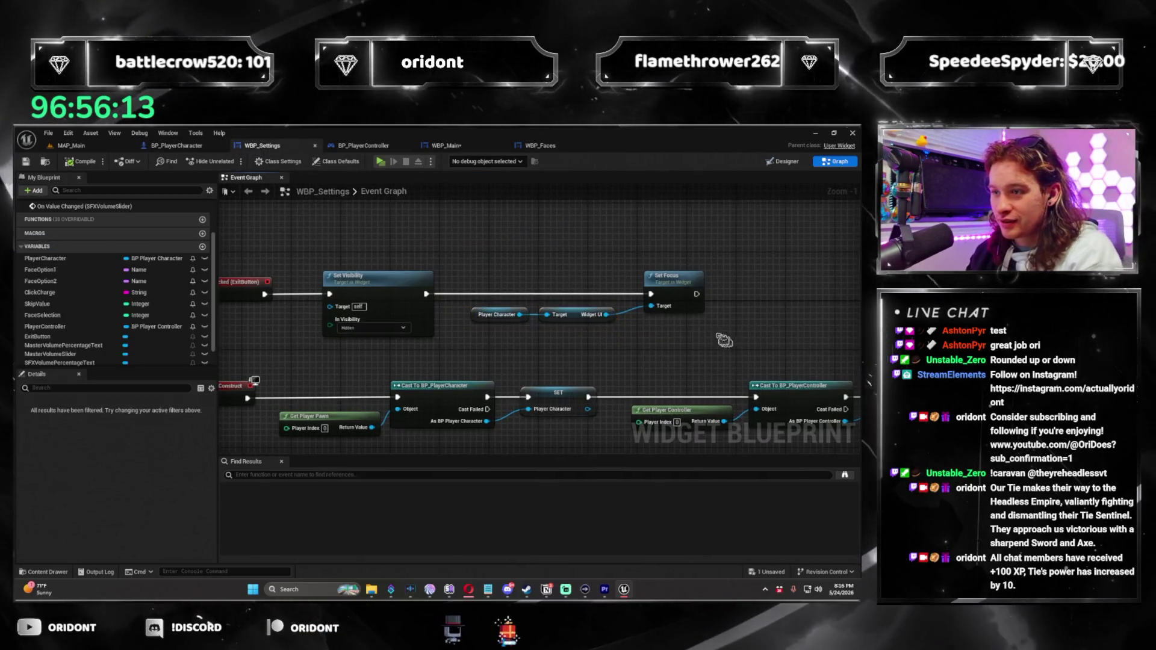
drag(724, 341, 459, 250)
key(Delete)
scroll(460, 250, down, 1)
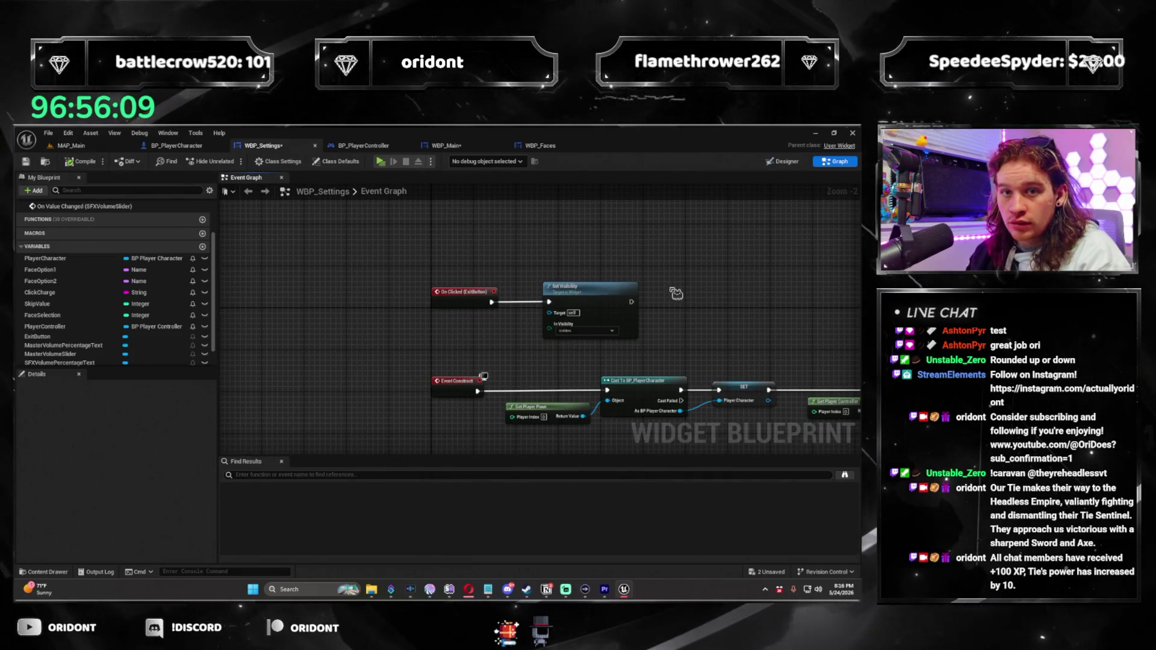
key(ctrl+s)
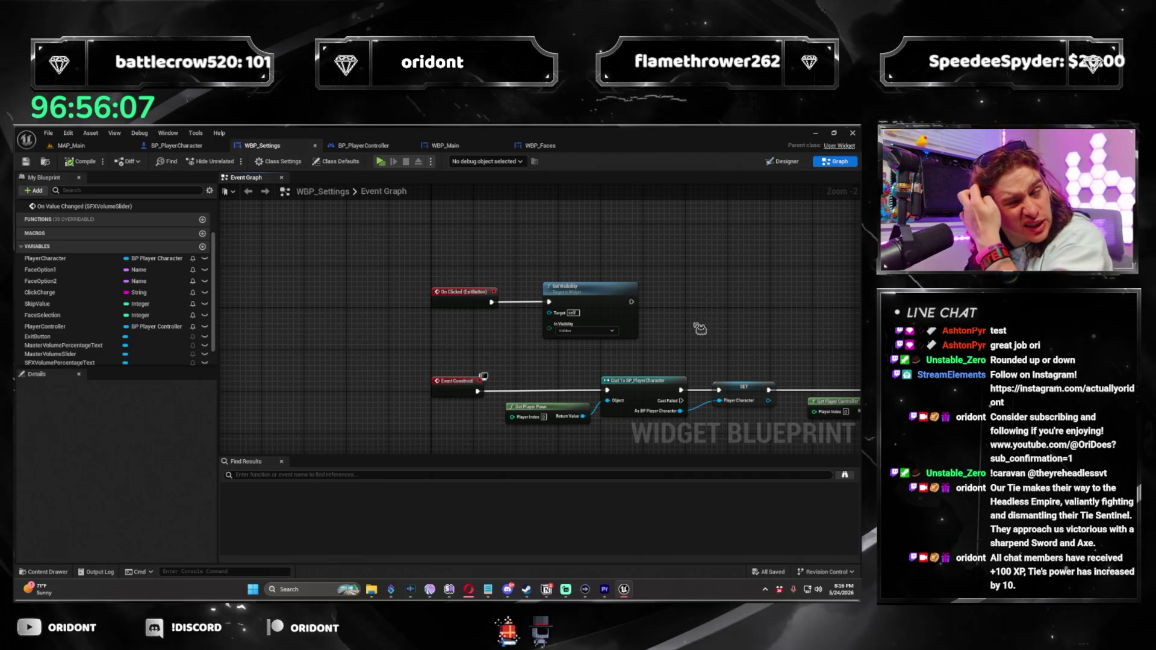
scroll(370, 235, down, 2)
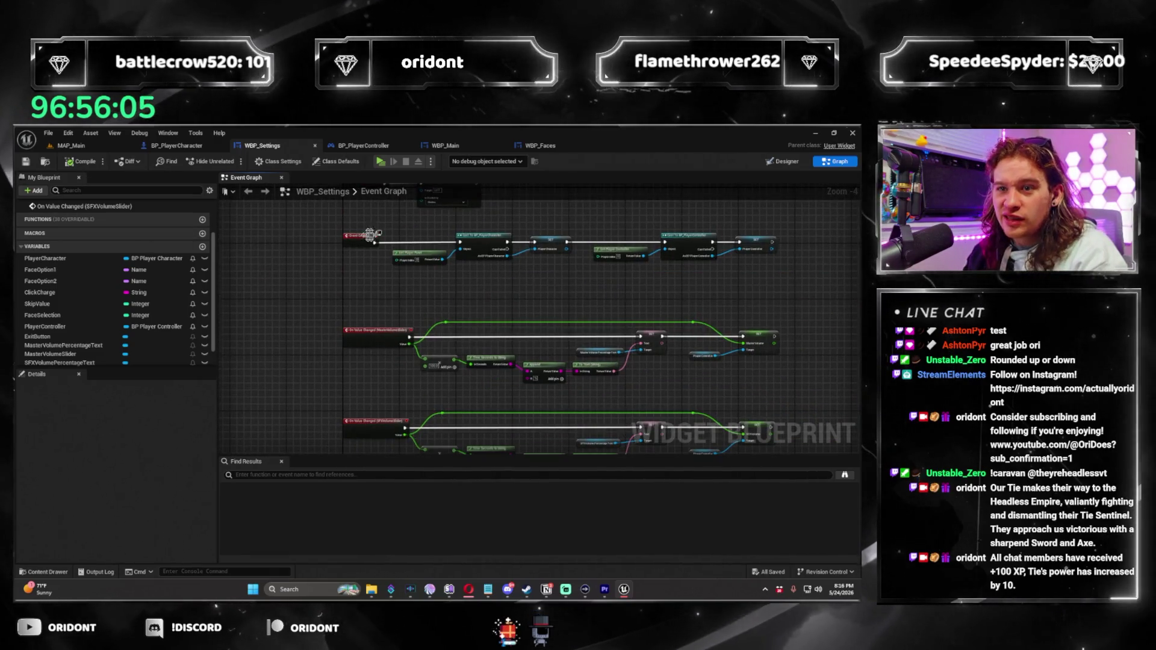
In the Designer, inspect the slider's Style and Advanced settings and nudge master volume to 0.8
click(783, 161)
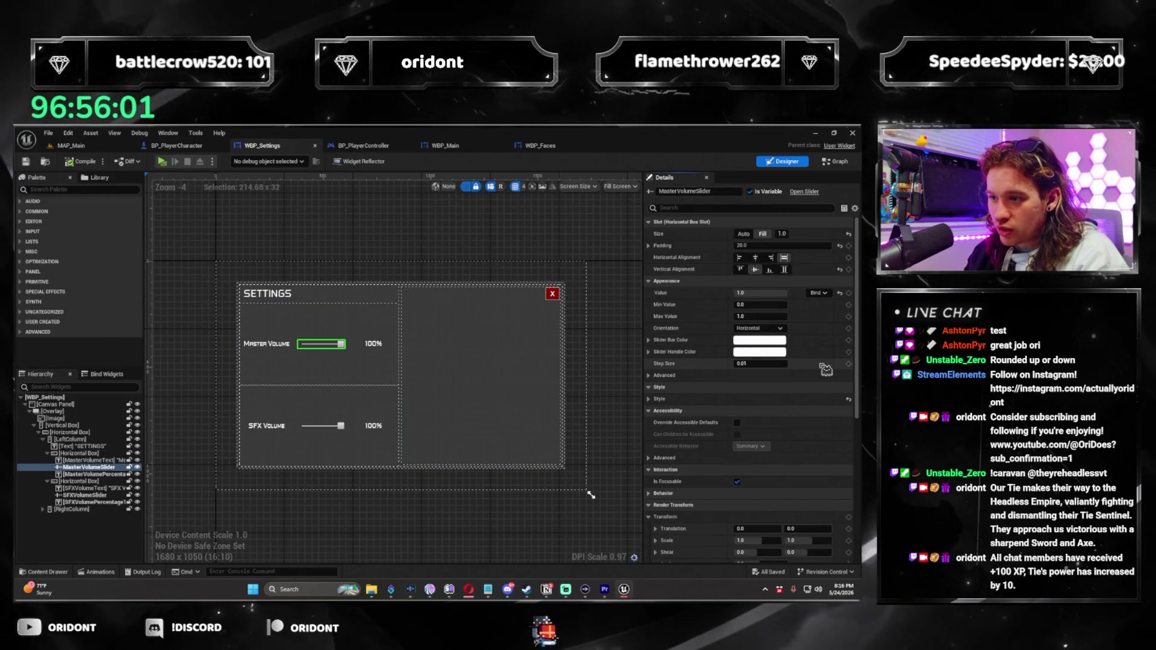
click(649, 399)
click(650, 399)
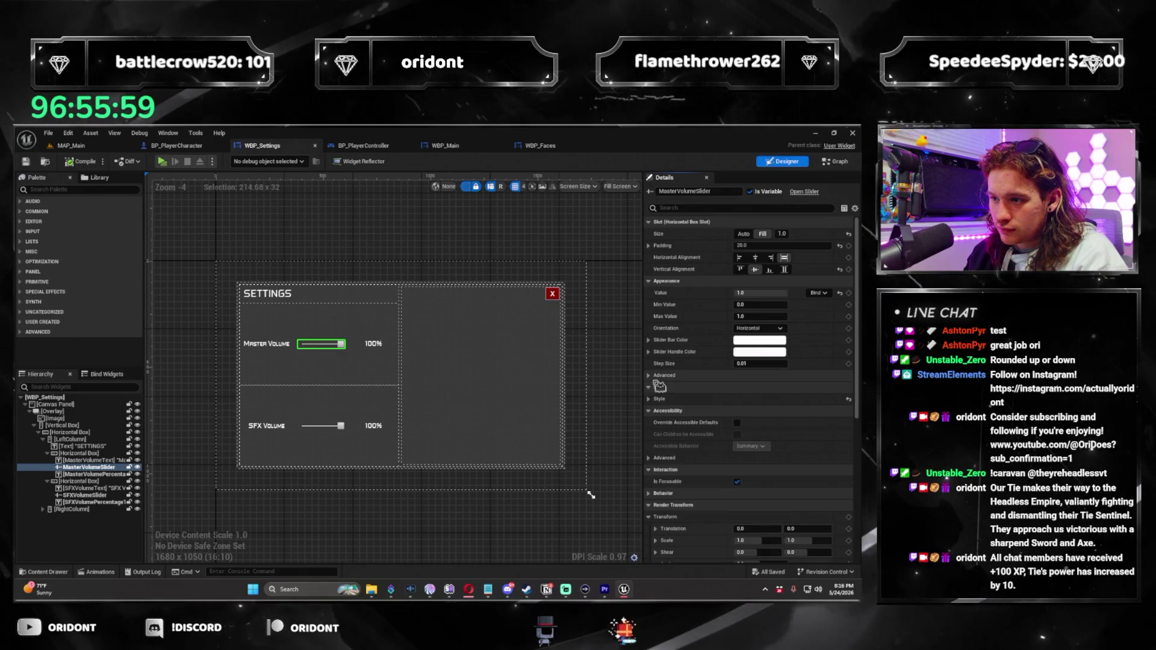
click(649, 375)
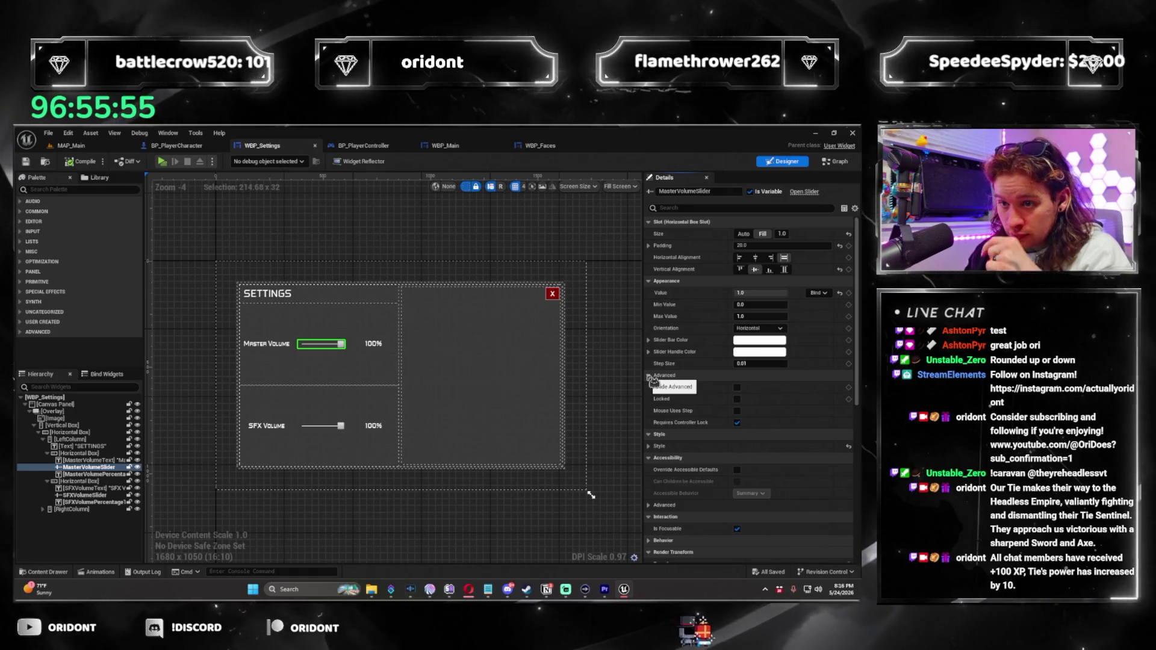
drag(778, 292, 774, 297)
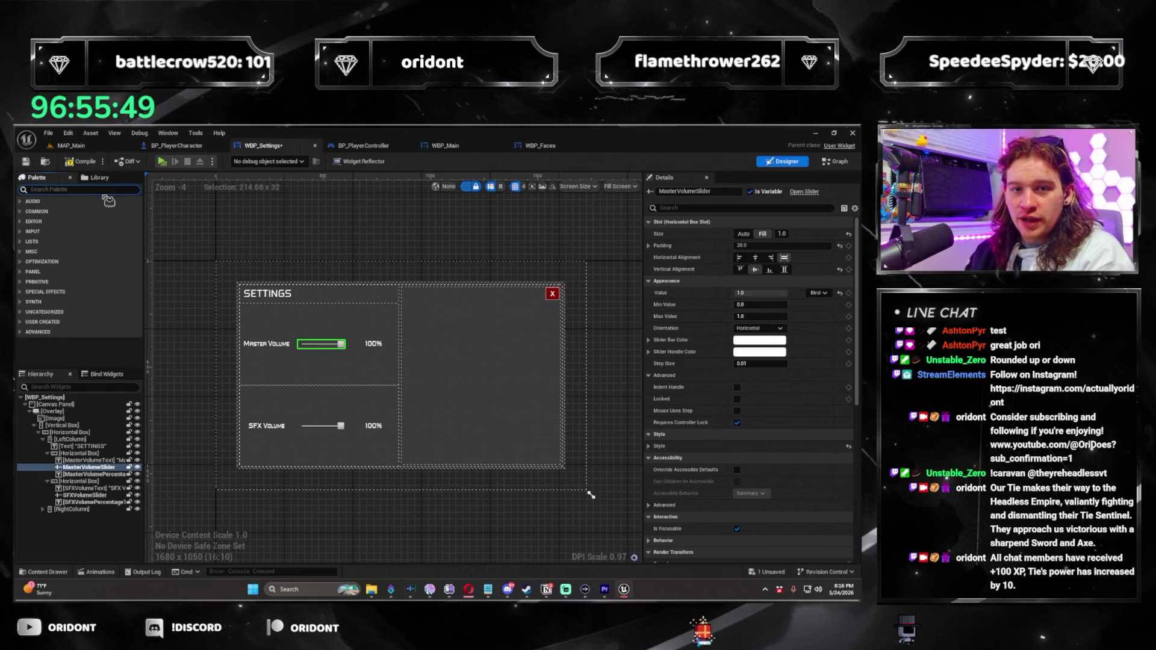
Drop an Audio Slider from the Palette into the master volume row, then undo it
text(slider)
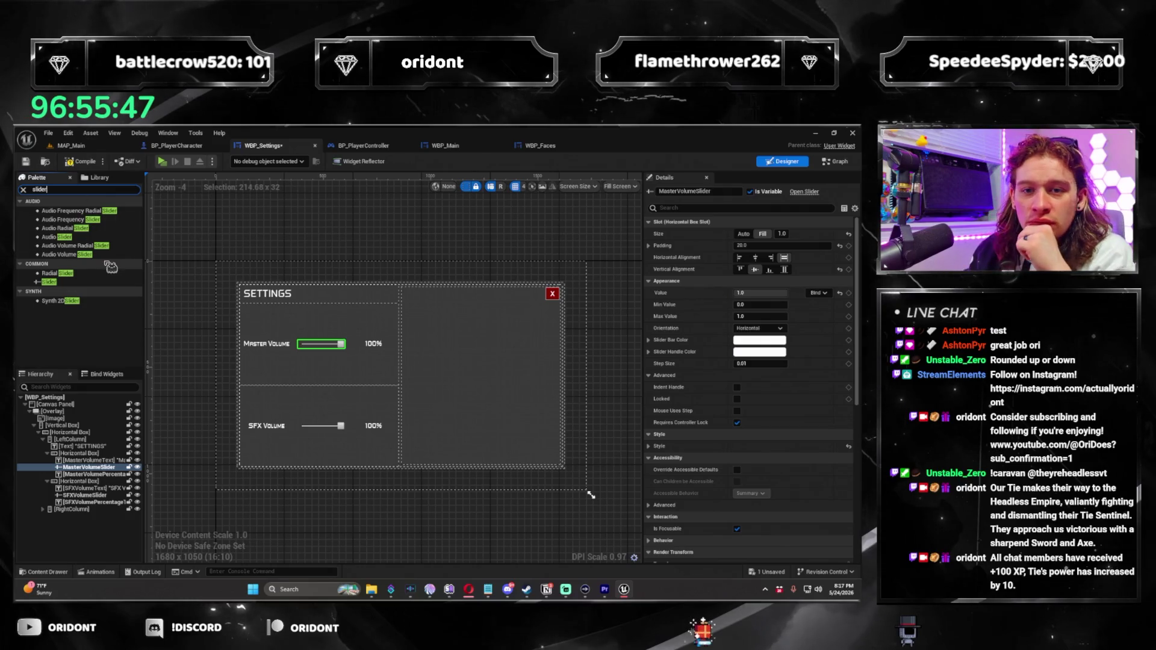
click(85, 240)
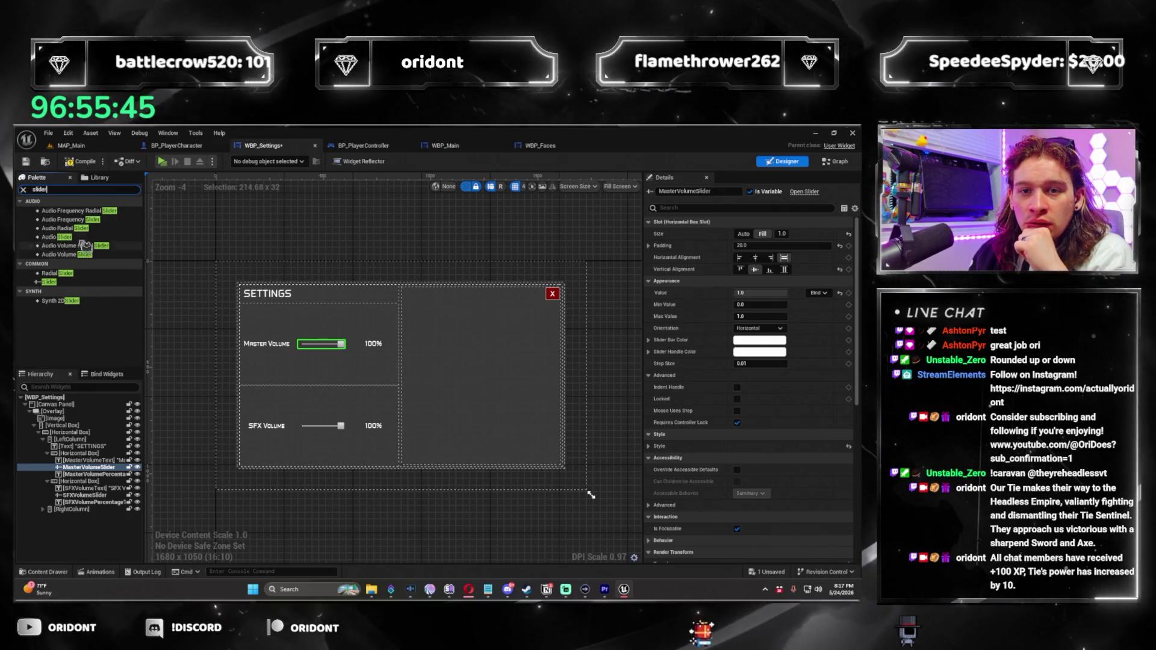
drag(84, 240, 93, 453)
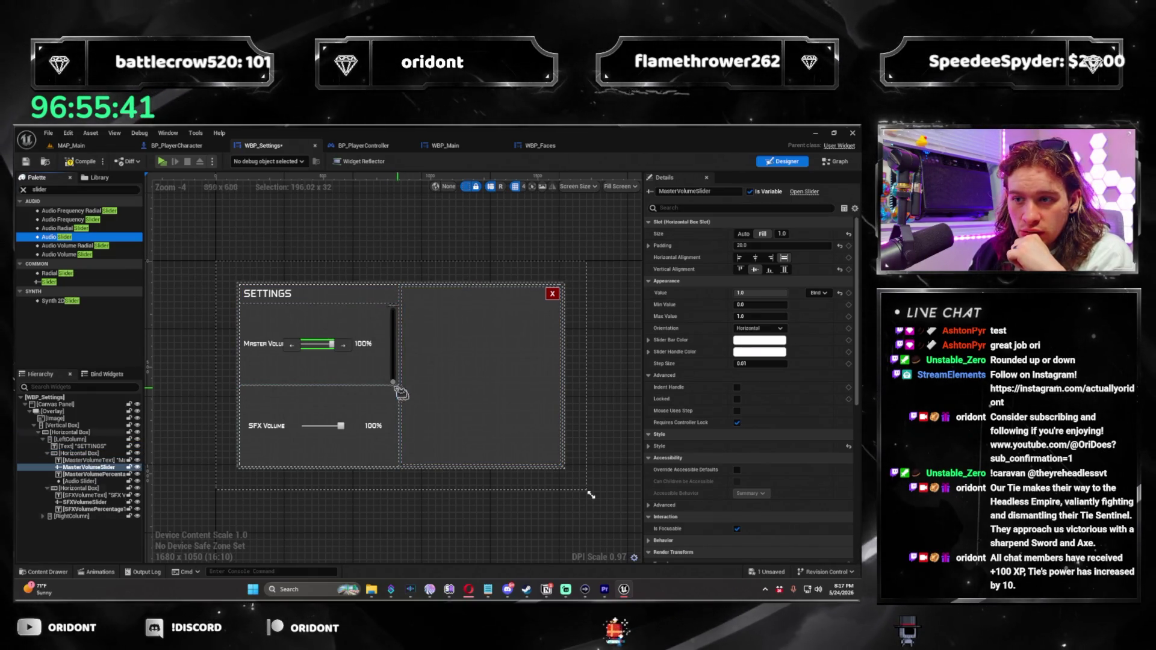
click(398, 381)
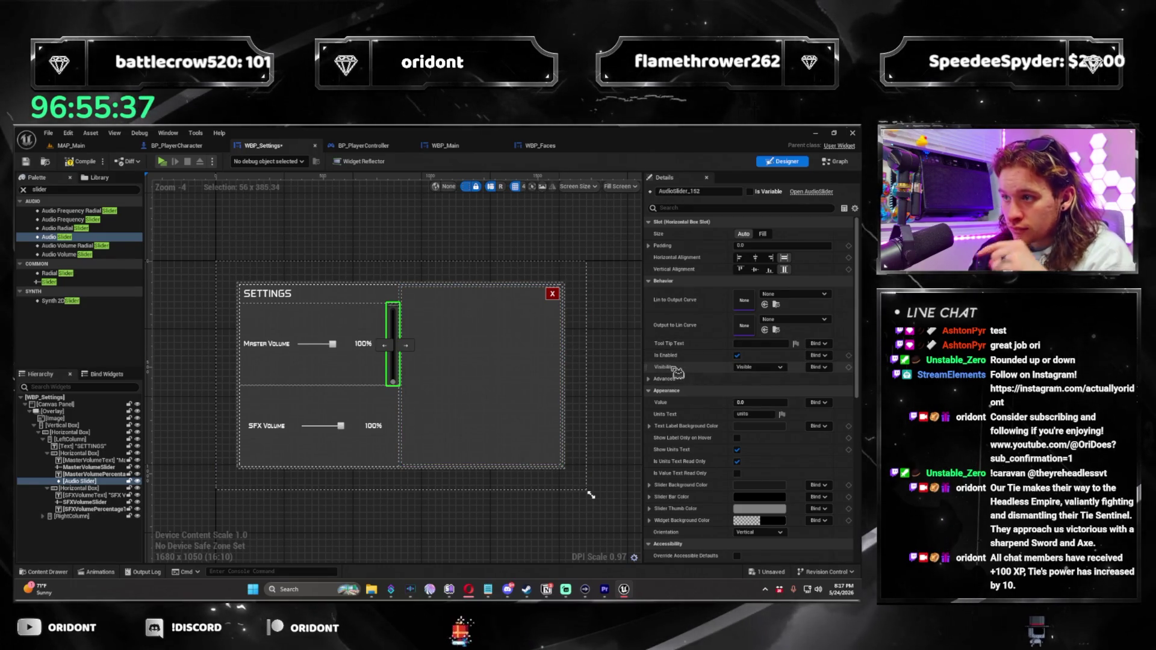
key(ctrl+z)
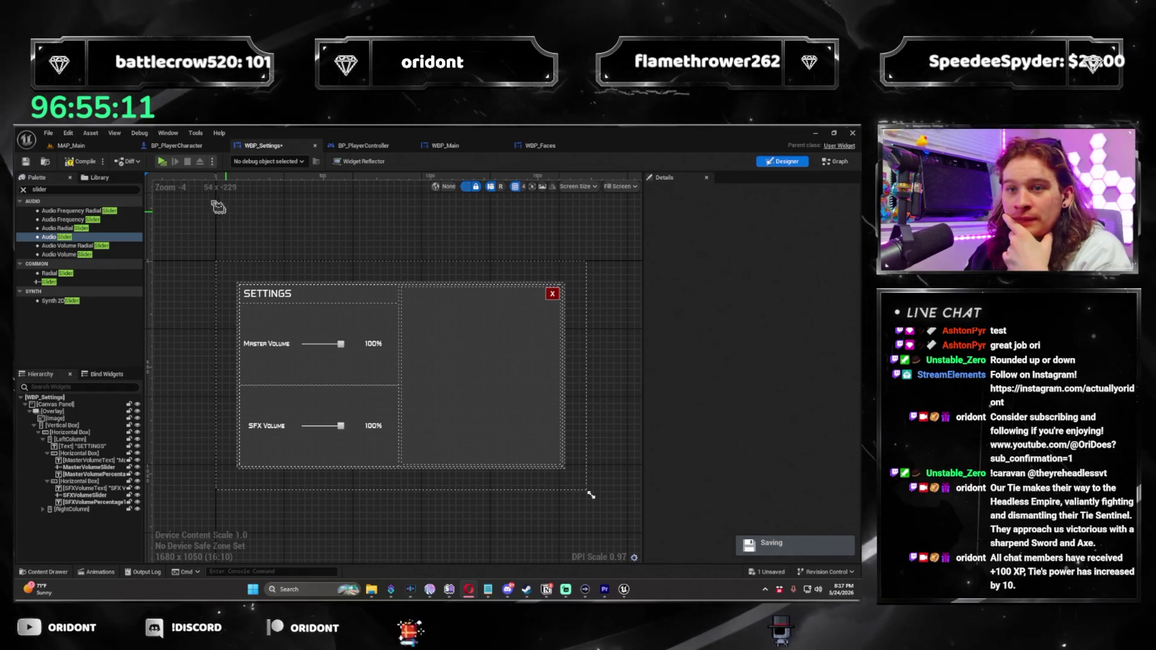
click(174, 147)
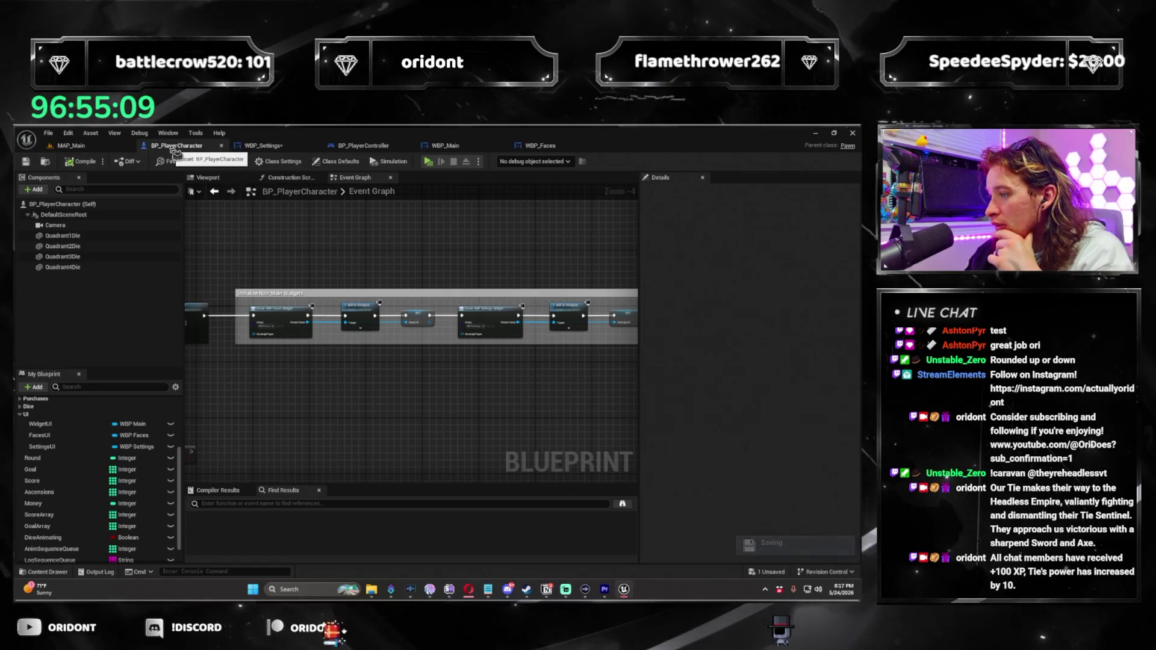
Set the Set Input Mode UI Only node's In Mouse Lock Mode to Lock Always
drag(423, 247, 457, 227)
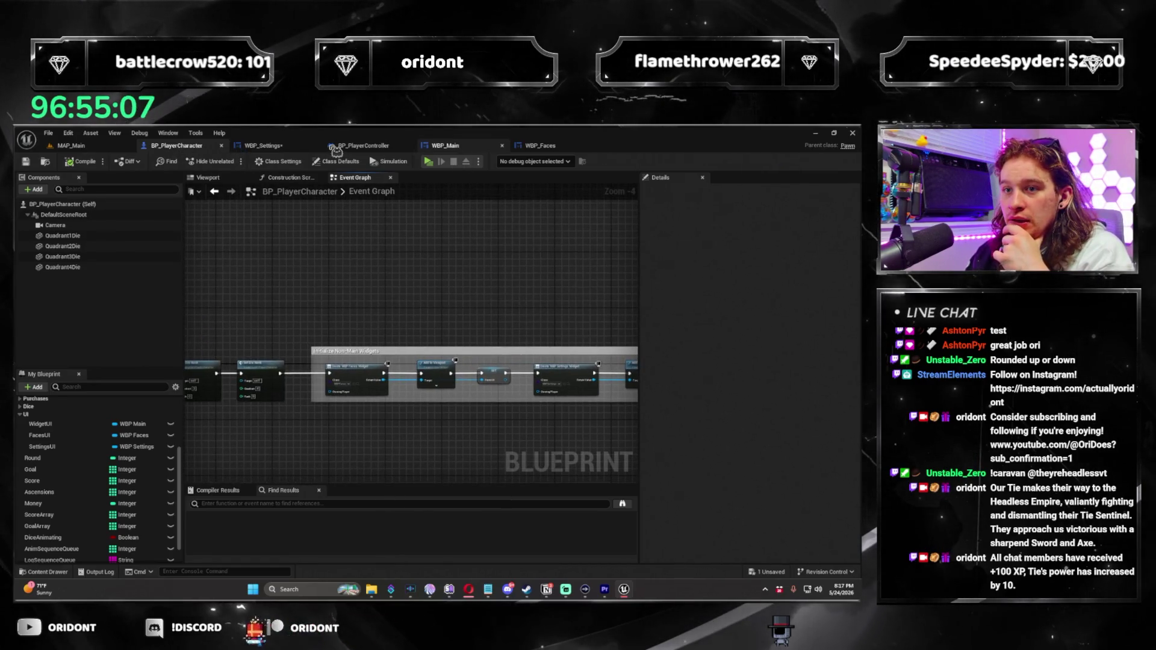
click(336, 148)
click(176, 146)
drag(384, 269, 531, 256)
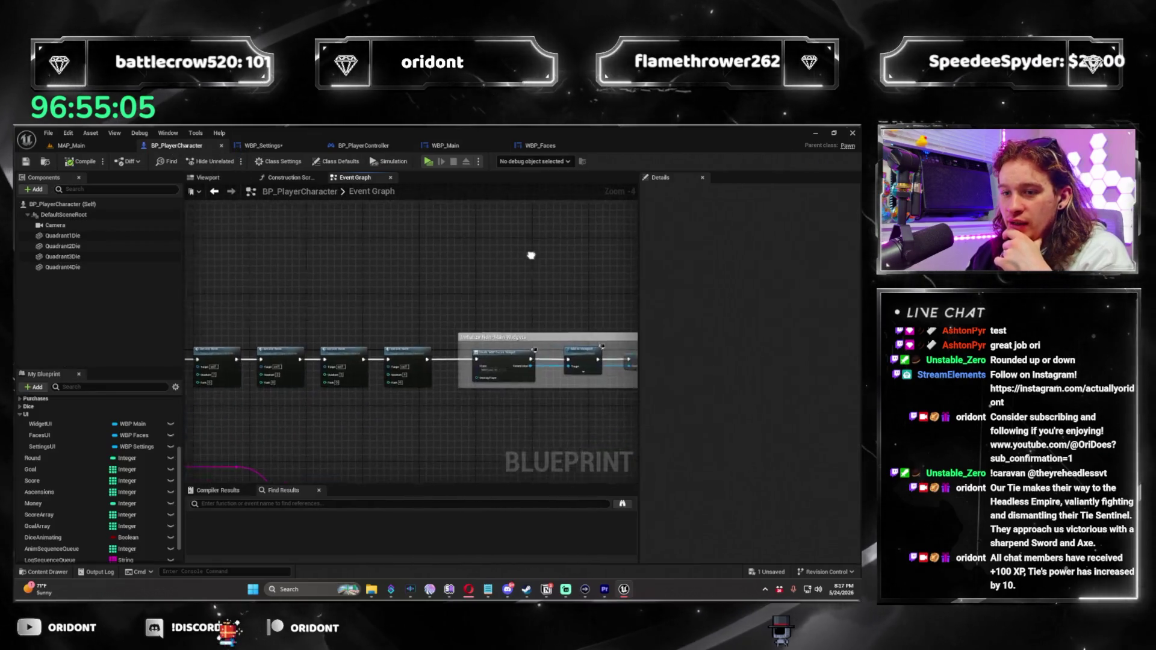
scroll(531, 255, up, 4)
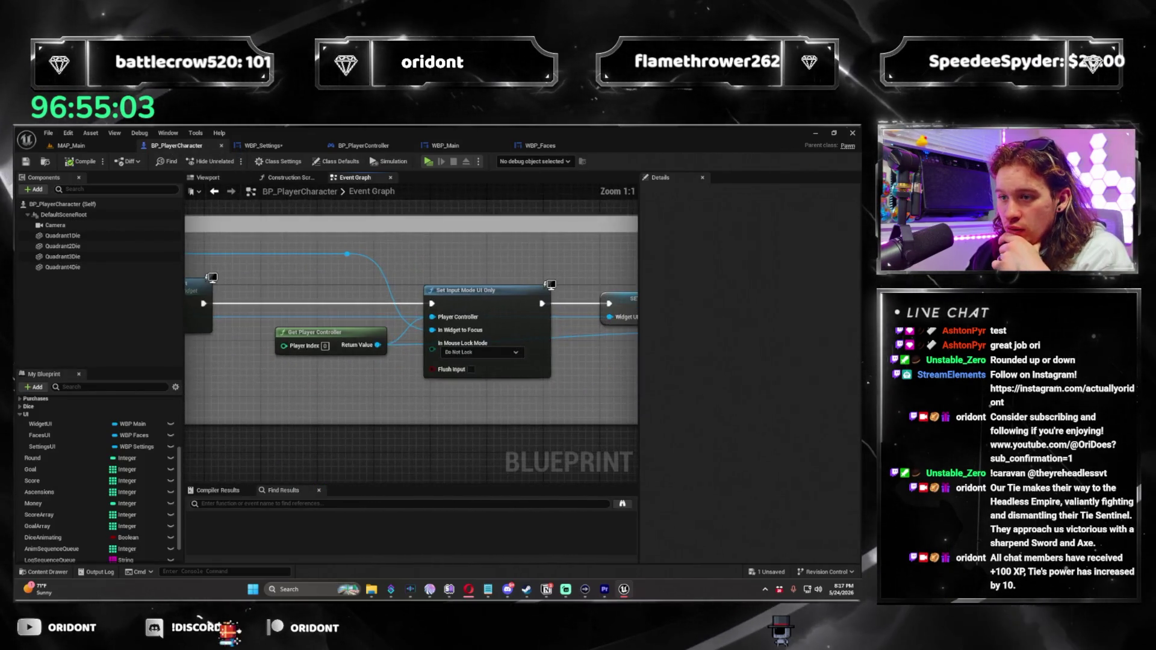
drag(512, 362, 469, 348)
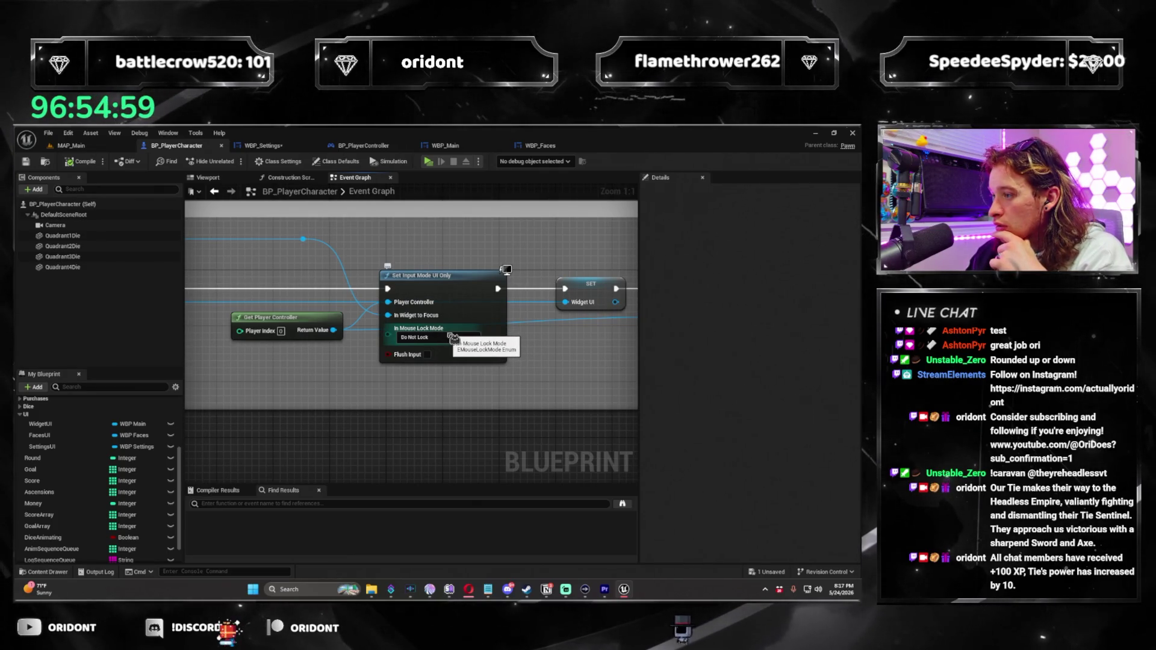
drag(349, 413, 511, 354)
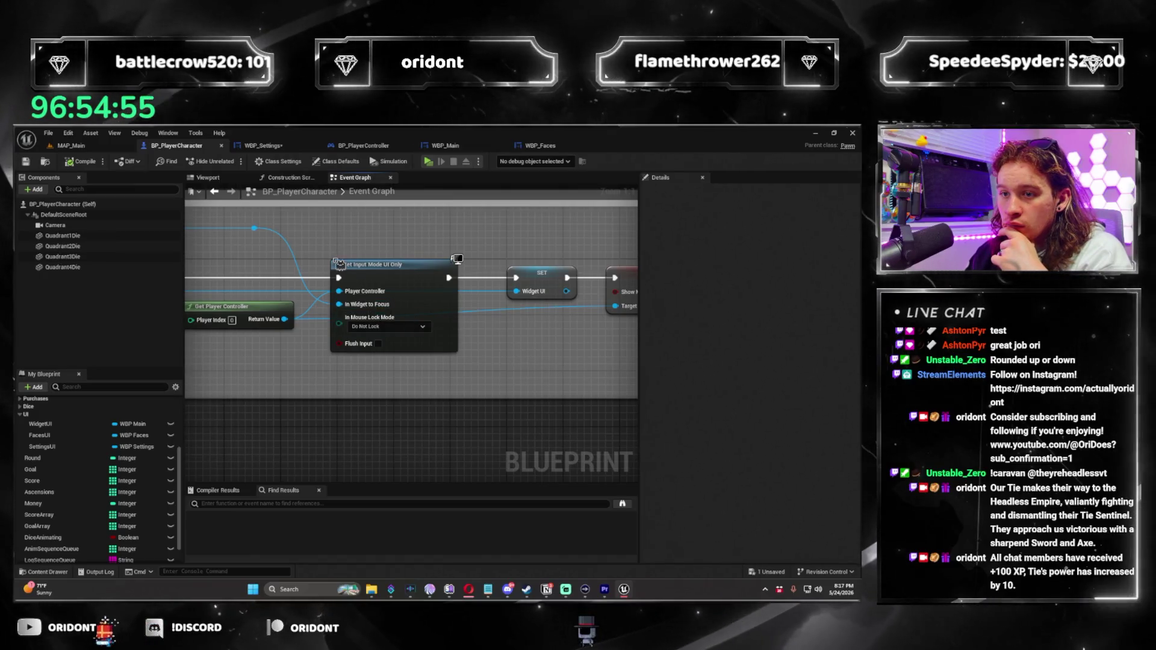
click(414, 330)
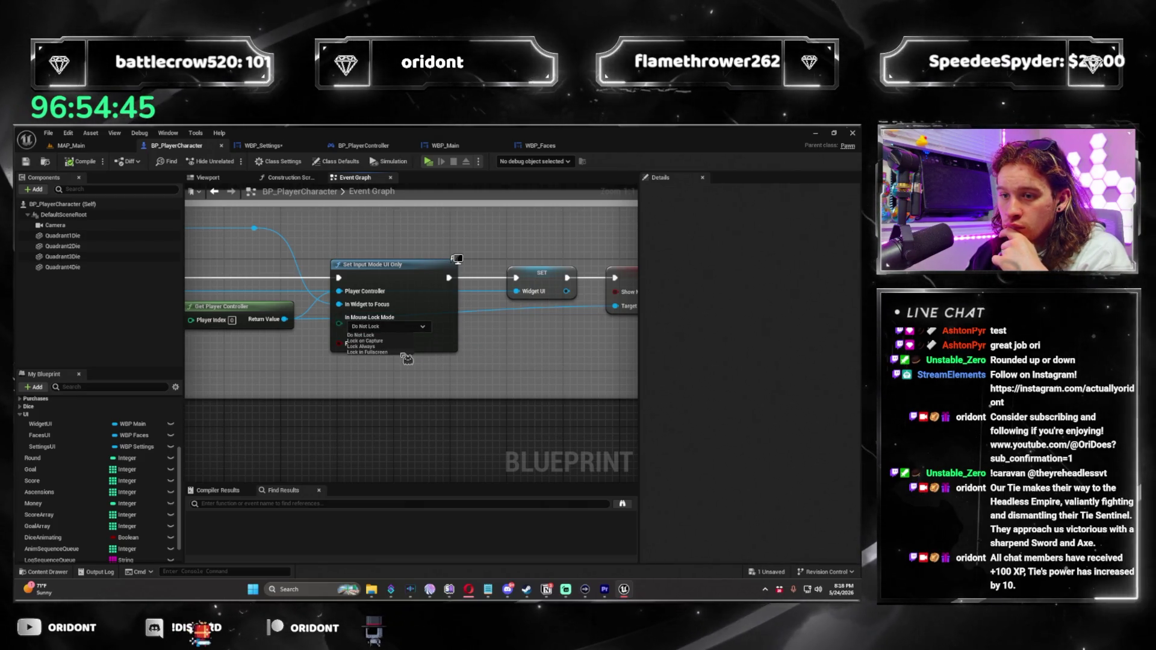
click(361, 346)
Open the in-game settings panel in the game preview
scroll(385, 343, down, 2)
drag(356, 354, 559, 378)
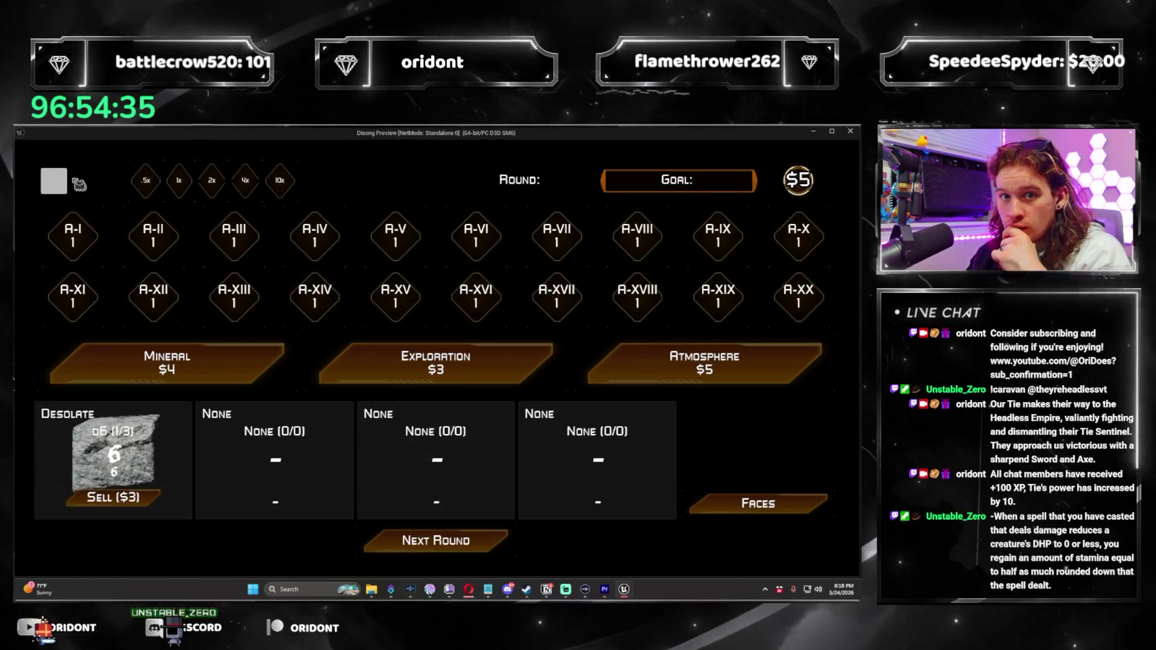
click(52, 181)
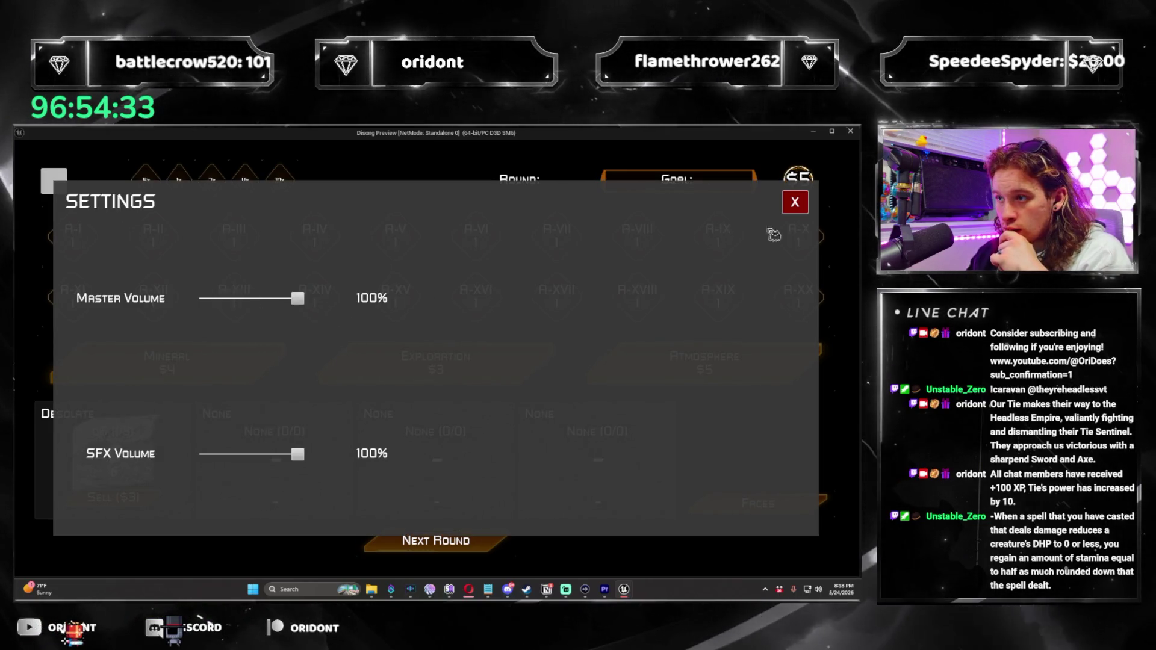
click(795, 202)
click(659, 364)
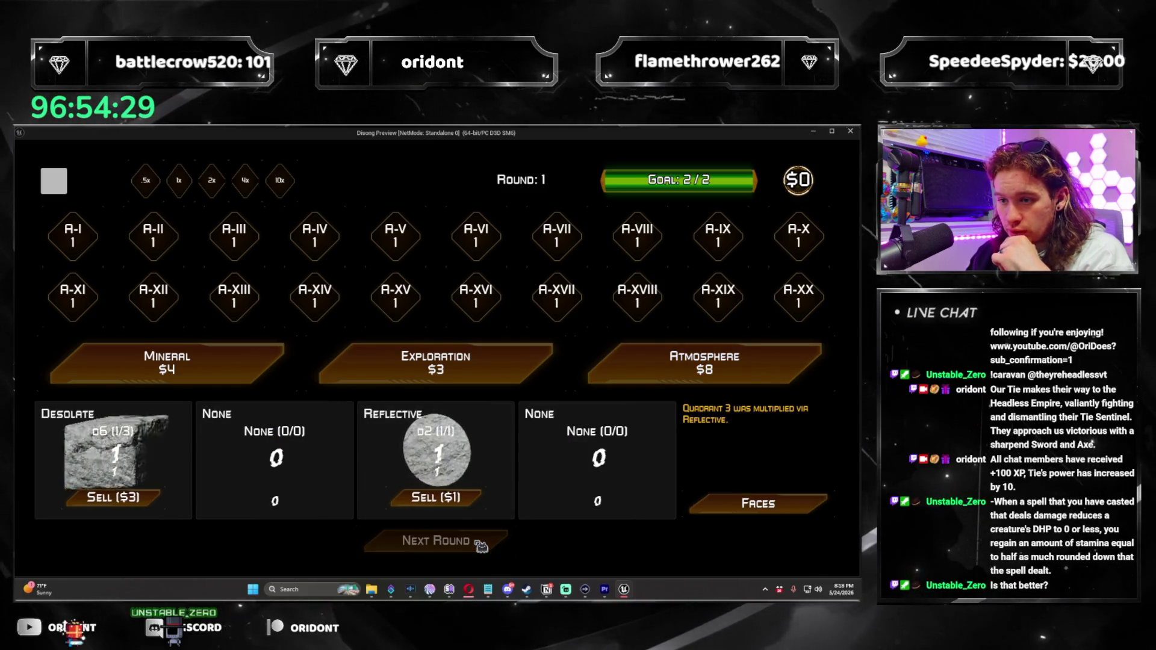
click(480, 545)
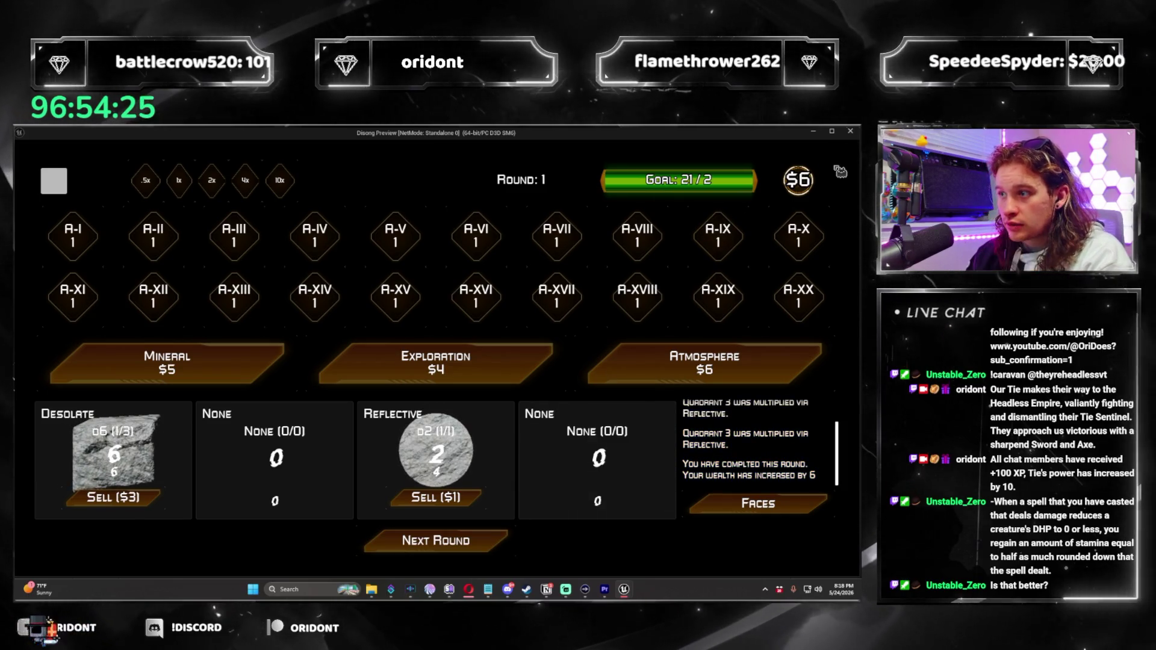
click(850, 131)
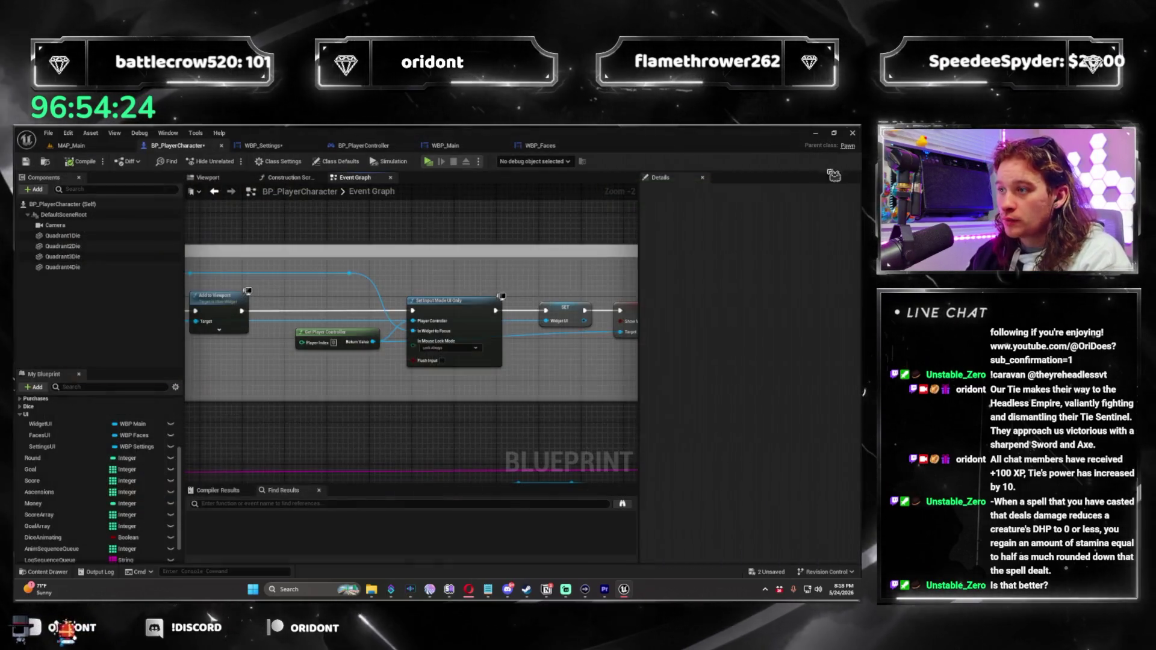
Reset mouse lock to Do Not Lock and uncheck Requires Controller Lock on MasterVolumeSlider
click(458, 348)
click(446, 356)
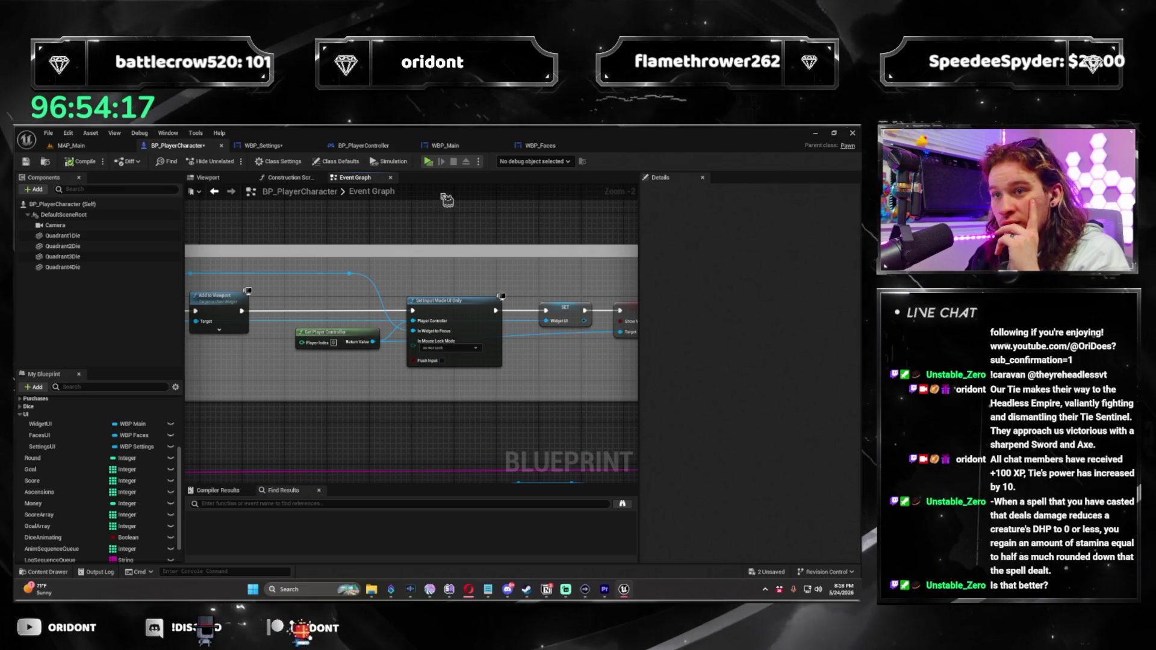
click(263, 145)
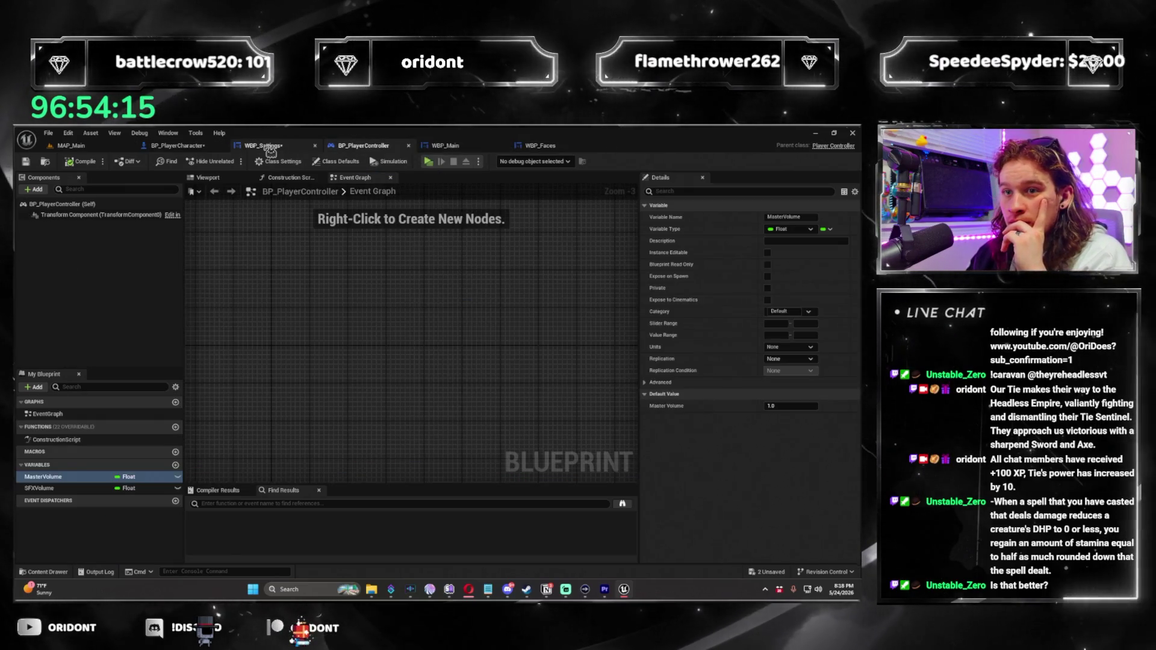
click(323, 344)
click(706, 208)
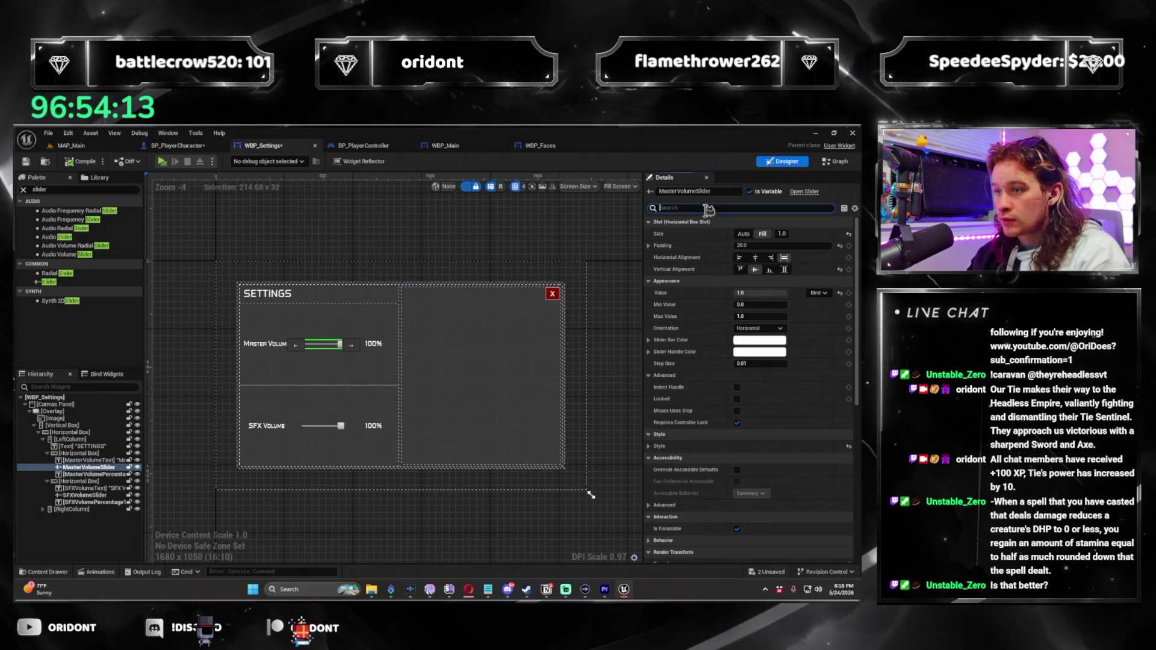
text(rec)
text(uire)
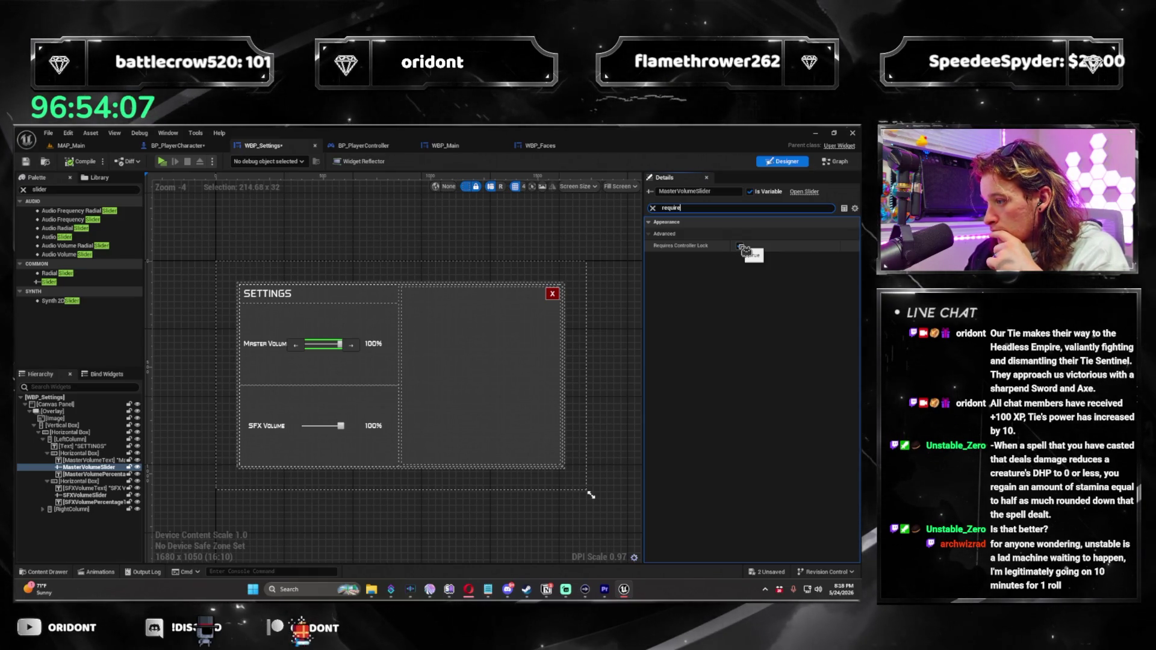
click(741, 246)
Search the slider properties to enable Mouse Uses Step on the SFX slider, then Save All
double_click(730, 208)
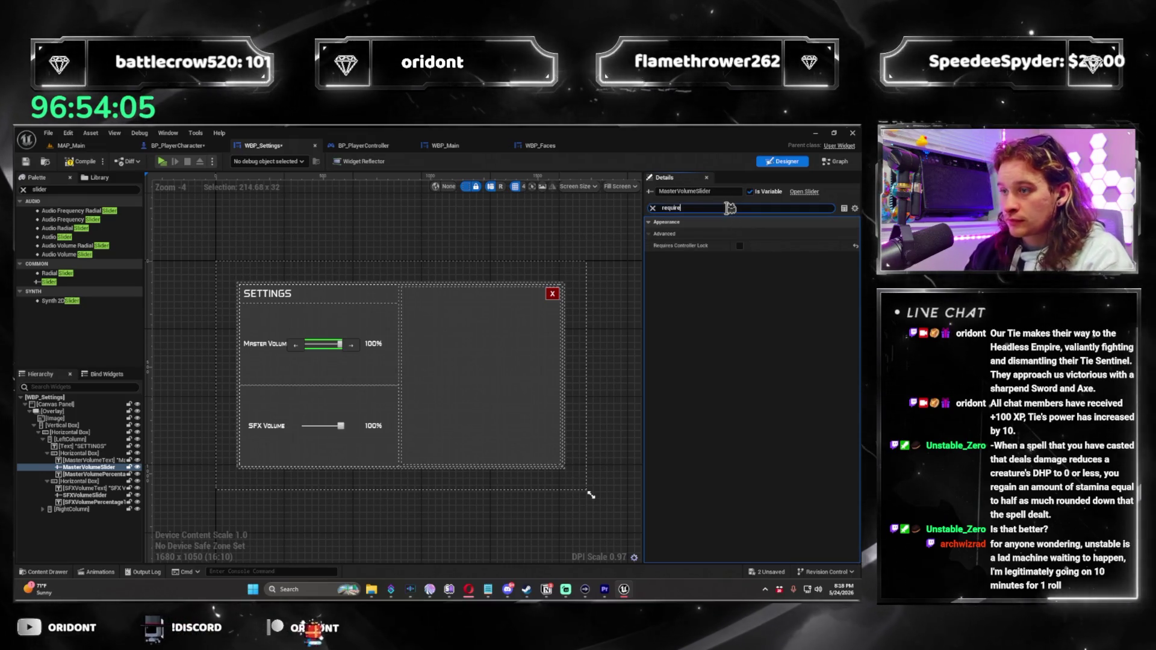
text(is focus)
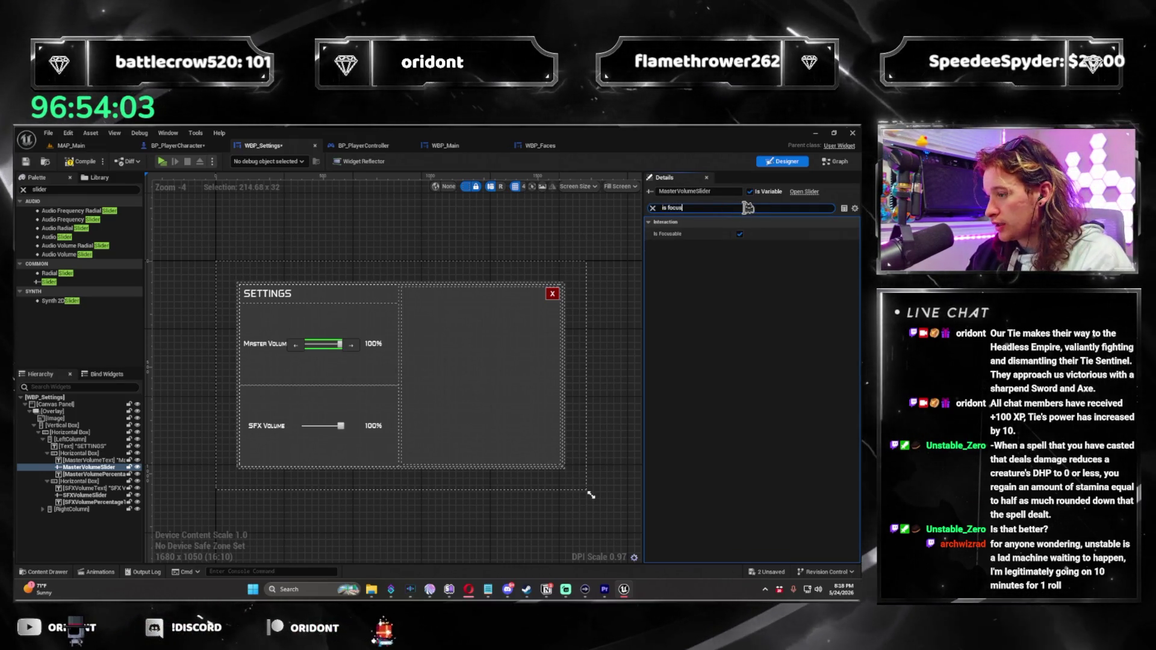
key(ctrl+a)
text(mo)
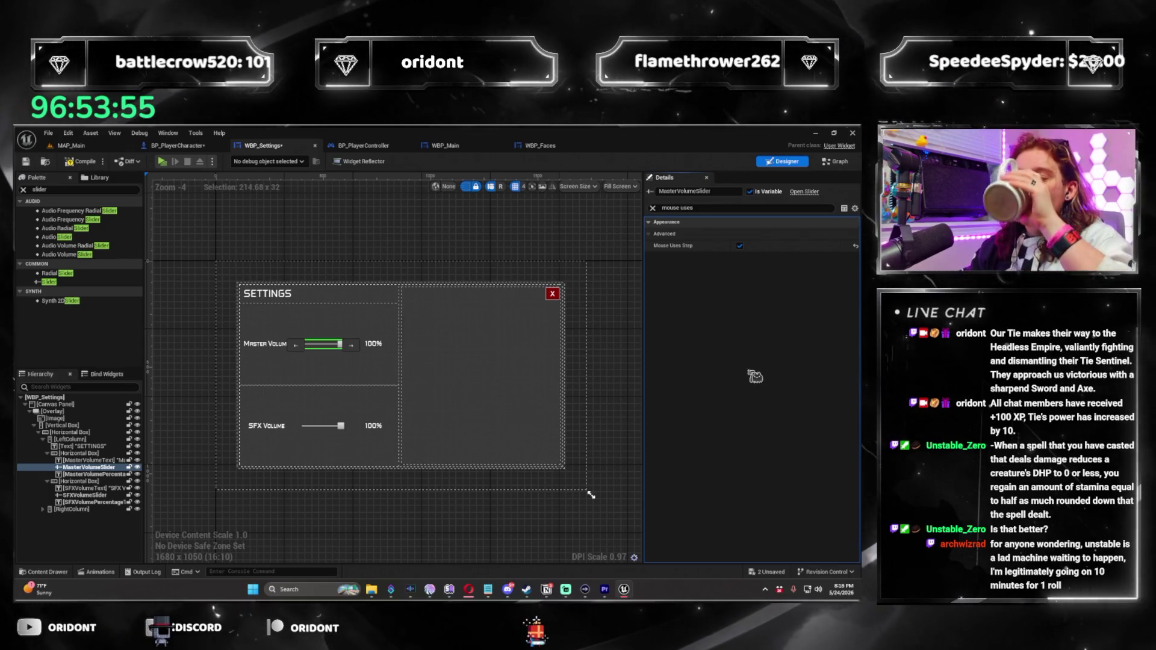
click(652, 207)
text(requires)
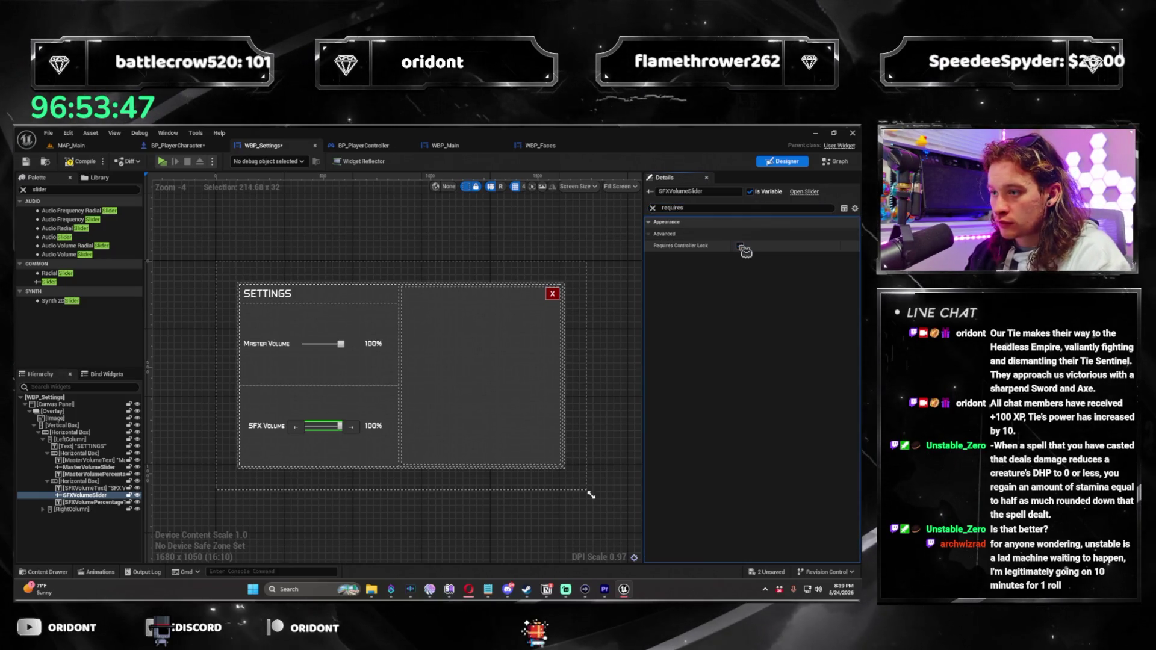
key(ctrl+a)
text(mouse)
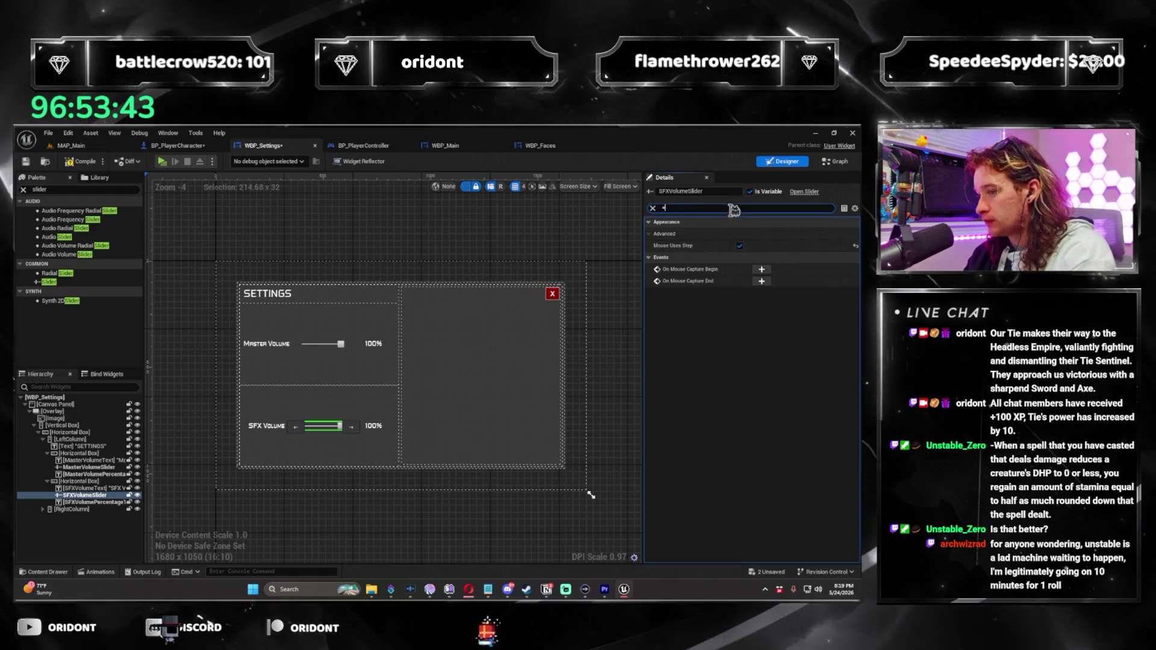
key(ctrl+a)
text(c)
key(Escape)
click(600, 248)
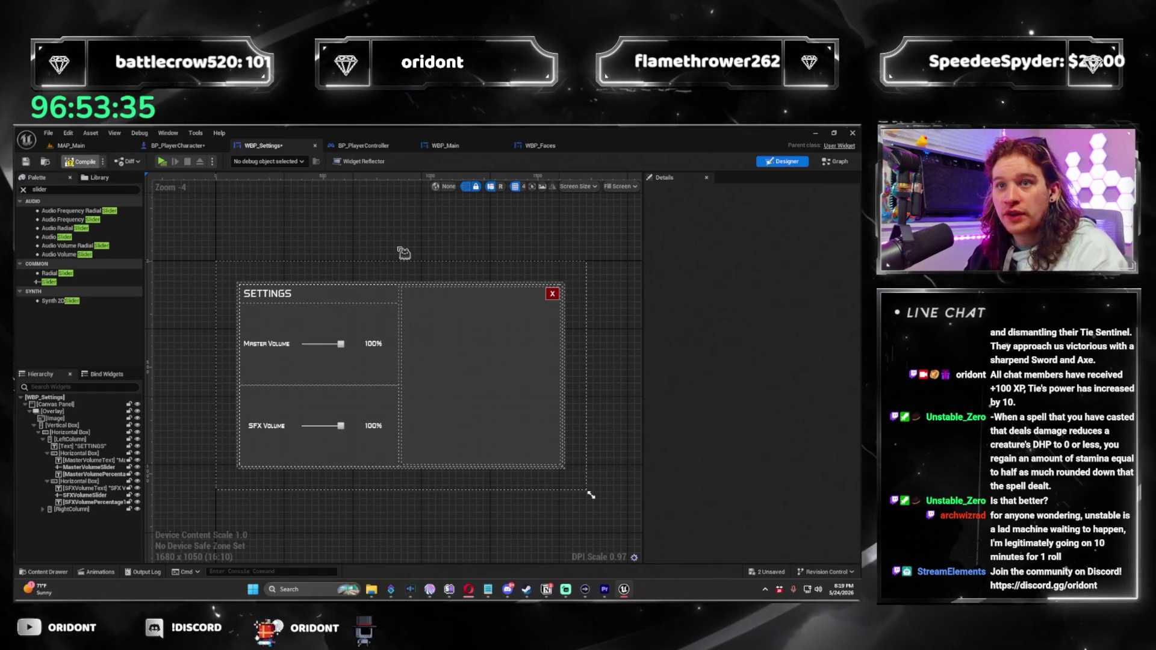
key(ctrl+shift+s)
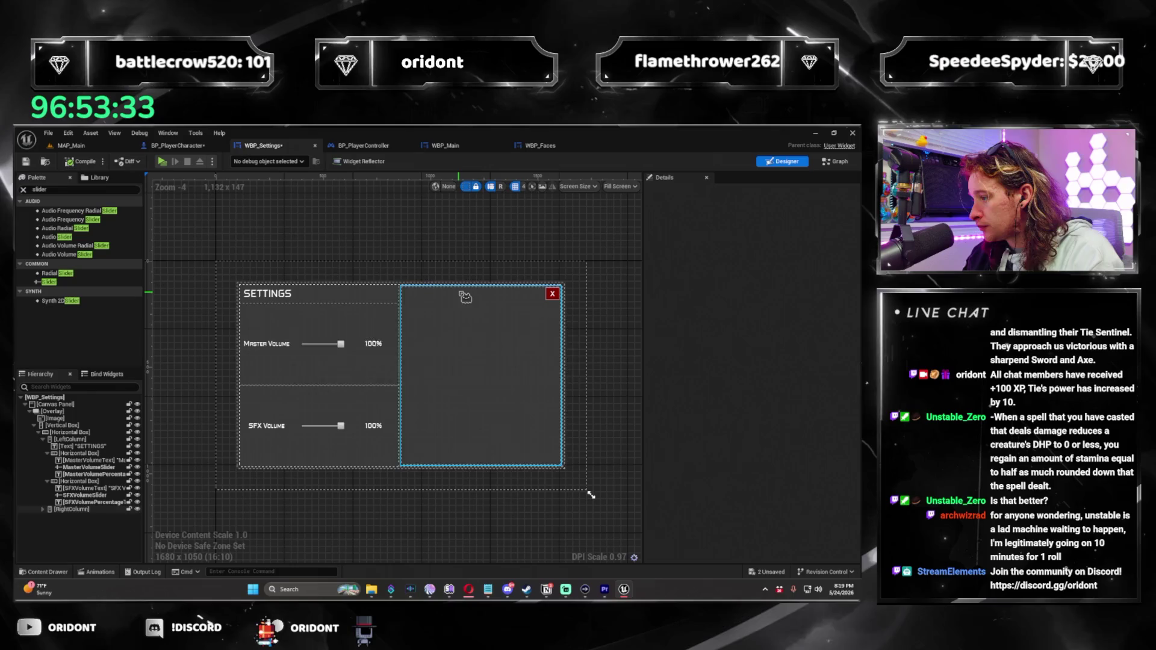
click(172, 162)
click(58, 194)
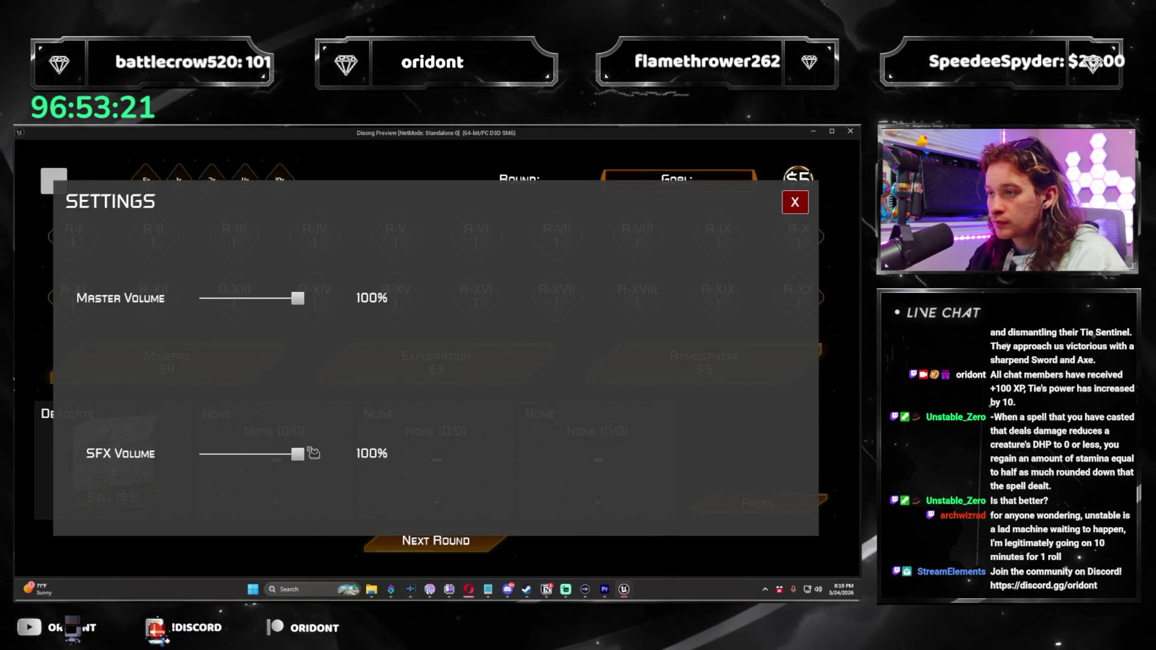
click(795, 205)
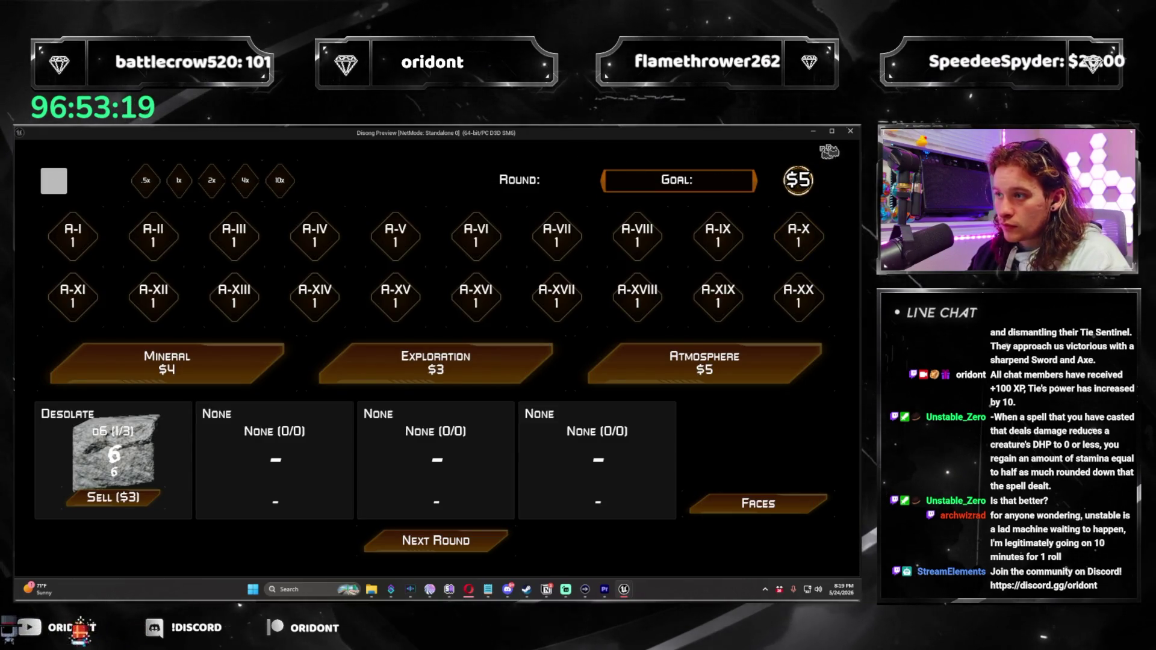
click(851, 131)
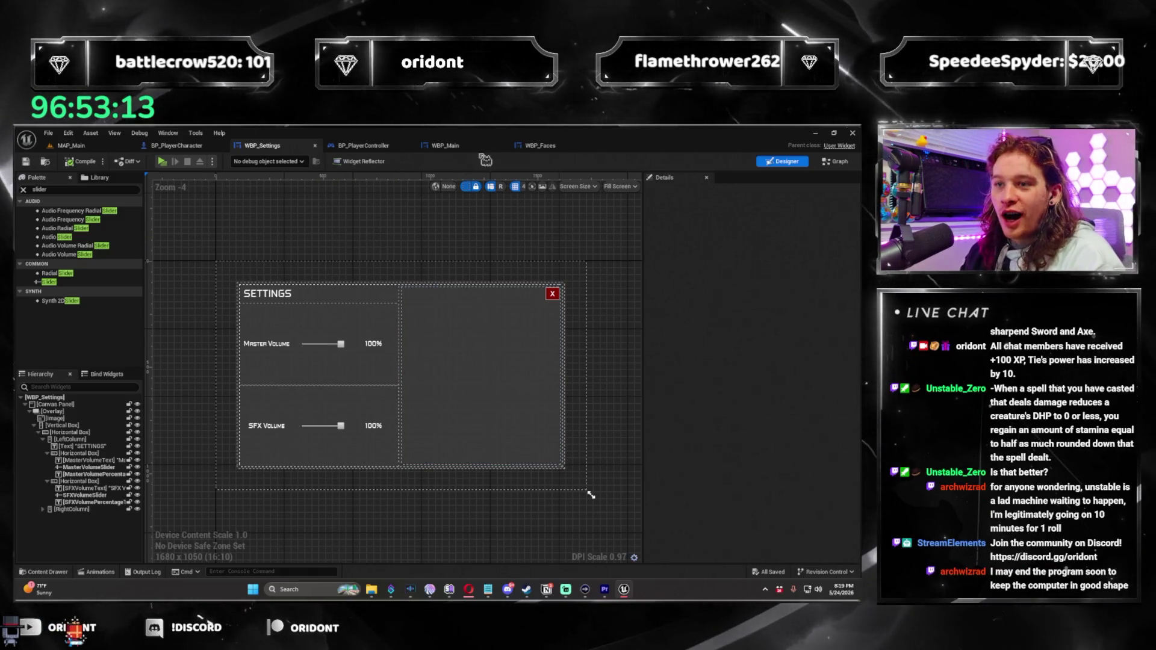
click(549, 148)
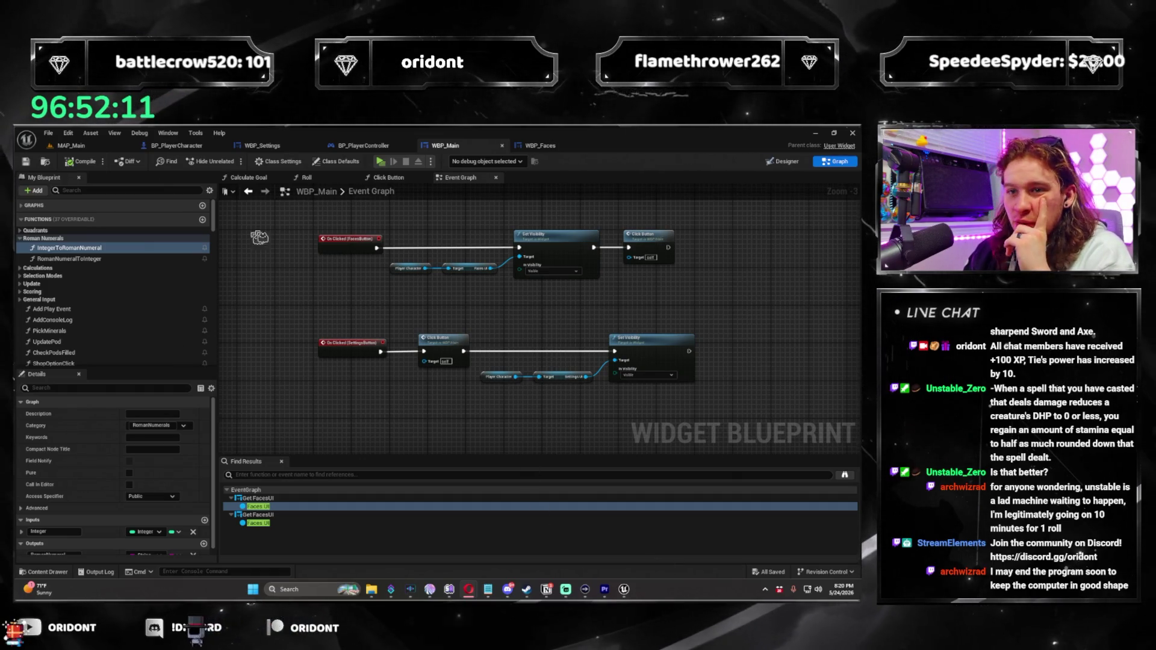
click(551, 147)
click(458, 146)
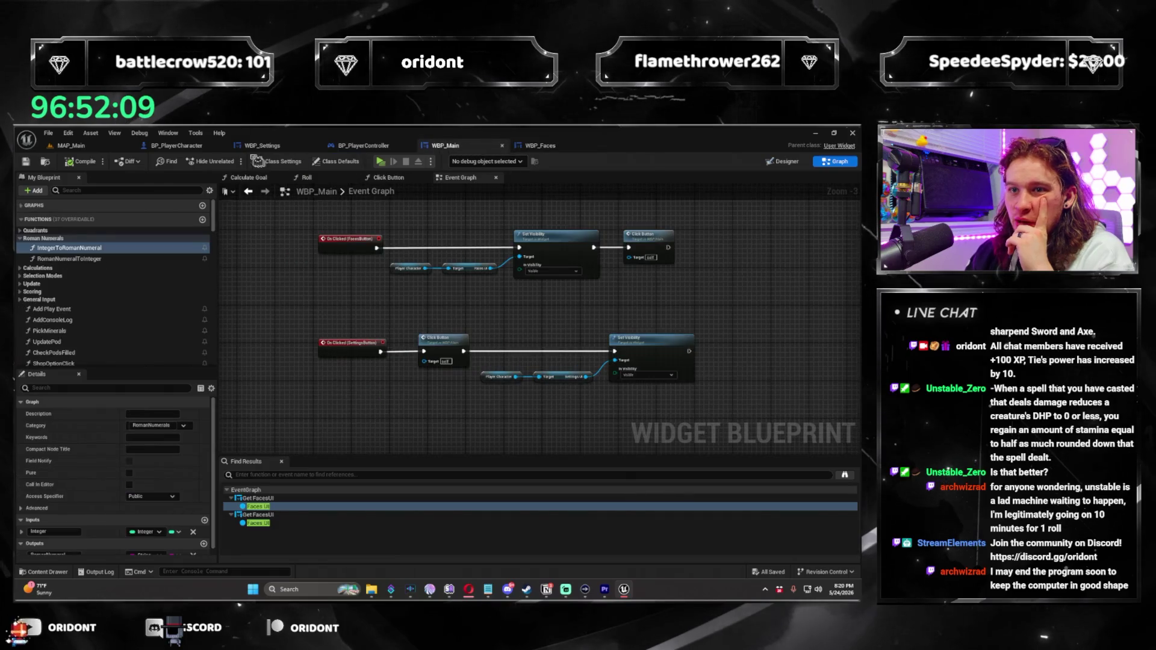
click(196, 147)
click(293, 150)
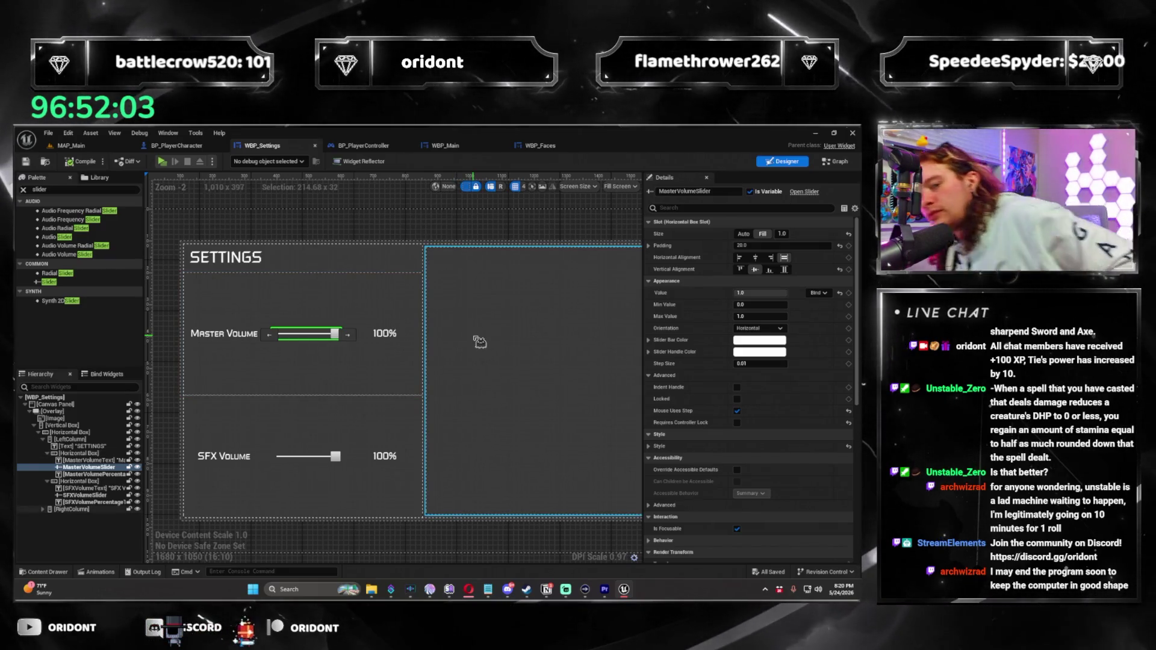
Delete the master volume slider, its 100% text, and the SFX volume slider
key(Delete)
click(366, 333)
key(Delete)
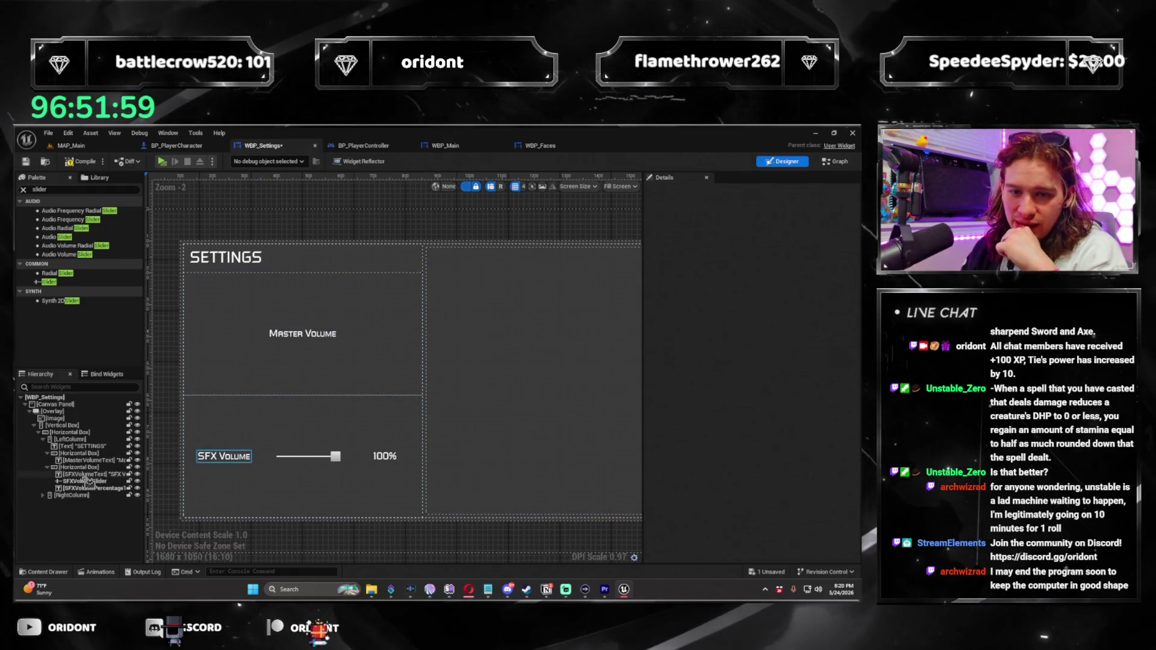
key(Delete)
click(378, 458)
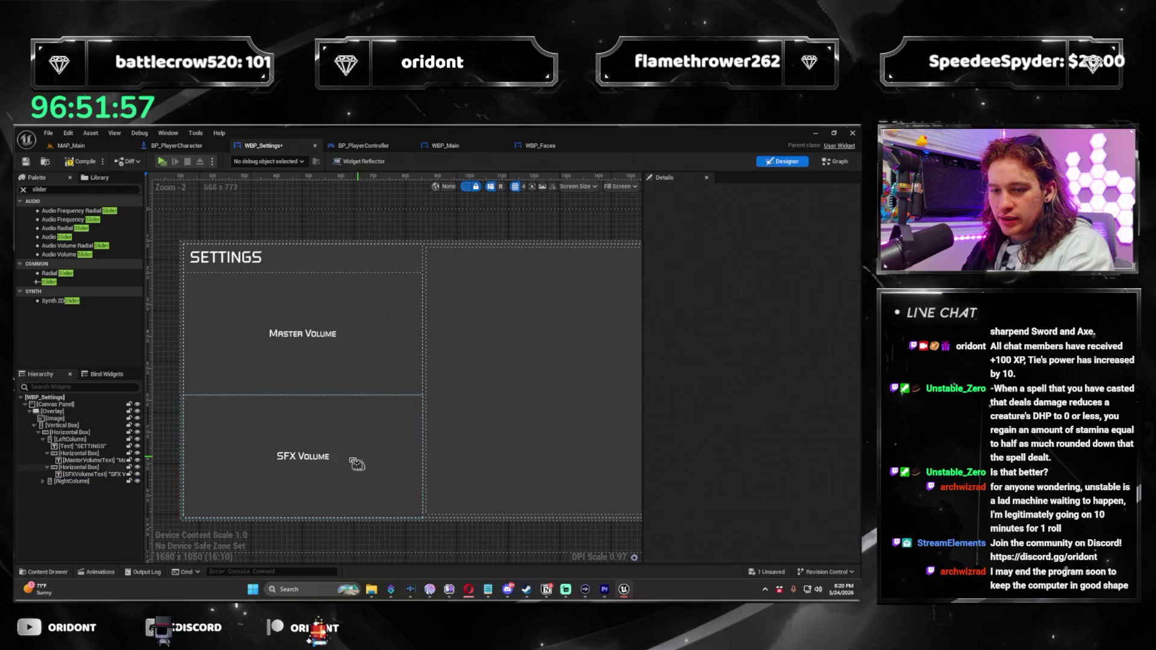
Place a Uniform Grid Panel into the Master Volume row and set it to Fill
click(79, 386)
text(image)
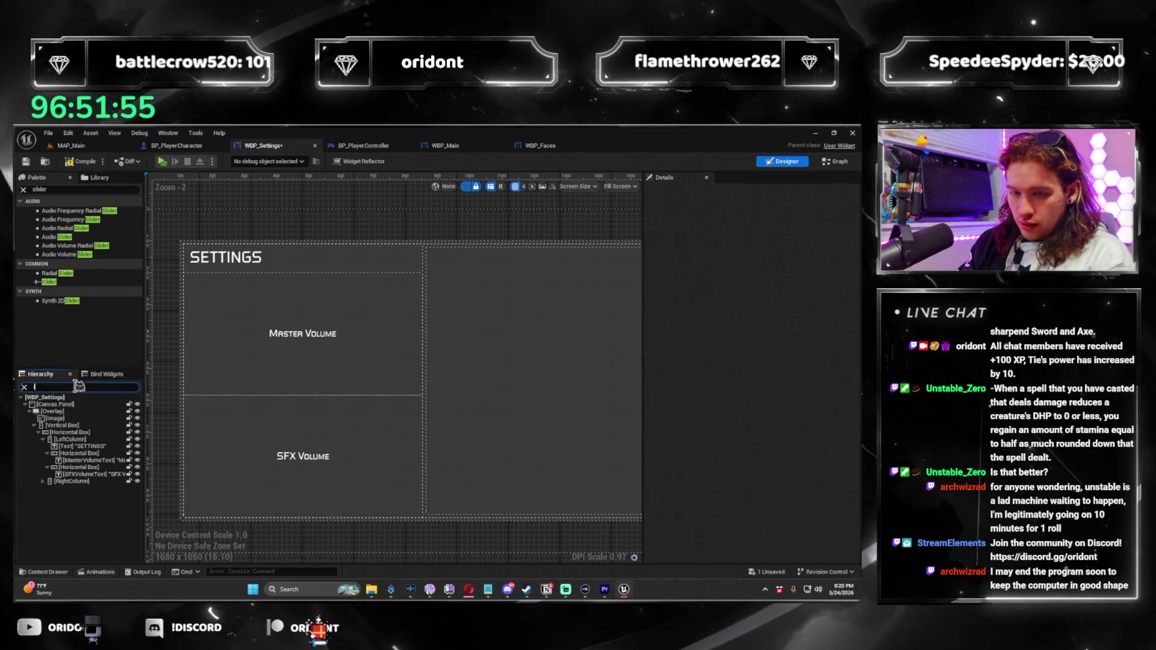
key(BackSpace)
key(BackSpace)
key(BackSpace)
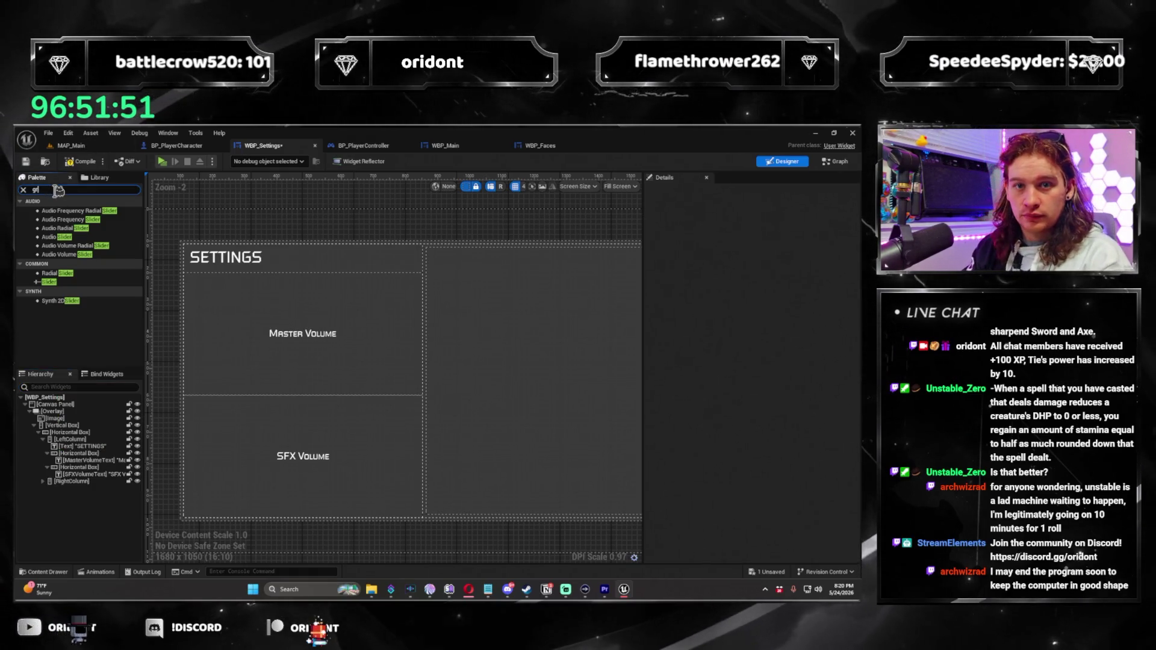
text(rid)
mouse_move(85, 228)
mouse_down()
mouse_move(219, 382)
mouse_move(106, 448)
mouse_move(98, 469)
mouse_up()
click(764, 234)
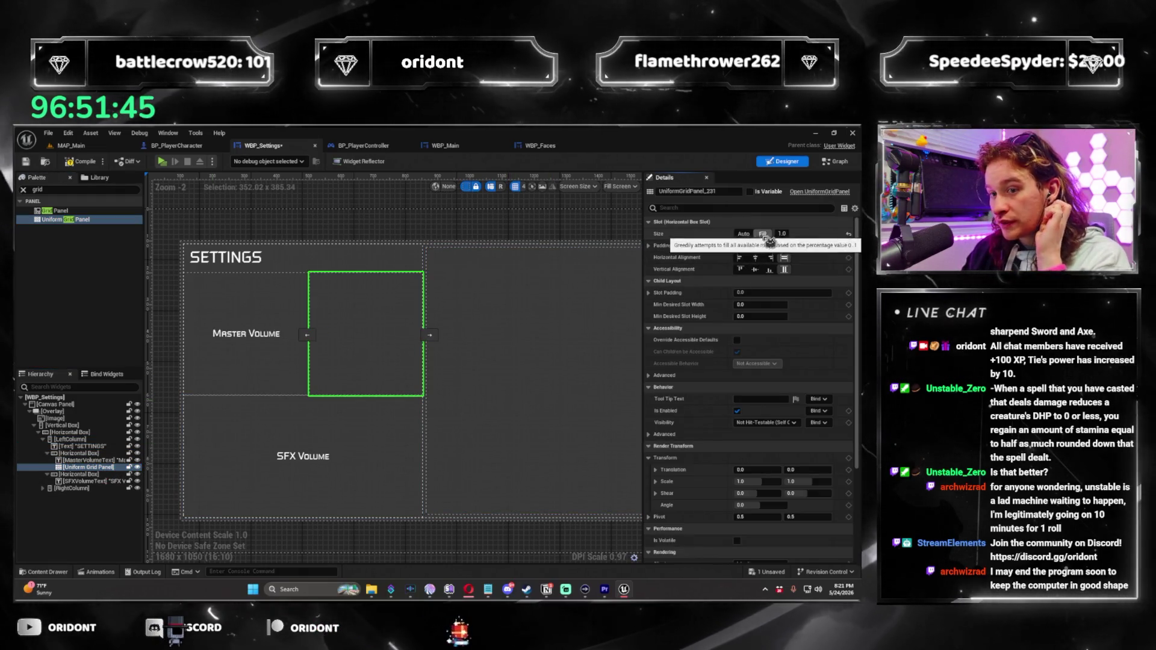
Center the grid panel vertically, with 64×64 minimum slot size and 5 slot padding
click(756, 270)
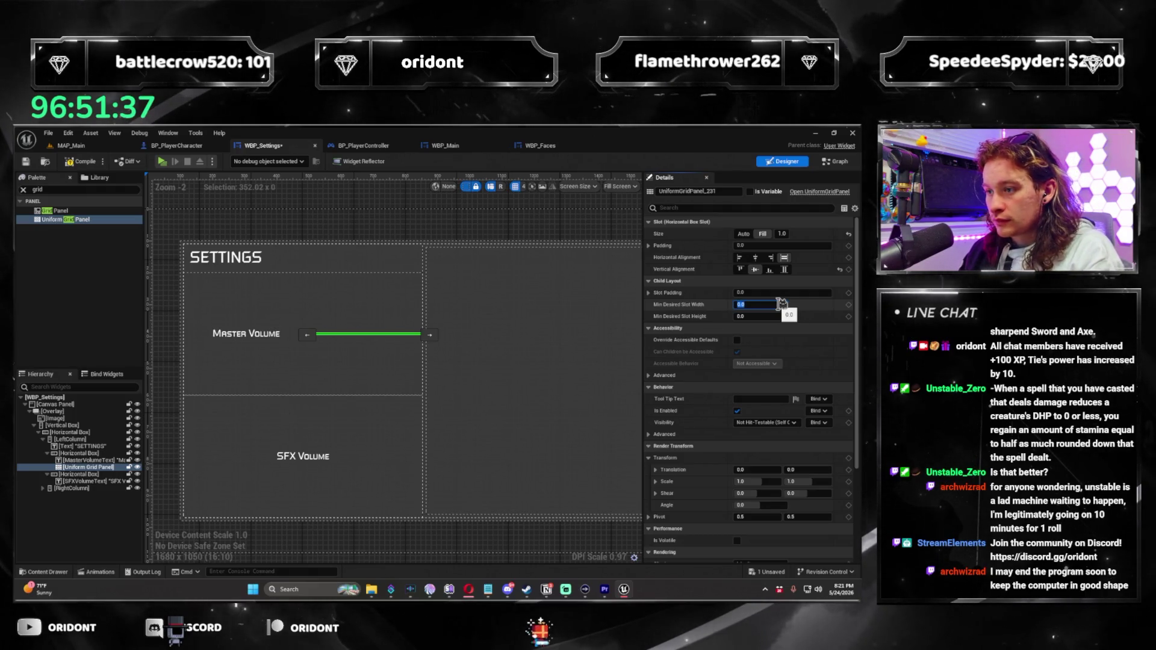
text(2)
key(Tab)
text(32)
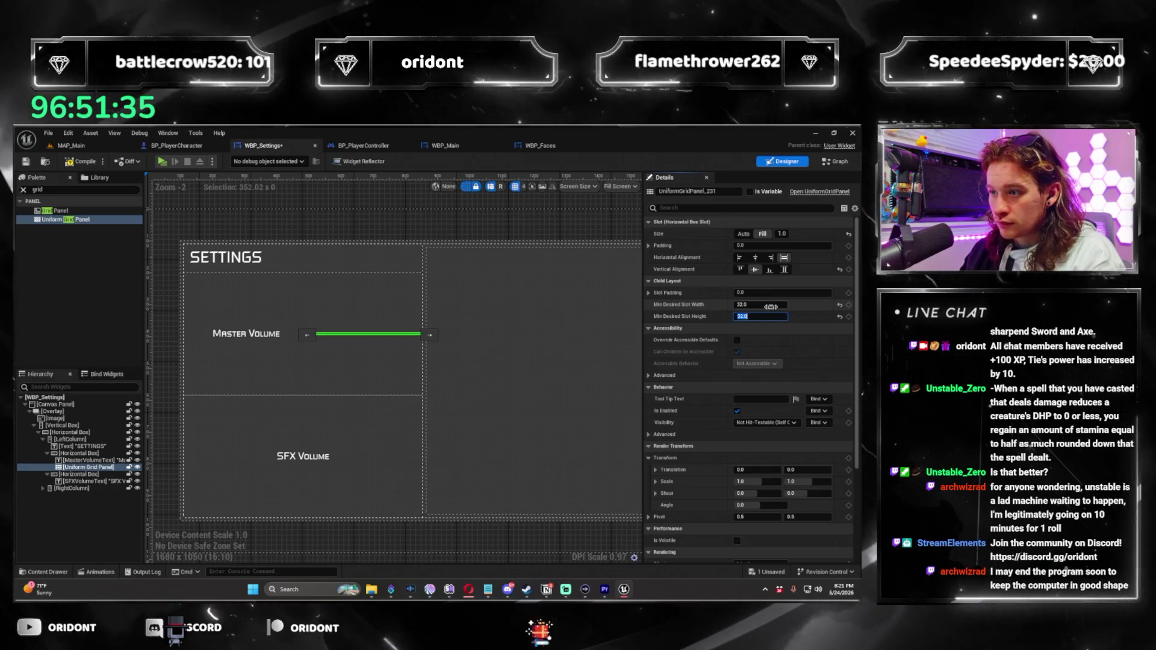
click(774, 304)
text(64)
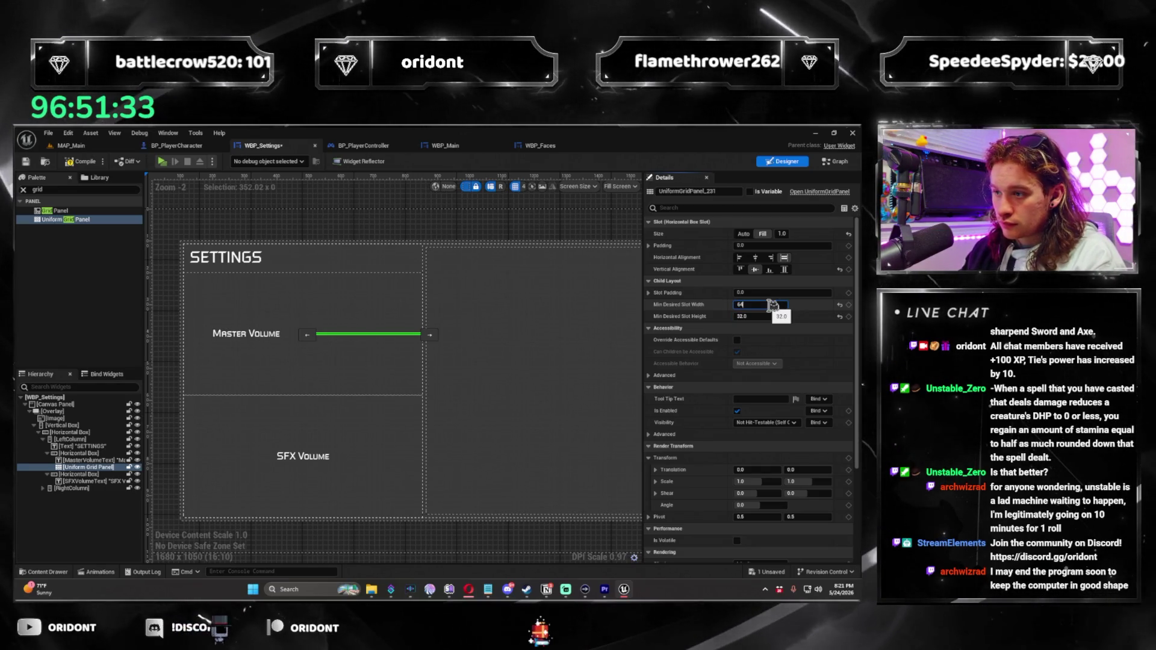
key(Tab)
text(64)
key(Return)
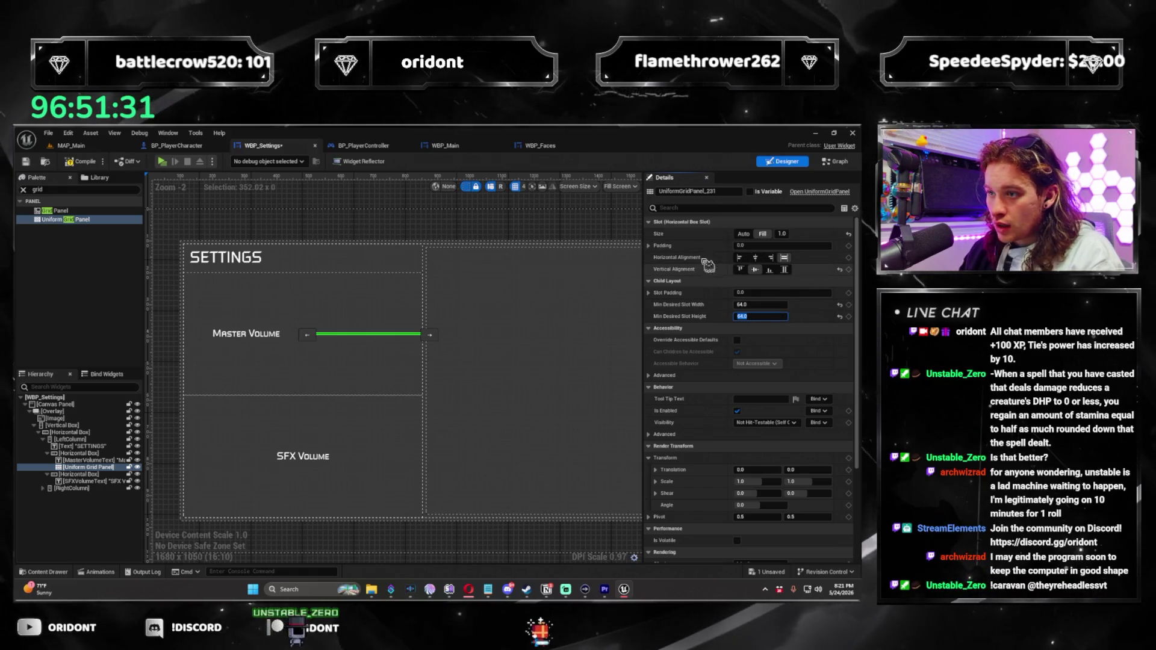
click(656, 300)
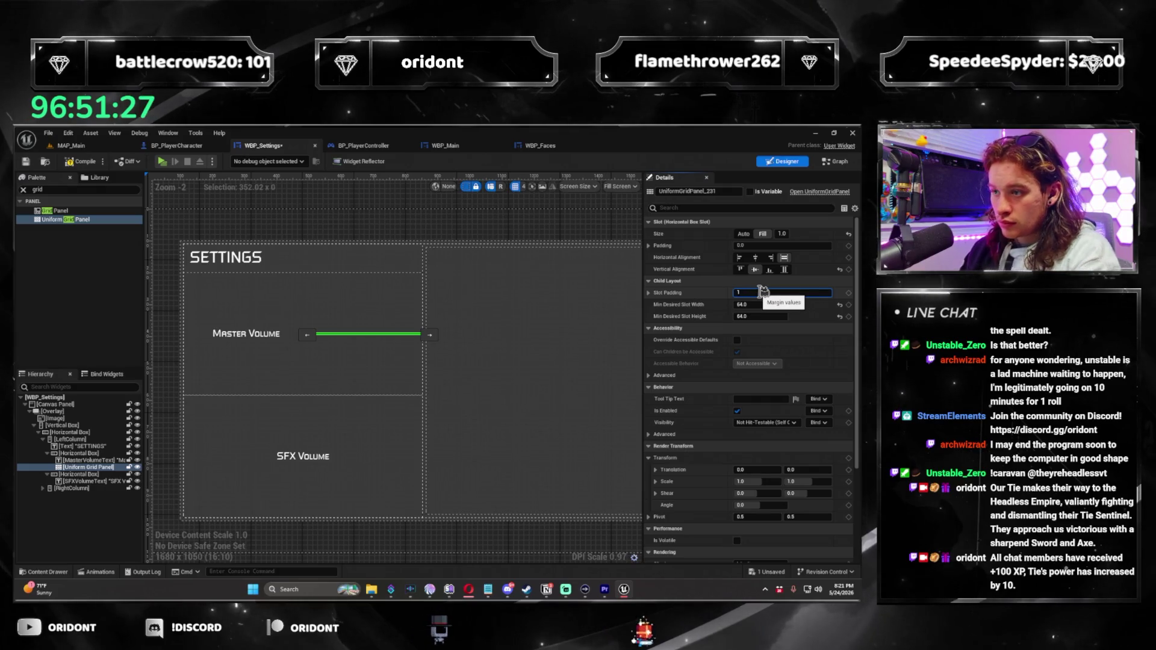
key(Return)
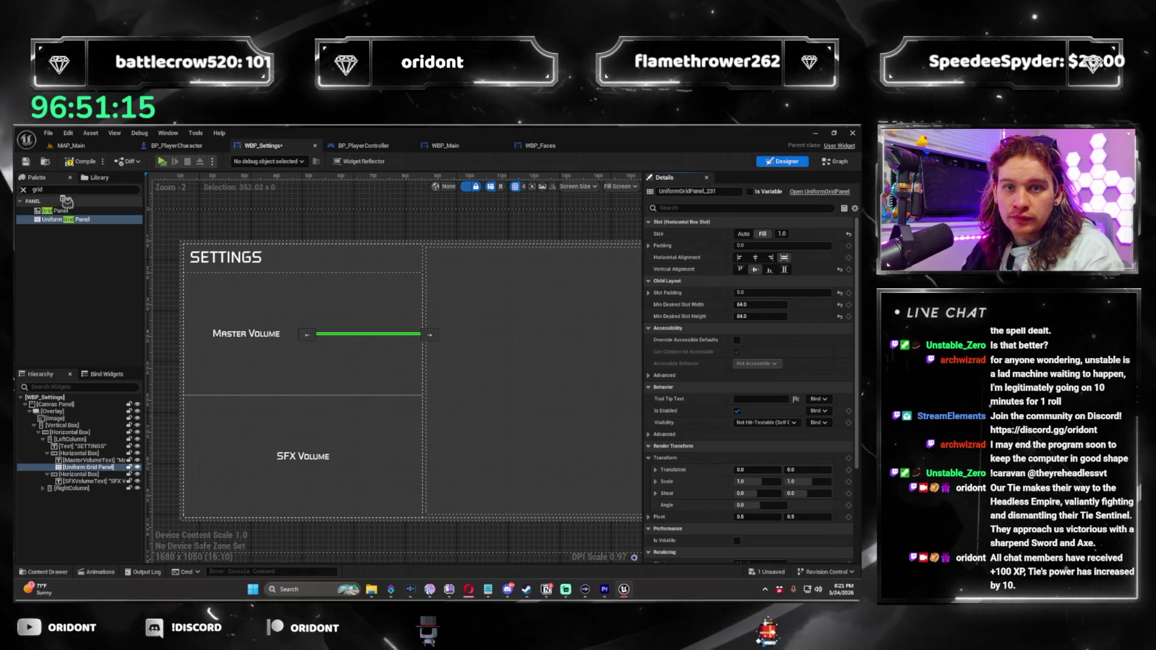
click(65, 190)
key(BackSpace)
key(BackSpace)
key(BackSpace)
Add an Image to the Uniform Grid Panel, center it vertically, and duplicate it
text(image)
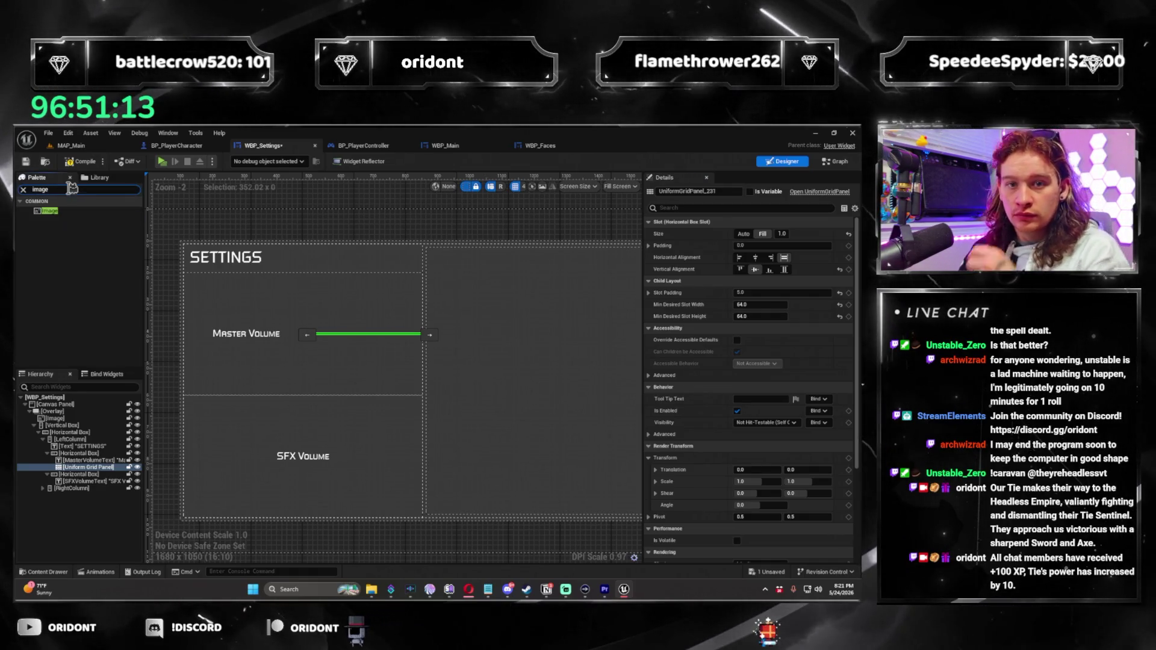
drag(62, 212, 175, 434)
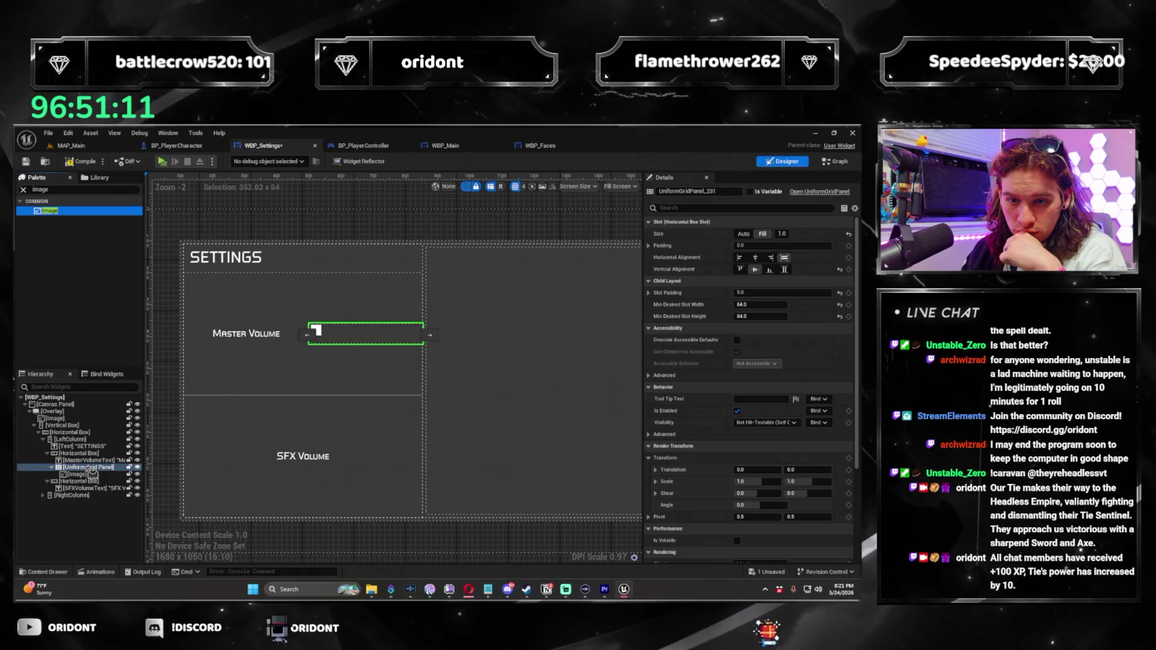
drag(89, 482, 93, 484)
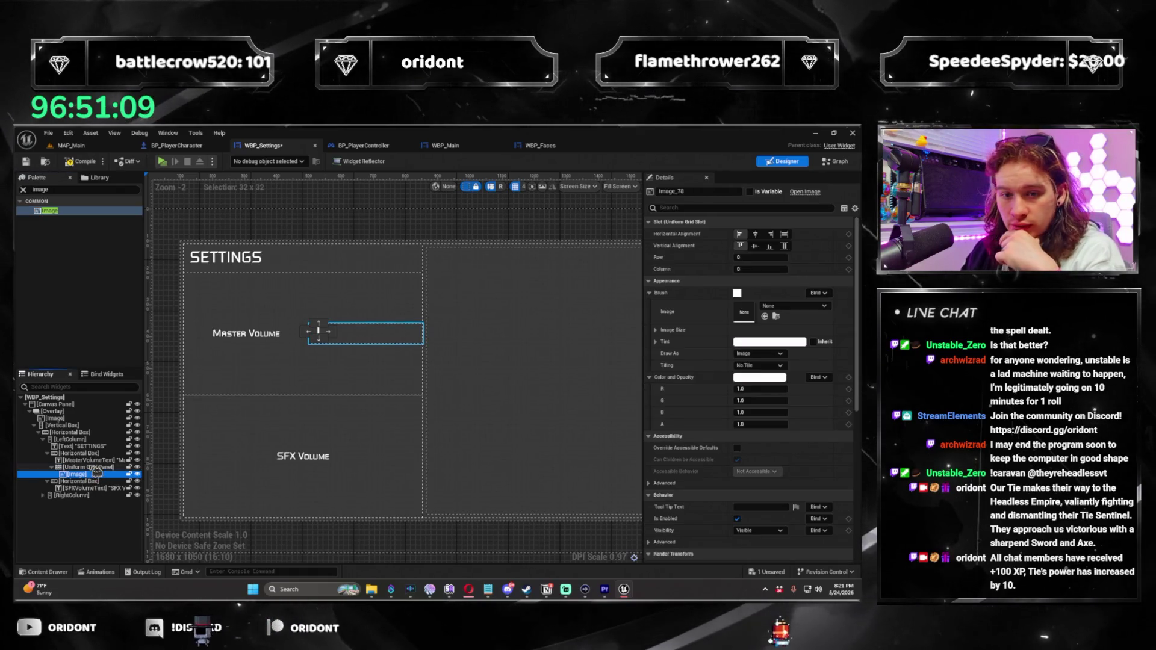
click(756, 246)
click(101, 475)
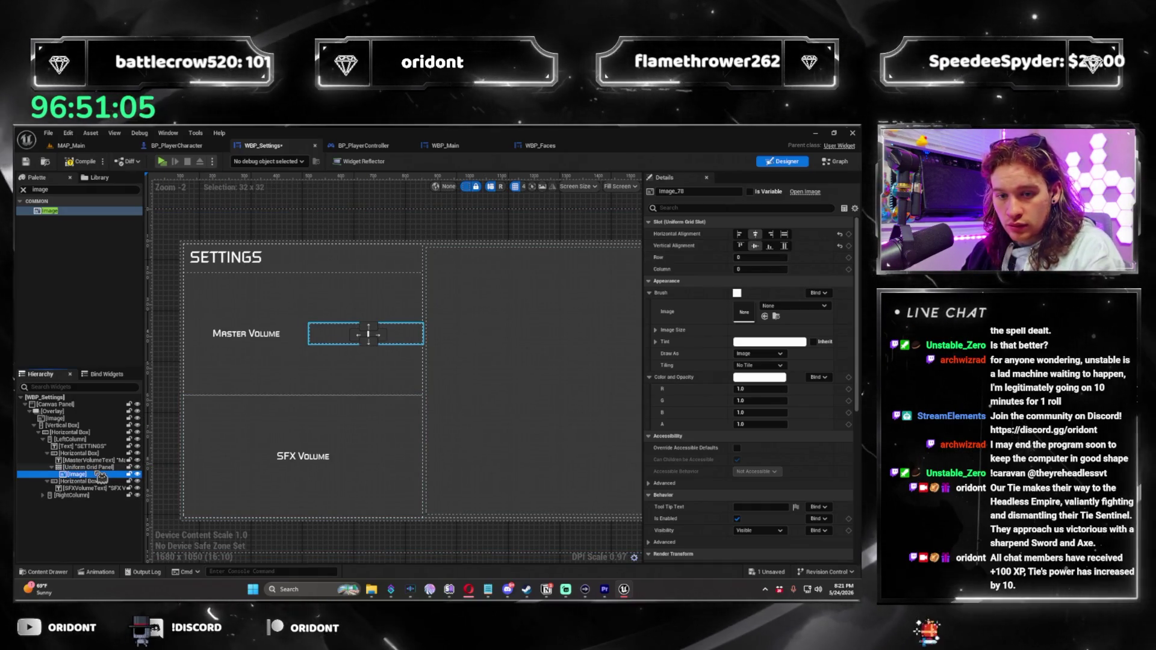
key(ctrl+d)
Try the duplicate in column 1 filling its cell, then delete it
click(472, 361)
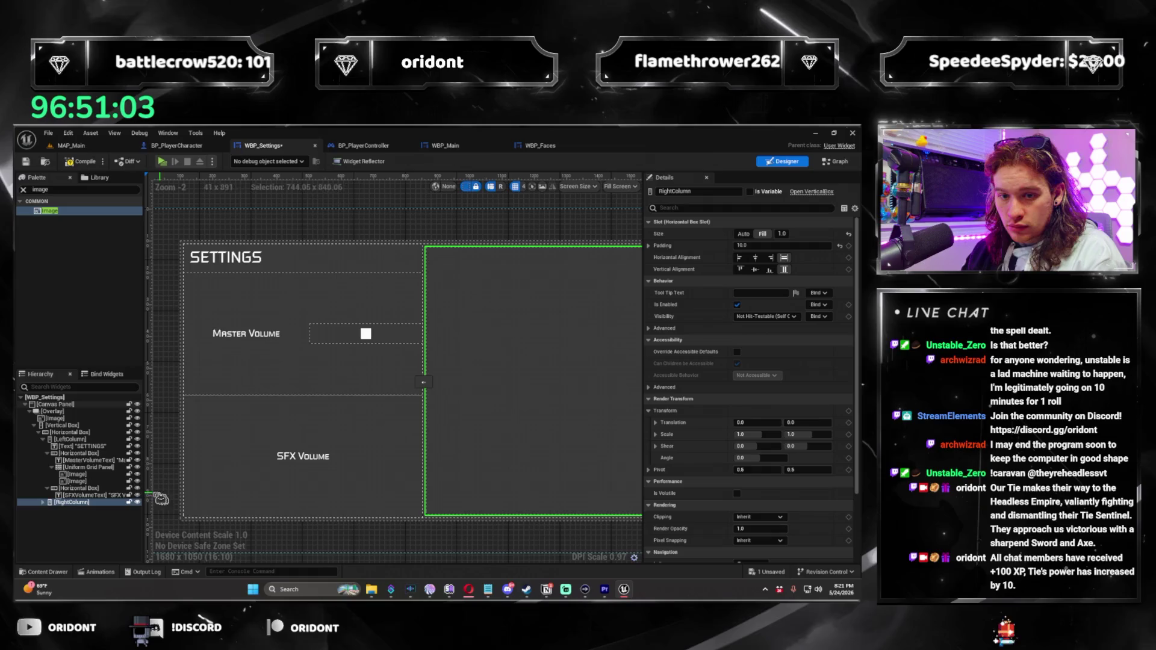
click(90, 482)
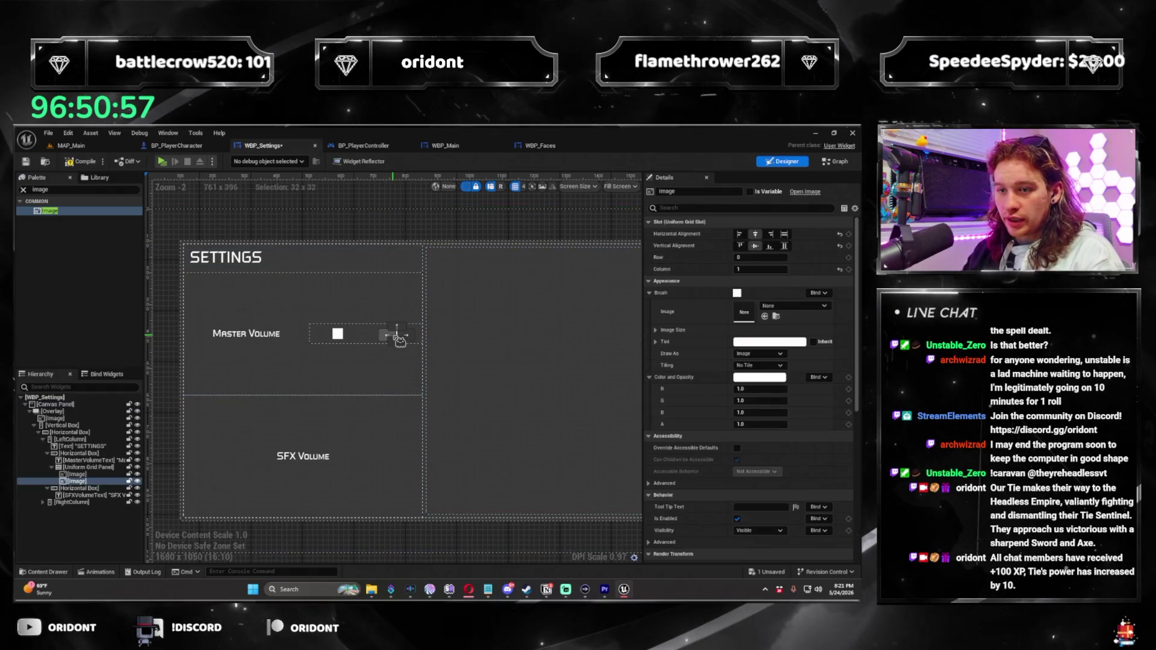
click(98, 481)
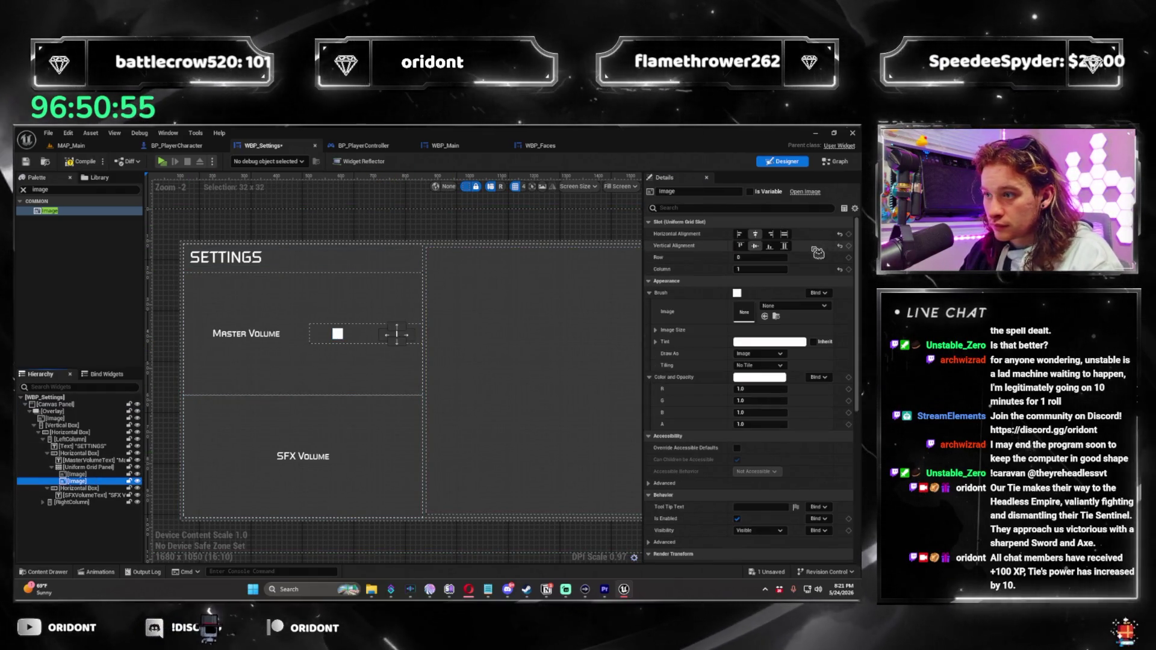
click(784, 234)
click(784, 245)
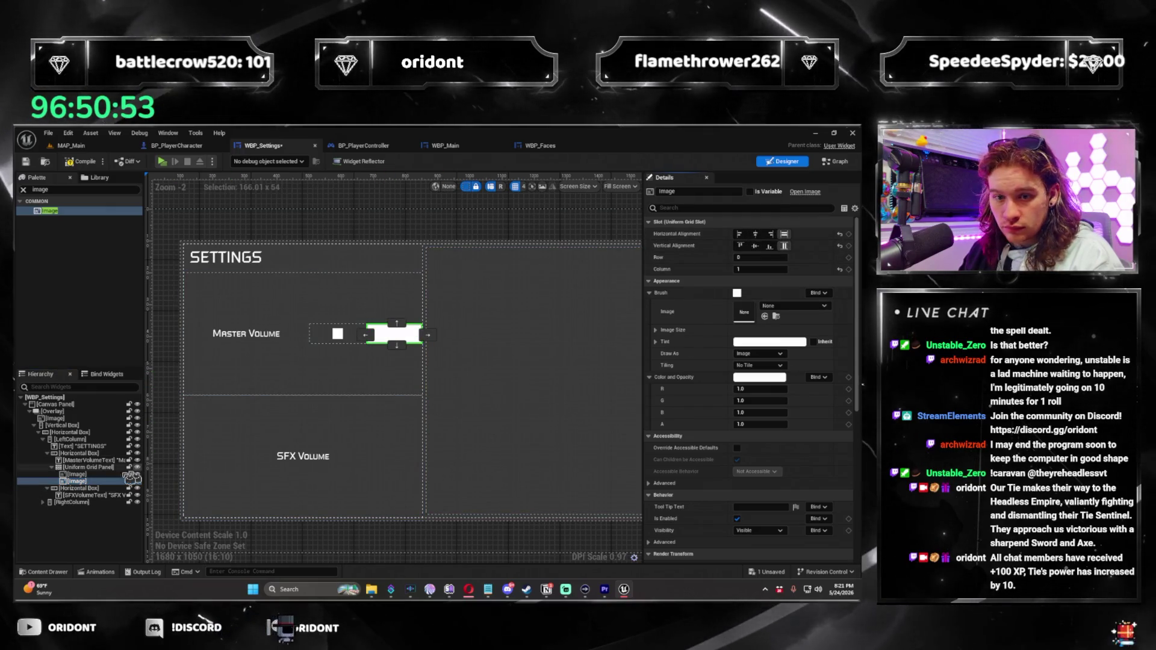
click(77, 475)
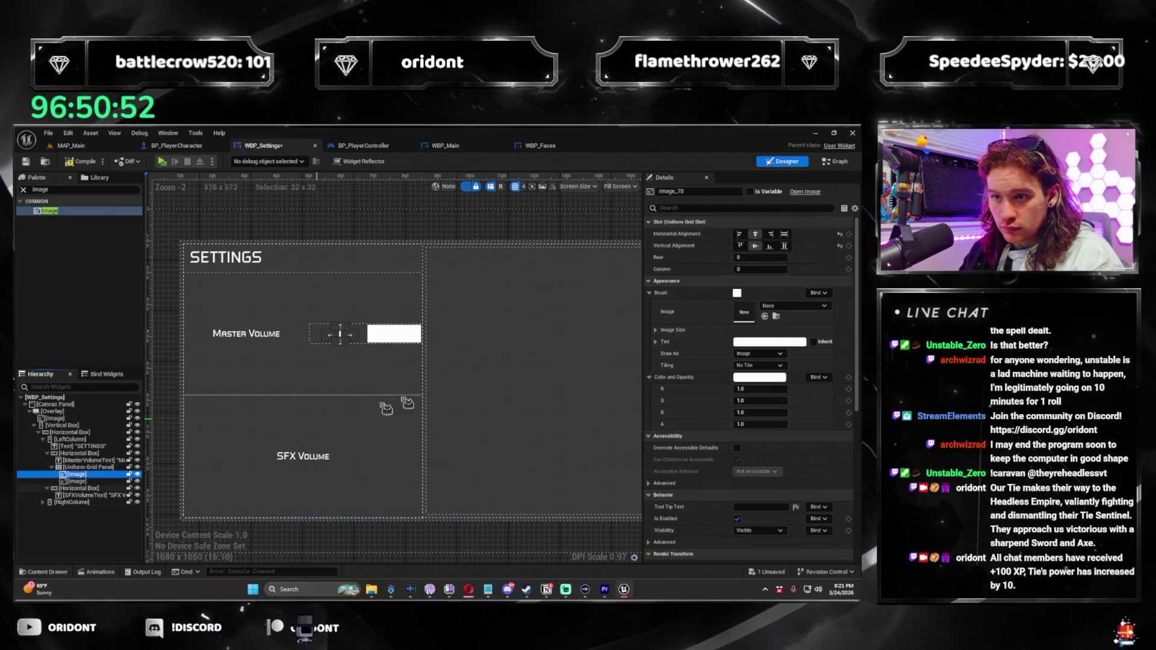
click(396, 236)
click(79, 481)
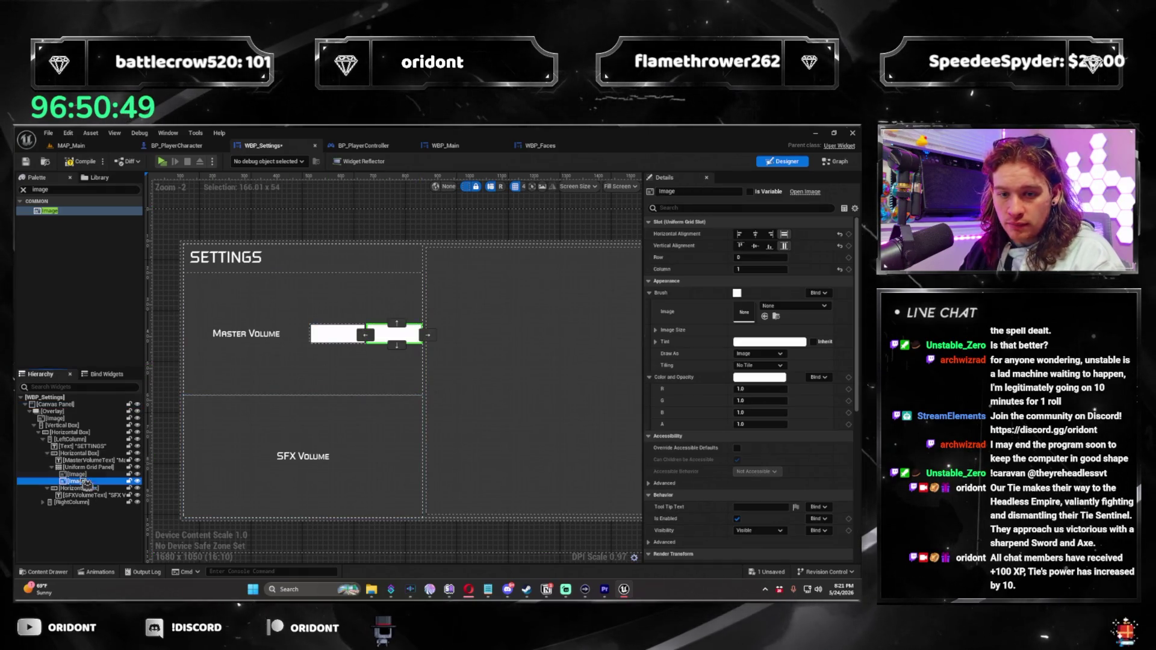
key(Delete)
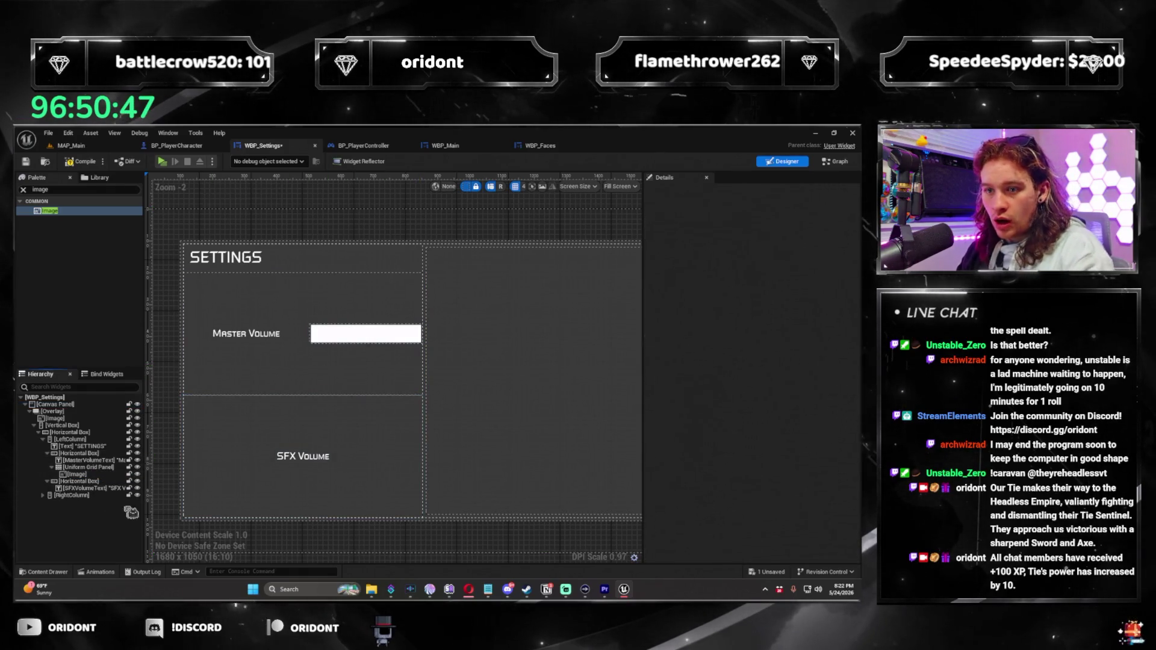
click(94, 475)
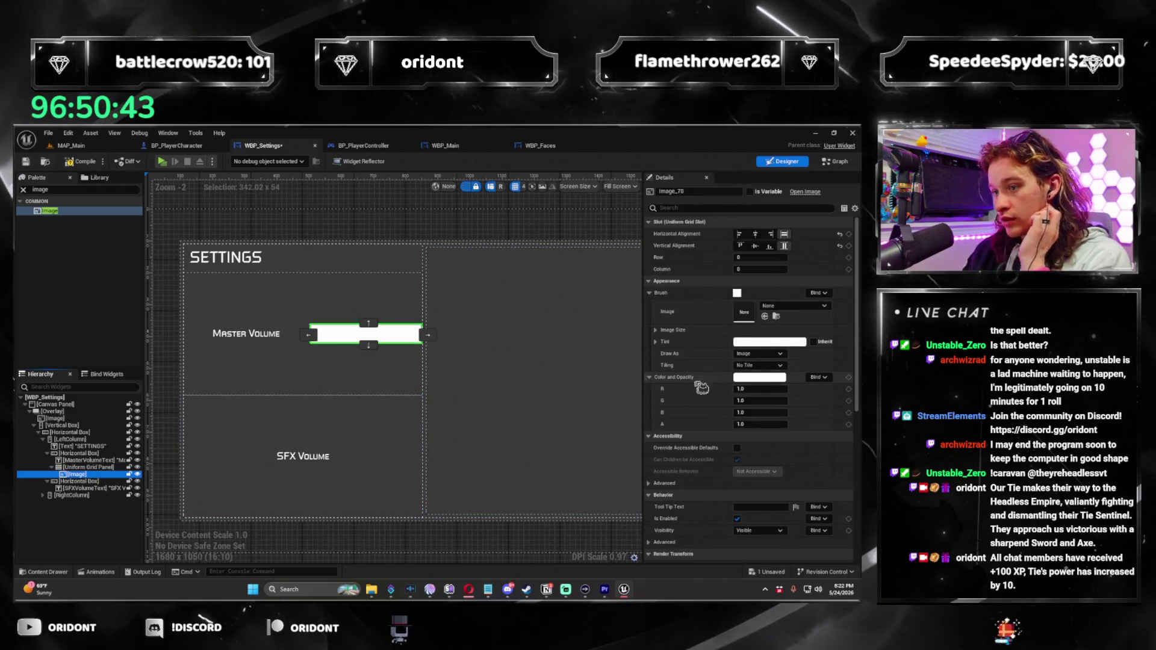
Tint the Image orange and set Draw As to Rounded Box
click(769, 342)
drag(665, 424, 695, 441)
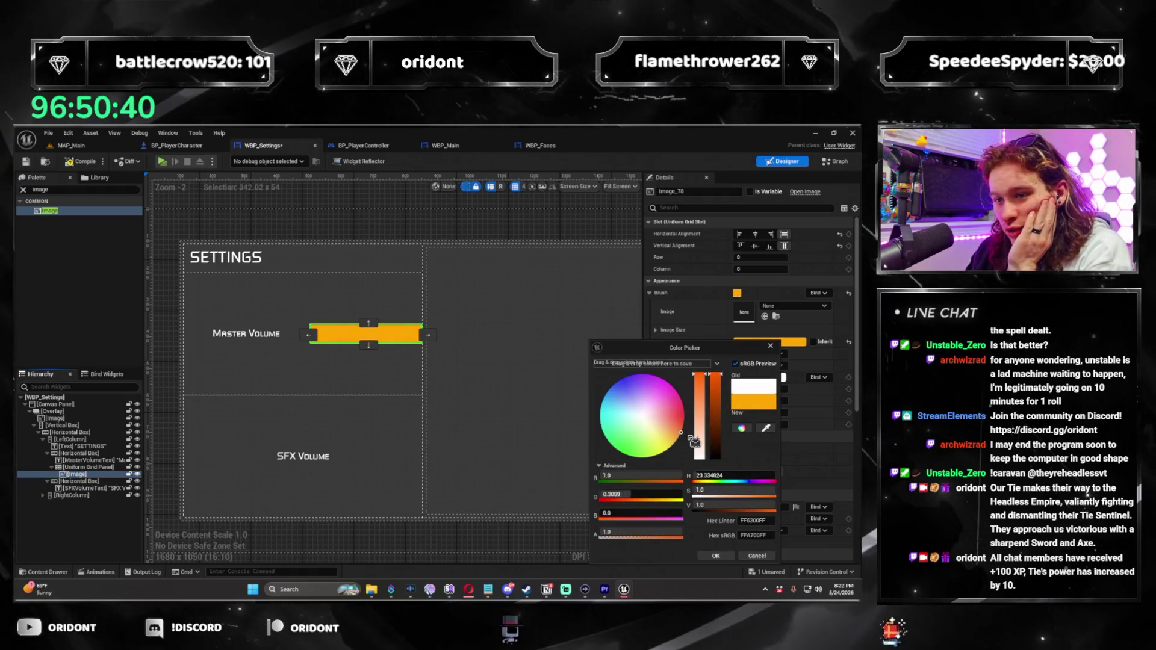
click(719, 555)
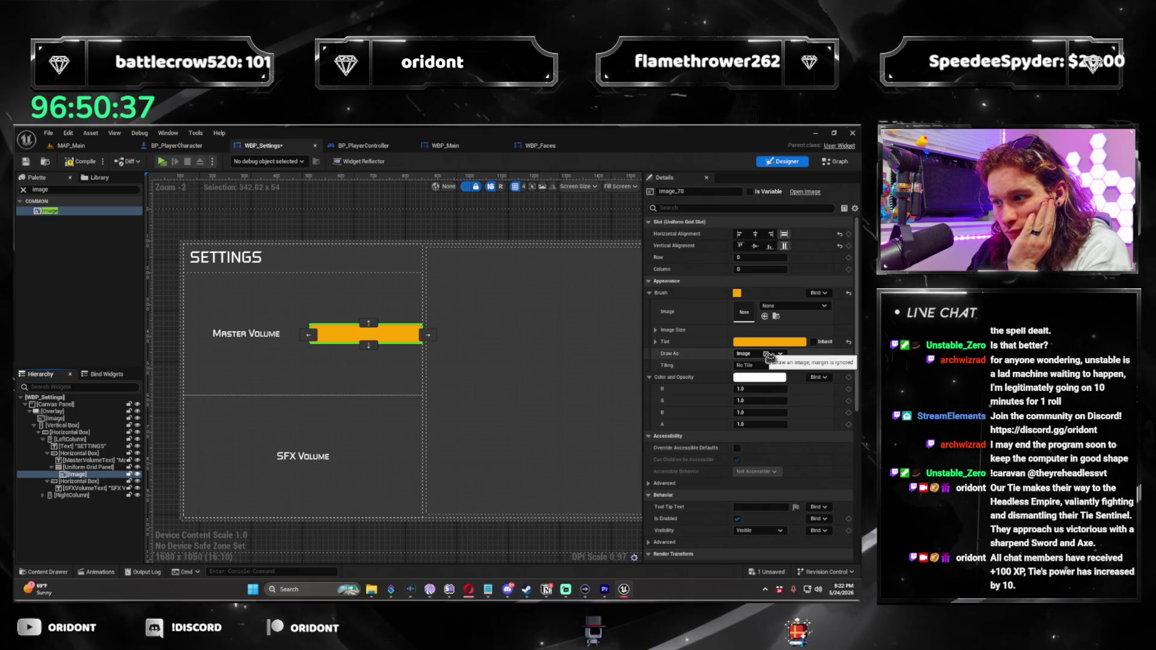
click(744, 379)
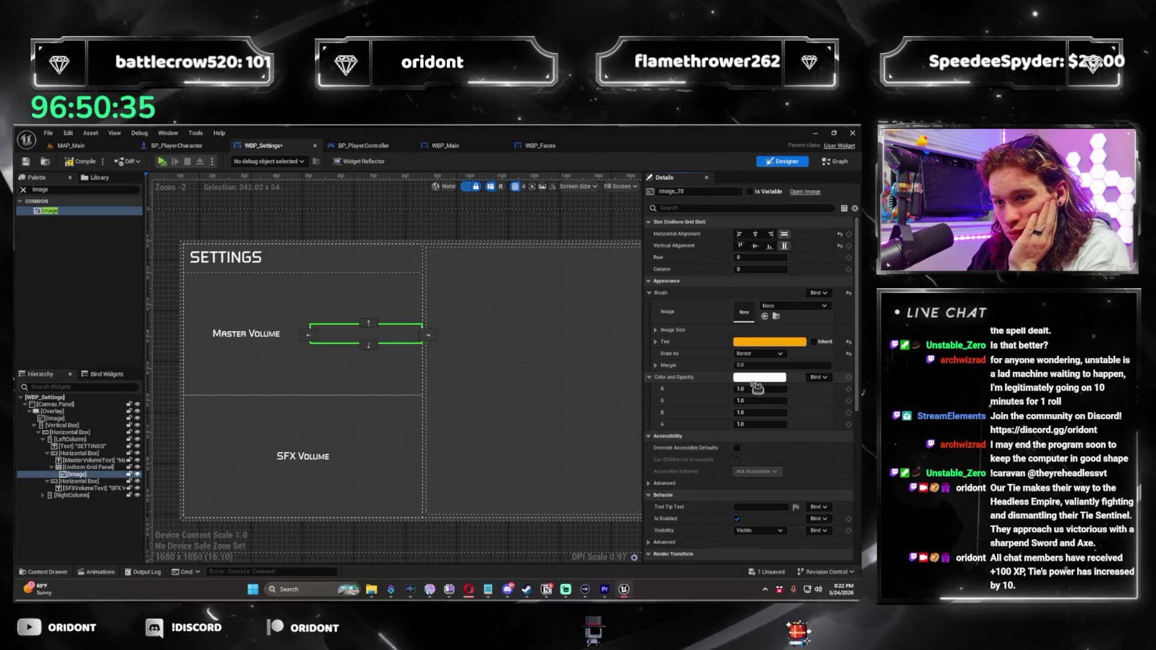
Reselect the orange Image and duplicate it with Ctrl+D
click(364, 333)
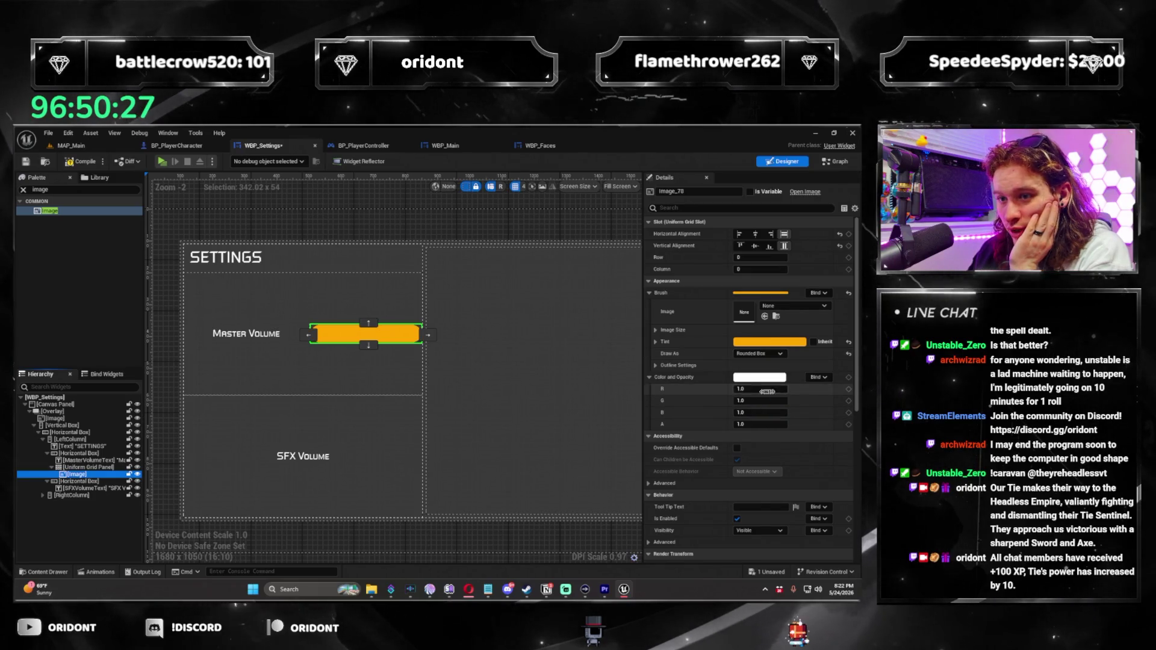
click(426, 344)
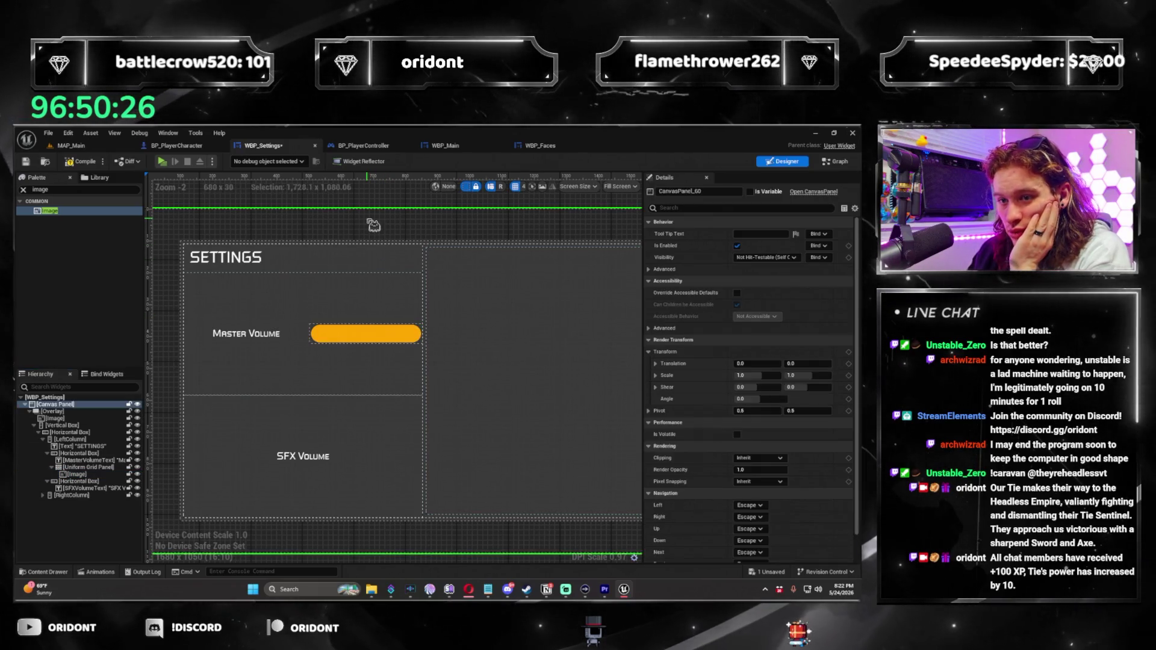
click(94, 481)
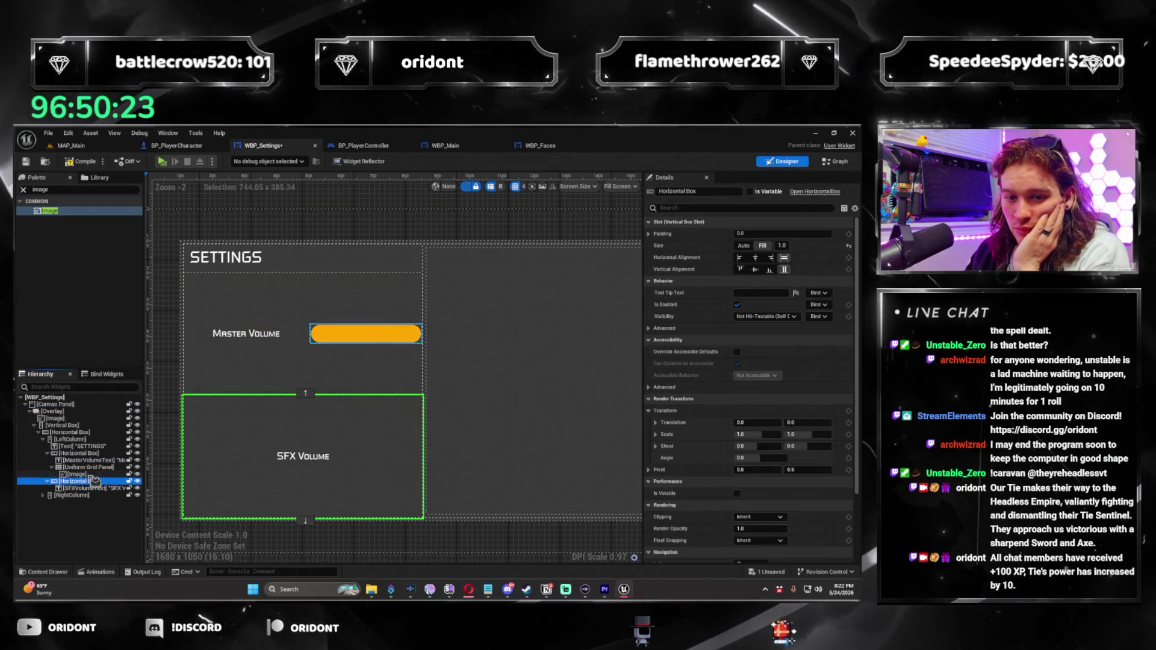
click(91, 474)
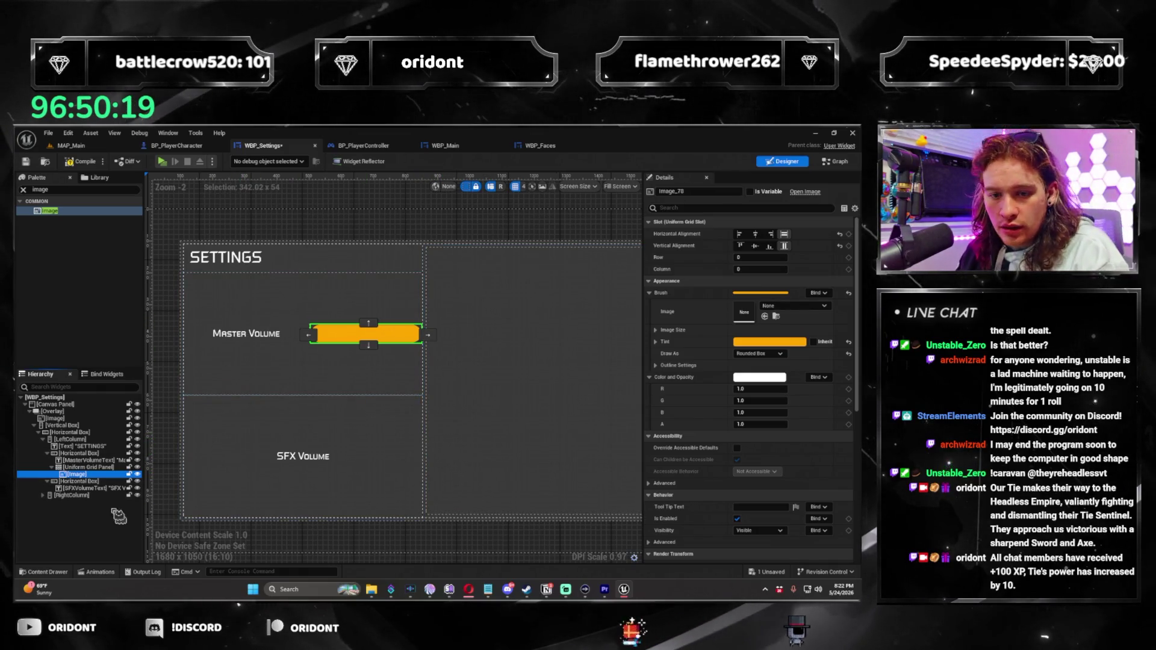
key(ctrl+d)
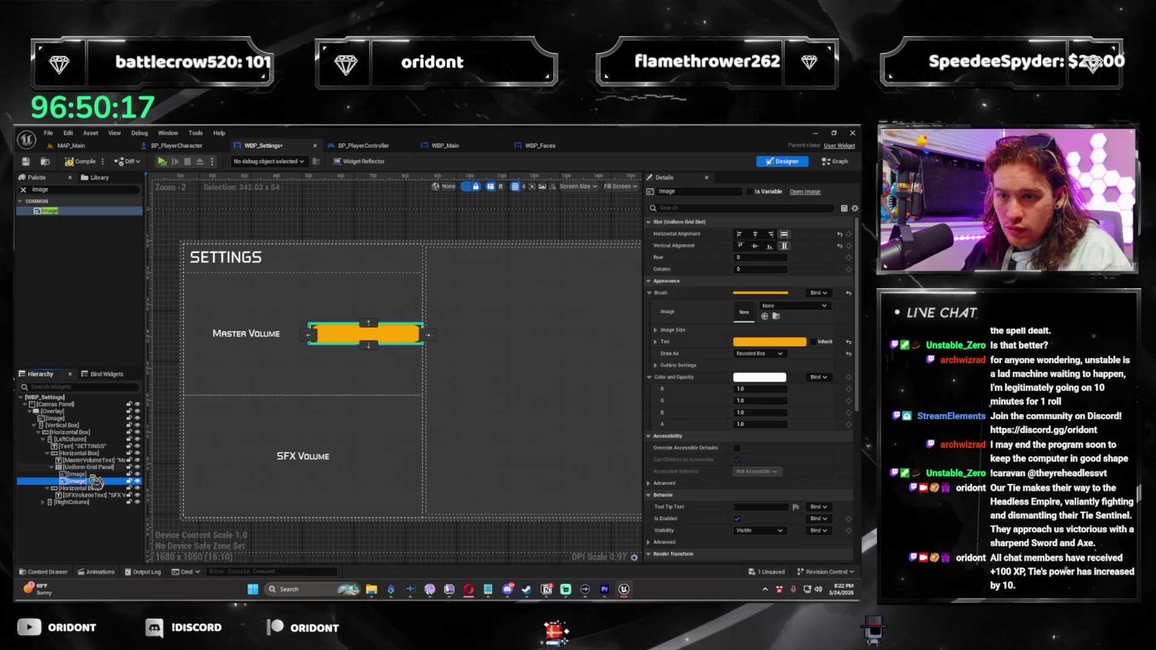
Keep the duplicate on row 0, then add a third orange dot in column 2
click(756, 269)
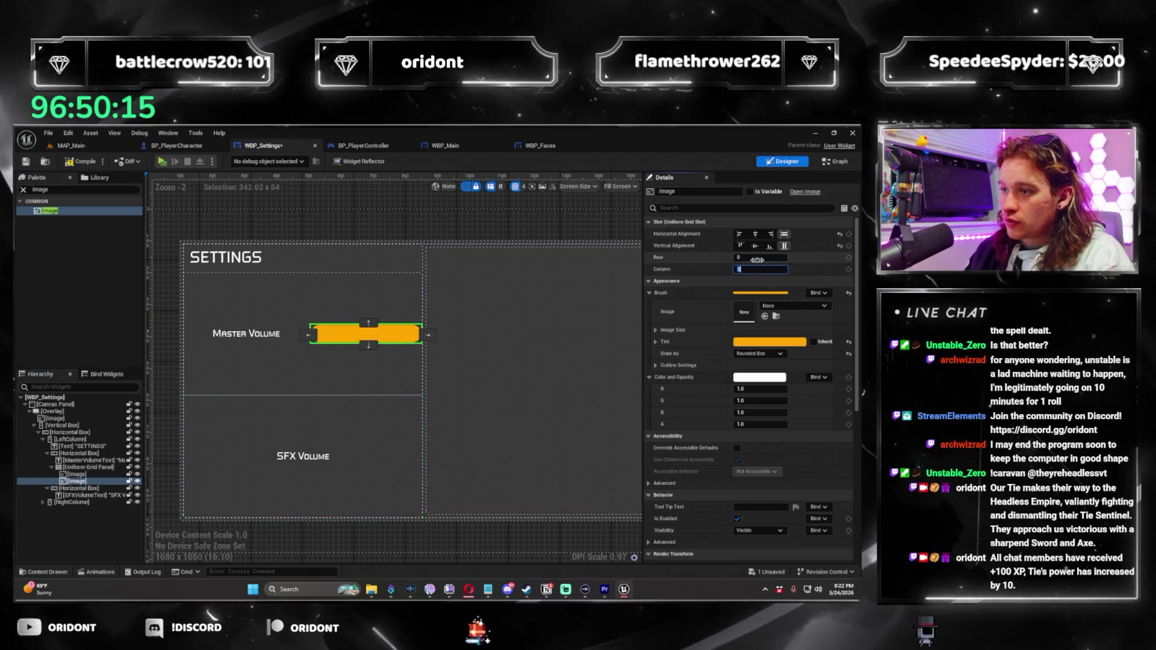
click(757, 258)
text(1)
key(Return)
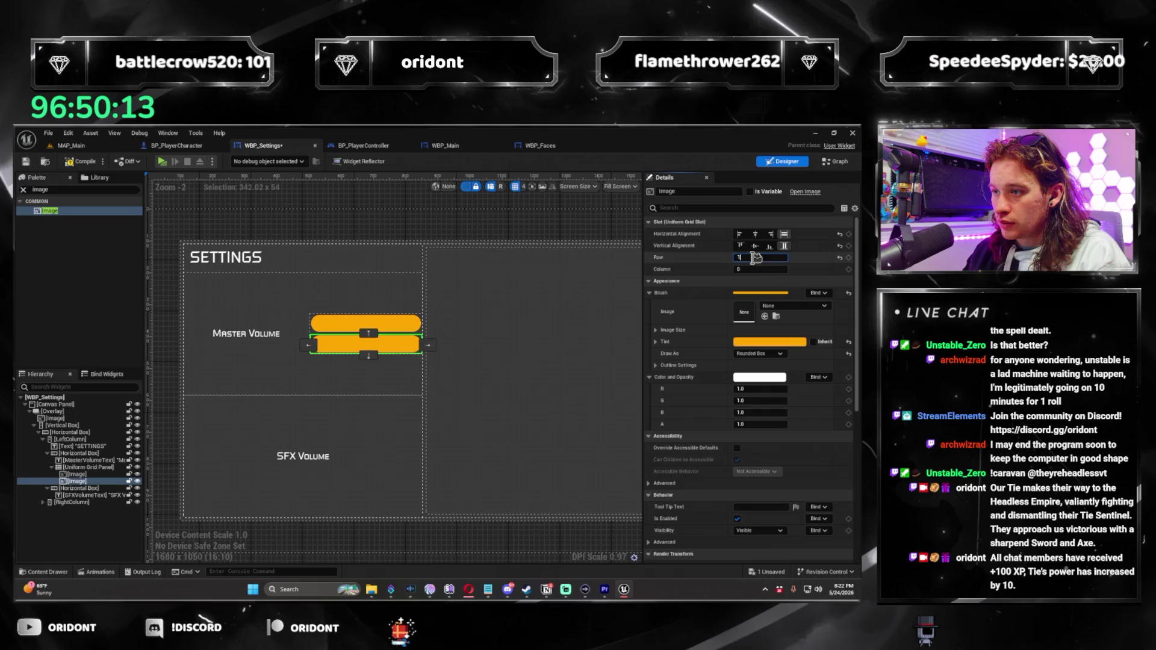
text(0)
key(Tab)
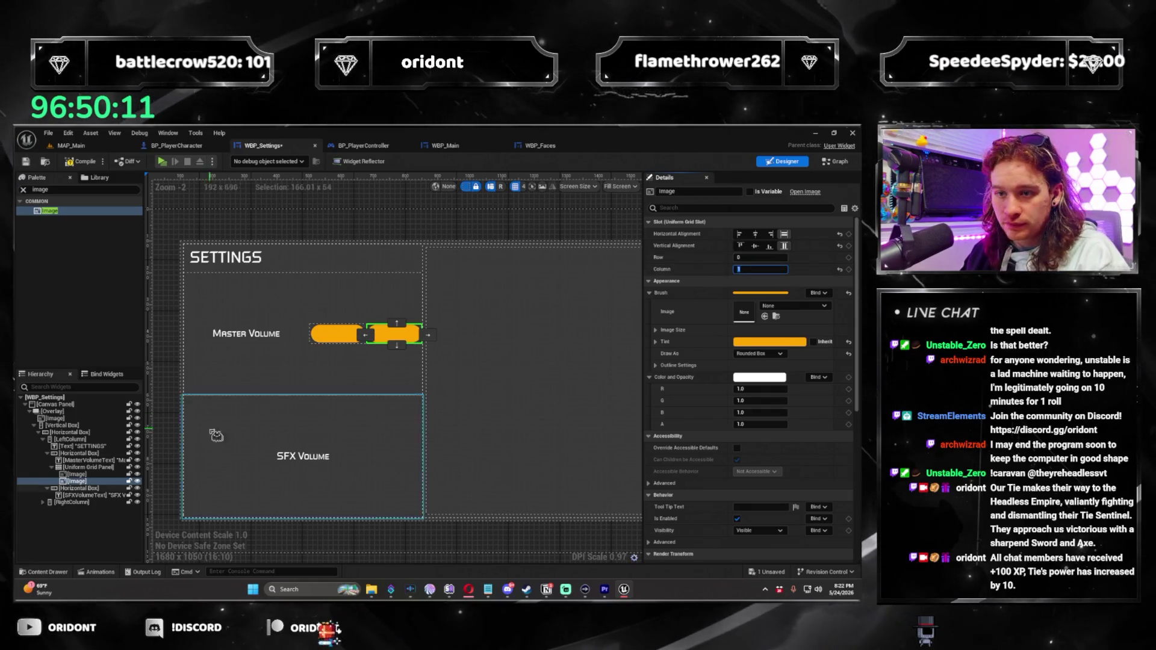
key(ctrl+d)
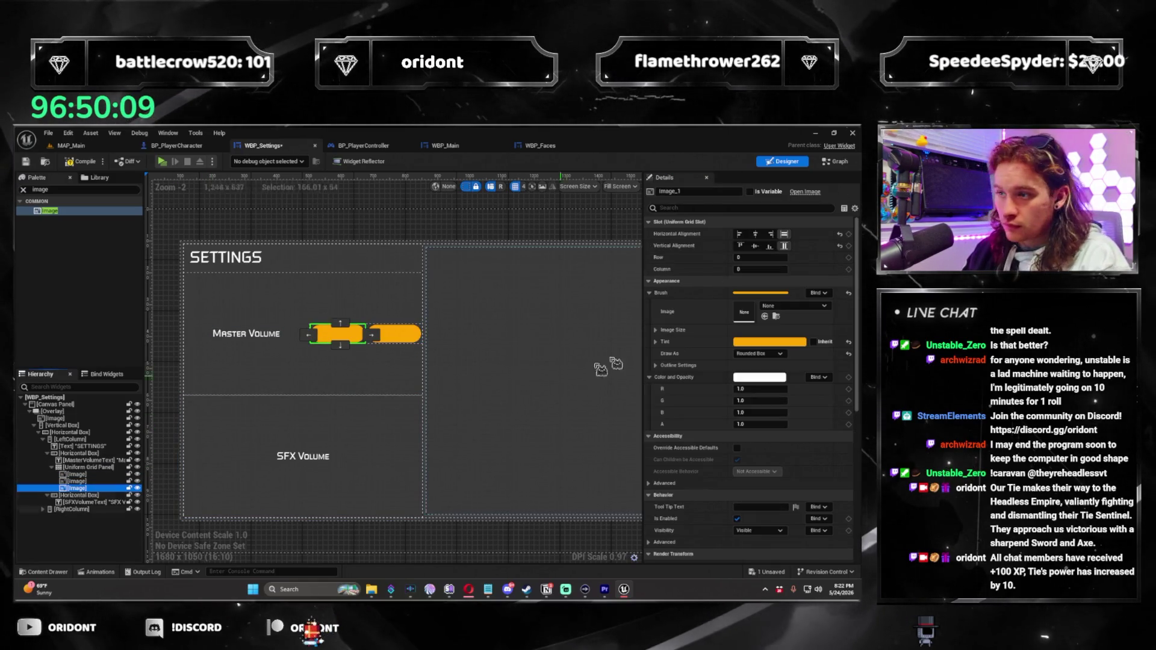
click(750, 258)
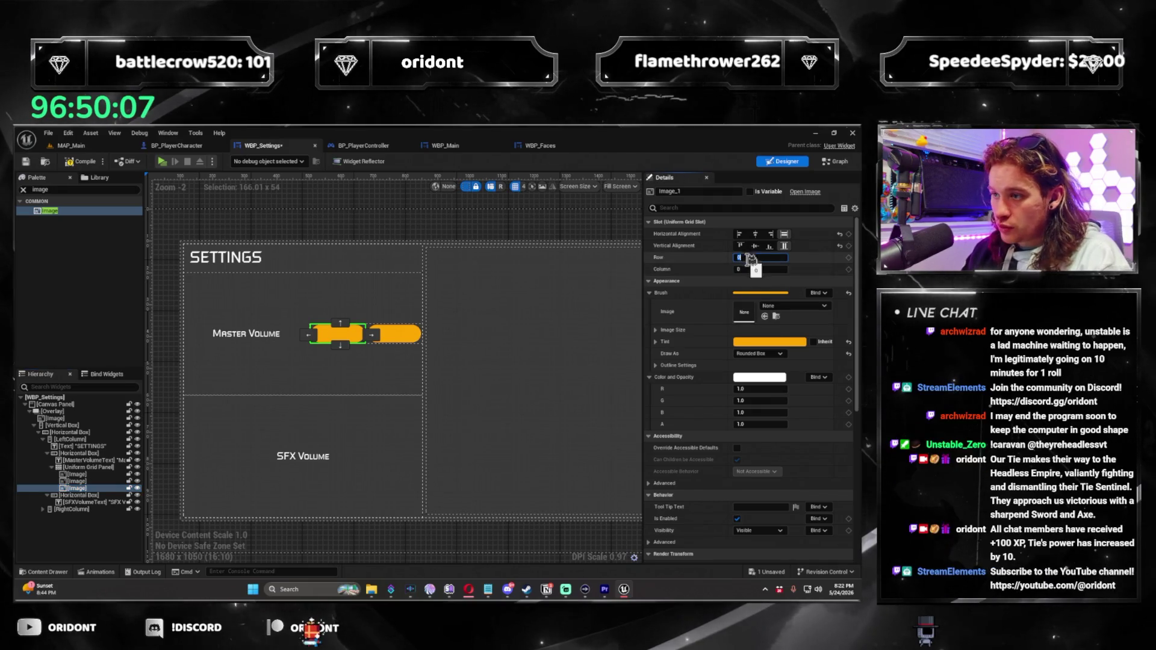
text(2)
key(Return)
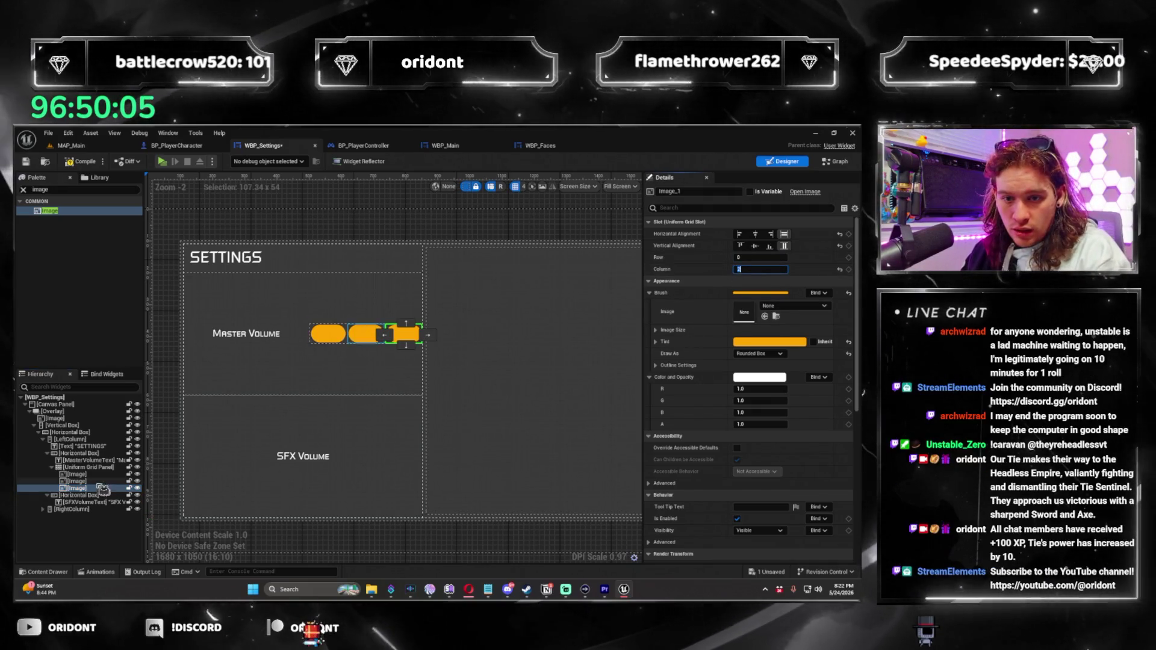
Duplicate the dots and assign columns up to 5 and 6, making seven dots
key(ctrl+d)
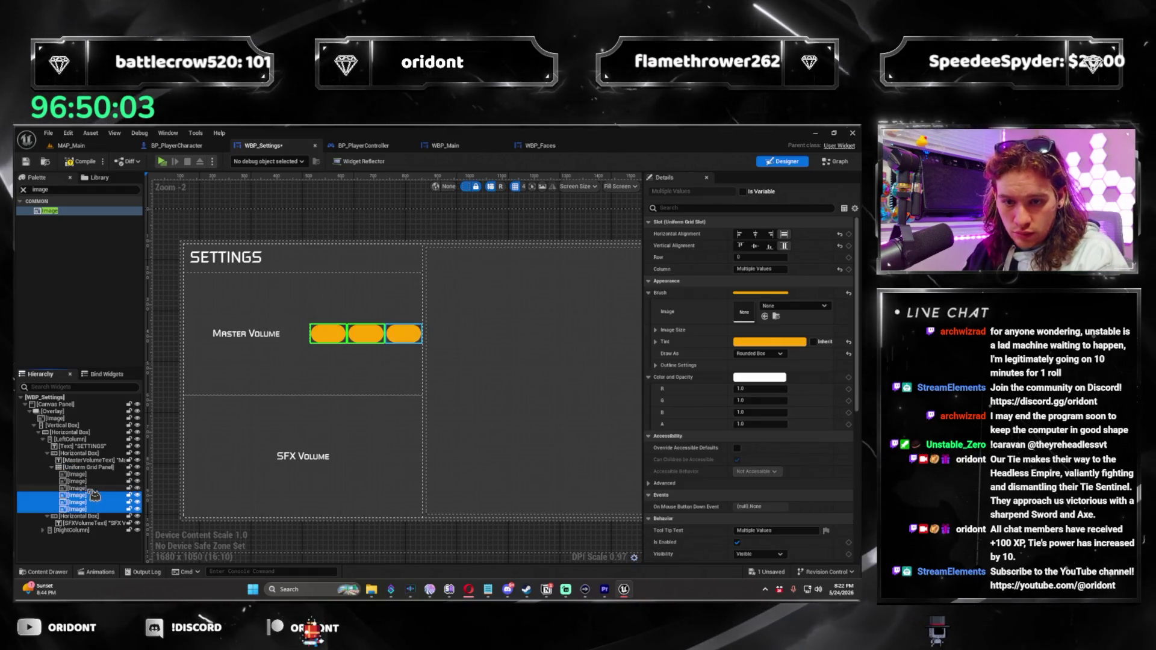
click(127, 496)
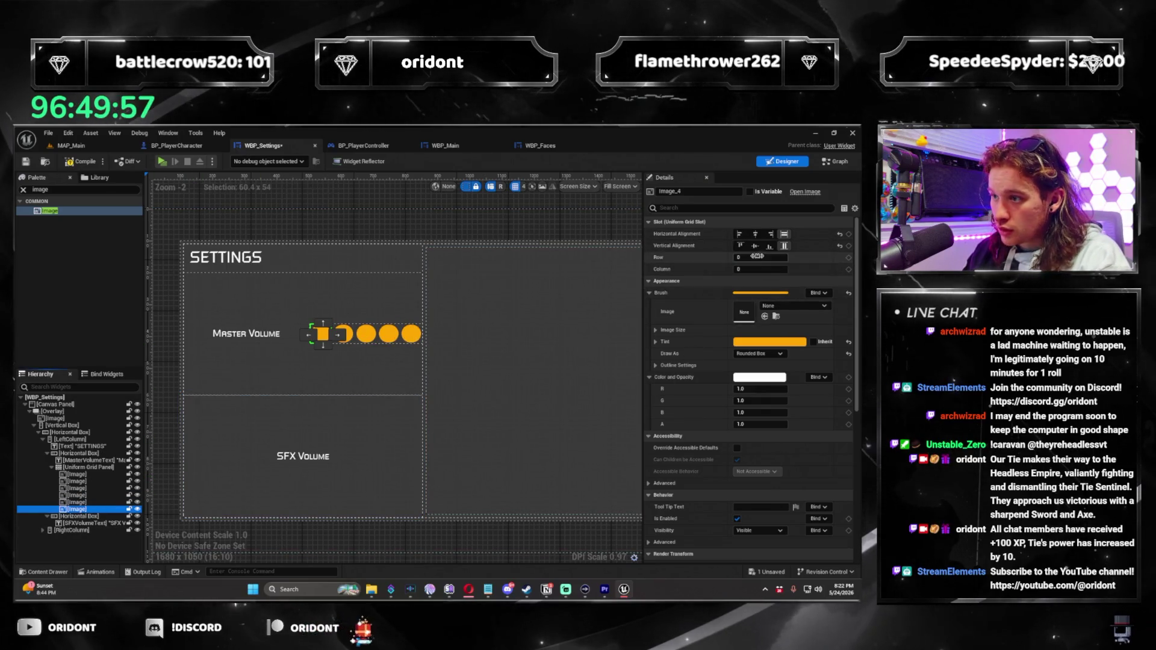
click(759, 269)
text(5)
key(Return)
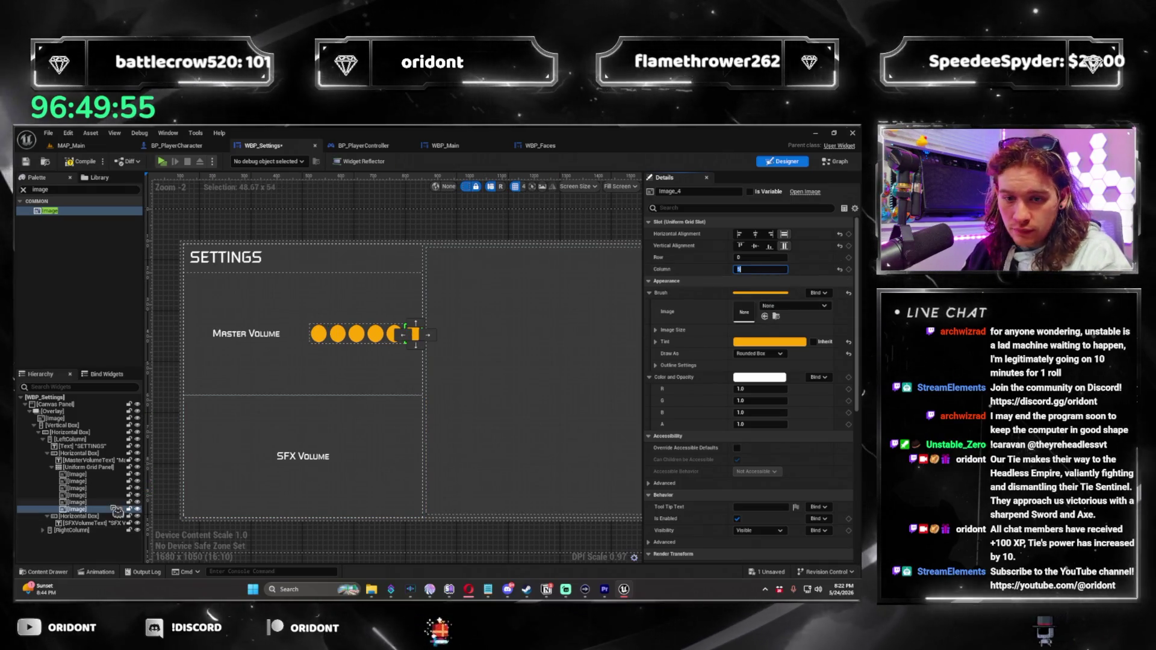
click(119, 509)
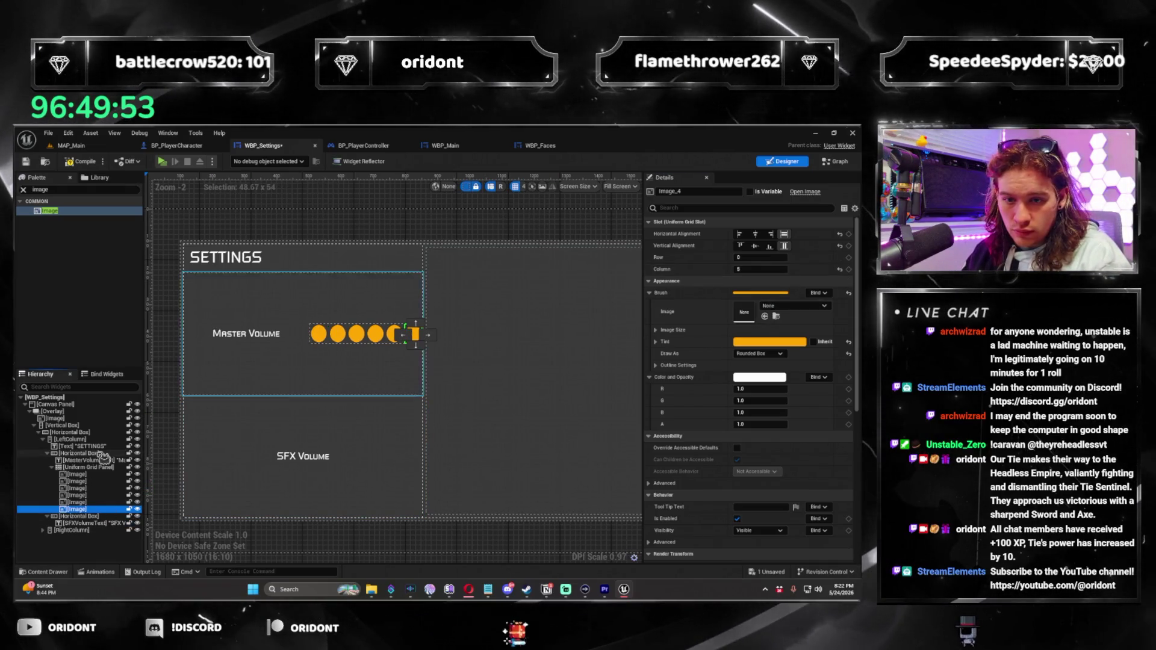
key(ctrl+d)
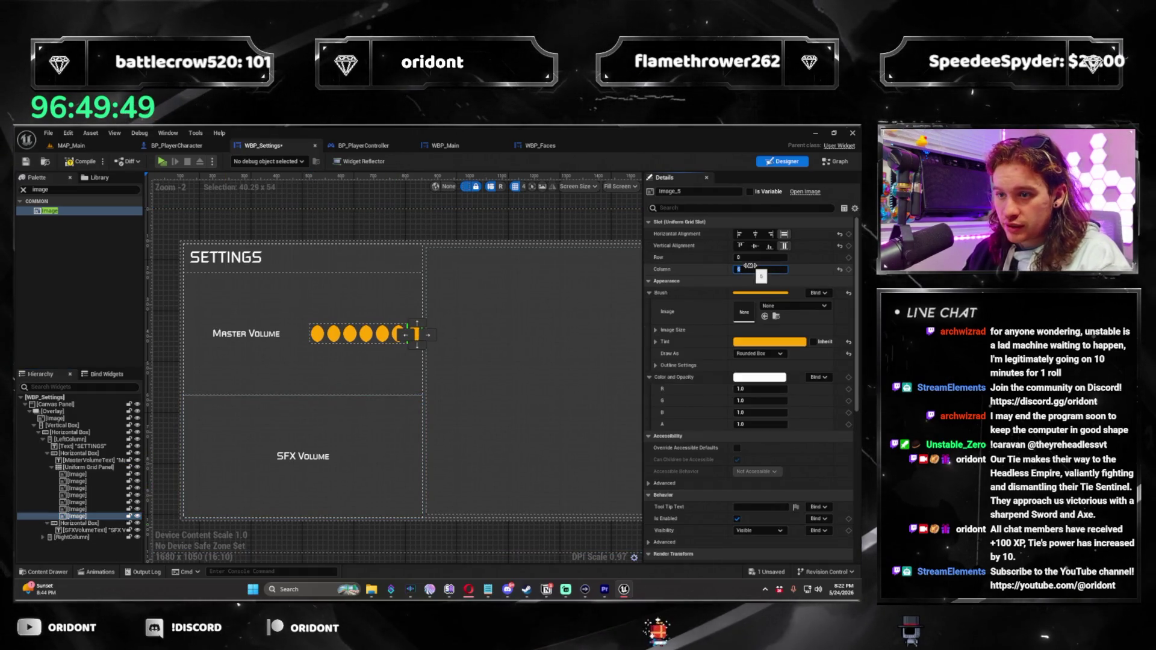
click(392, 233)
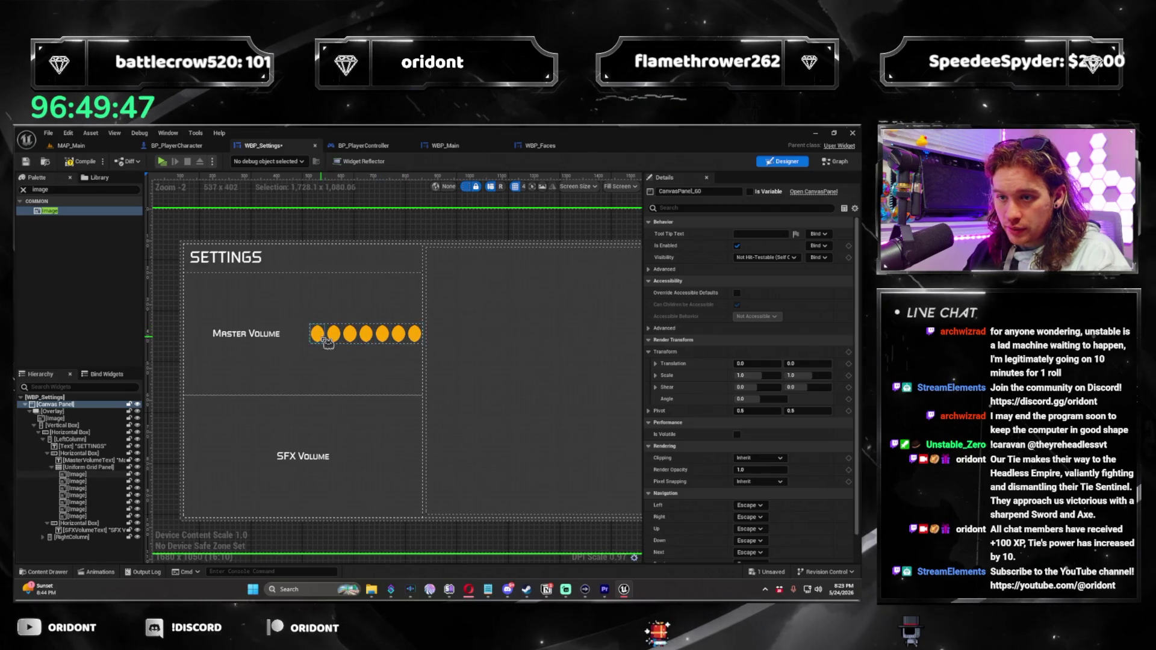
Switch the dots' Draw As style to Box or Image so they become square bars
click(326, 342)
click(759, 354)
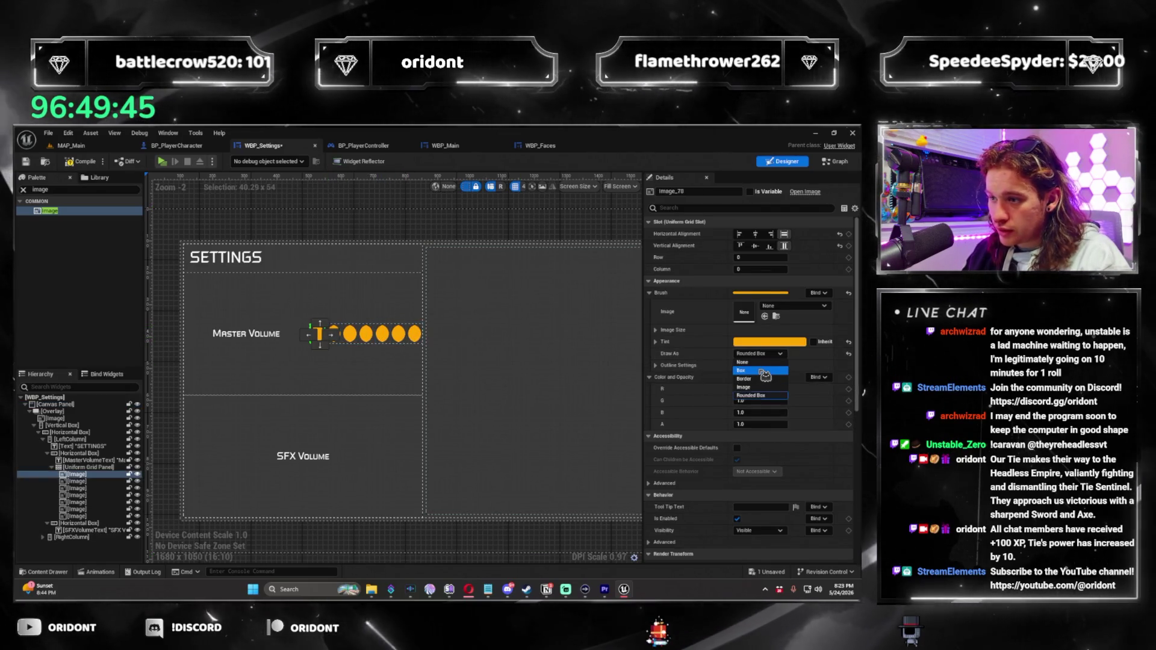
click(761, 370)
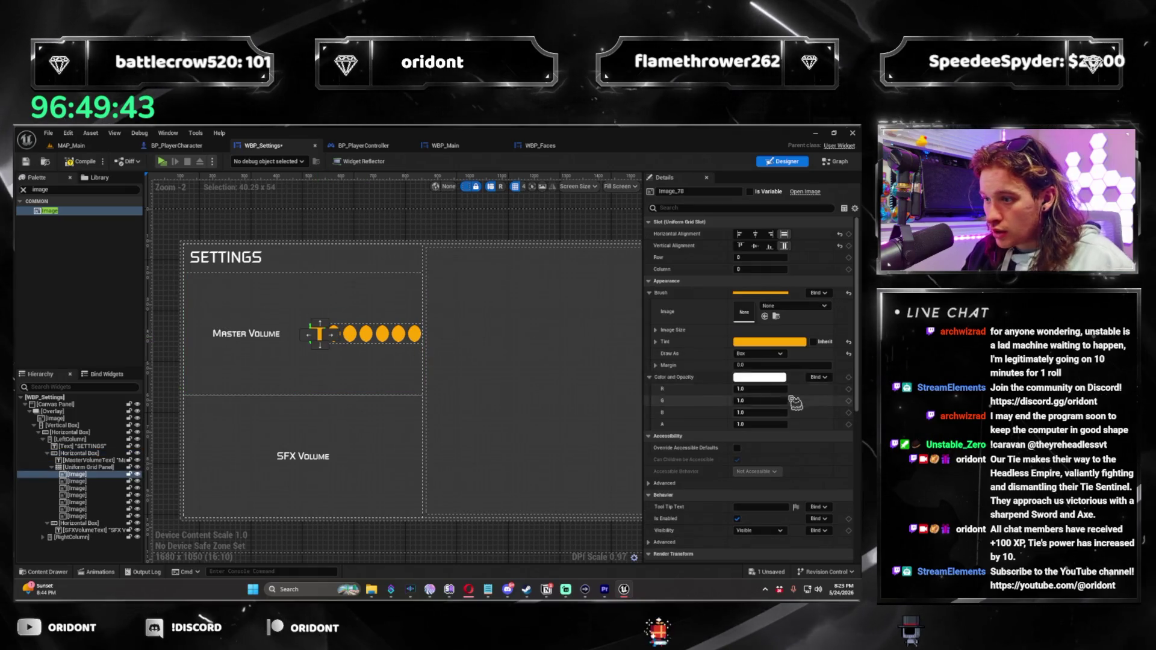
click(759, 353)
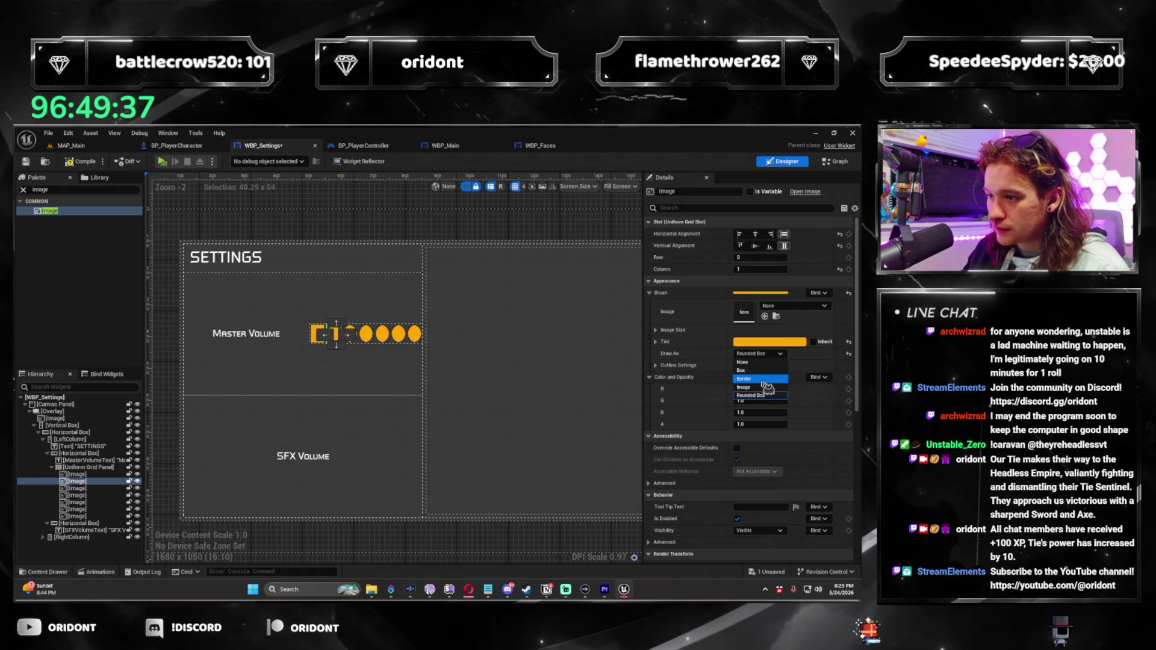
click(741, 370)
click(352, 334)
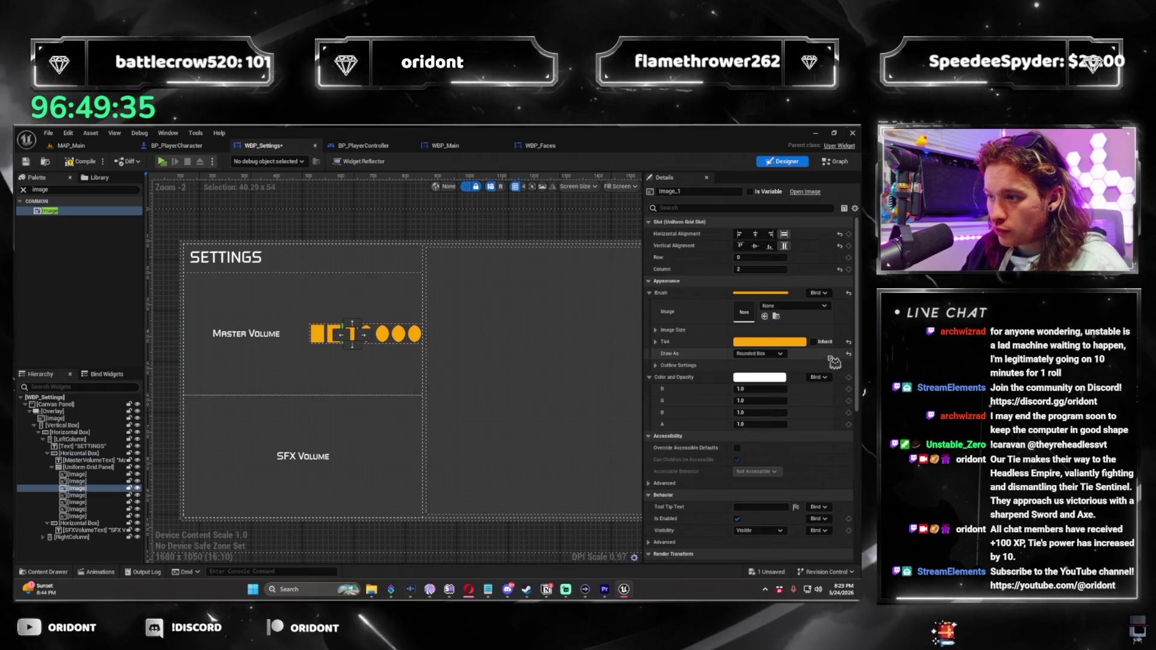
click(758, 353)
click(750, 385)
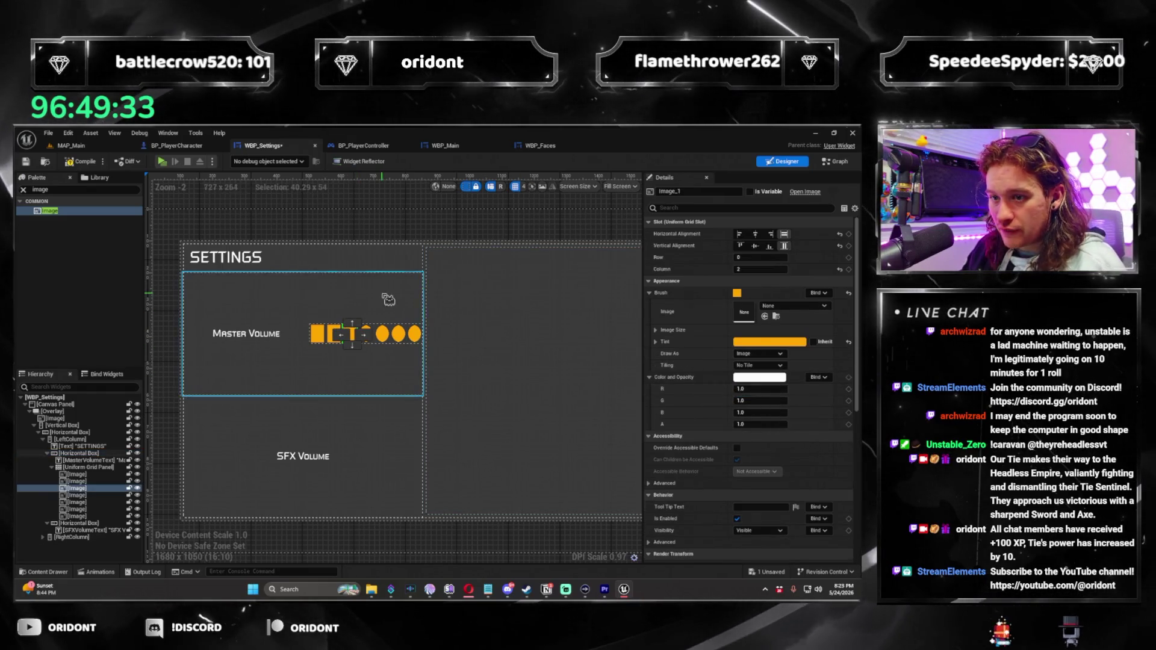
click(367, 334)
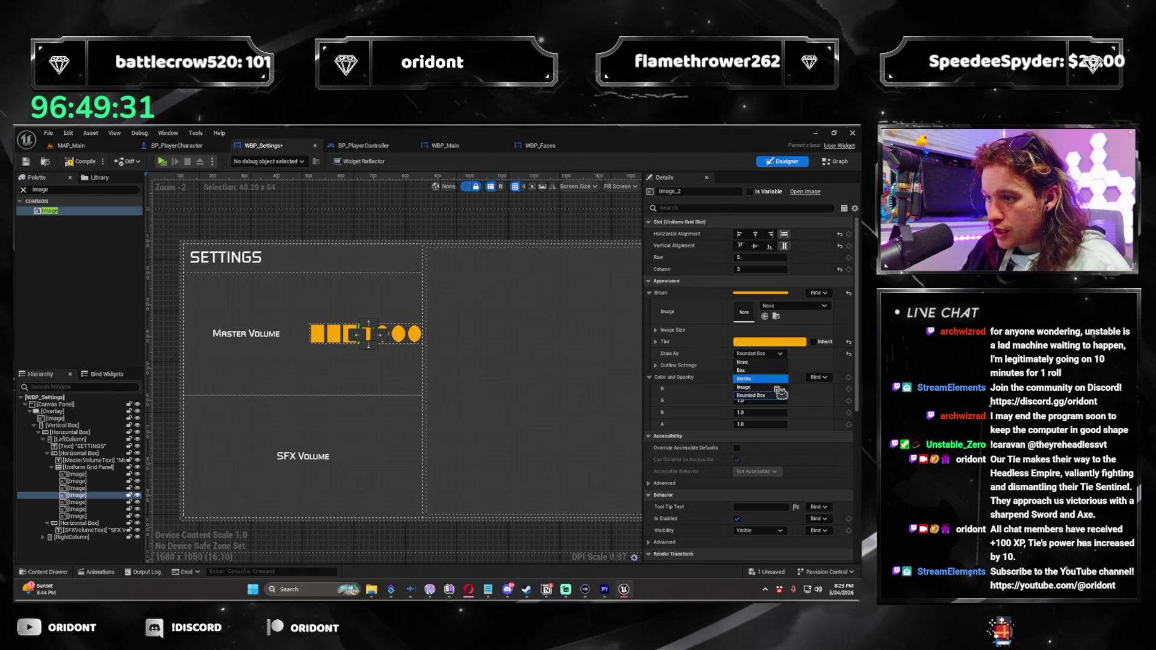
click(384, 335)
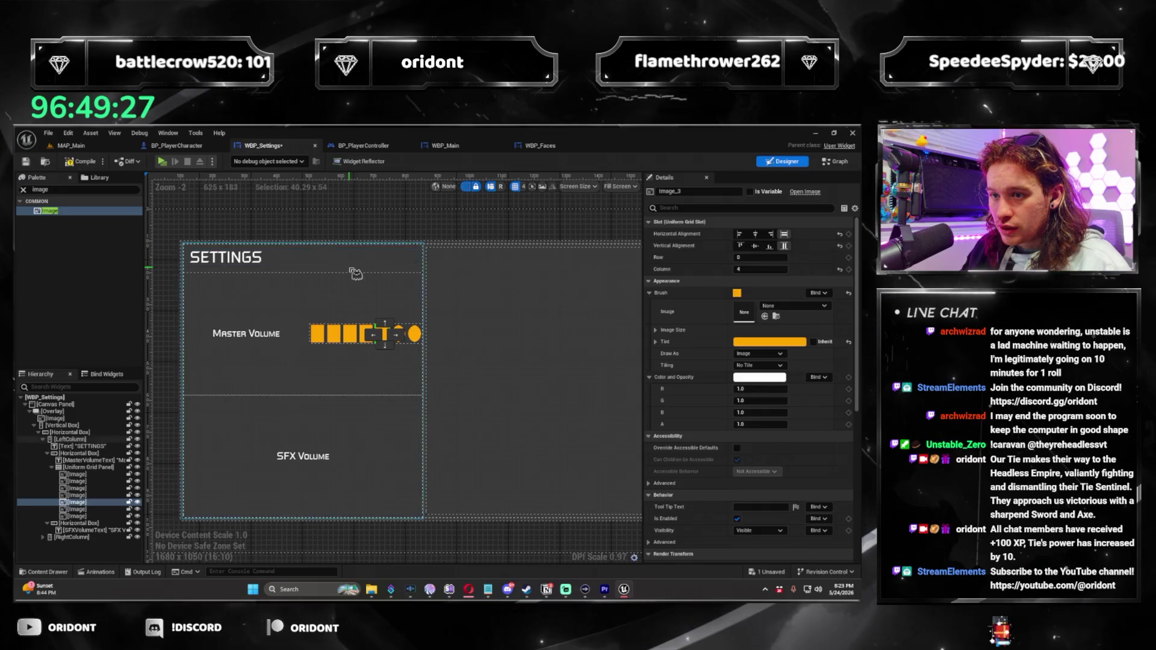
click(400, 334)
click(759, 354)
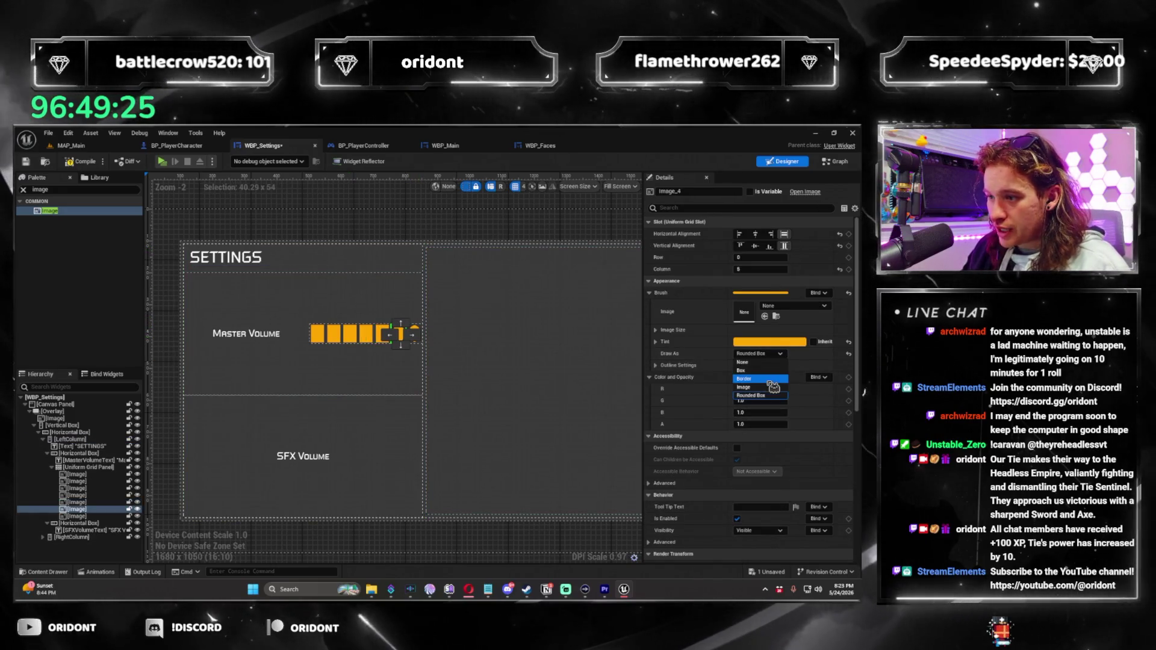
click(751, 395)
click(416, 334)
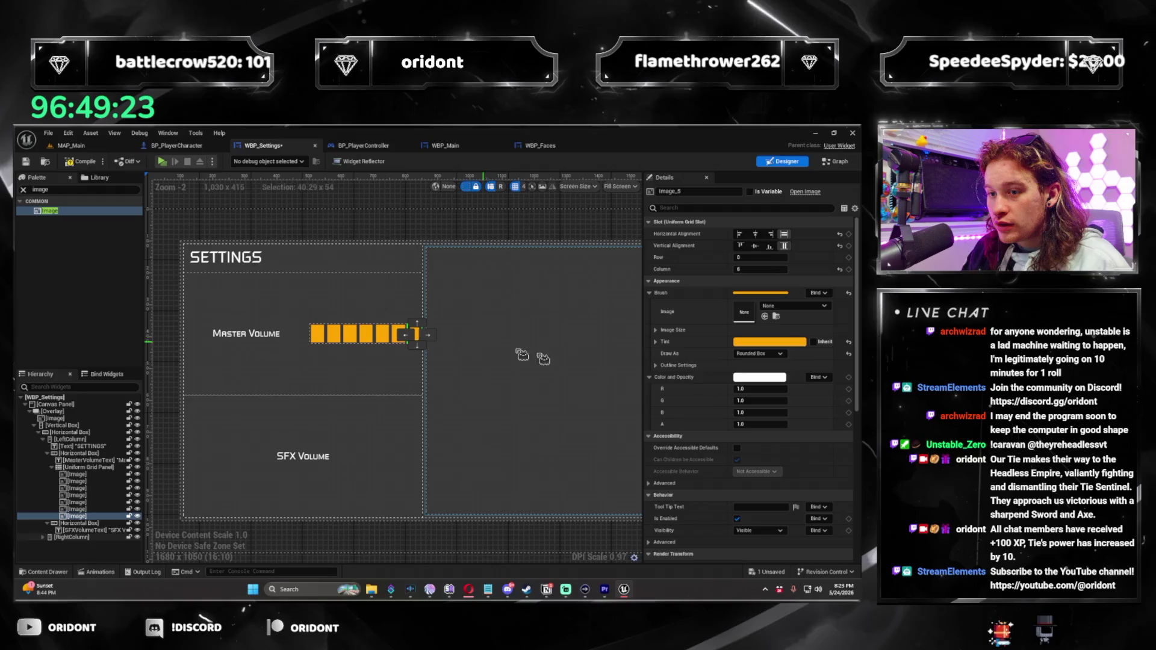
click(758, 354)
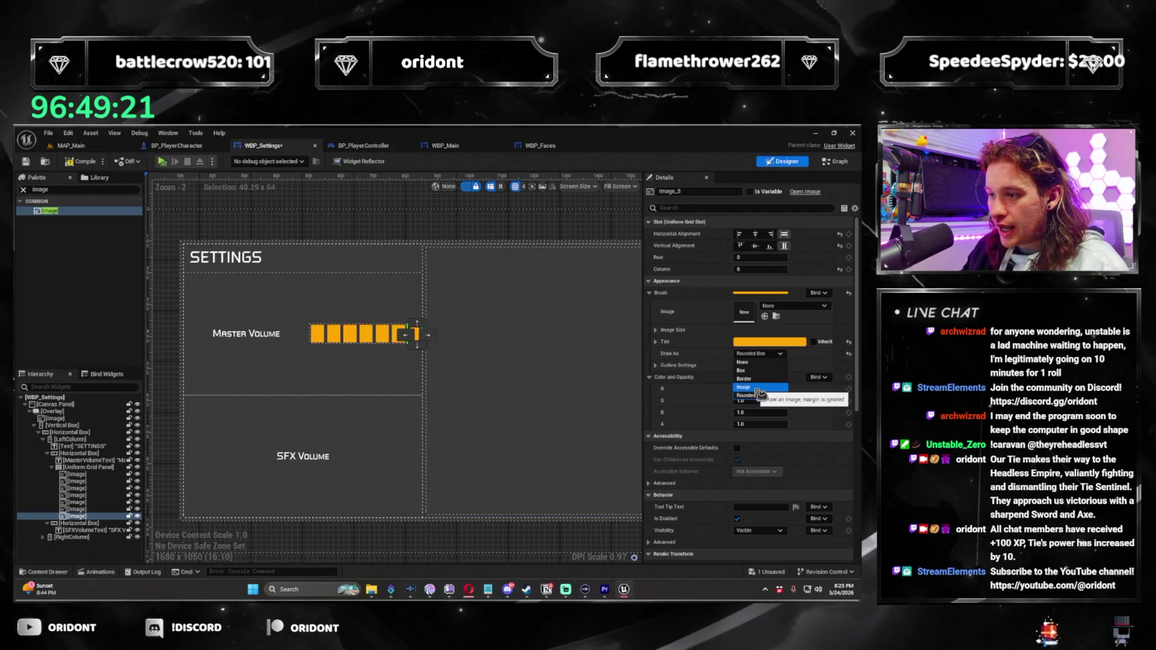
Add more Image bars to the grid, placing one at column 7
drag(93, 525, 90, 523)
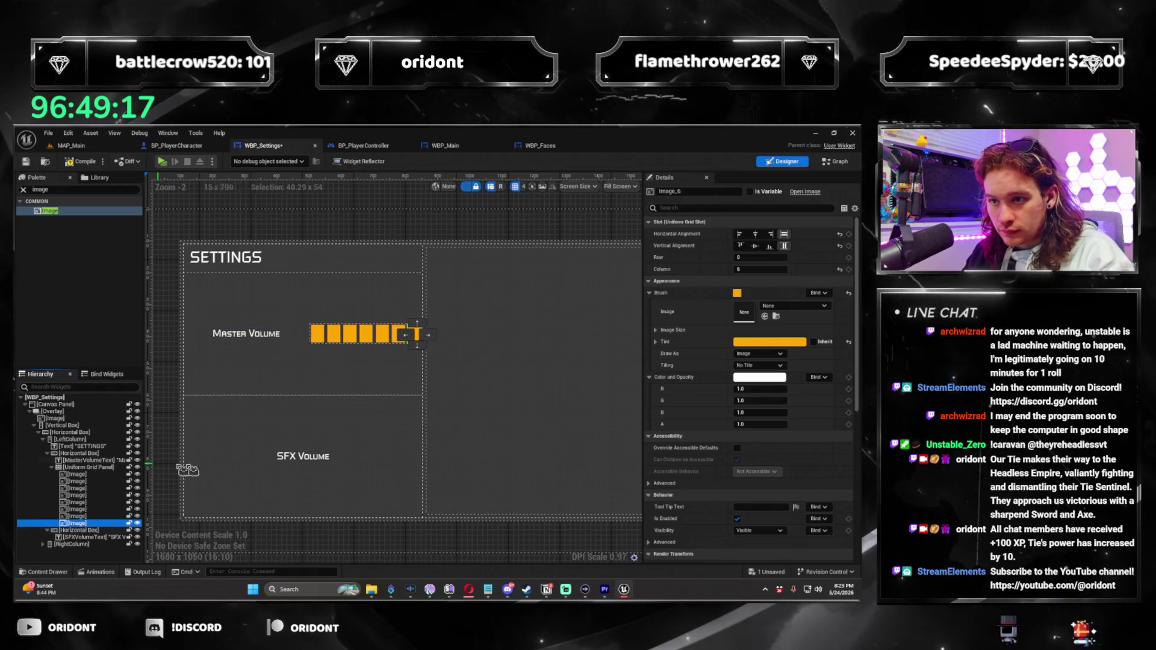
click(774, 269)
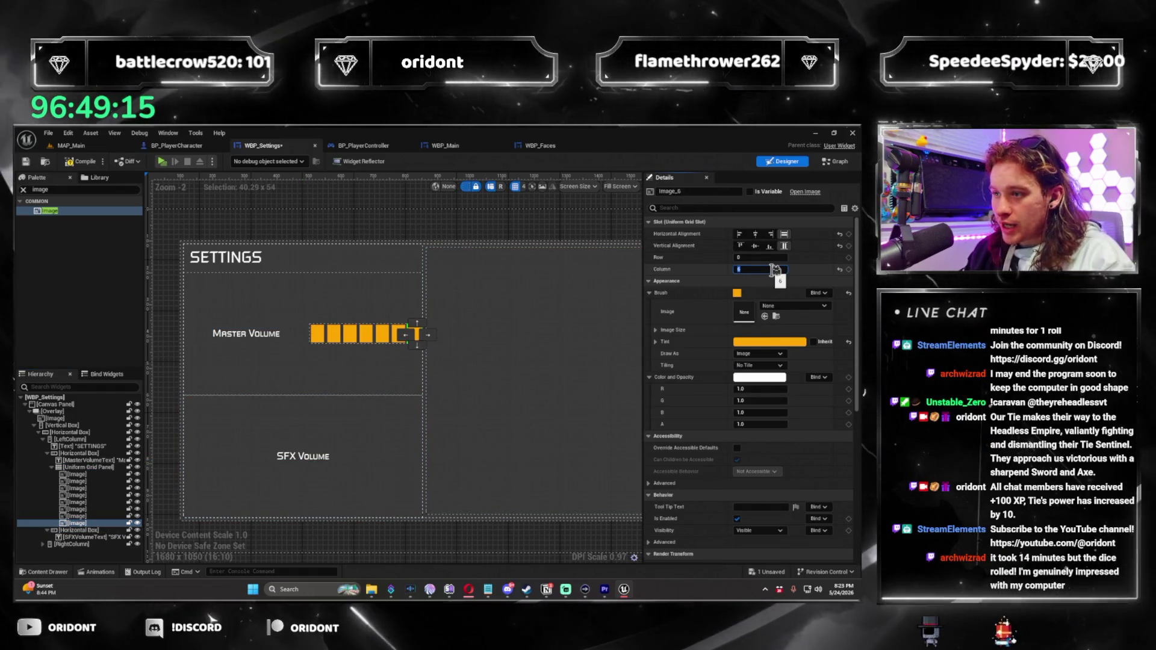
text(7)
click(87, 467)
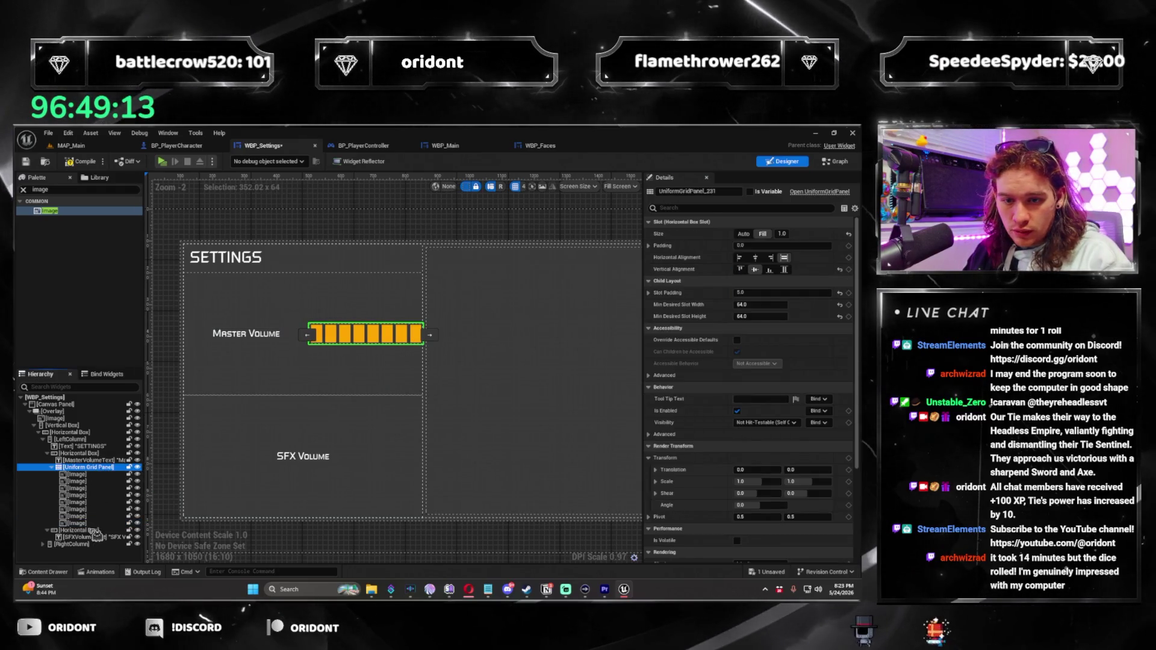
drag(97, 534, 93, 527)
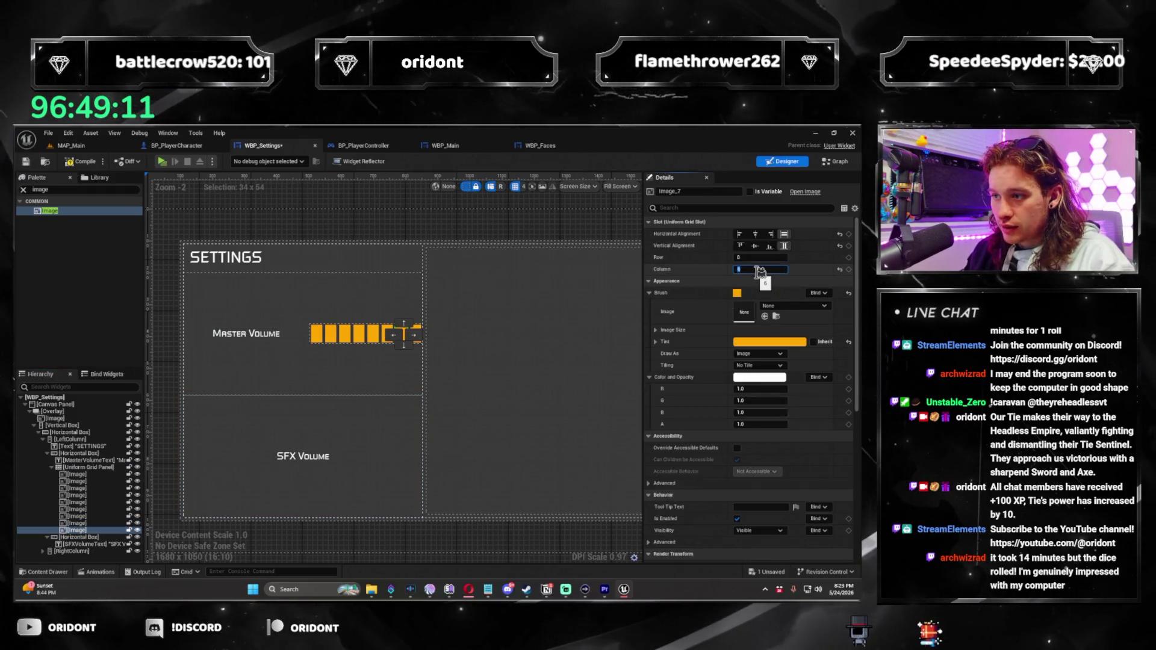
key(ctrl+d)
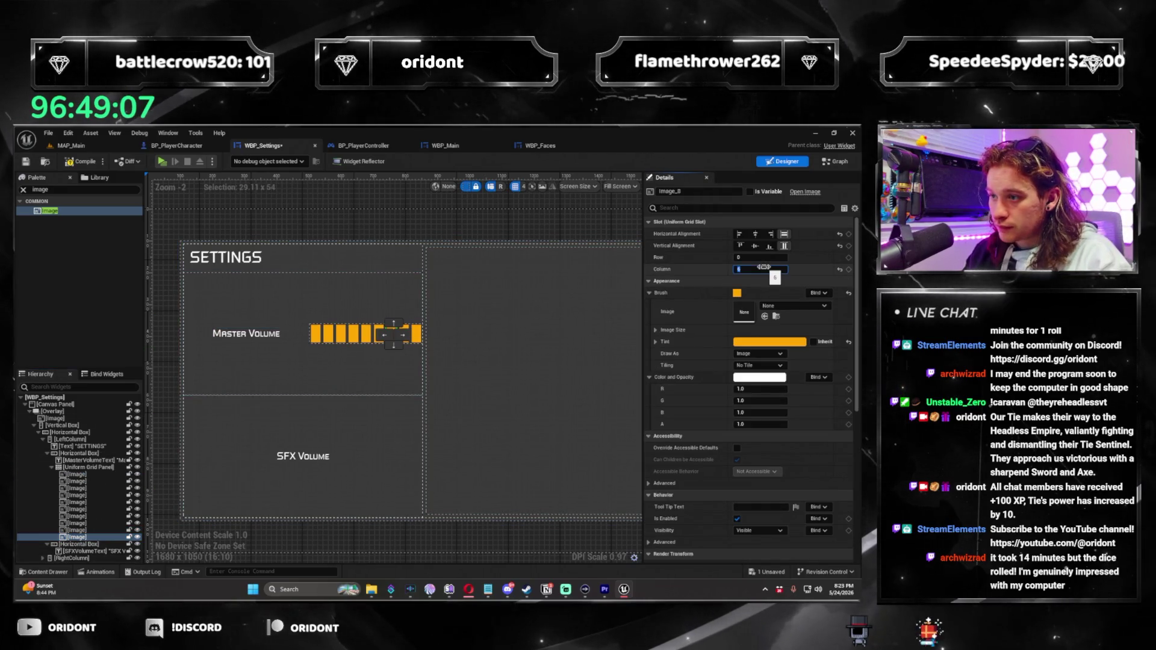
click(406, 284)
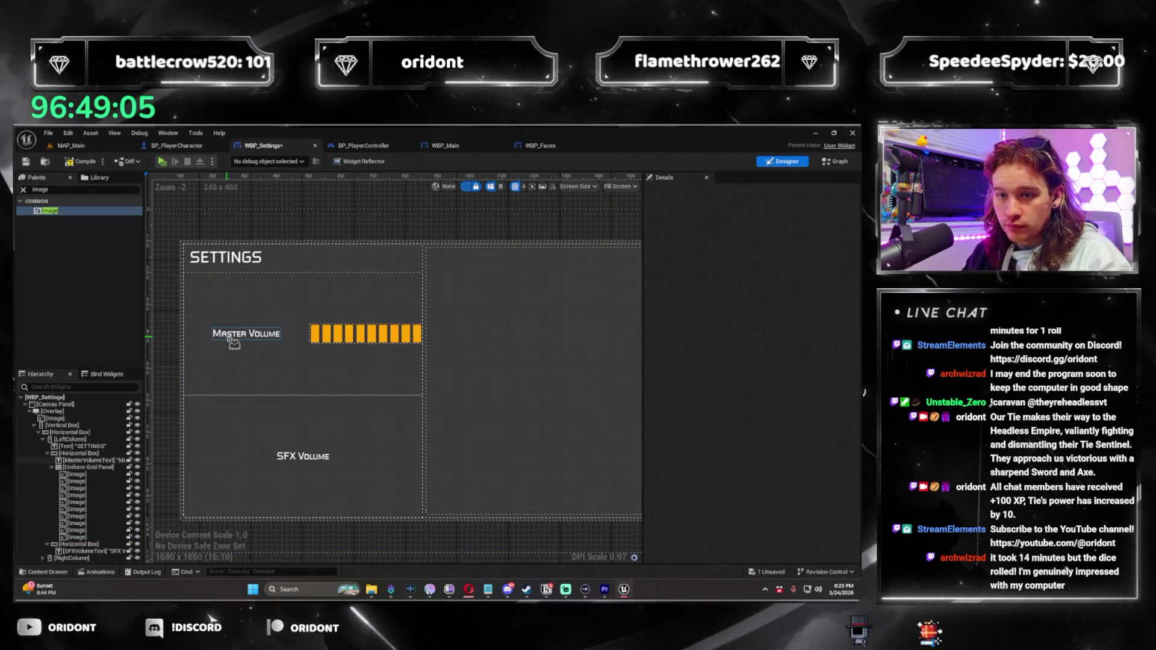
Change the Master Volume label's slot padding from 20 to 10
click(233, 342)
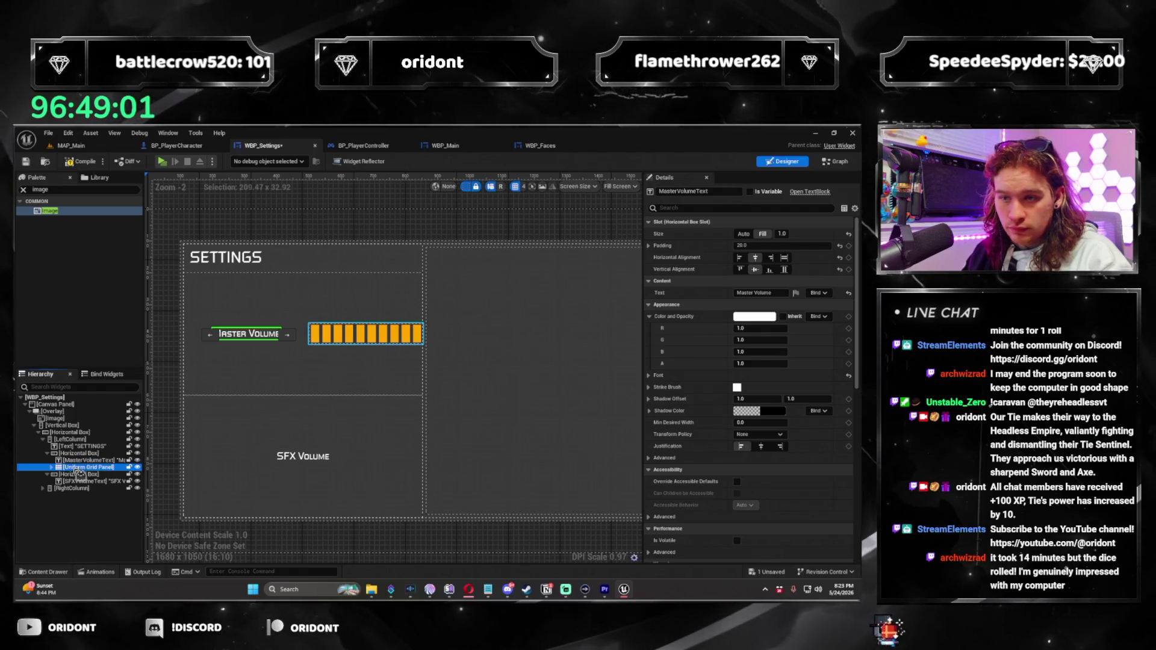
click(78, 467)
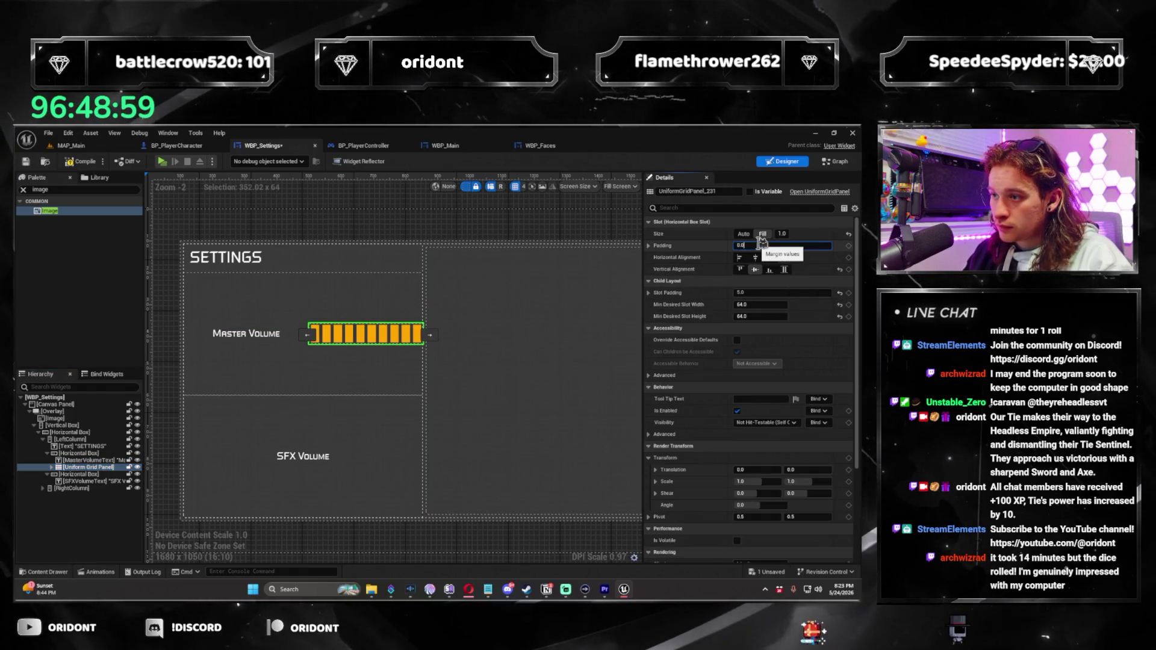
click(90, 460)
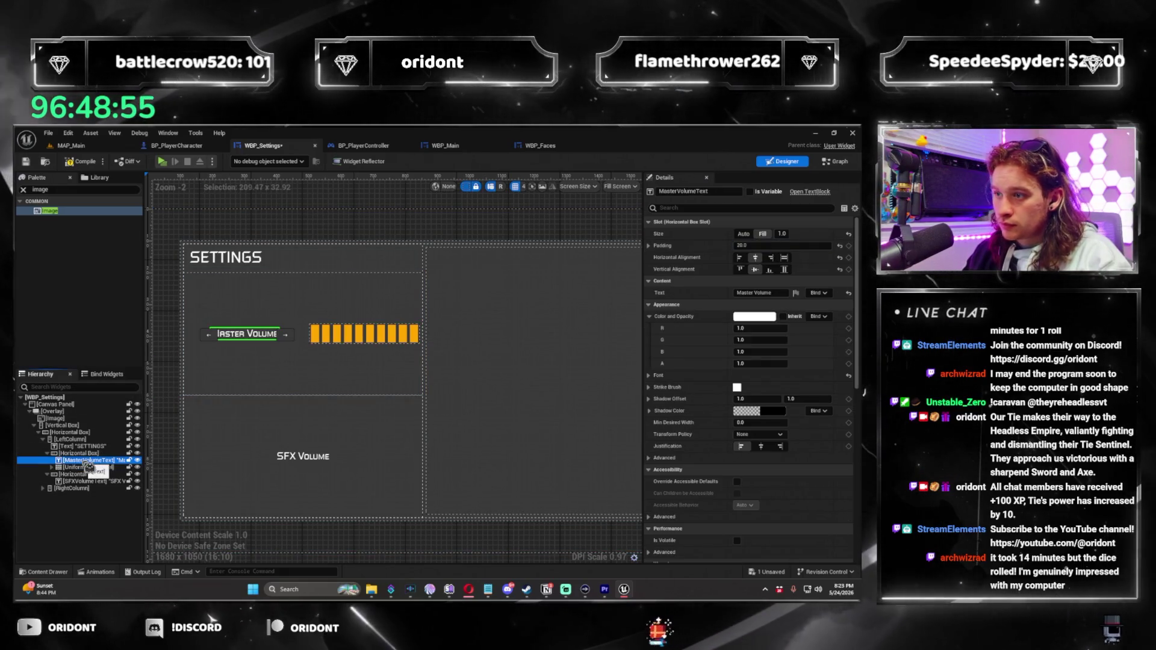
click(759, 246)
text(10)
key(Return)
text(button)
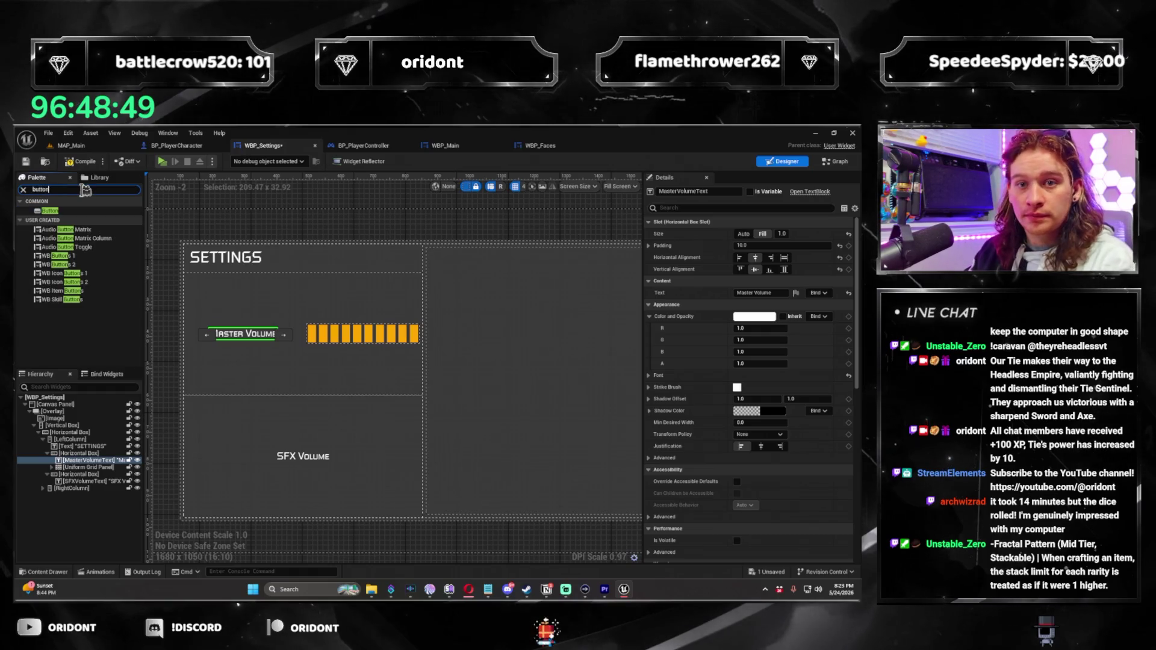
Add a horizontally centered Button before the volume bars and another after them
drag(90, 466, 89, 467)
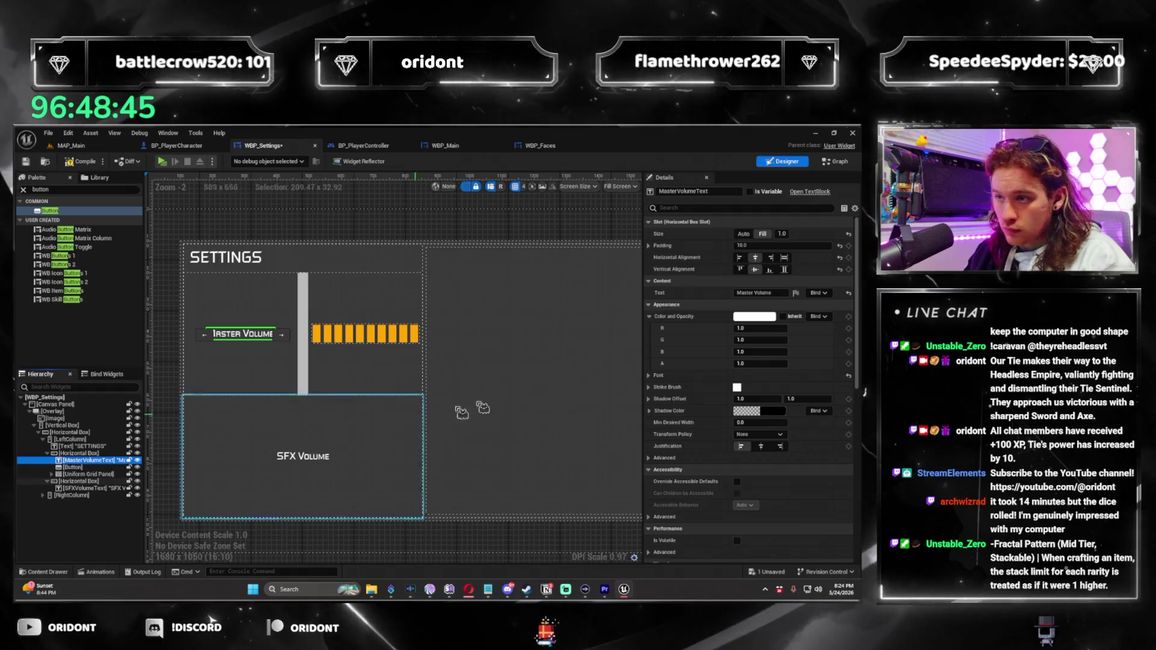
click(302, 335)
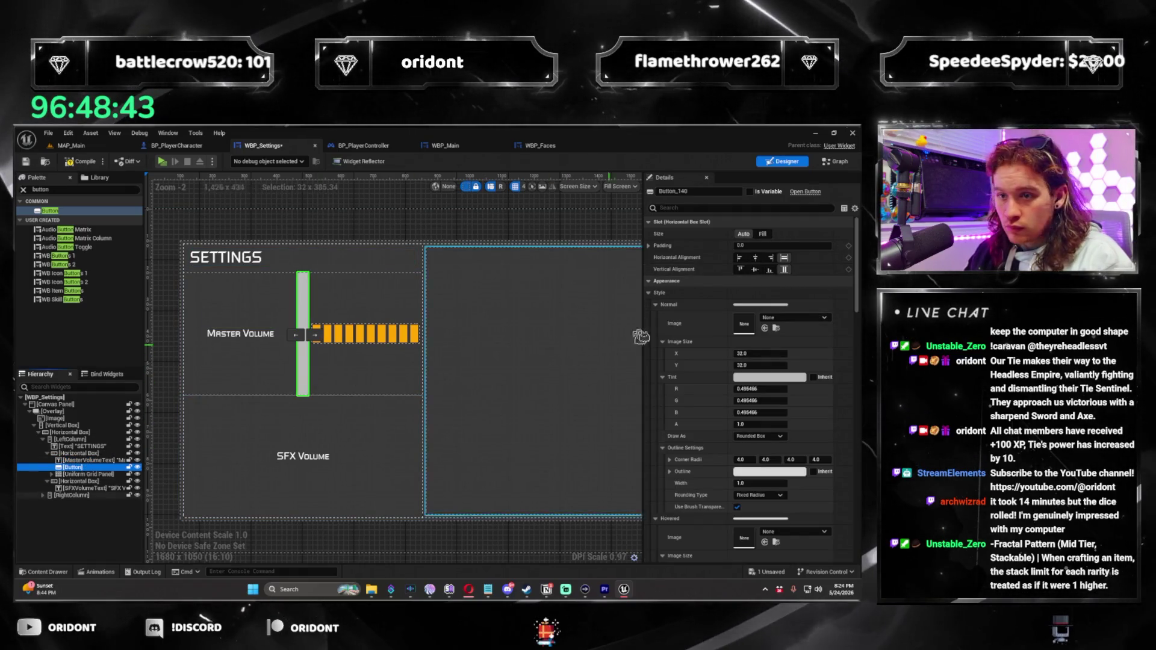
click(755, 257)
click(347, 231)
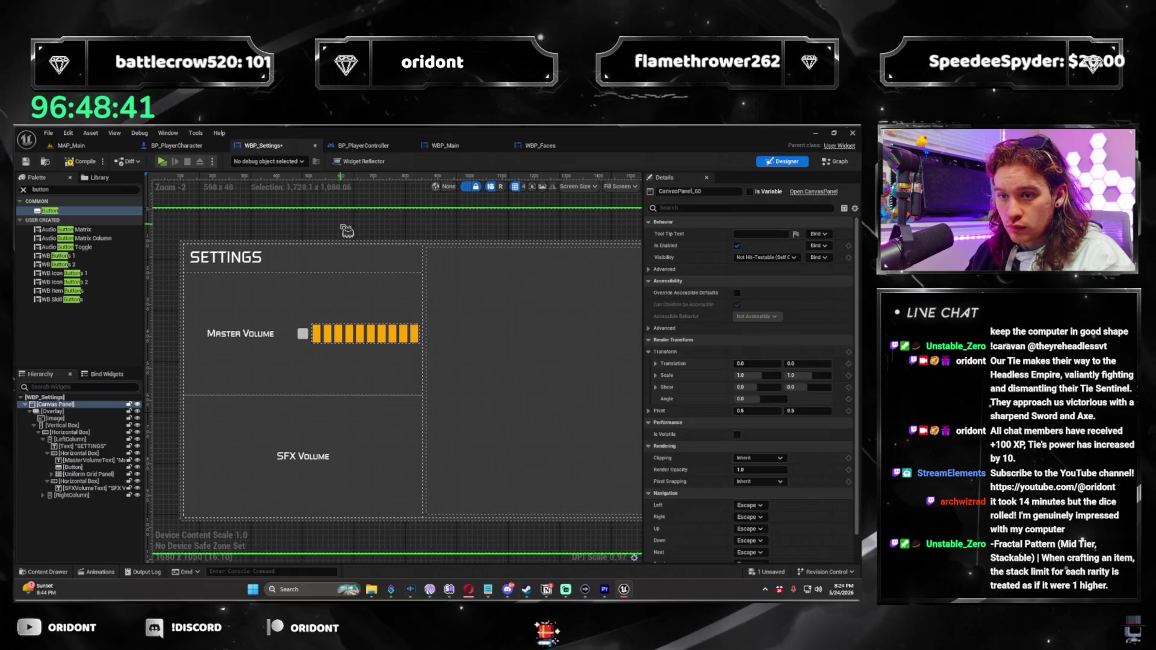
drag(80, 470, 100, 485)
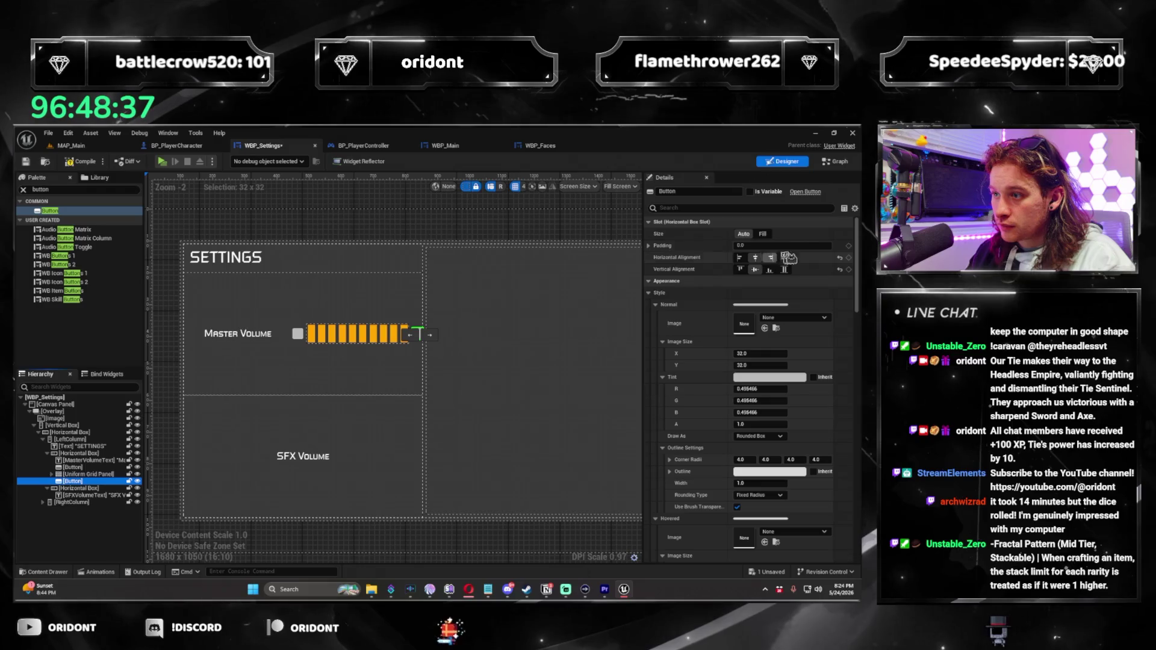
click(468, 353)
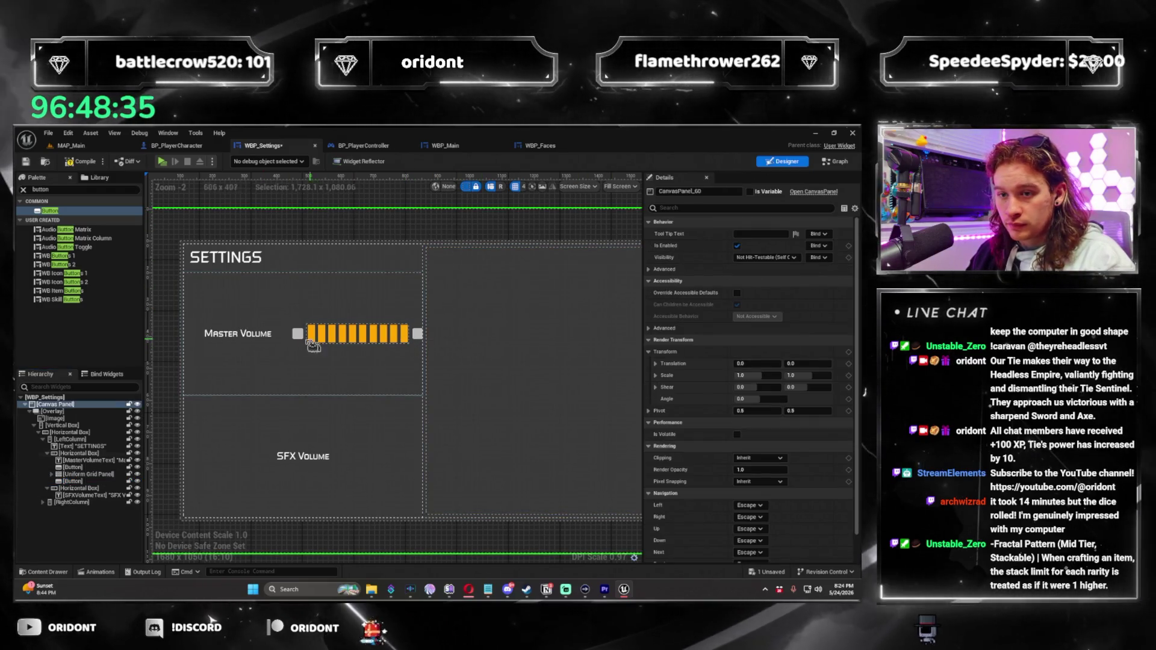
click(73, 468)
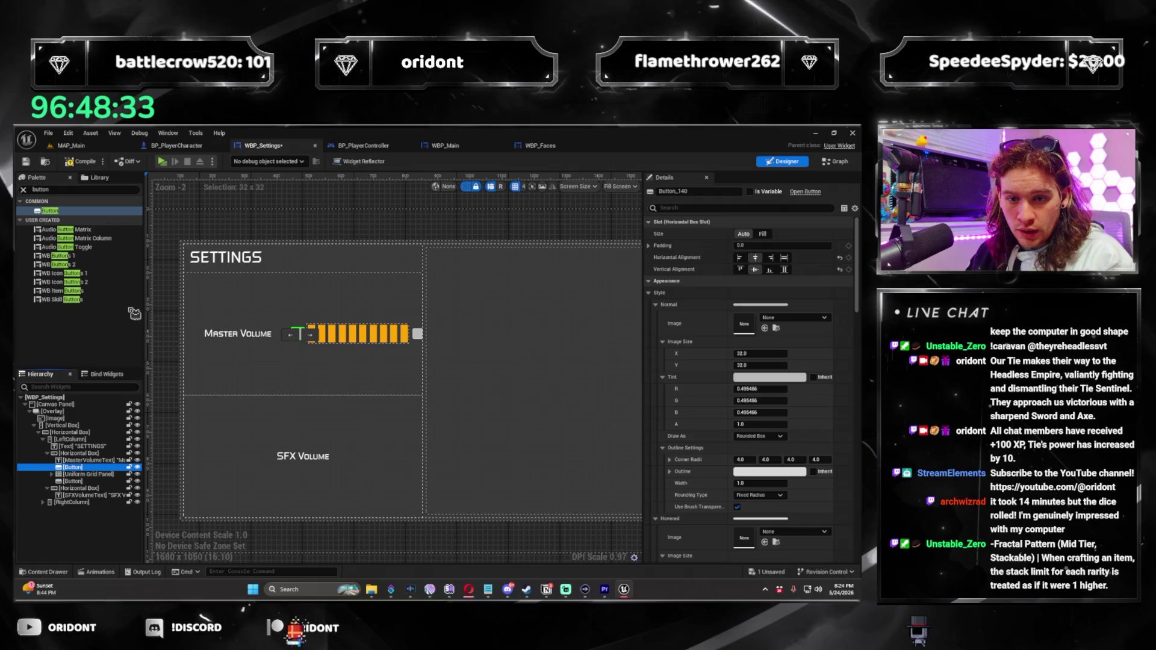
Search the Palette and drag a Horizontal Box into the hierarchy
click(87, 190)
text(horizont)
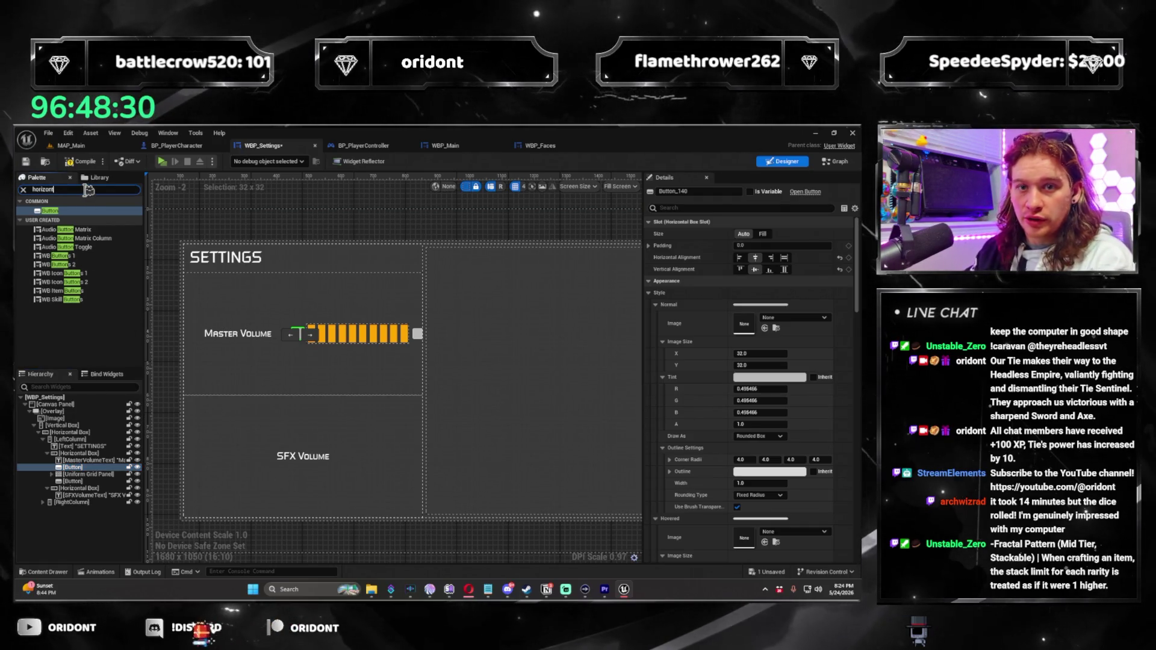
text(a)
drag(84, 215, 101, 440)
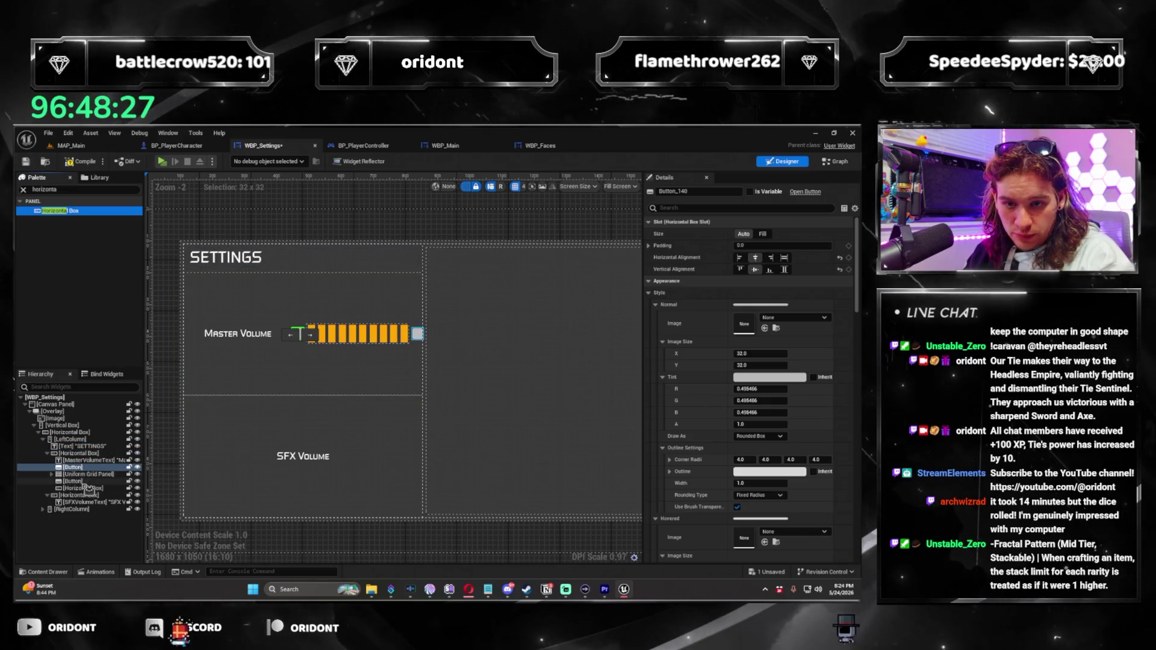
Wrap the two buttons and the volume-bar grid in a new Horizontal Box
drag(87, 487, 90, 470)
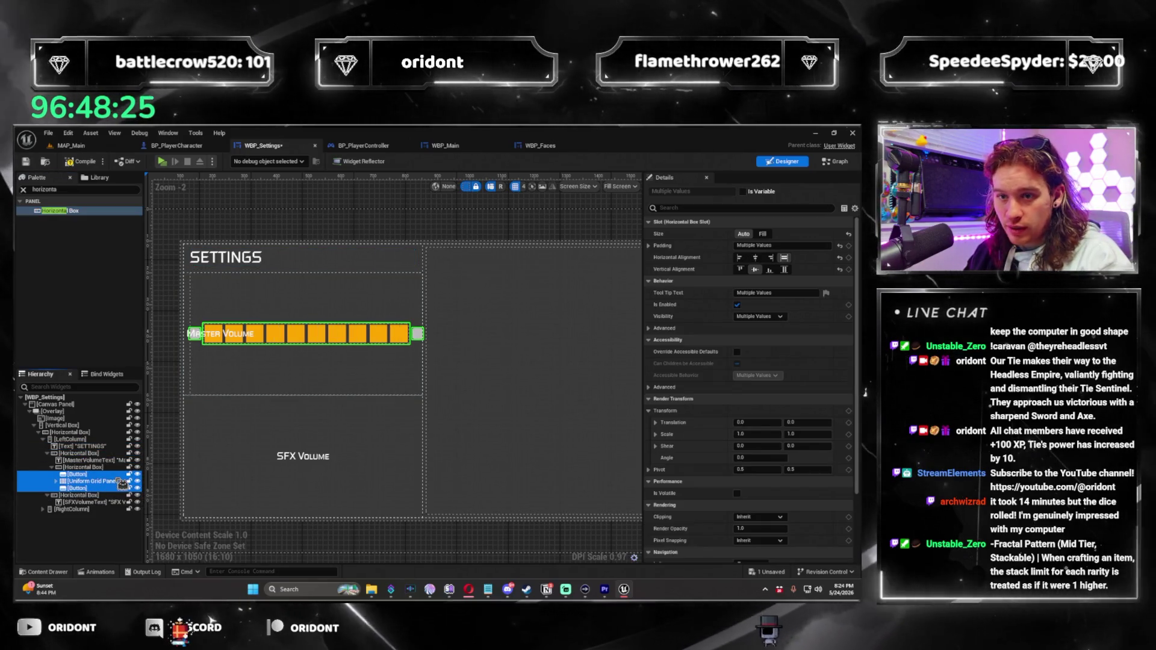
drag(90, 460, 88, 466)
click(84, 467)
Set the Horizontal Box size to Fill and raise its fill value to widen it
click(762, 234)
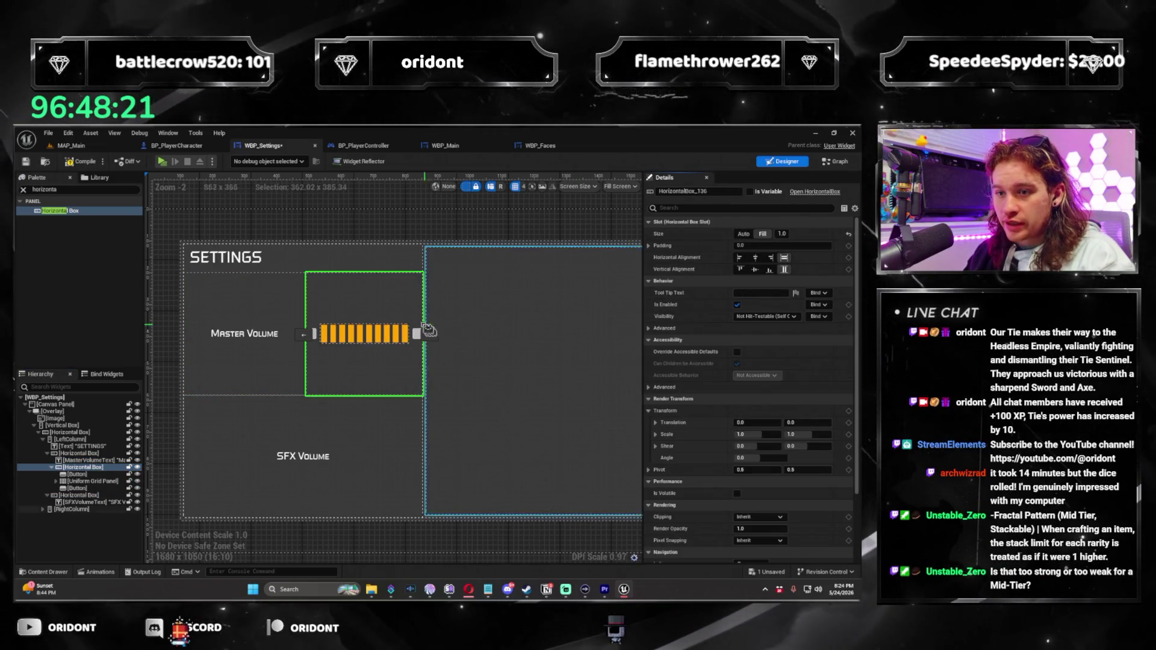
drag(89, 467, 88, 467)
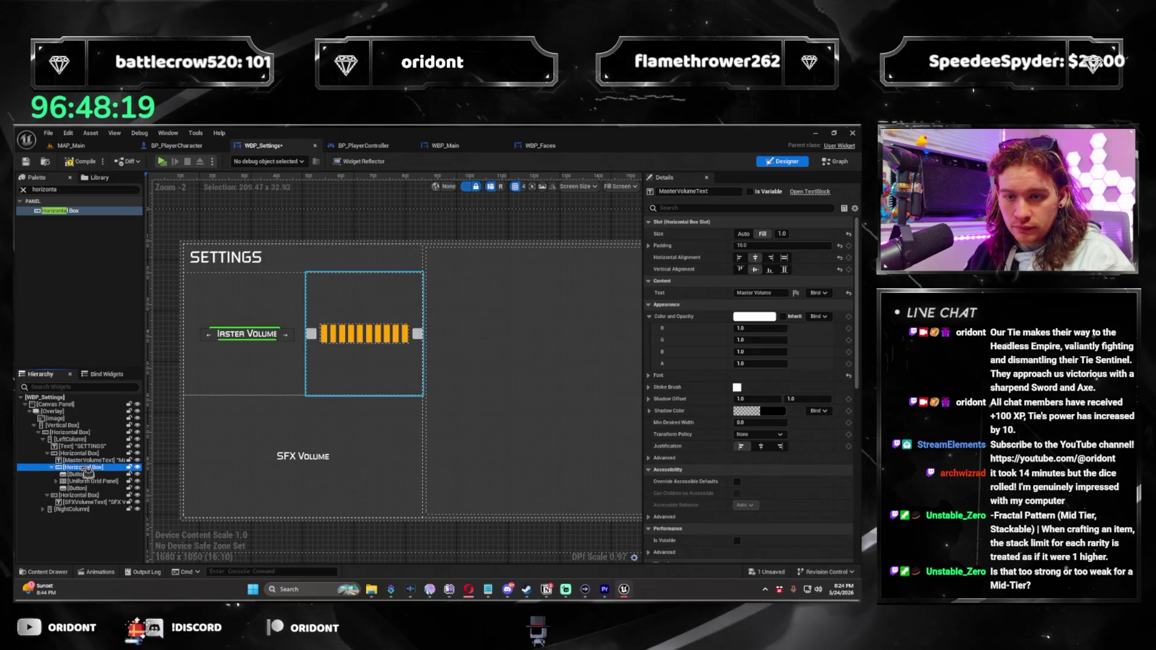
drag(789, 236, 810, 236)
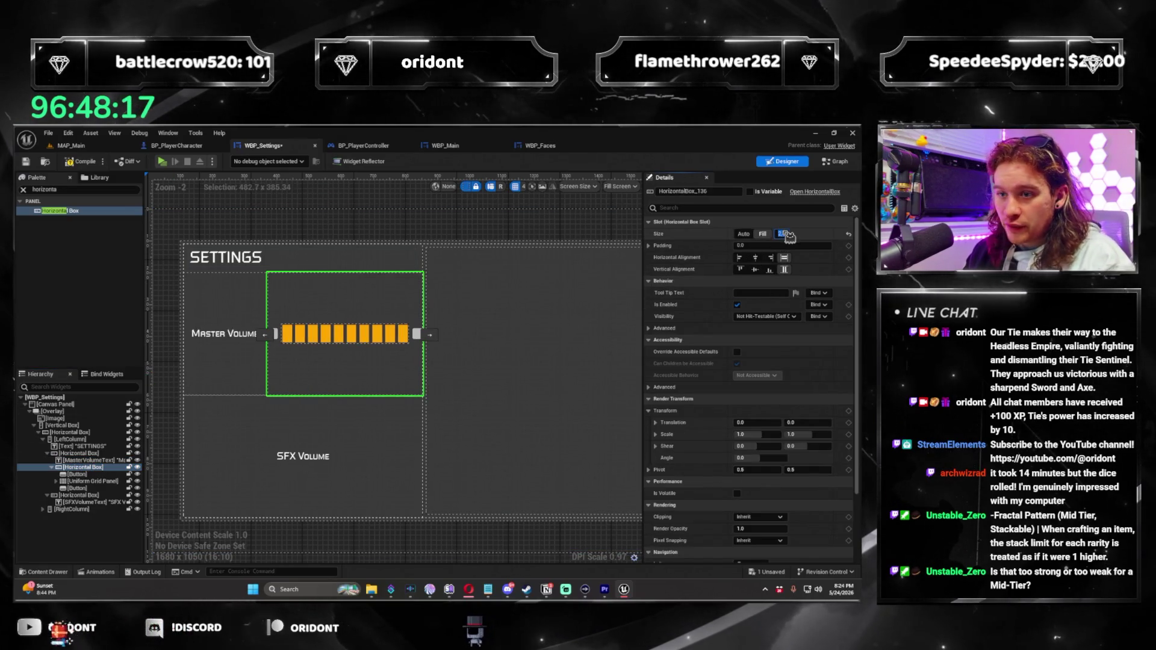
click(376, 232)
click(424, 335)
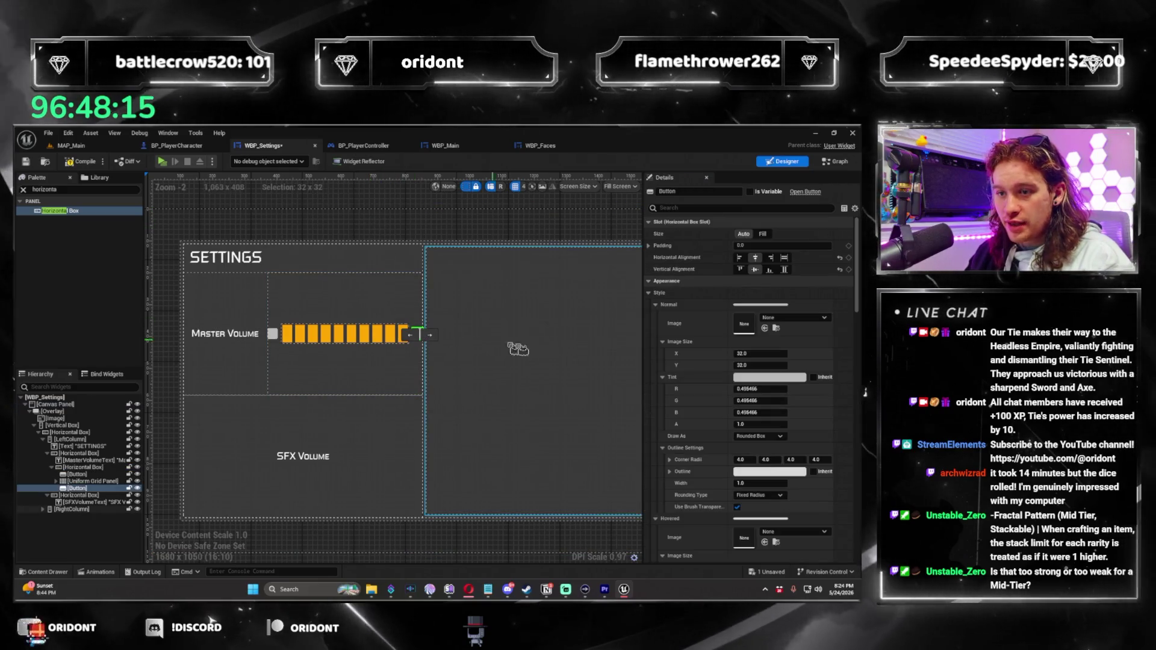
click(296, 233)
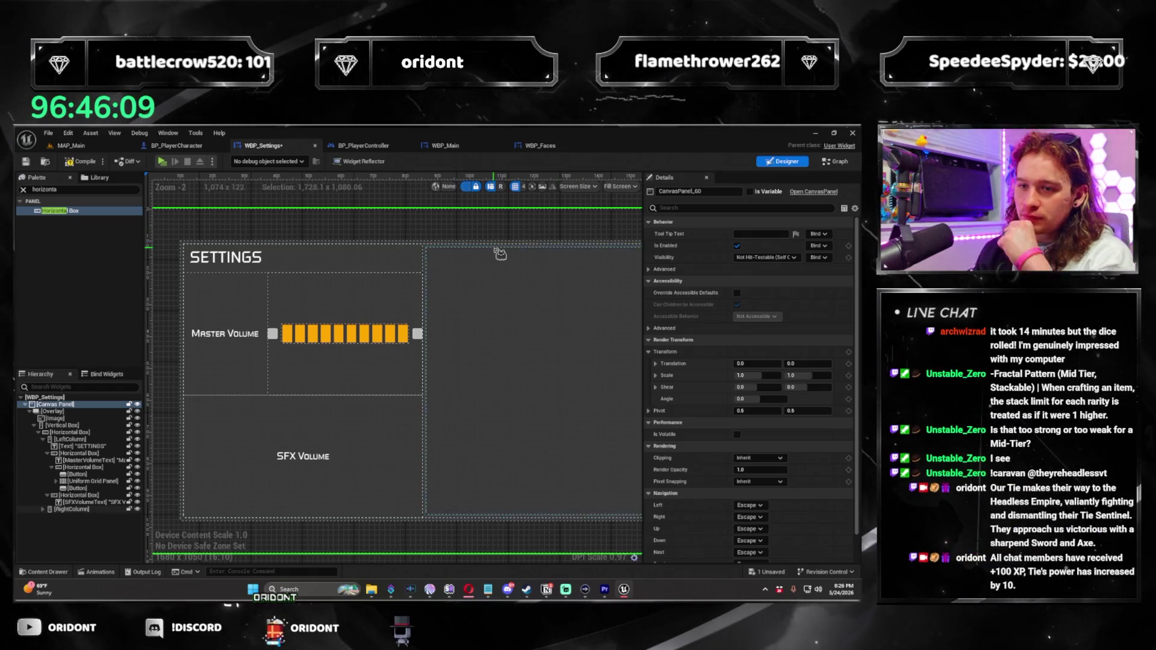
click(412, 346)
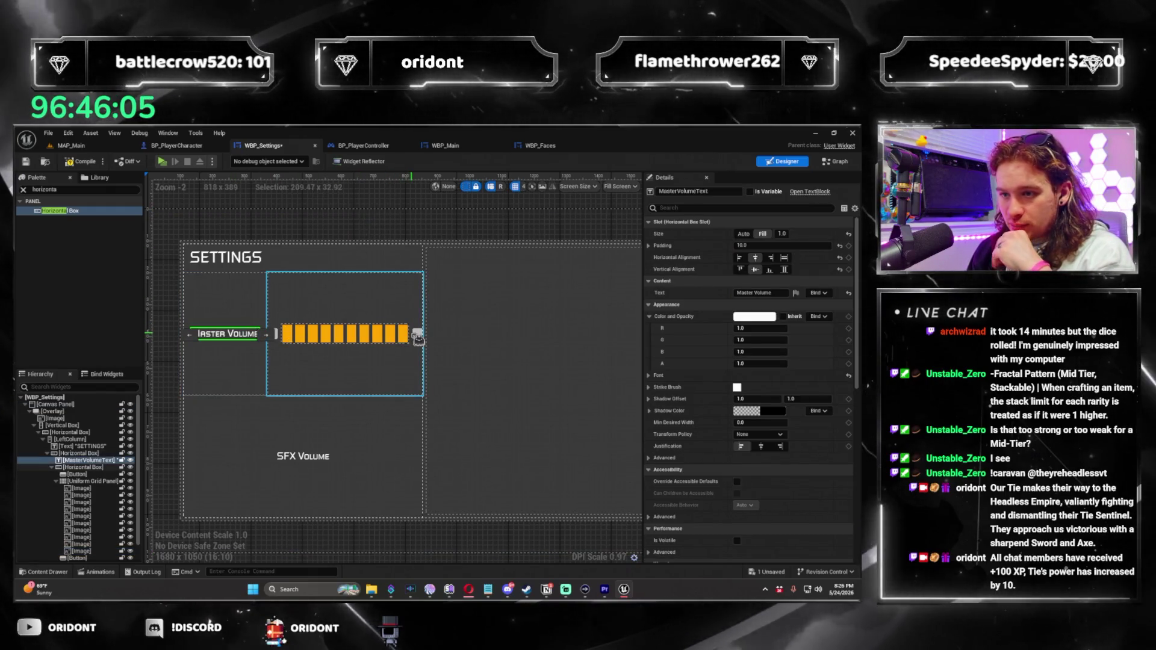
Name the right button MasterVolumeUpButton and the left one MasterVolumeDownButton in Details
click(417, 335)
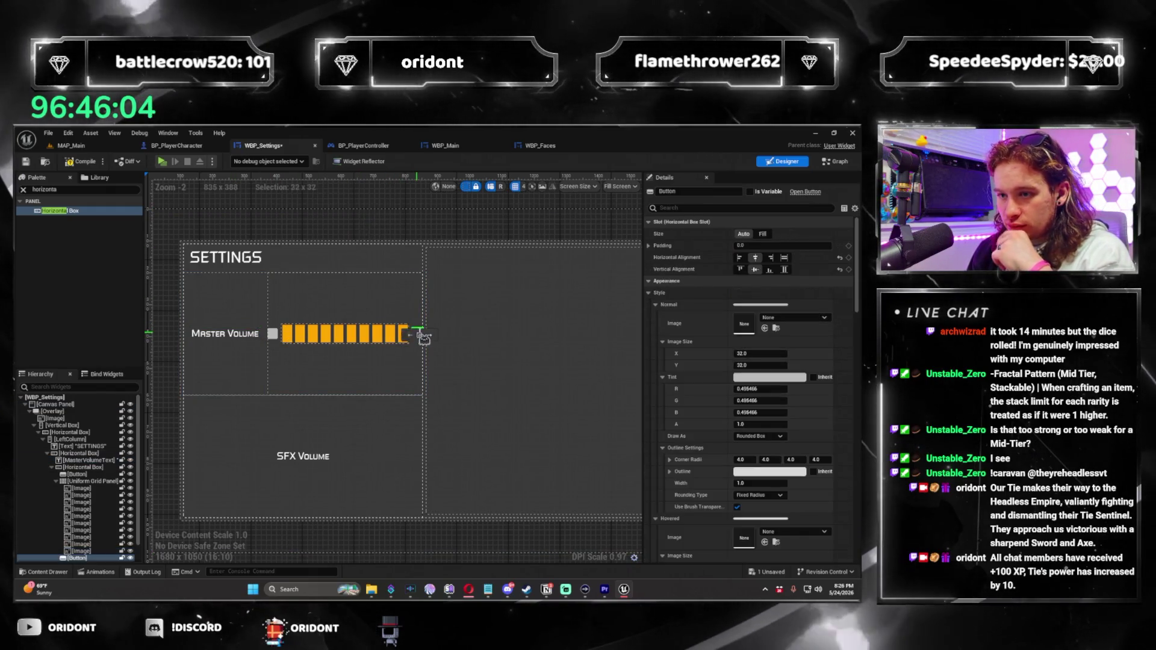
click(693, 190)
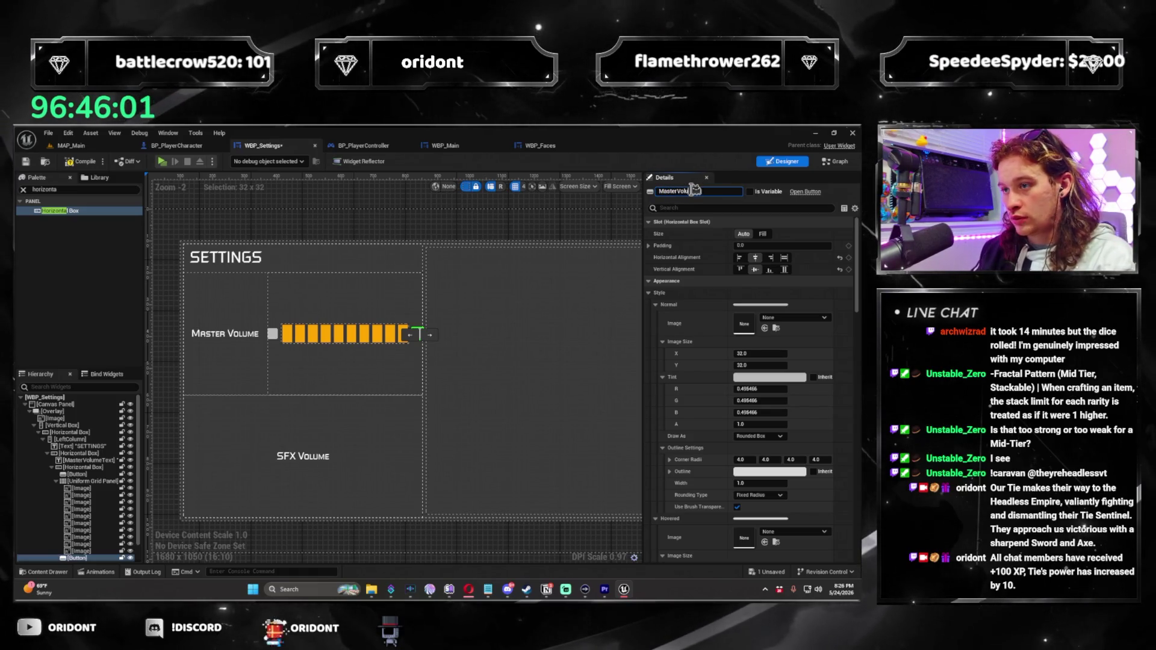
text(MasterVolumeUp)
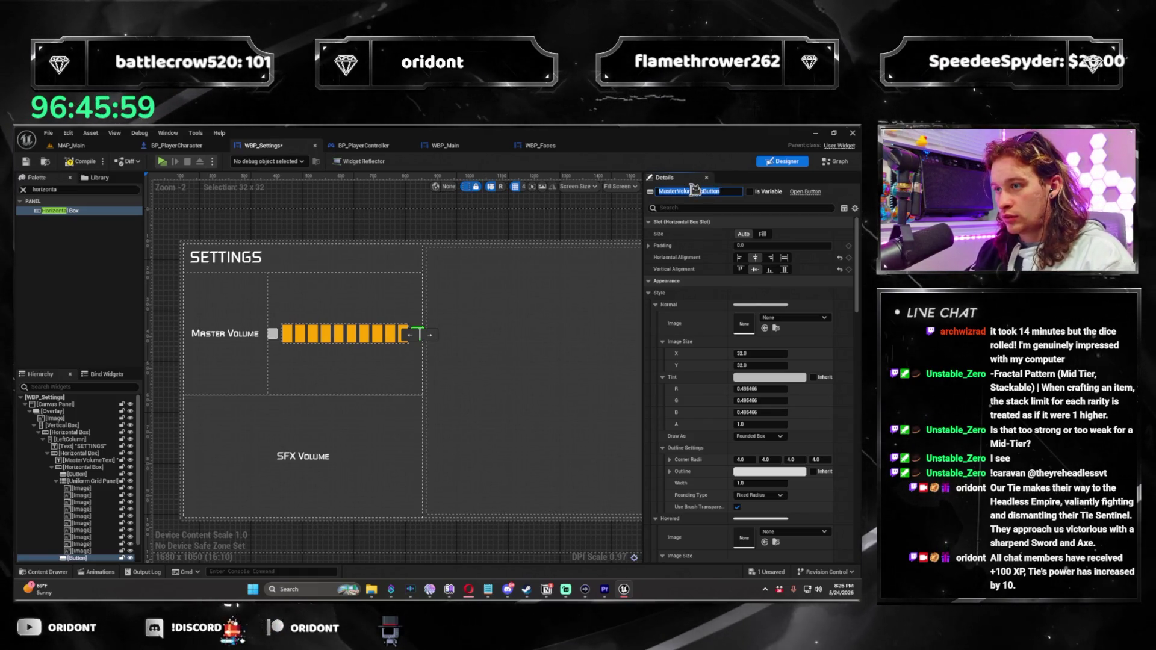
click(272, 334)
click(692, 191)
key(ctrl+v)
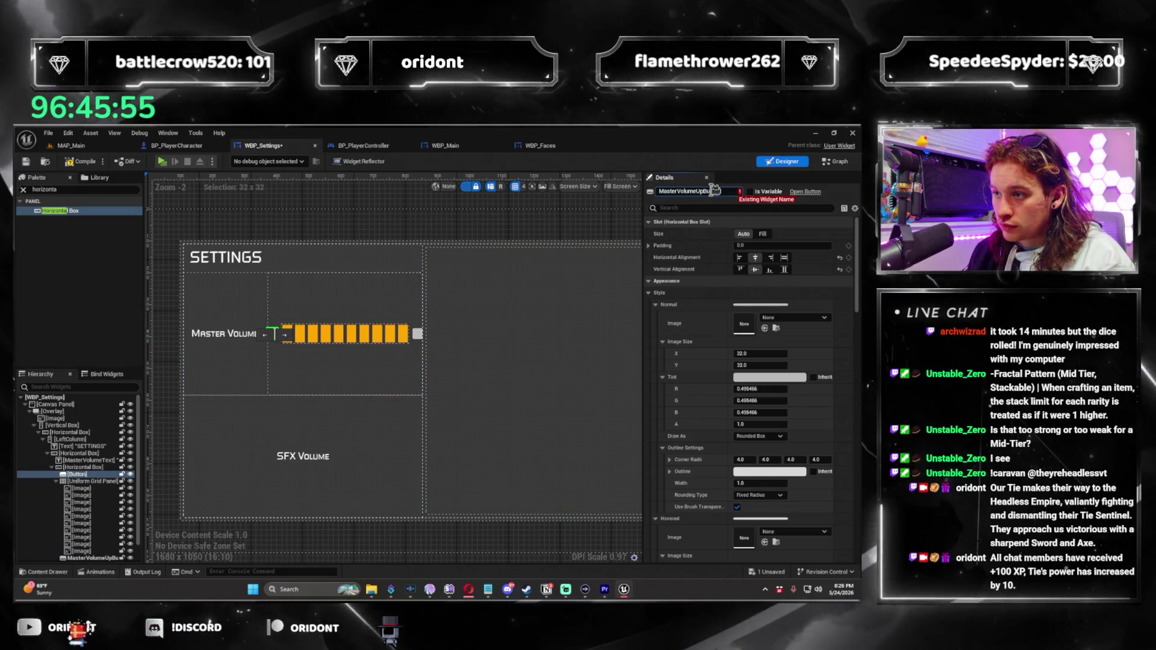
key(BackSpace)
key(BackSpace)
text(DownButton)
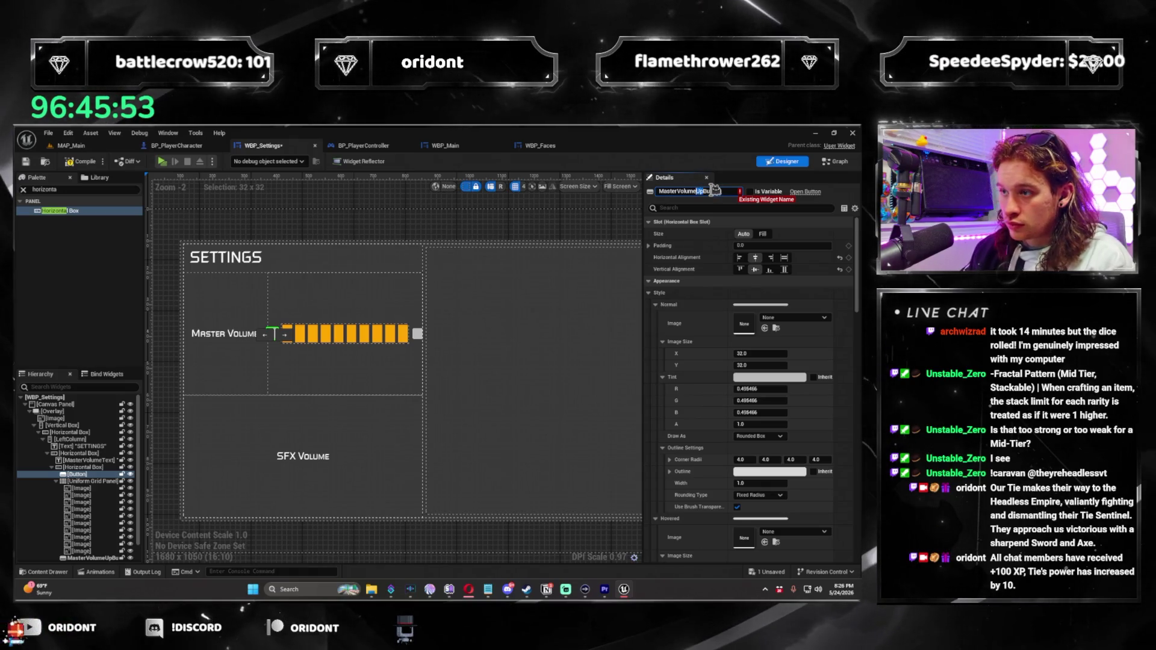
click(847, 163)
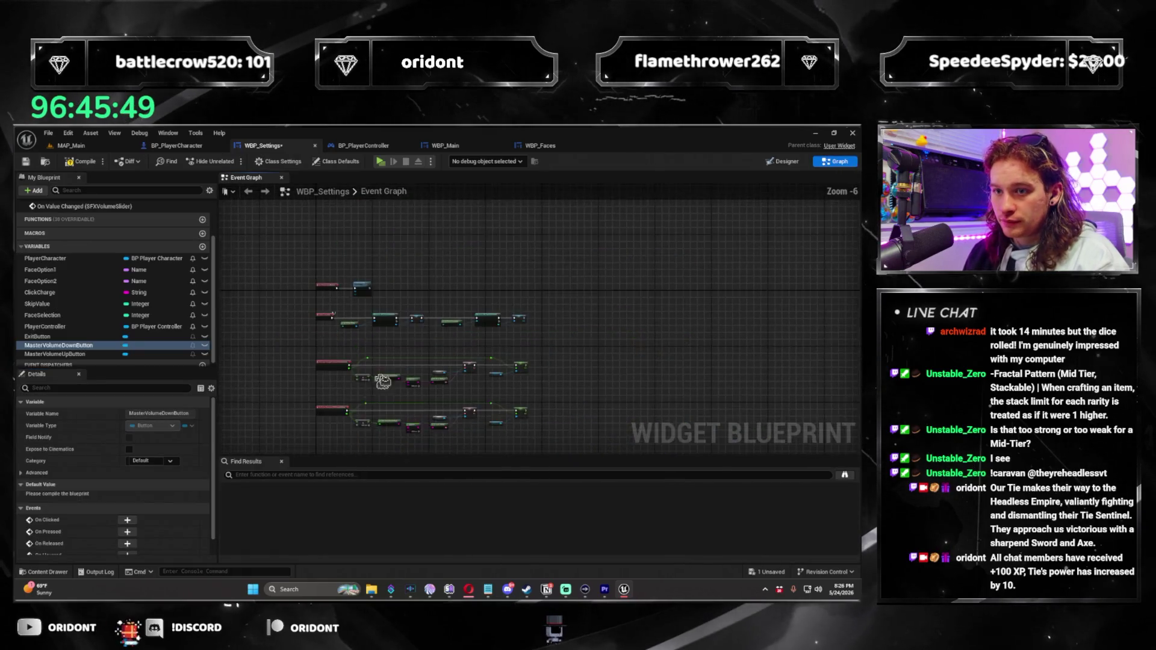
Add an On Clicked event for the MasterVolumeDownButton variable
scroll(453, 320, down, 3)
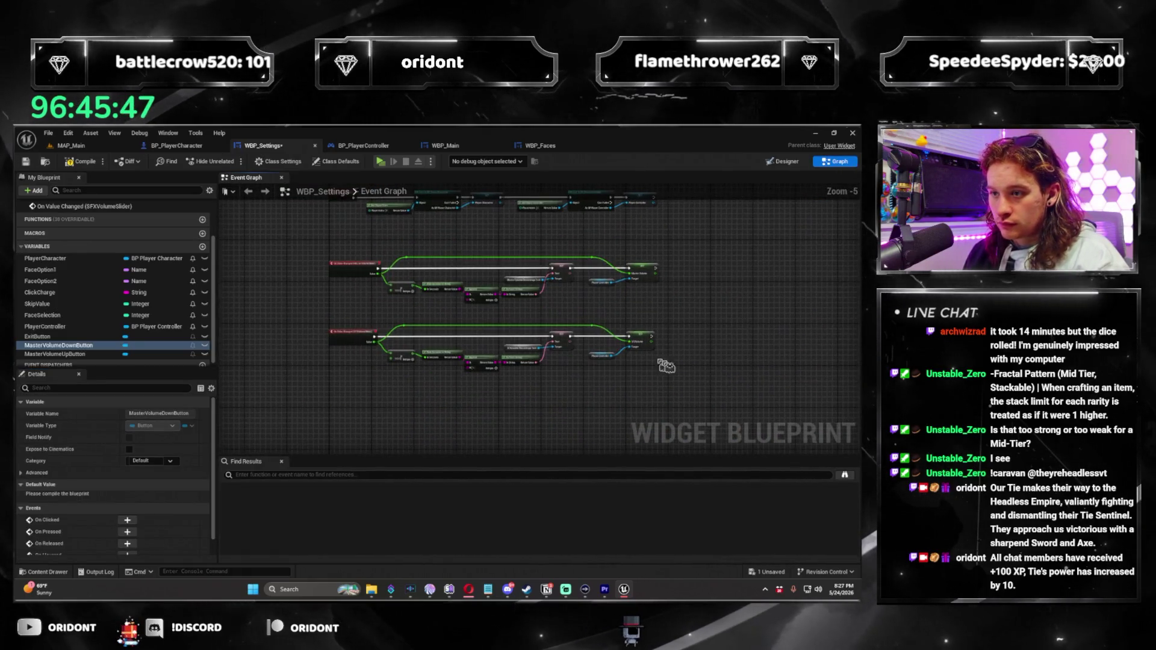
scroll(349, 255, up, 4)
click(356, 253)
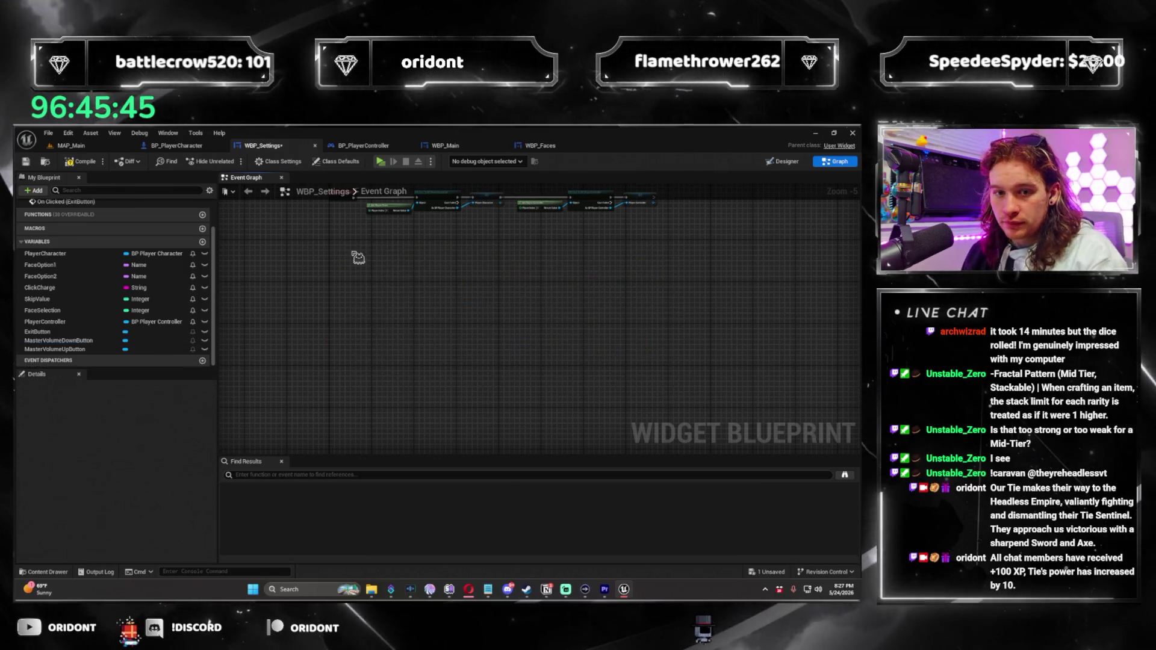
scroll(346, 318, down, 2)
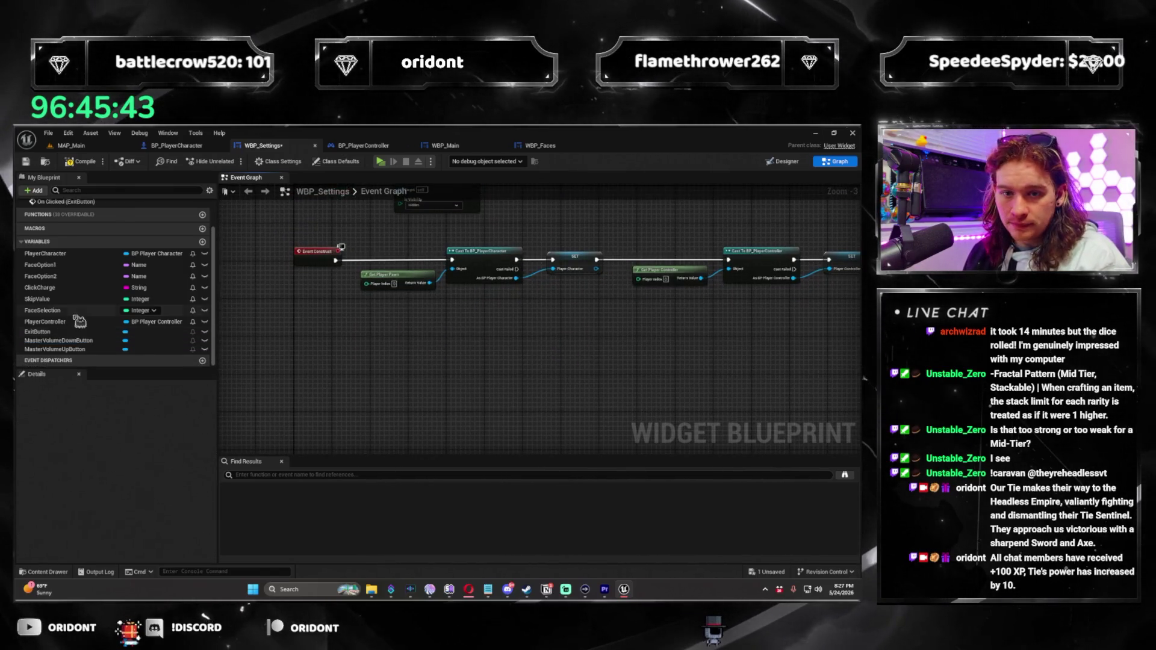
click(84, 340)
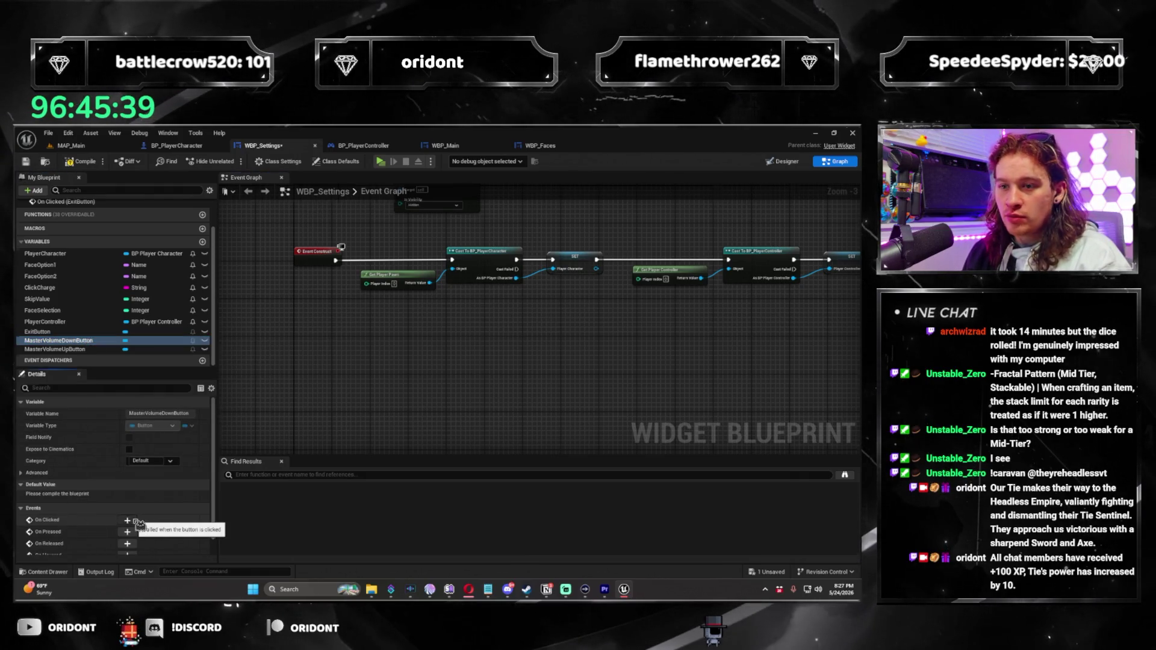
click(128, 521)
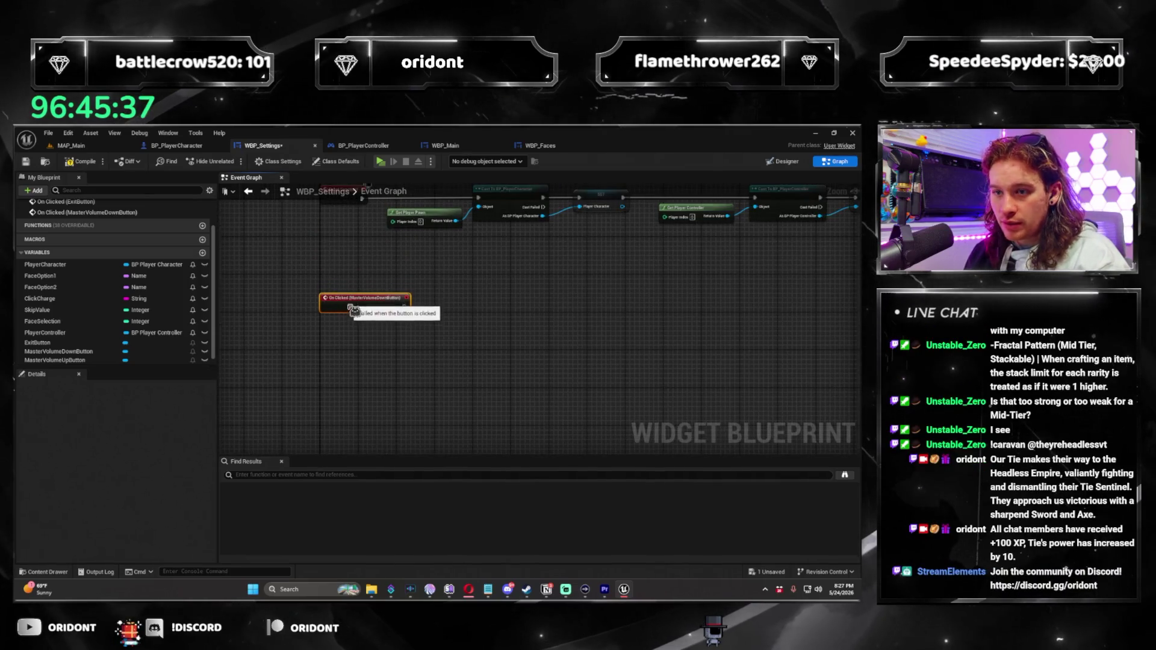
Place a Get Player Controller node beside the On Clicked event
mouse_move(490, 322)
mouse_down()
mouse_move(439, 400)
mouse_move(425, 382)
mouse_up()
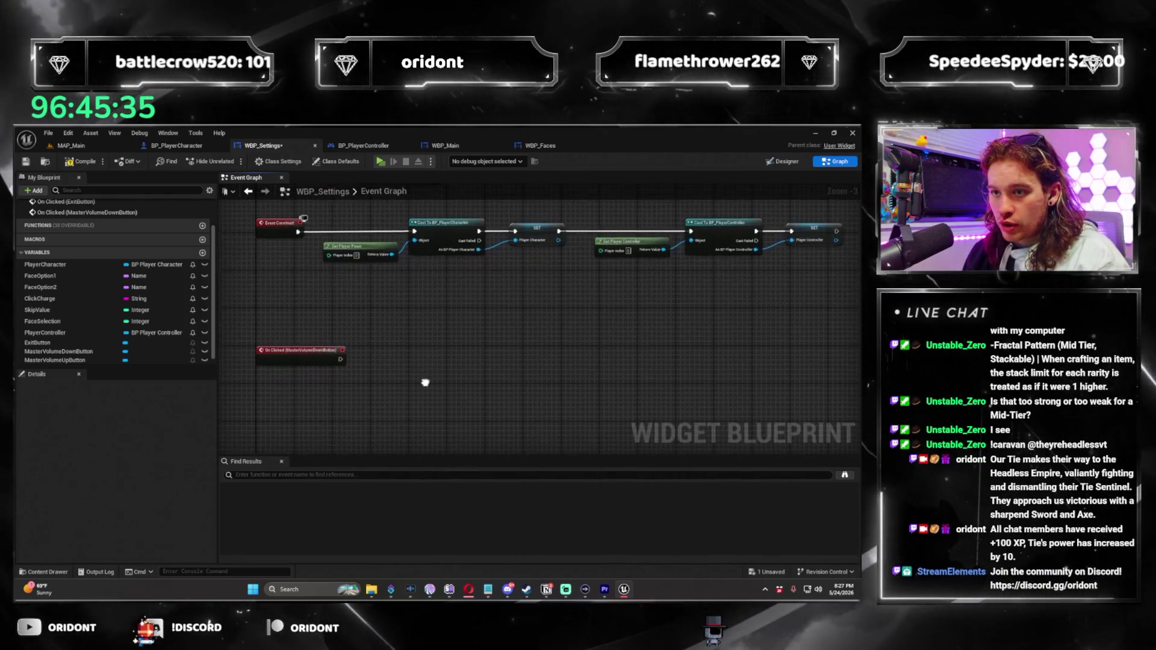
scroll(373, 349, up, 2)
right_click(396, 359)
text(get player control)
key(Return)
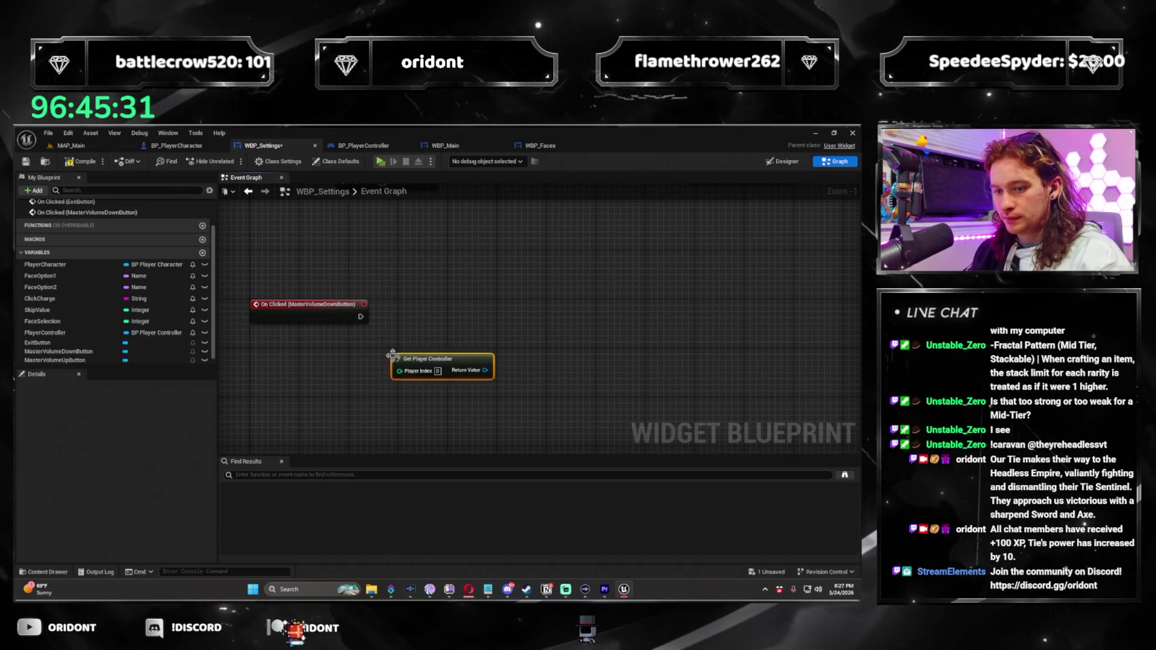
Replace the Get Player Controller node and wire a Master Volume getter from it
drag(446, 360, 445, 338)
key(Delete)
right_click(387, 360)
text(get plaeyr controller)
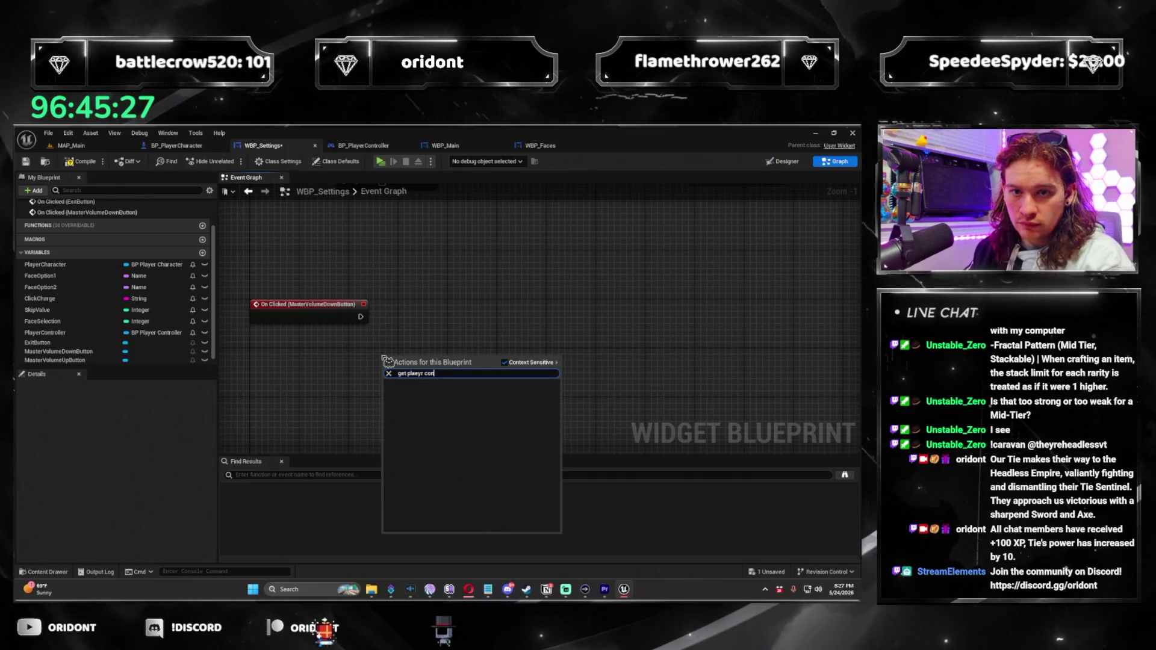
click(46, 332)
drag(46, 332, 456, 360)
click(394, 361)
text(master)
key(Return)
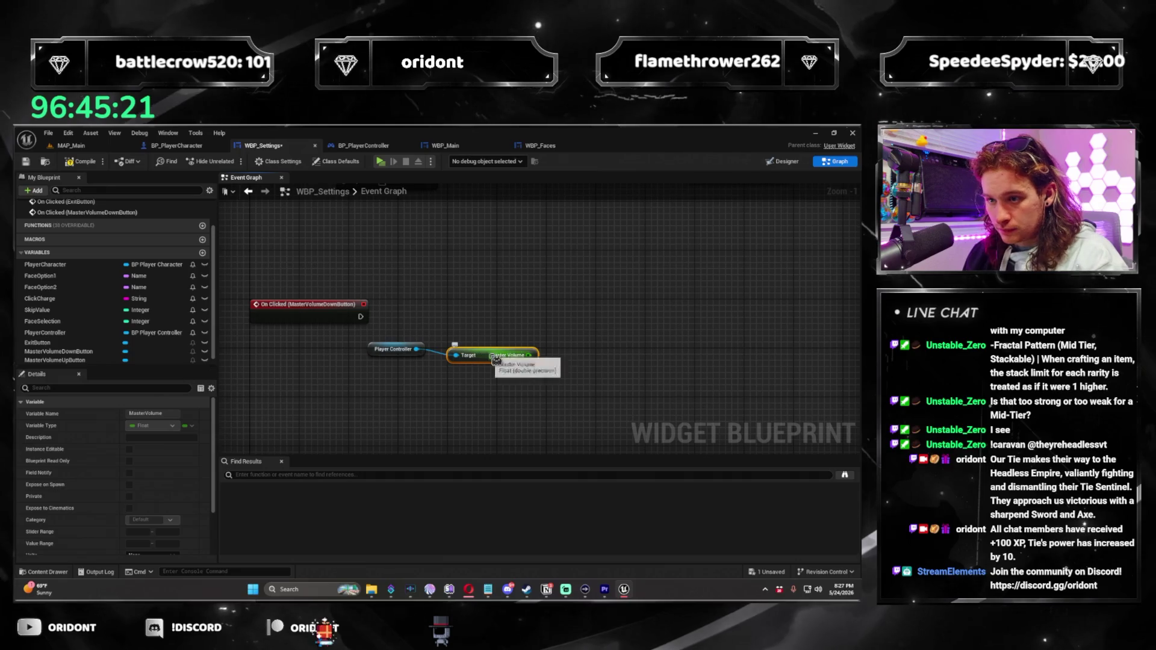
Add a Set Master Volume node targeting the Player Controller instead of the getter
mouse_move(497, 401)
mouse_down()
mouse_move(380, 344)
mouse_move(409, 352)
mouse_move(410, 331)
mouse_move(459, 319)
mouse_up()
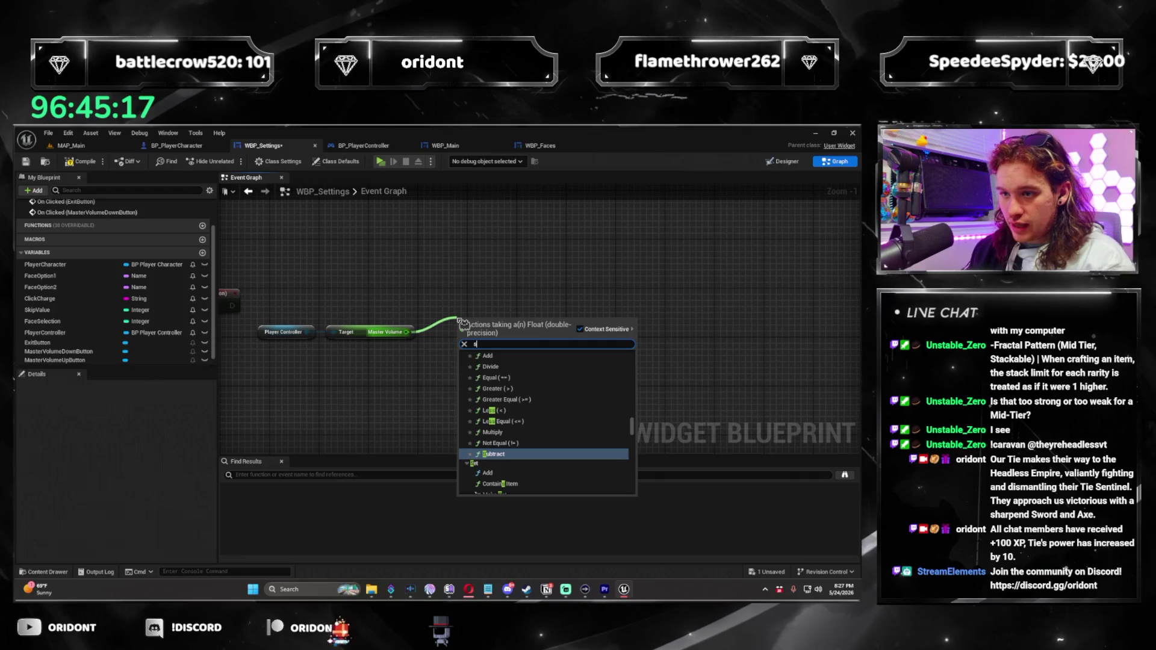
key(Escape)
key(ctrl+z)
mouse_move(308, 332)
mouse_down()
mouse_move(376, 313)
mouse_move(394, 290)
mouse_move(559, 314)
mouse_move(511, 310)
mouse_up()
text(set master volume)
key(Return)
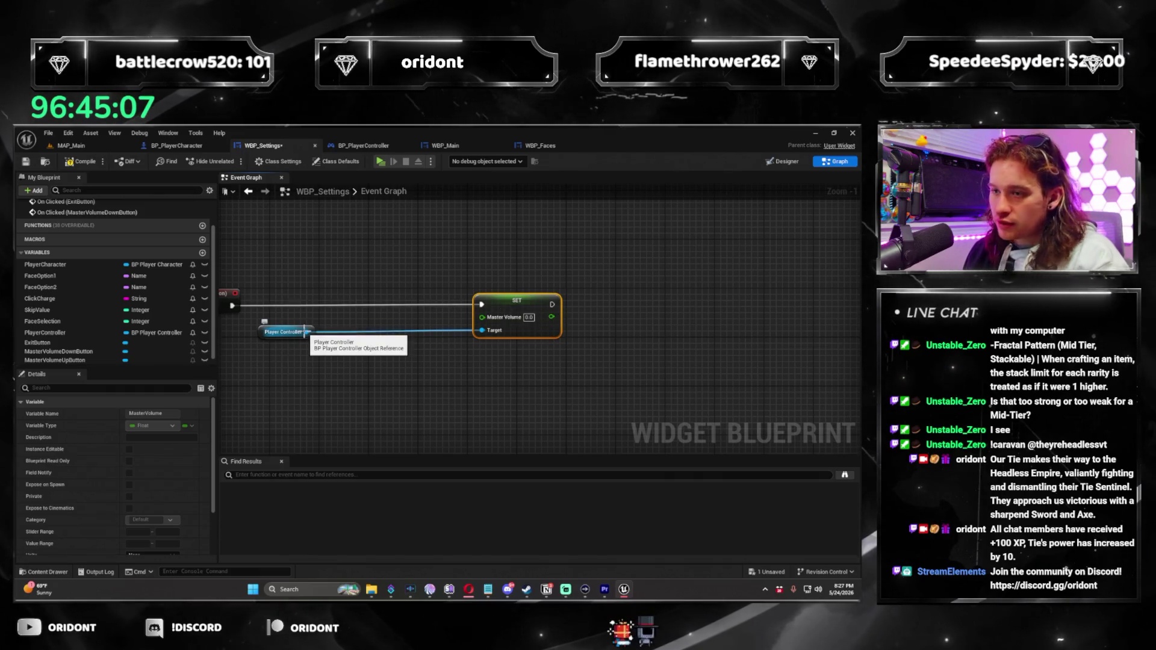
Add a Get Master Volume node feeding a <= comparison with threshold 0.1
drag(306, 332, 337, 353)
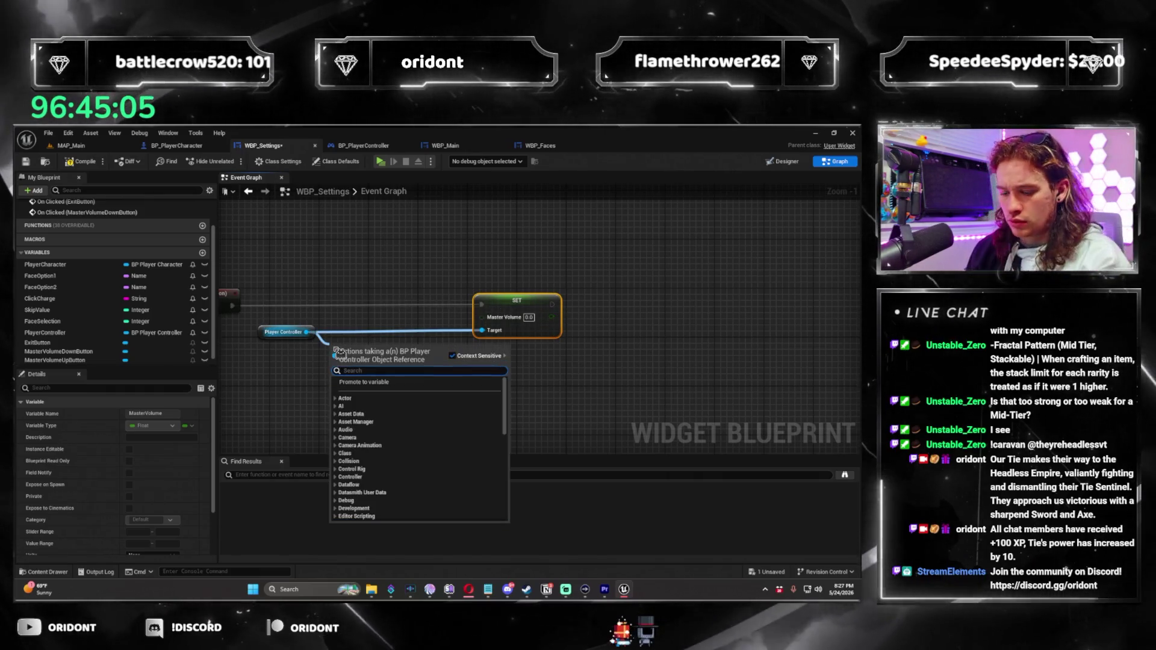
text(get master)
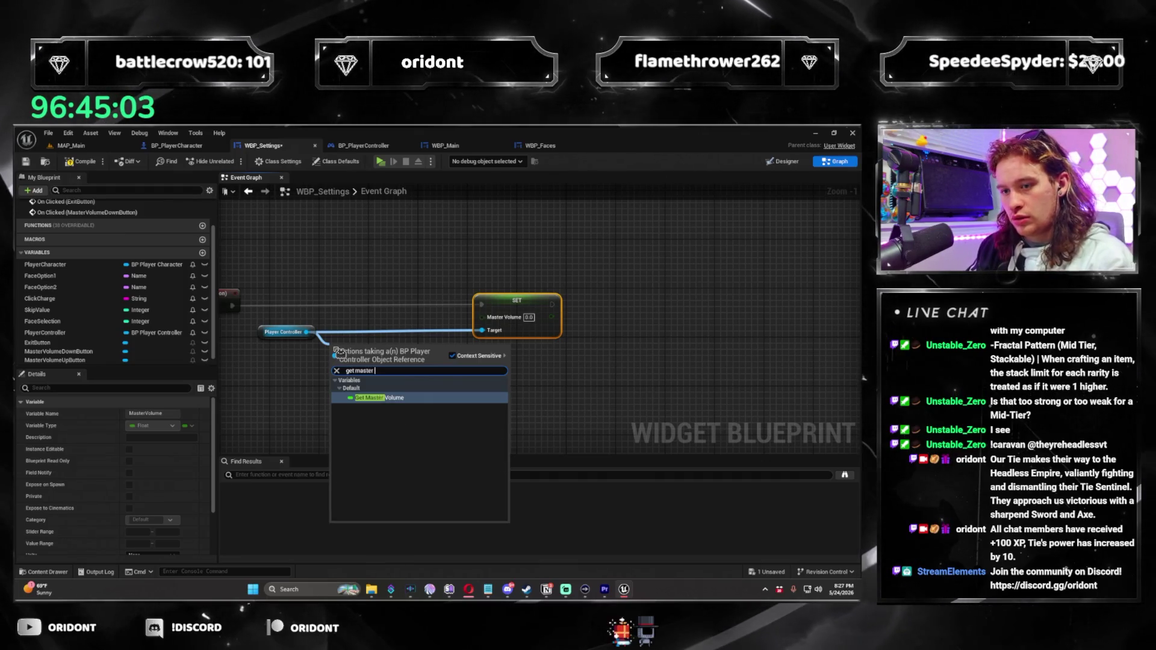
key(Return)
drag(455, 356, 456, 357)
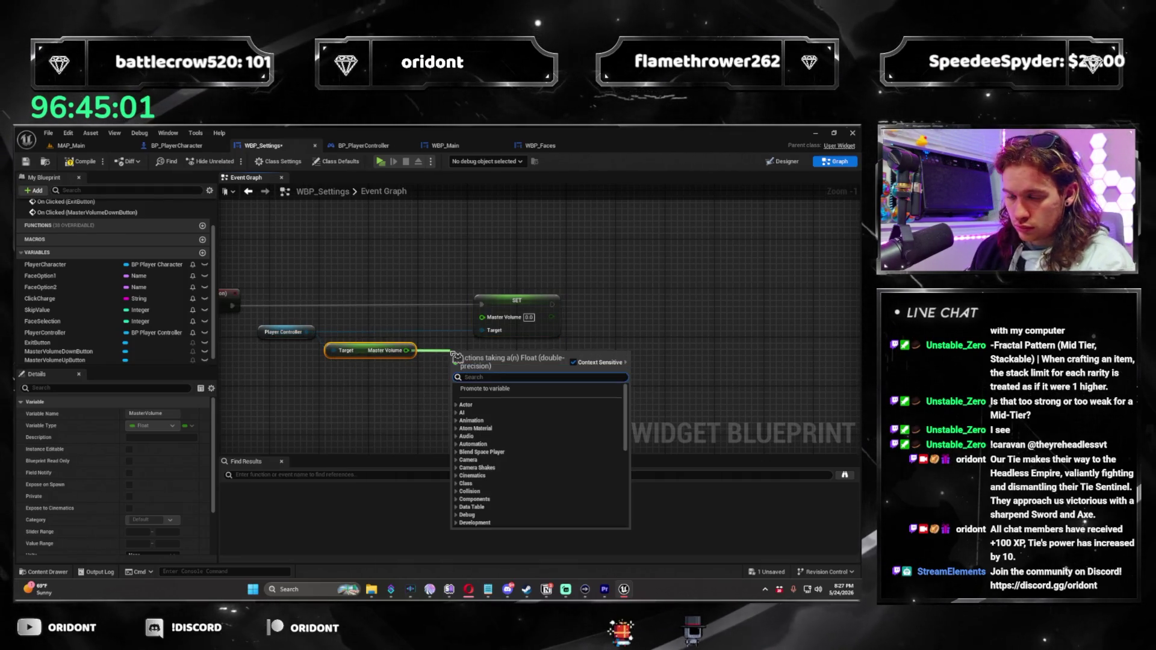
text(<)
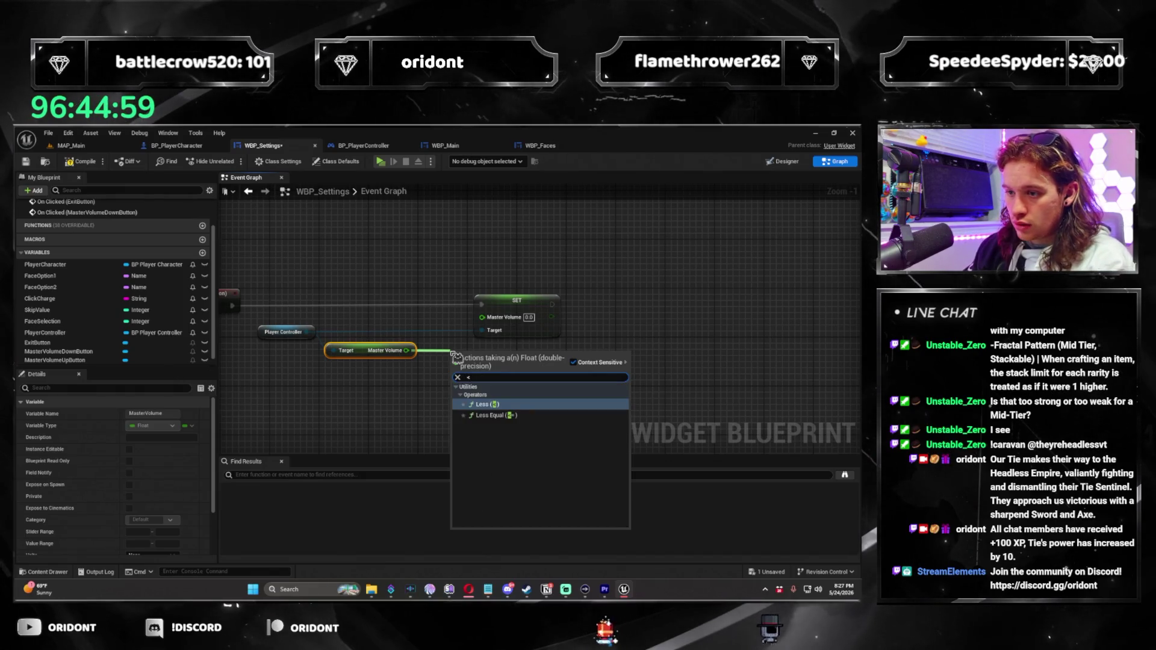
text(=)
key(Return)
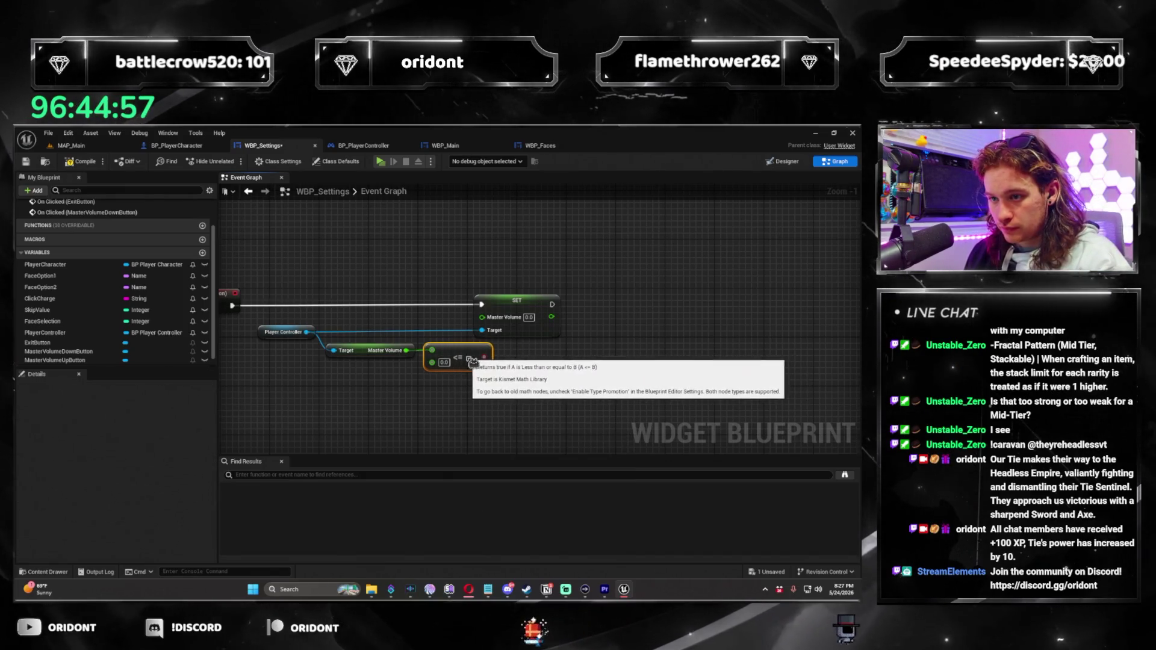
drag(534, 307, 620, 307)
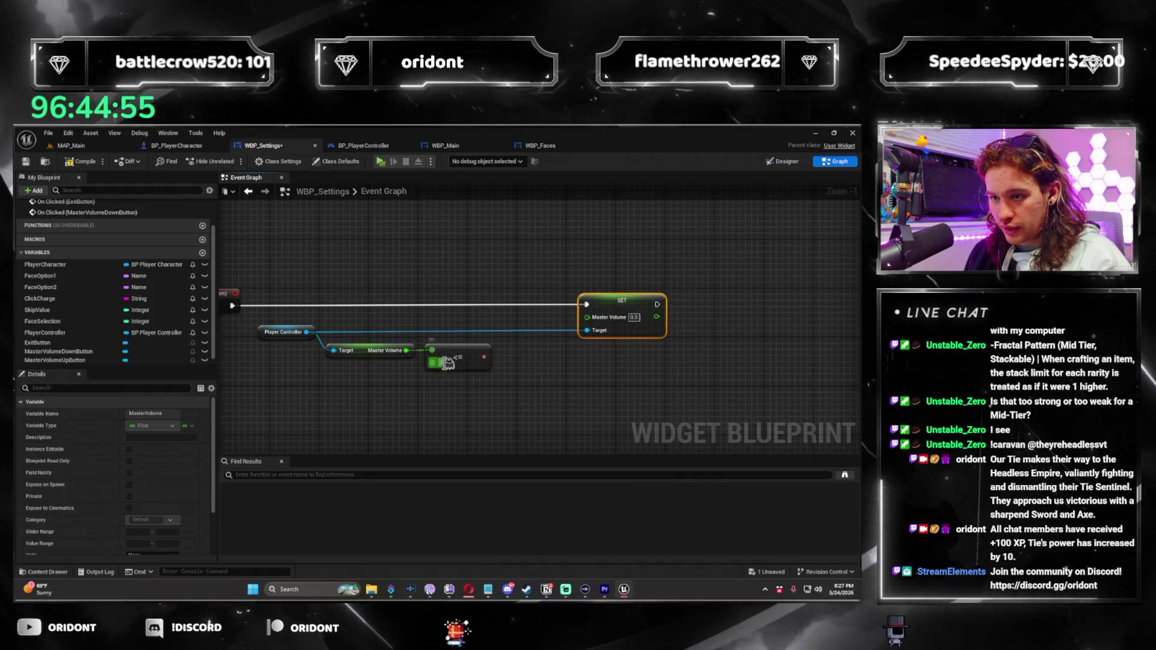
click(444, 362)
text(0.1)
click(497, 383)
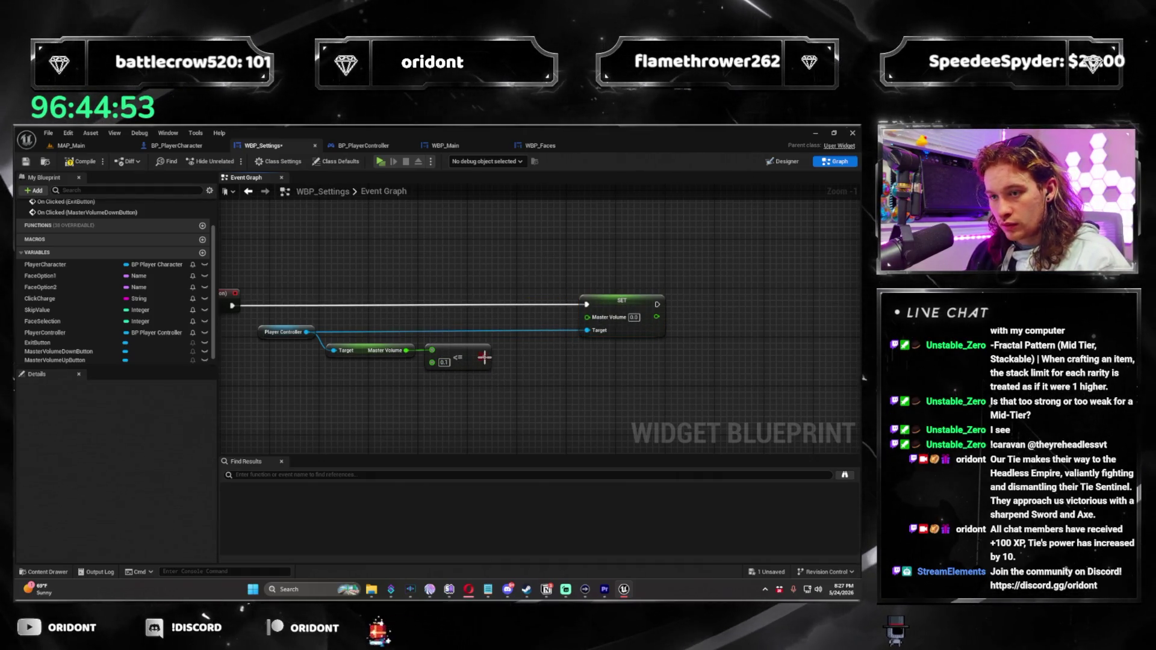
Feed the SET node's Master Volume input from a new Select Float node
mouse_move(475, 418)
mouse_down()
mouse_move(295, 342)
mouse_move(369, 368)
mouse_up()
drag(589, 319, 528, 348)
text(select)
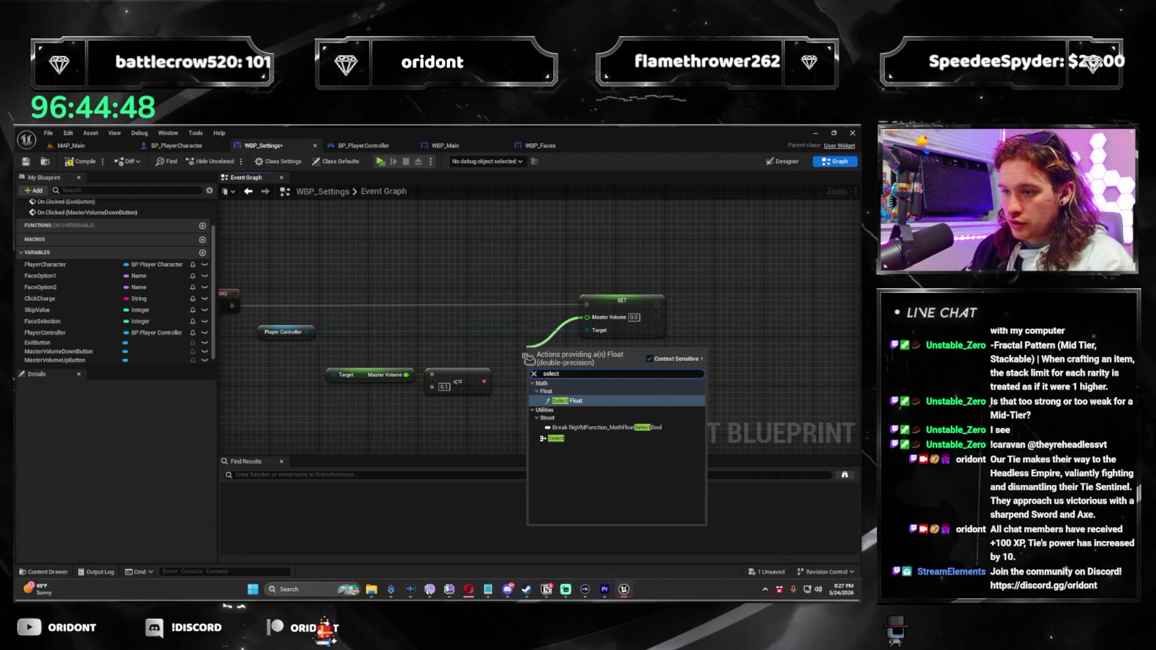
key(Return)
drag(621, 302, 683, 302)
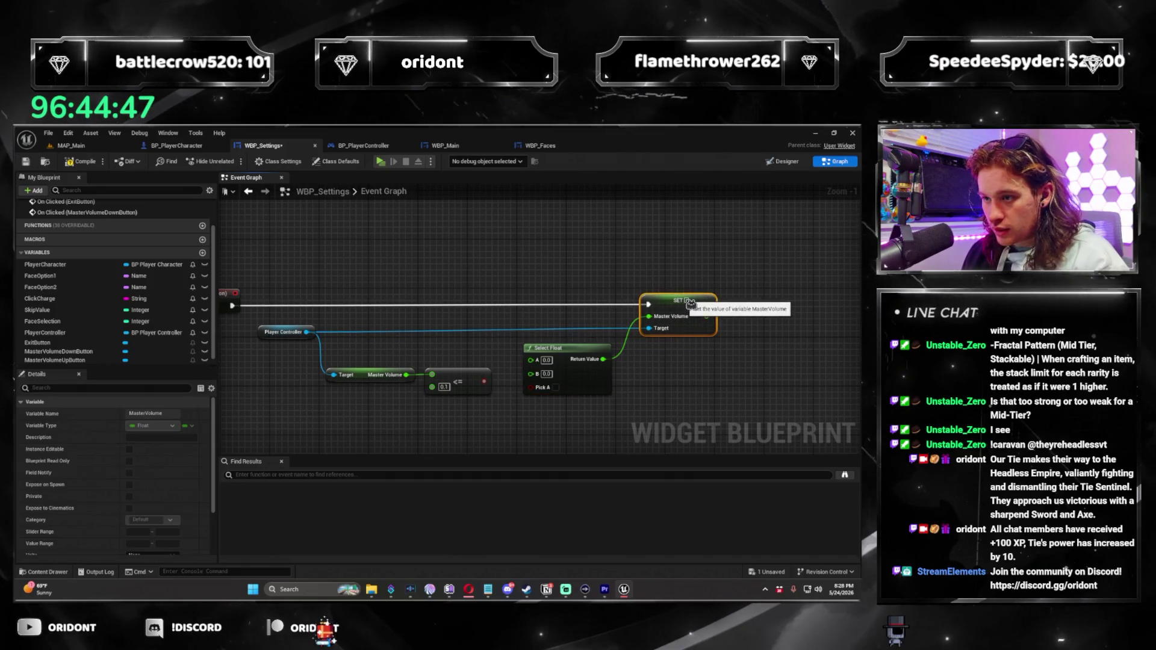
Reroute the Player Controller wire and connect the <= result to Select Float's Pick A
drag(548, 348, 555, 330)
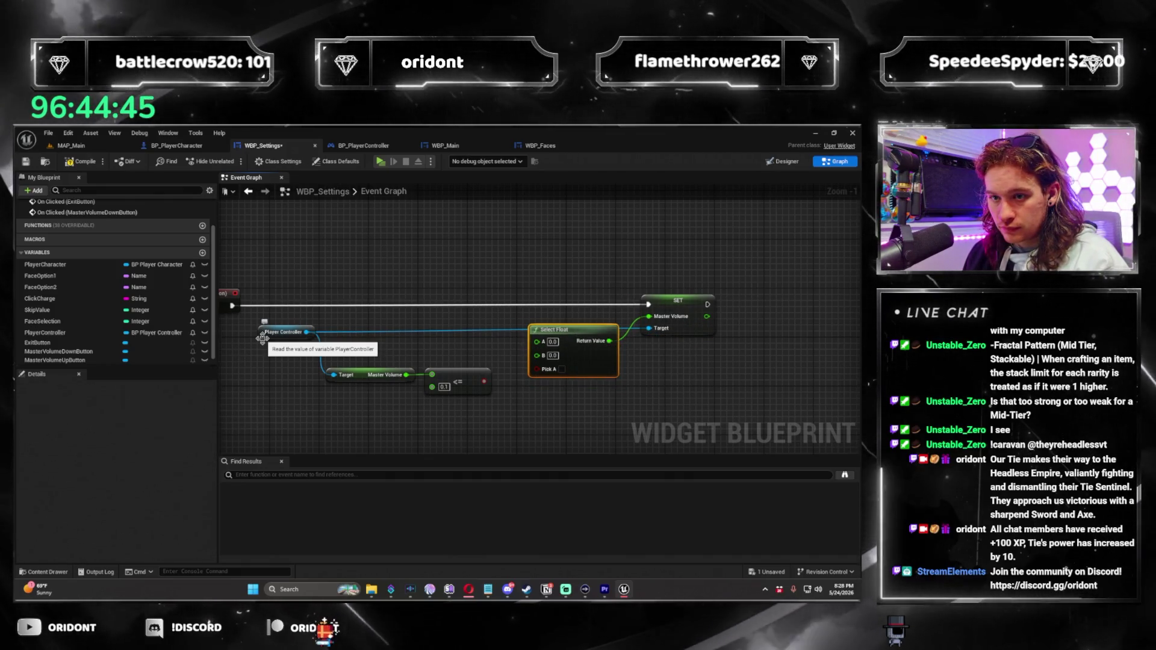
double_click(339, 329)
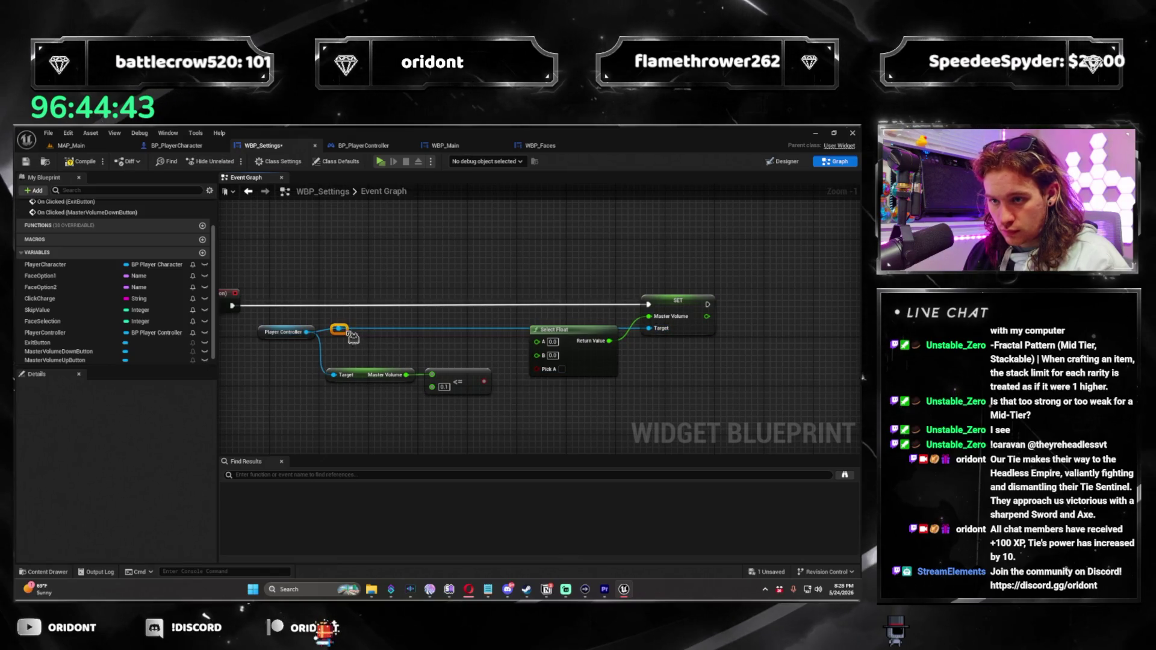
drag(362, 335, 360, 283)
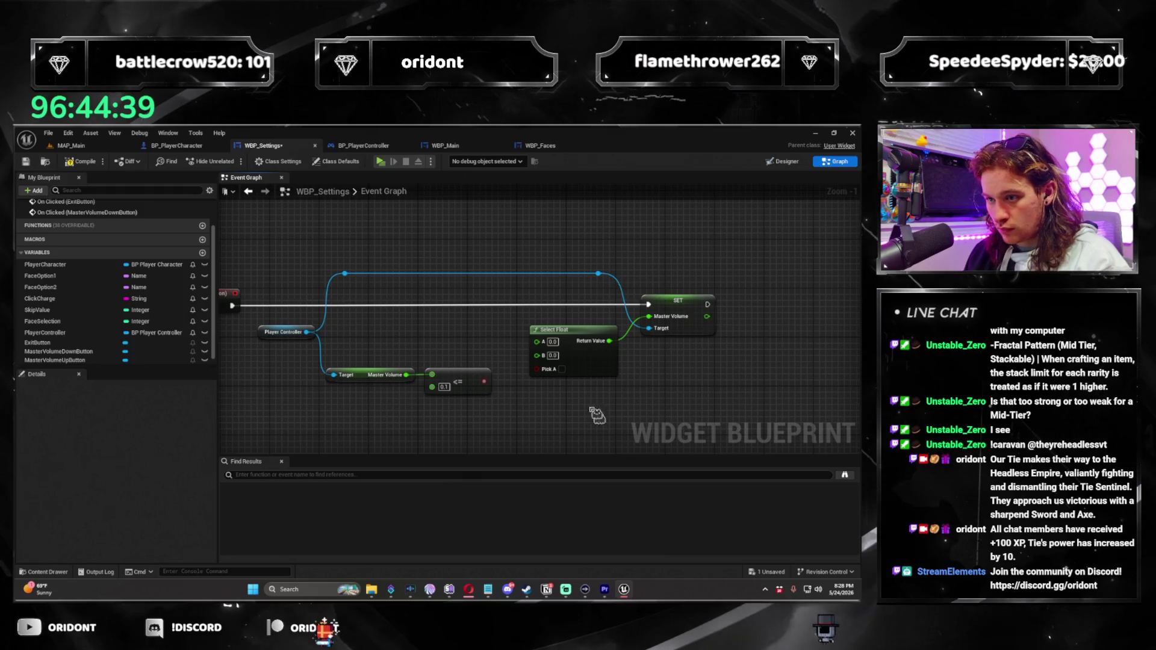
drag(485, 387, 537, 368)
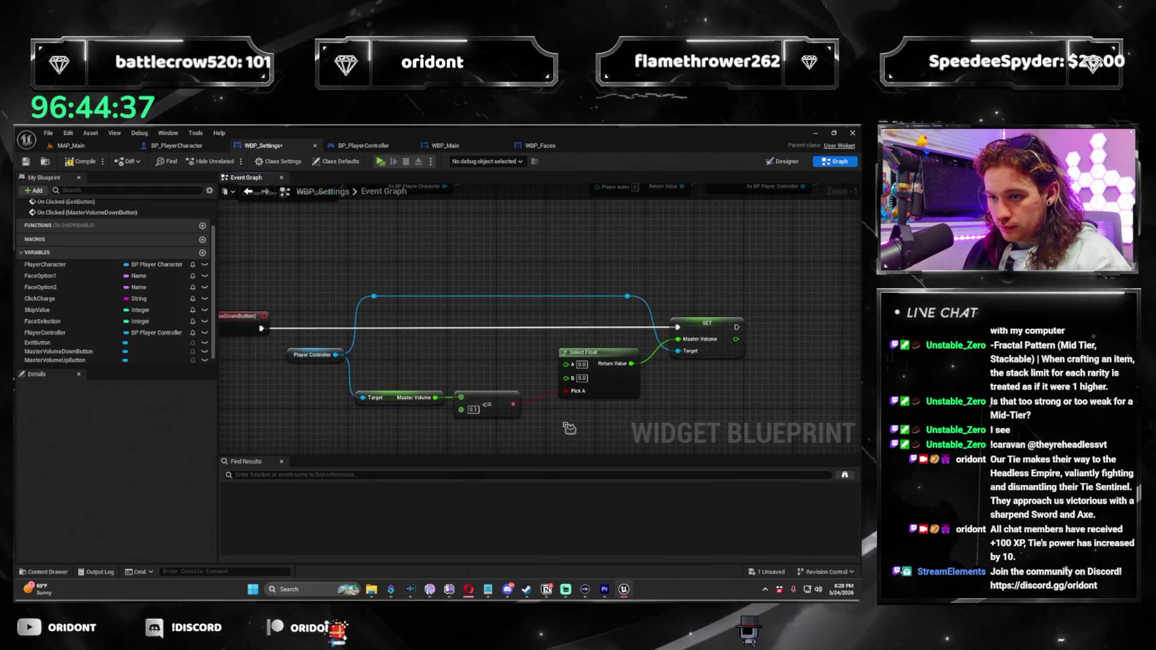
mouse_move(363, 331)
mouse_down()
mouse_move(399, 323)
mouse_move(412, 350)
mouse_up()
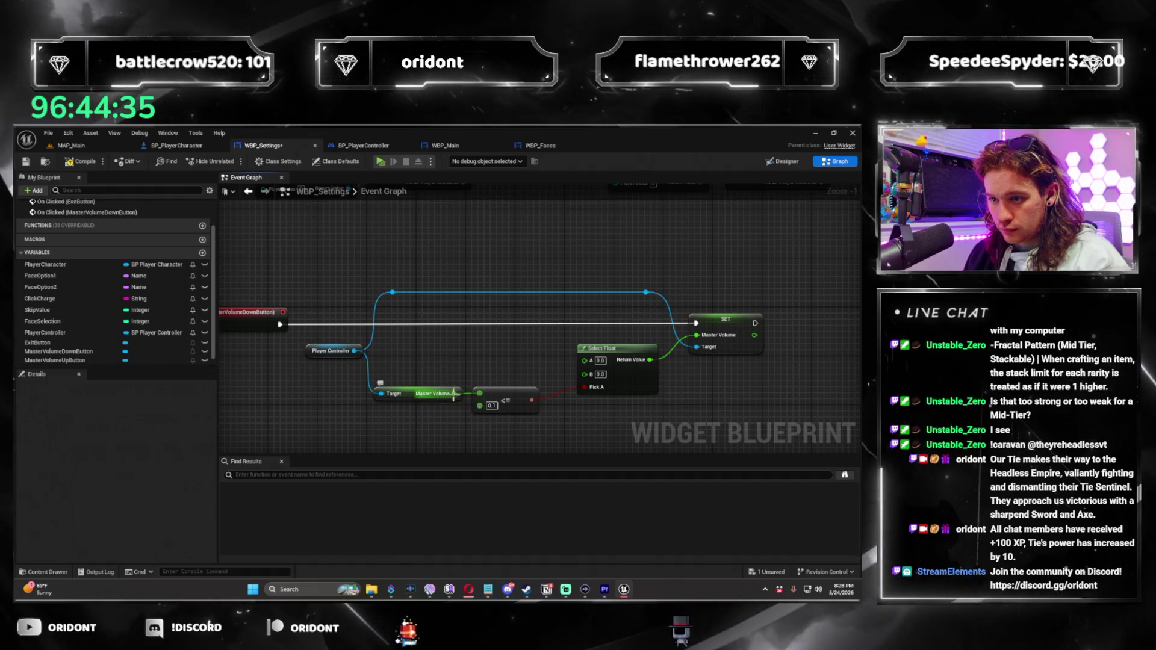
Feed Select Float's A input with Master Volume minus 0.1, then return to the Designer
drag(453, 393, 475, 360)
text(-)
key(Return)
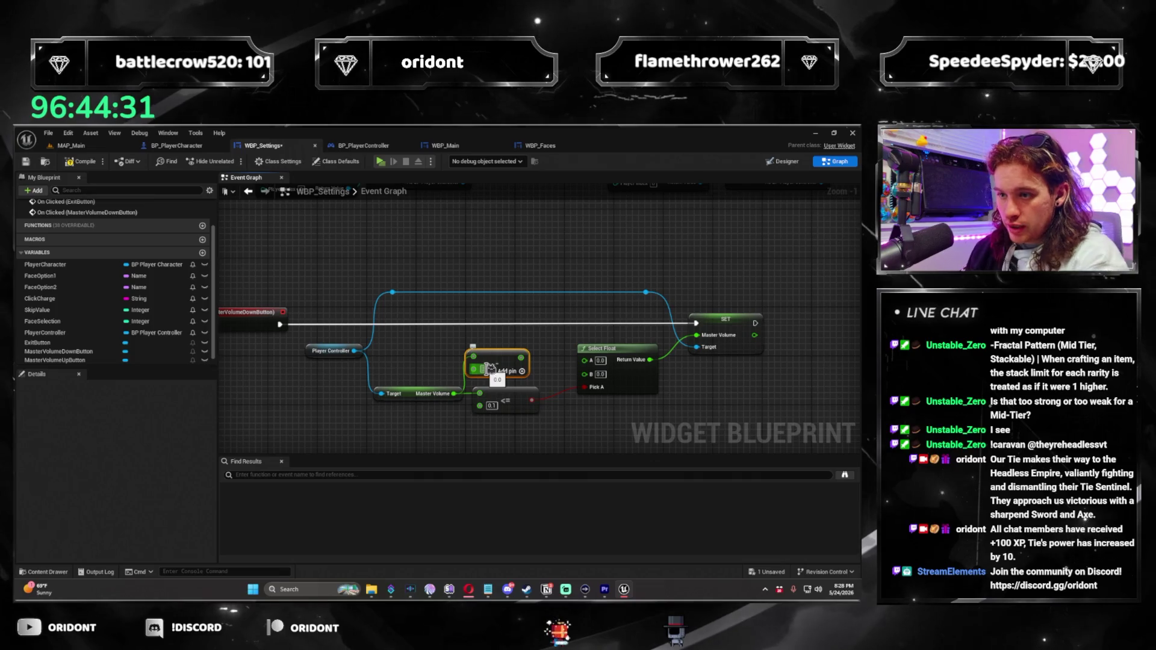
drag(509, 361, 515, 355)
scroll(559, 376, up, 1)
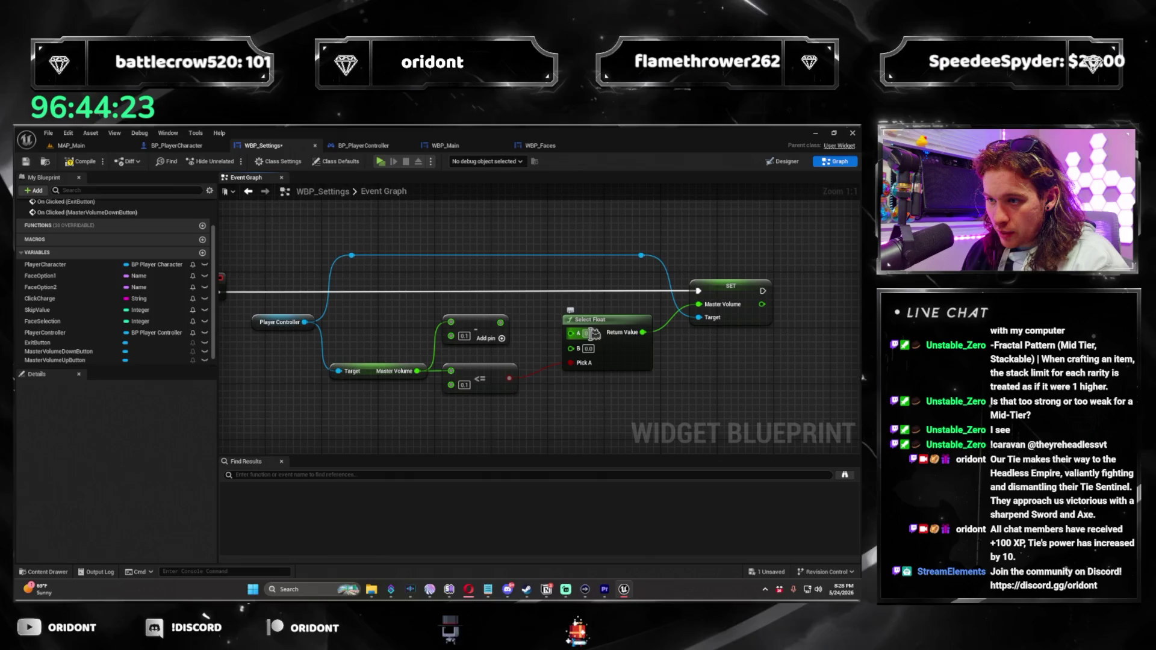
scroll(582, 356, down, 3)
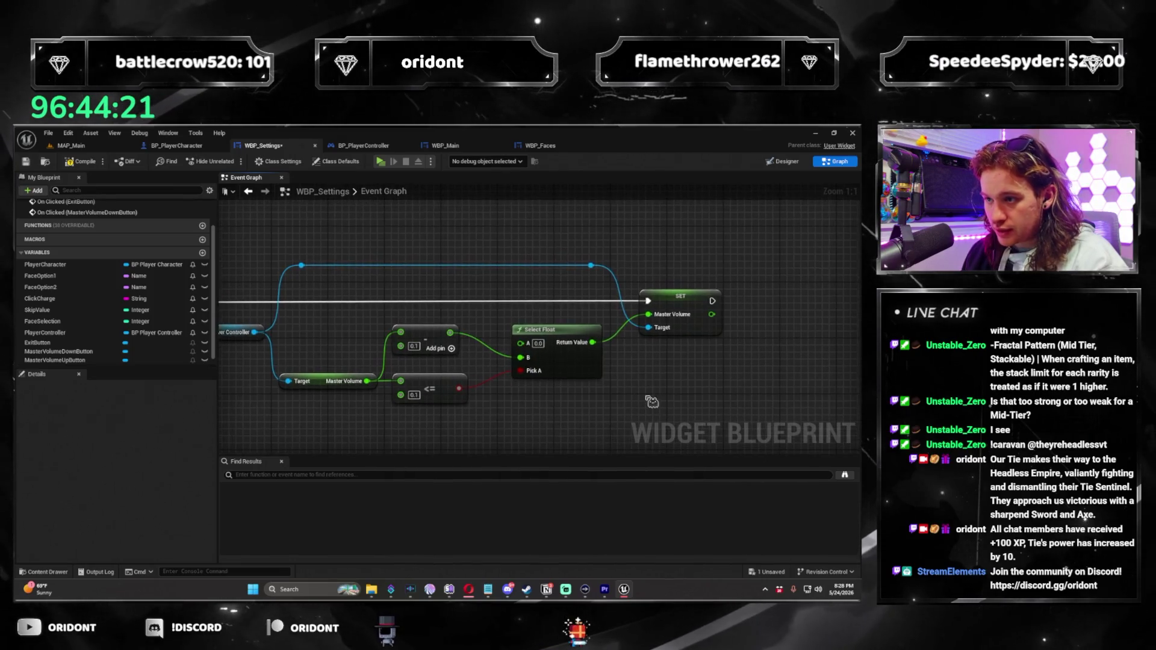
drag(660, 338, 239, 376)
scroll(313, 367, up, 1)
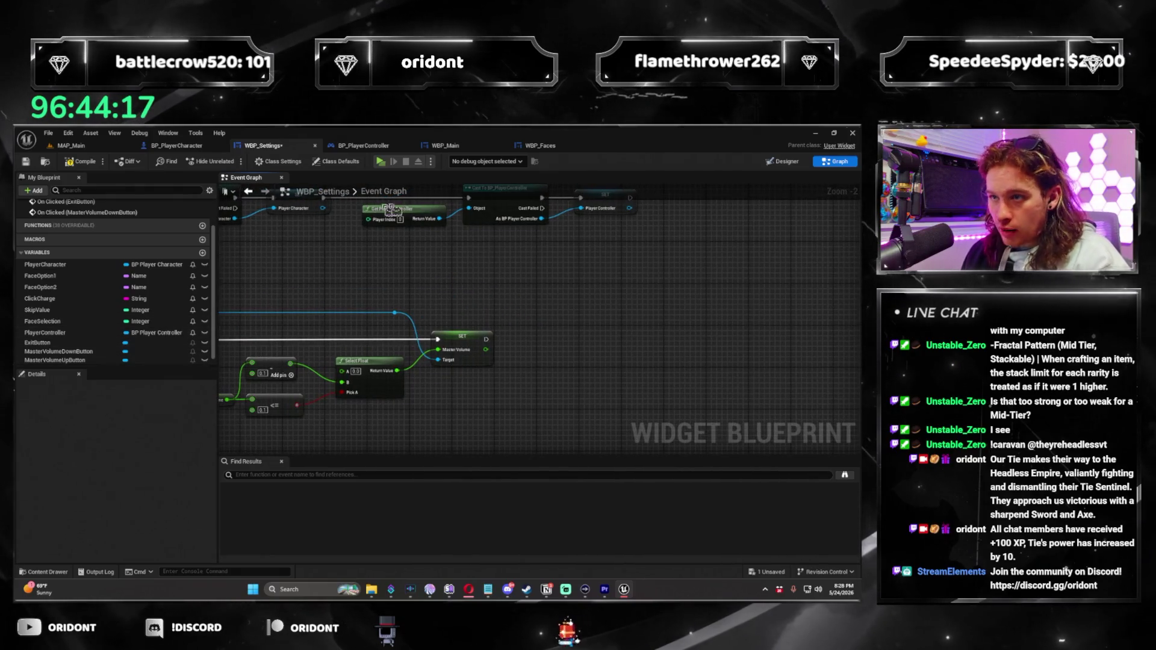
key(shift+F12)
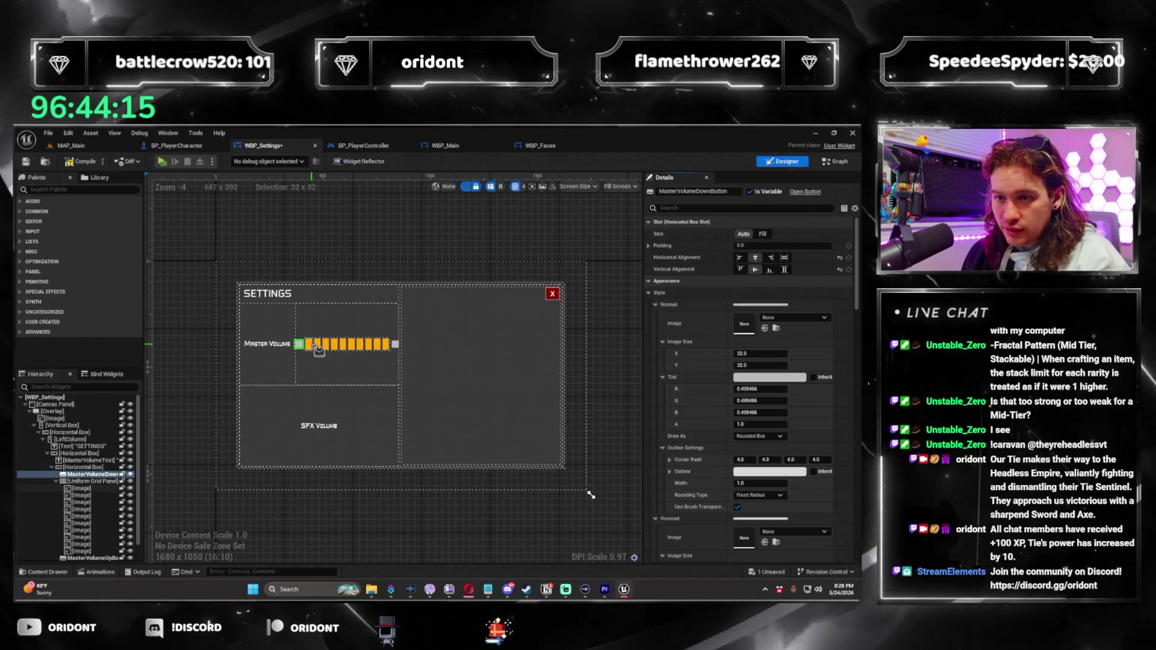
Rename the first orange volume bar image MasterVolumeBar1
click(301, 344)
click(722, 190)
text(Mas)
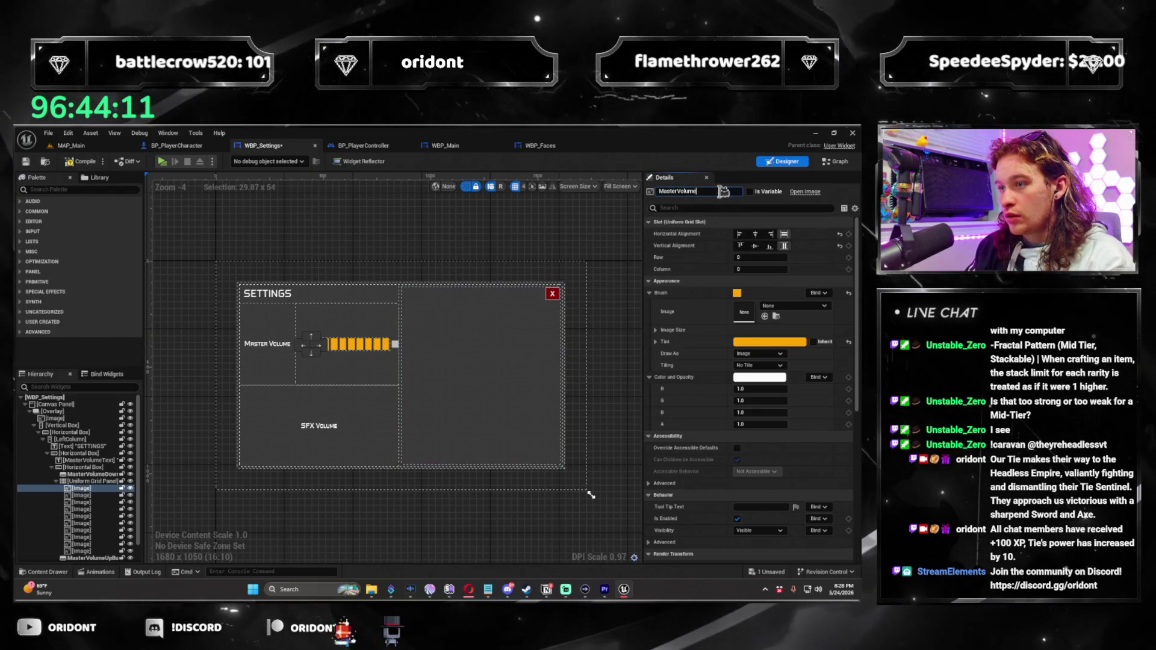
text(Bar1)
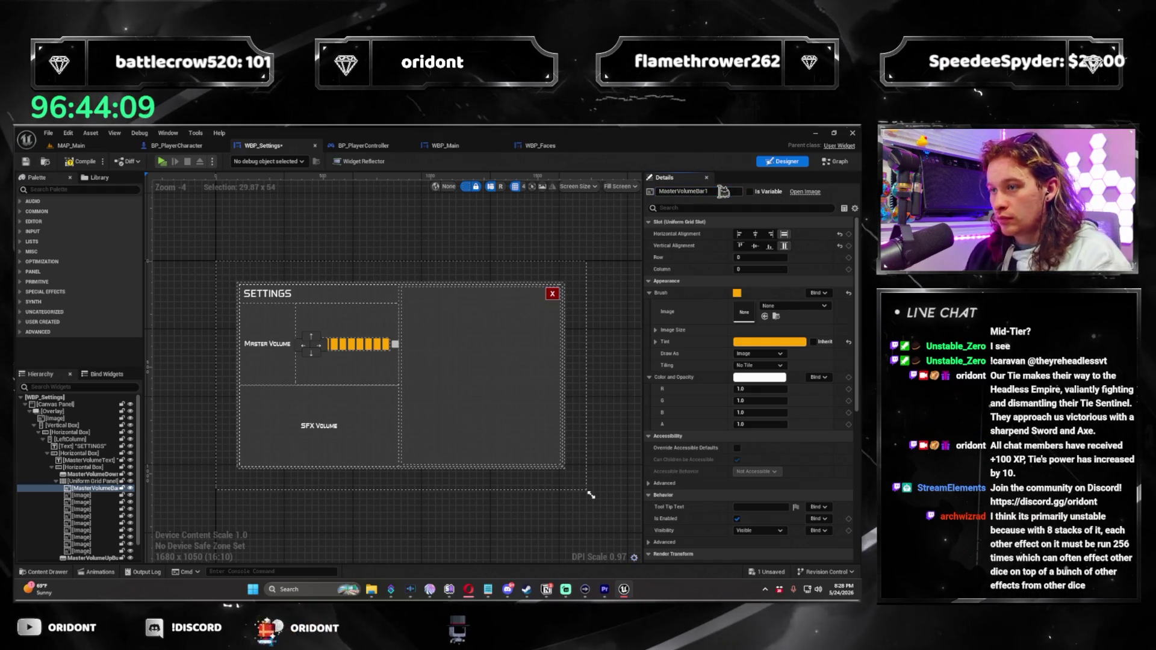
scroll(361, 344, up, 5)
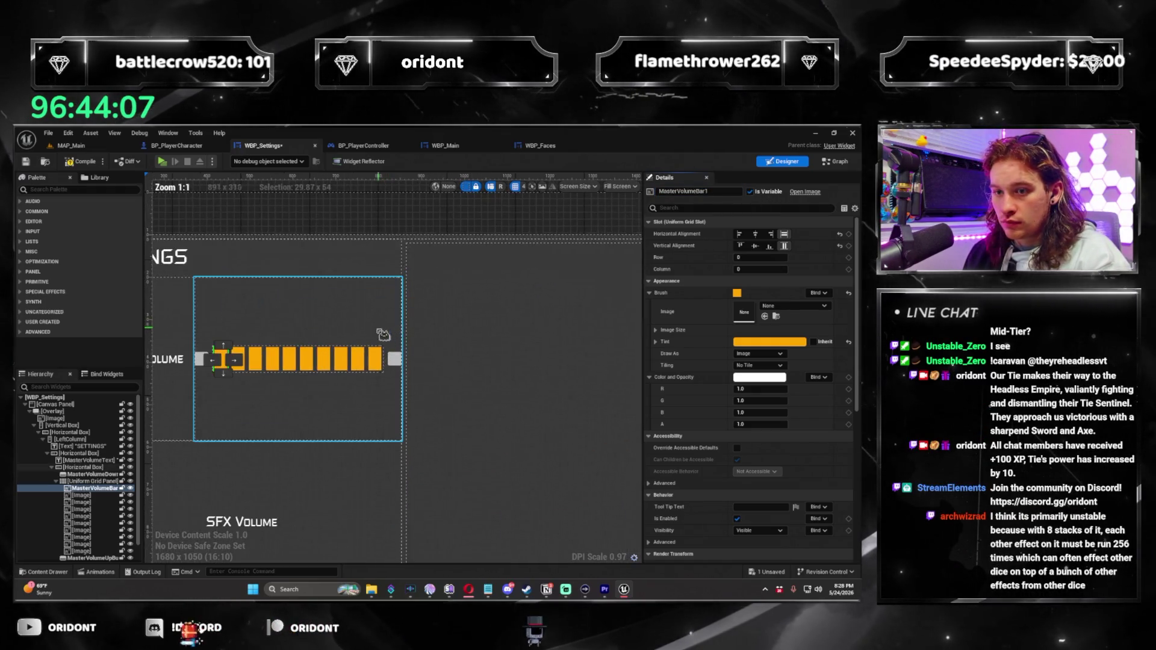
click(268, 359)
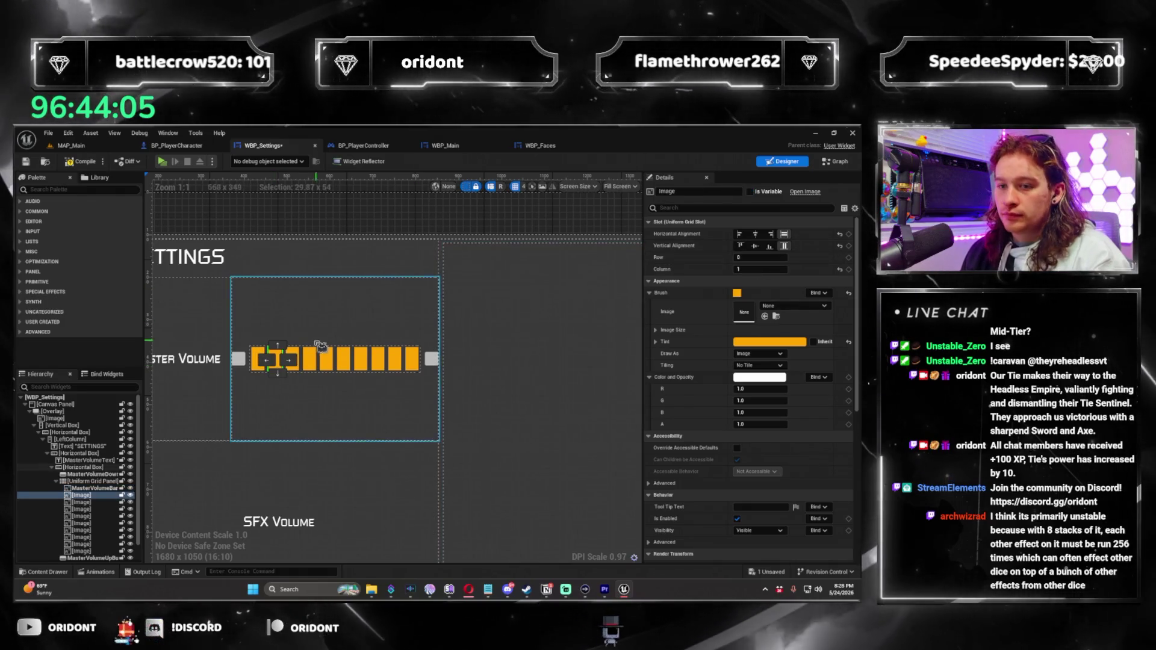
click(258, 359)
click(734, 192)
Rename the second and third bar images MasterVolumeBar2 and MasterVolumeBar3
click(275, 359)
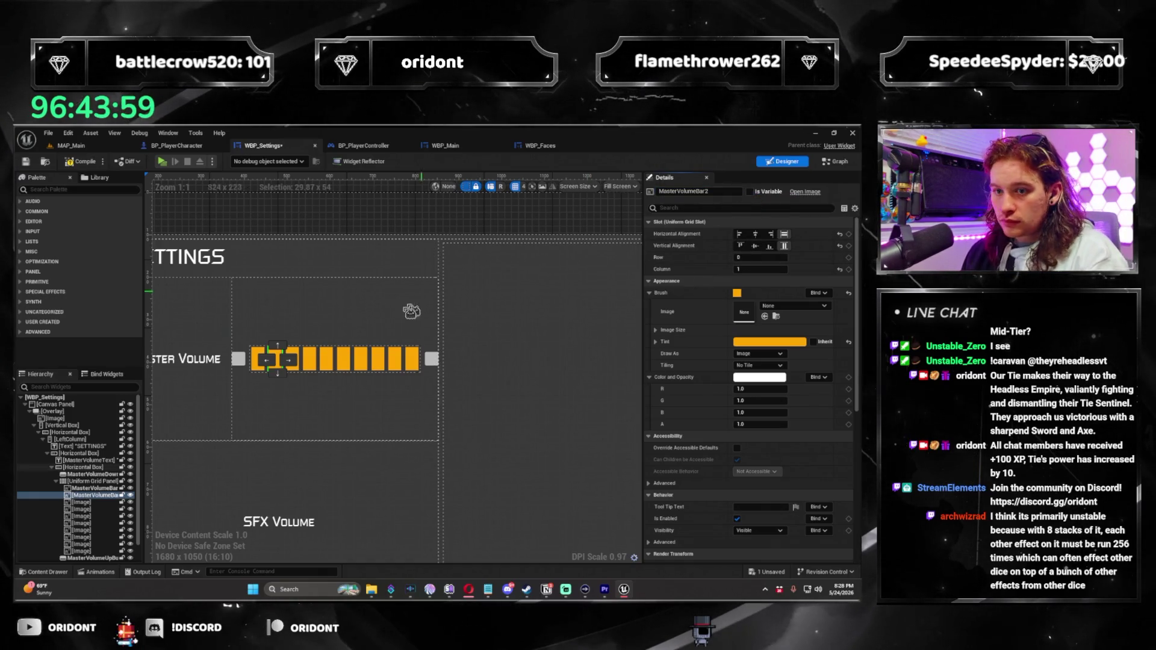
key(ctrl+z)
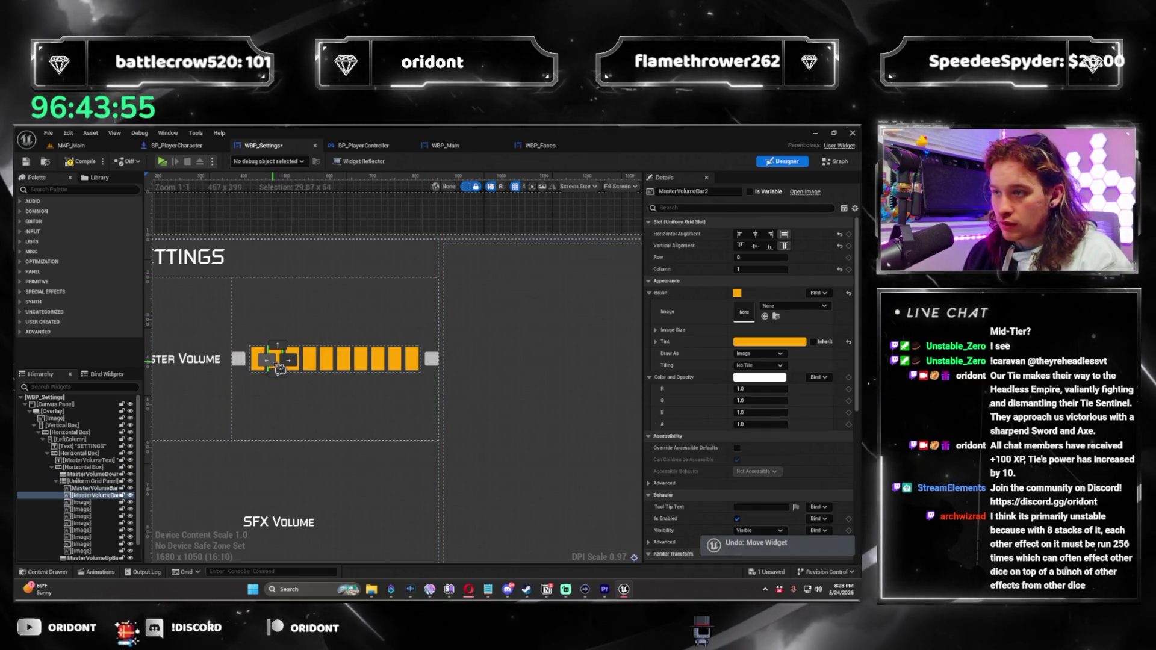
click(295, 366)
click(294, 361)
click(729, 191)
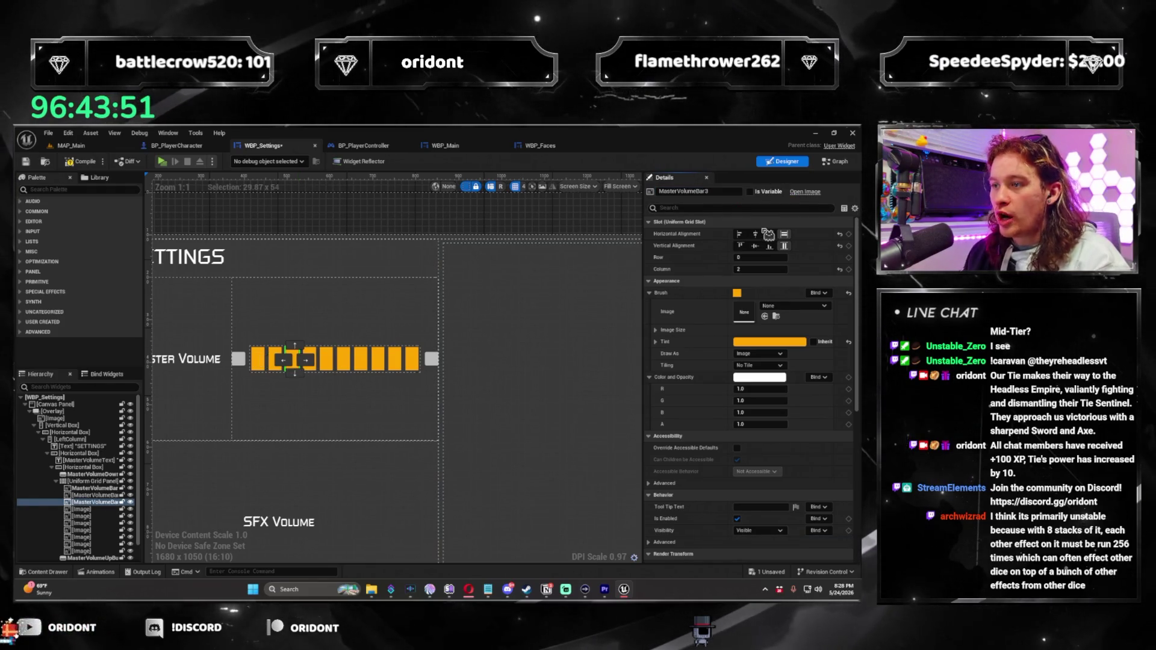
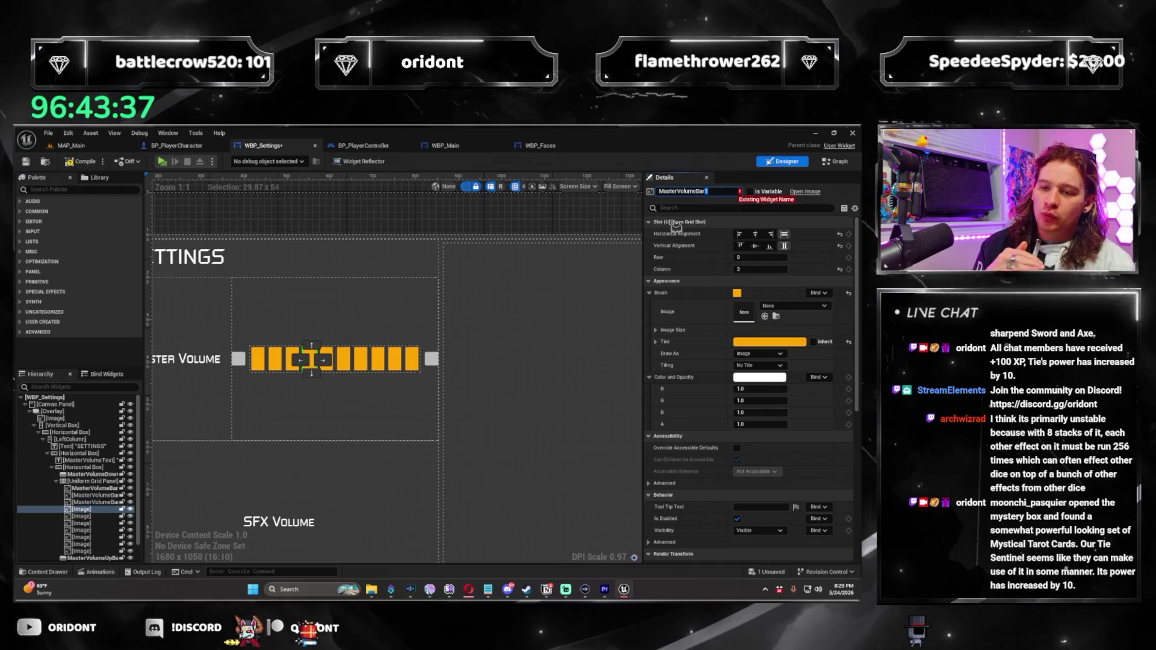
Name the bar images MasterVolumeBar4 through MasterVolumeBar7
text(4)
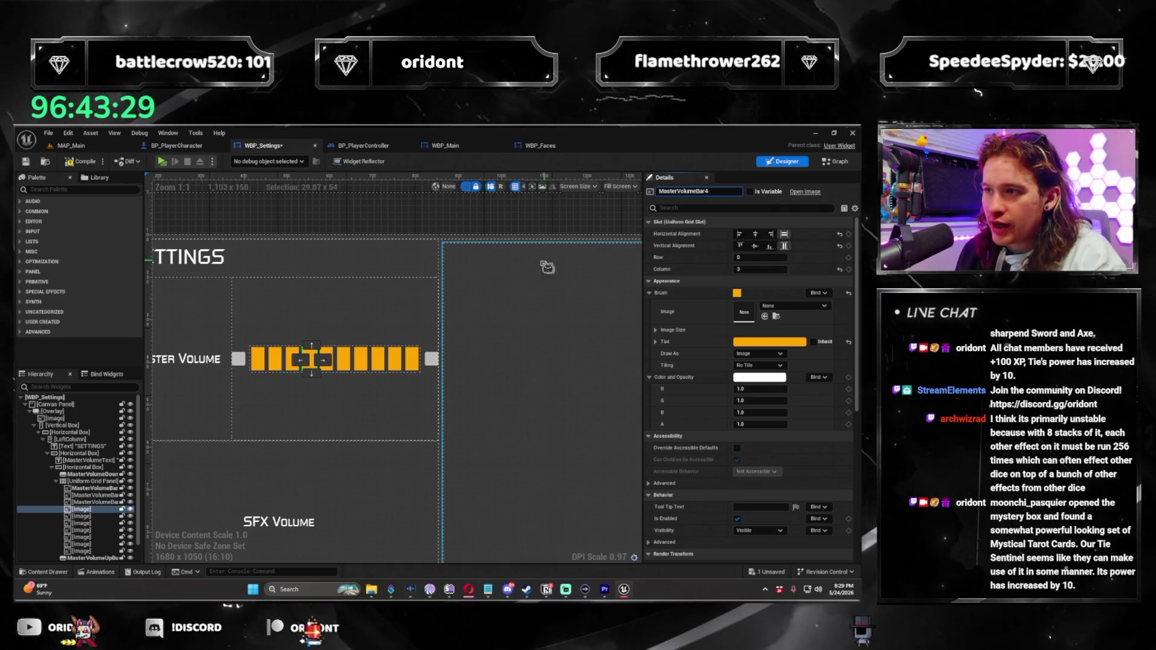
click(325, 359)
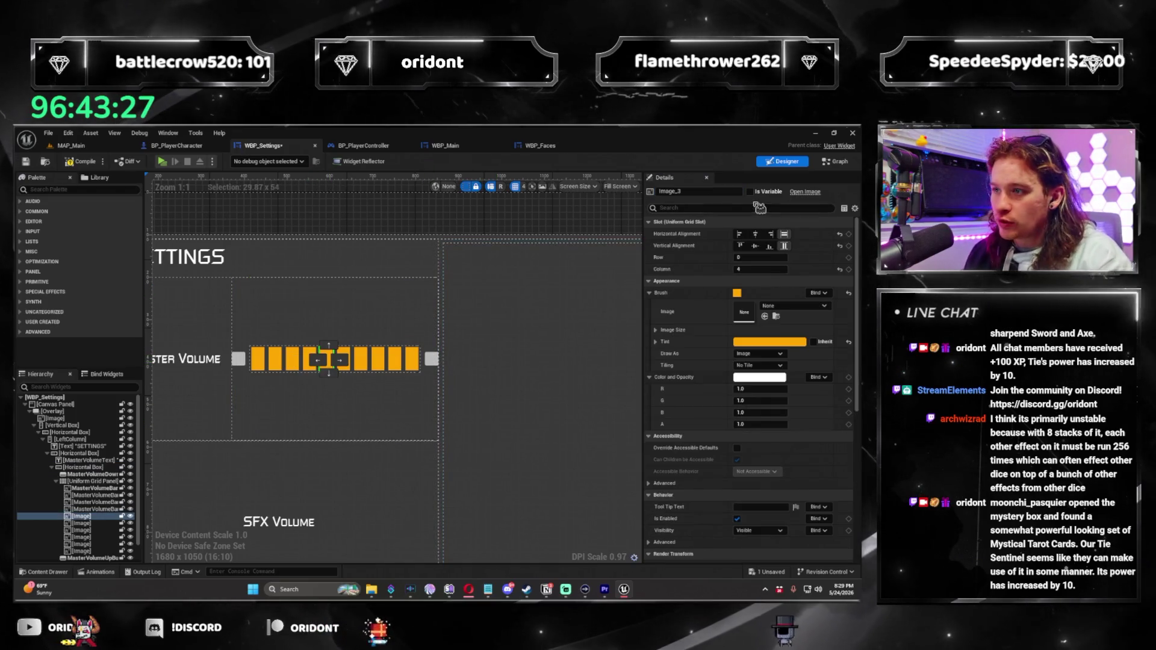
click(714, 191)
text(MasterVolumeBar5)
key(Return)
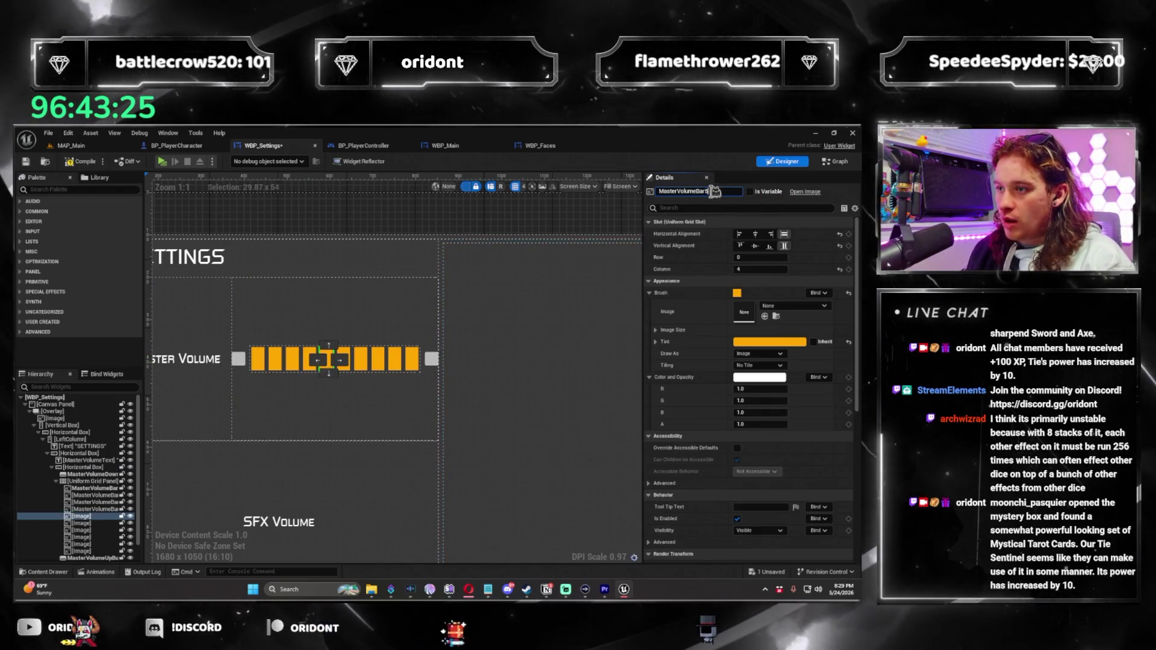
click(346, 361)
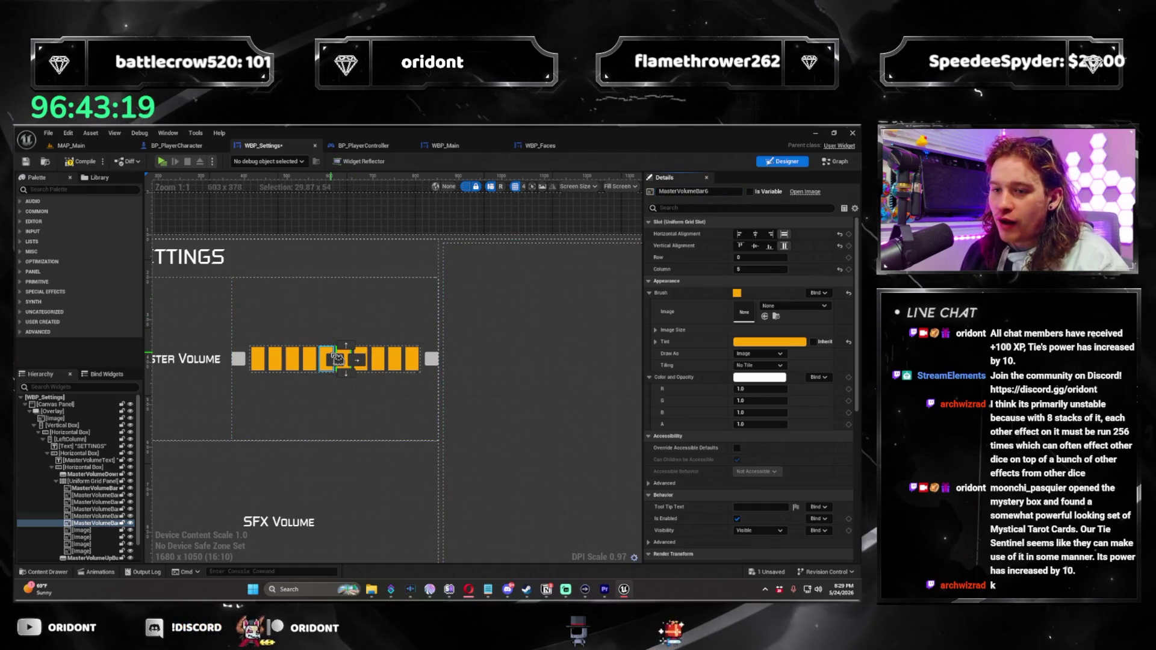
click(354, 355)
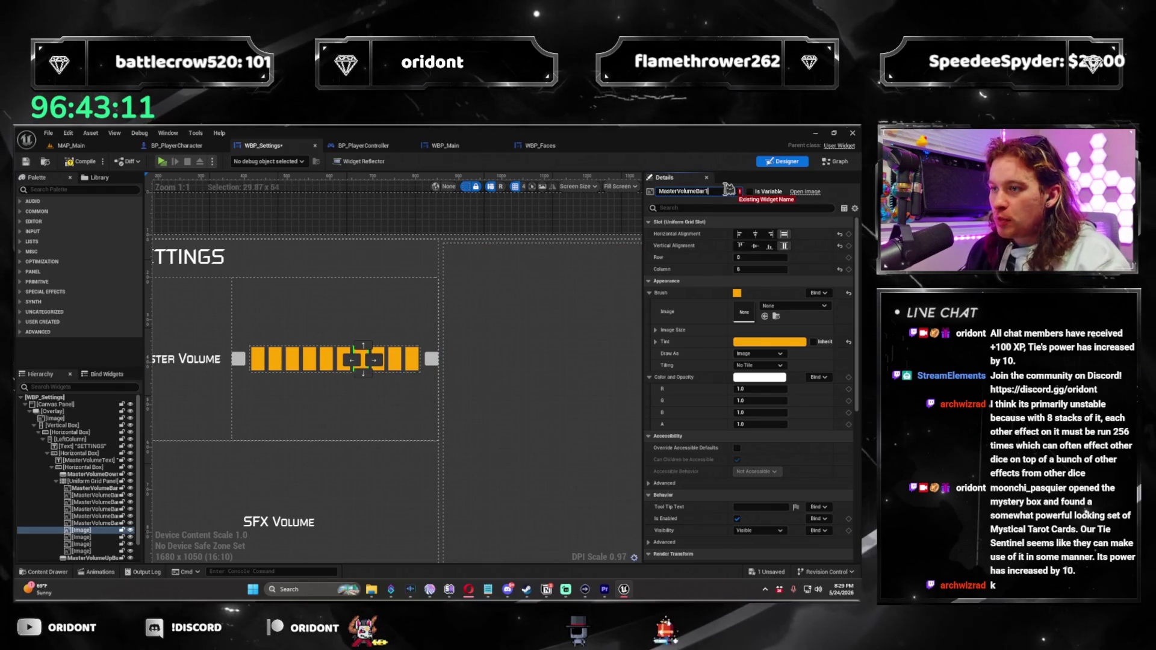
text(7)
key(Return)
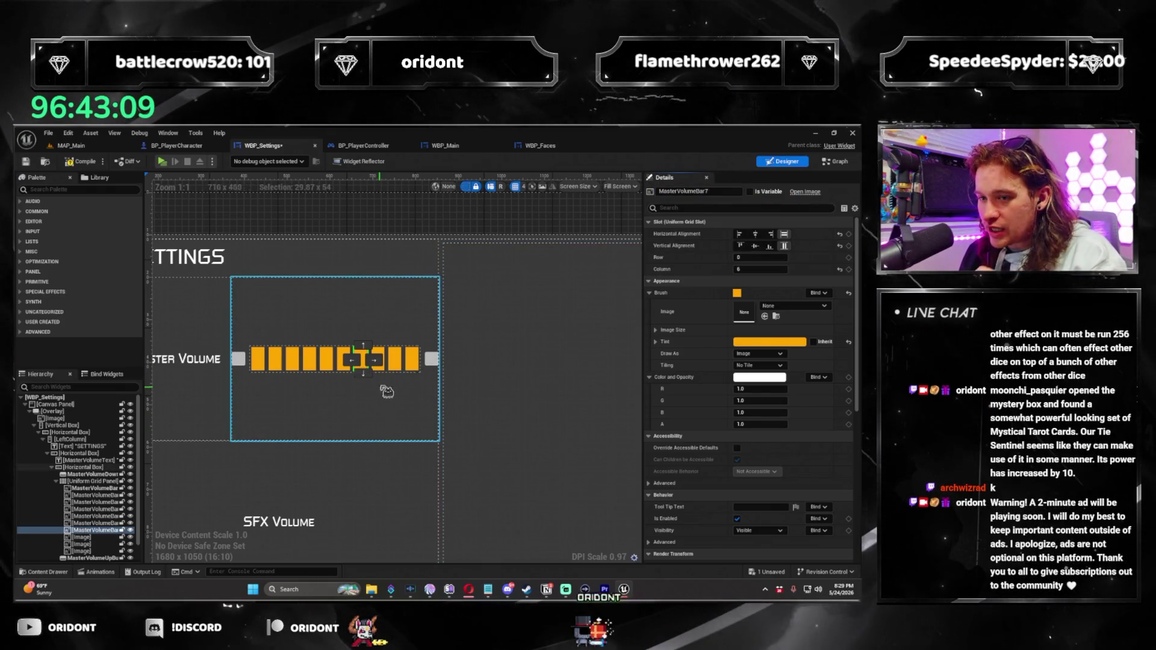
Rename the eighth and ninth bar images MasterVolumeBar8 and MasterVolumeBar9
click(387, 376)
click(718, 191)
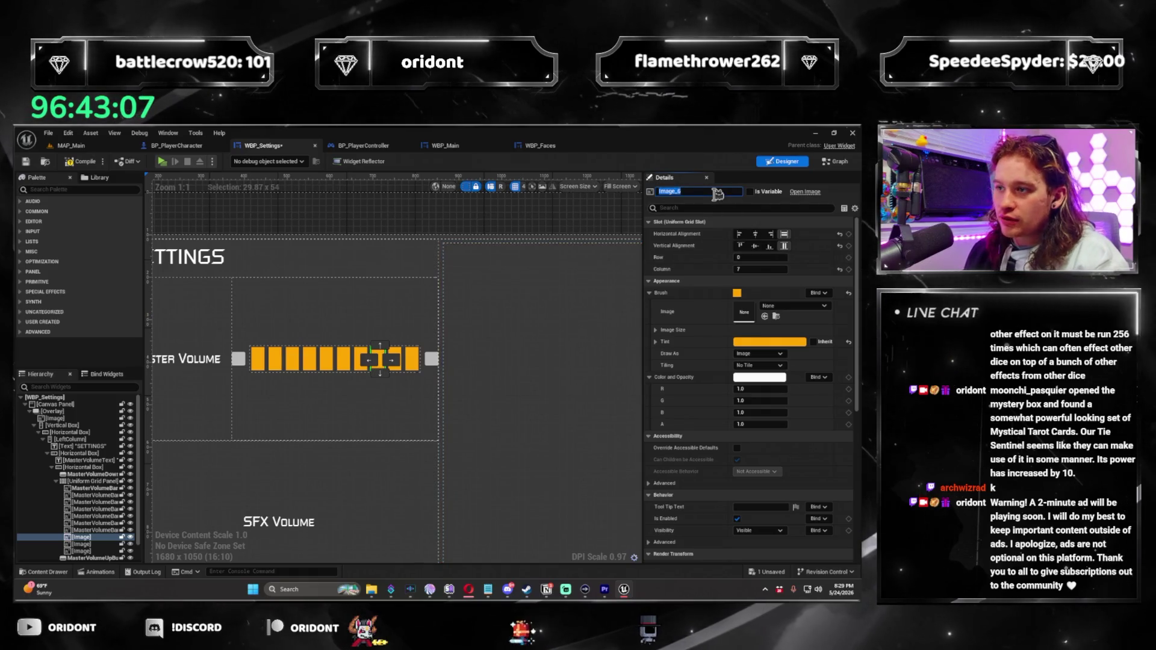
text(MasterVolumeBar)
text(8)
key(Return)
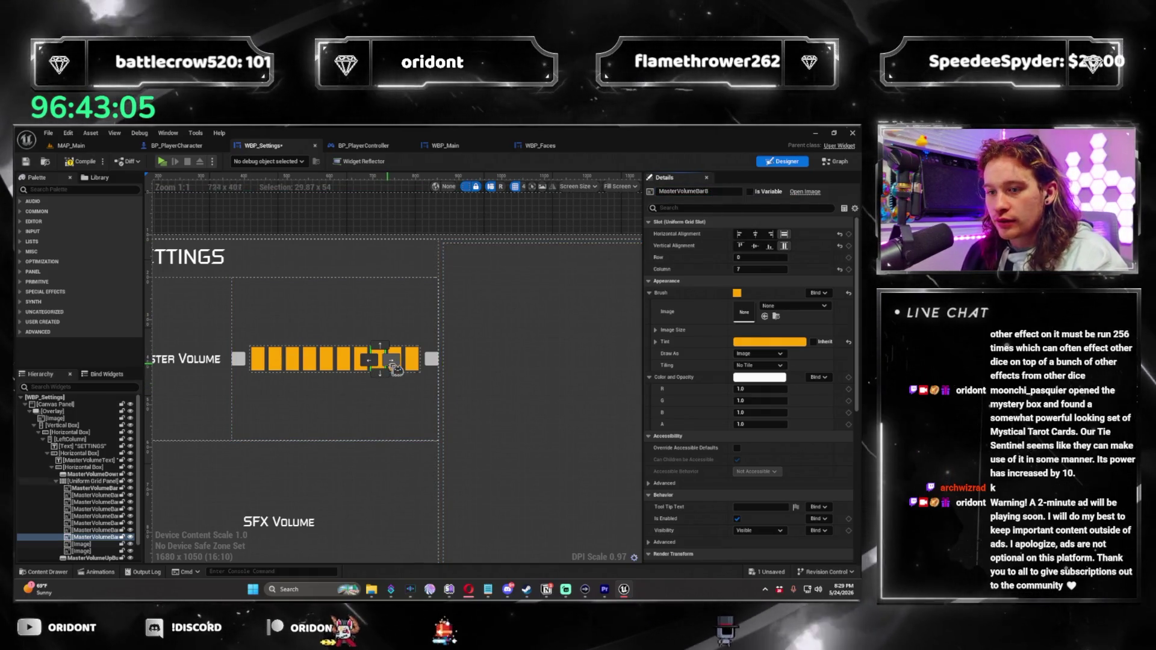
click(399, 360)
click(716, 191)
text(MasterVolumeBar)
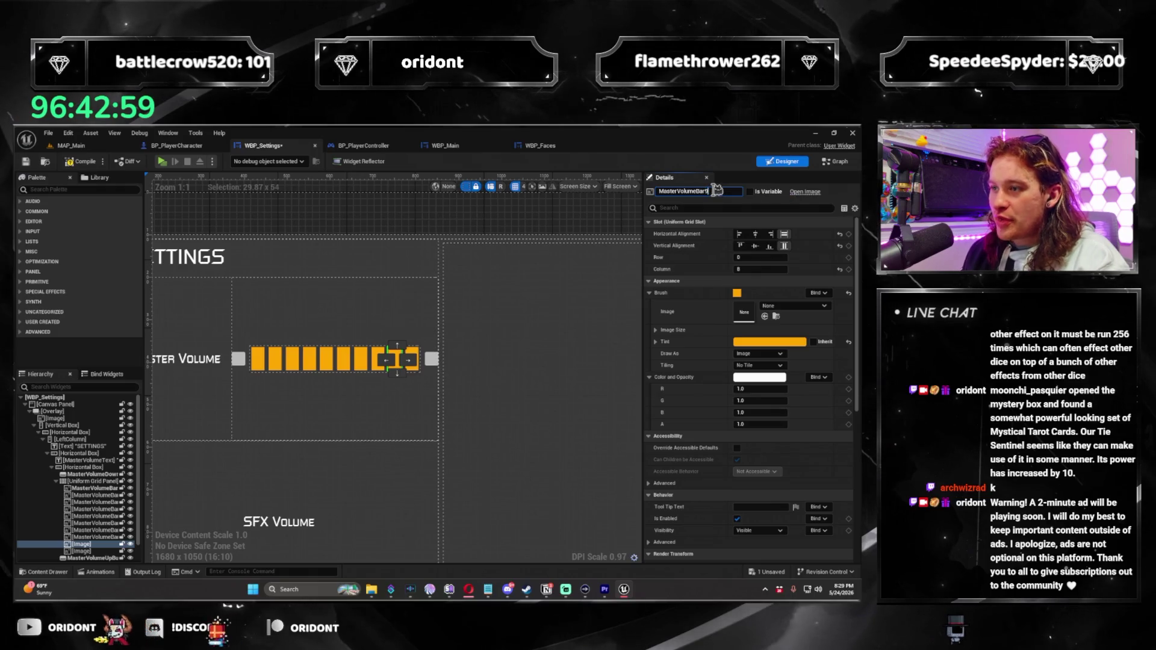
key(Return)
Name the last bar image MasterVolumeBar10 and reselect the first bar
click(432, 360)
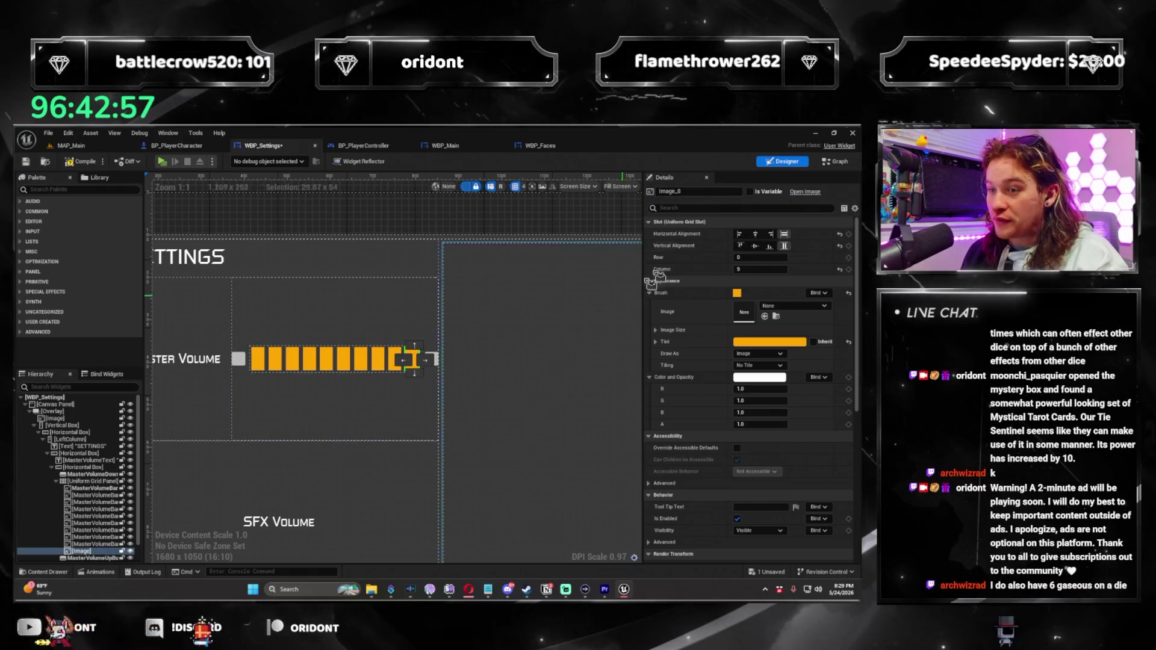
click(698, 191)
text(v)
key(BackSpace)
text(MasterVolumeBar1)
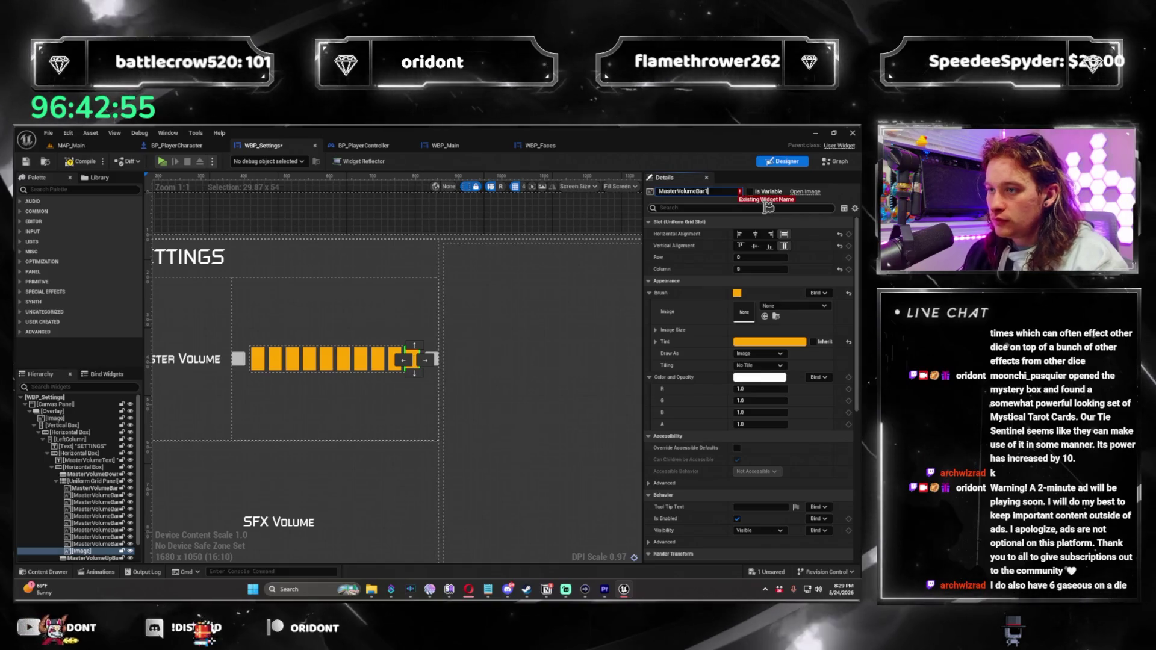
text(10)
key(Return)
click(268, 362)
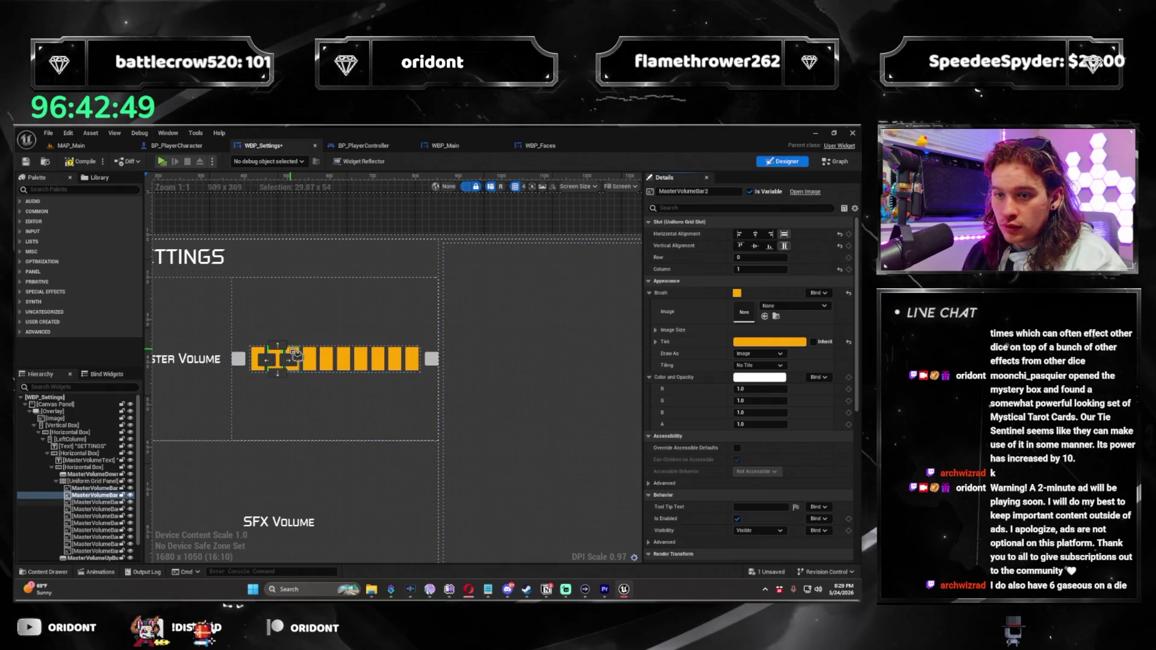
Step through the bar images to verify their MasterVolumeBar names, then open the event graph
click(309, 360)
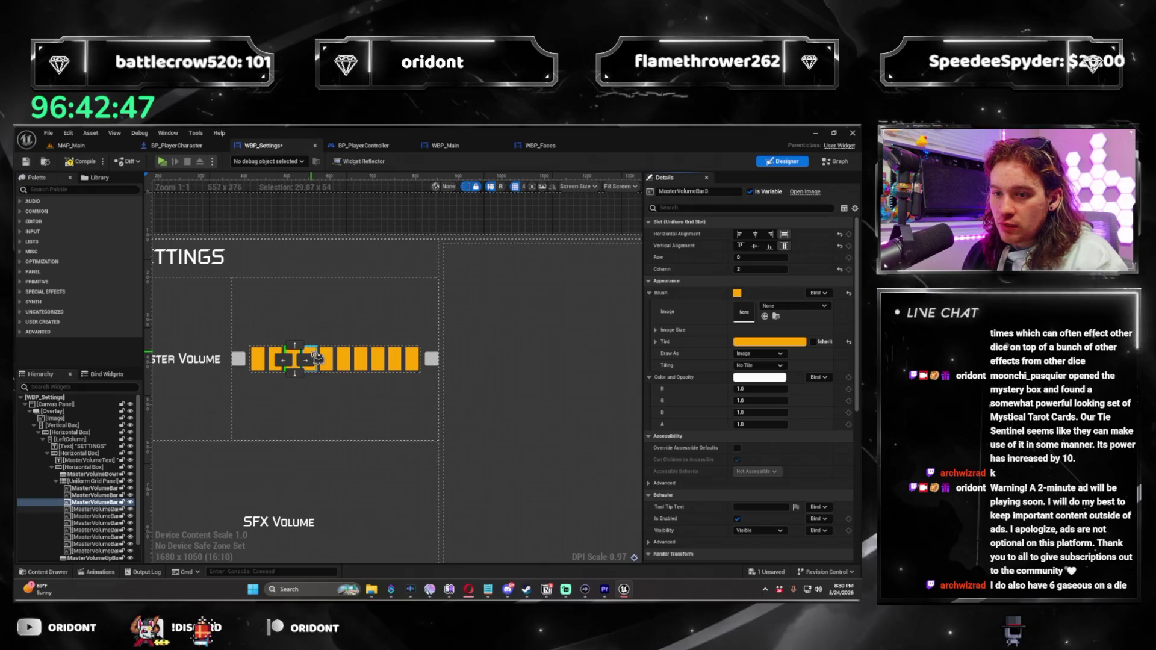
click(326, 360)
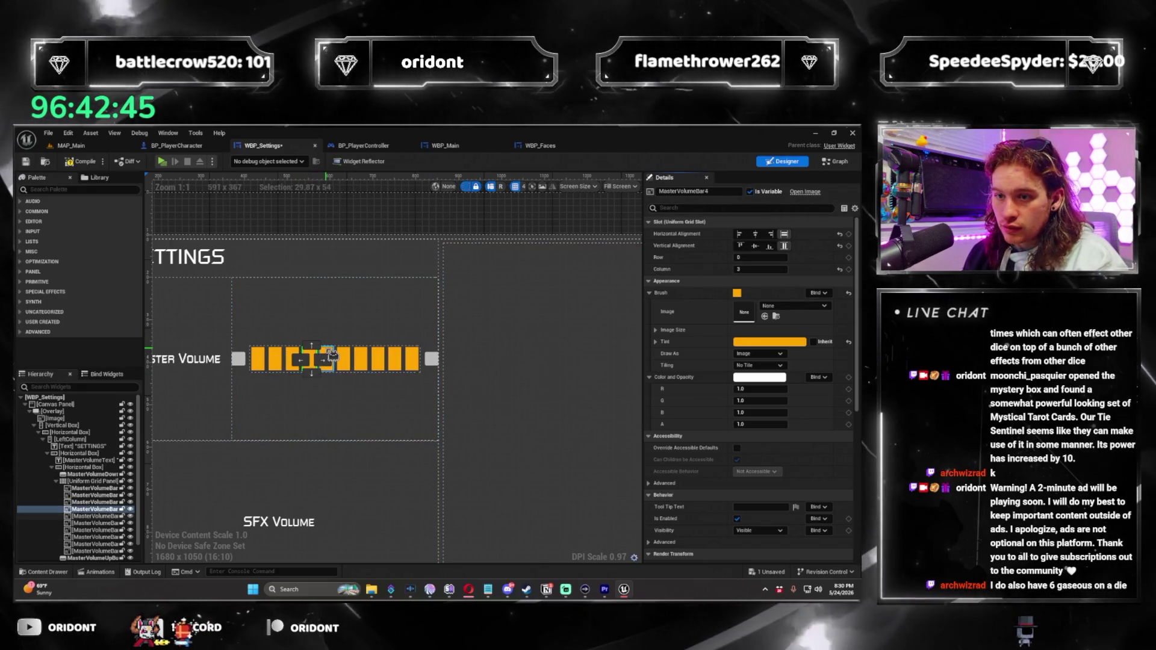
key(Down)
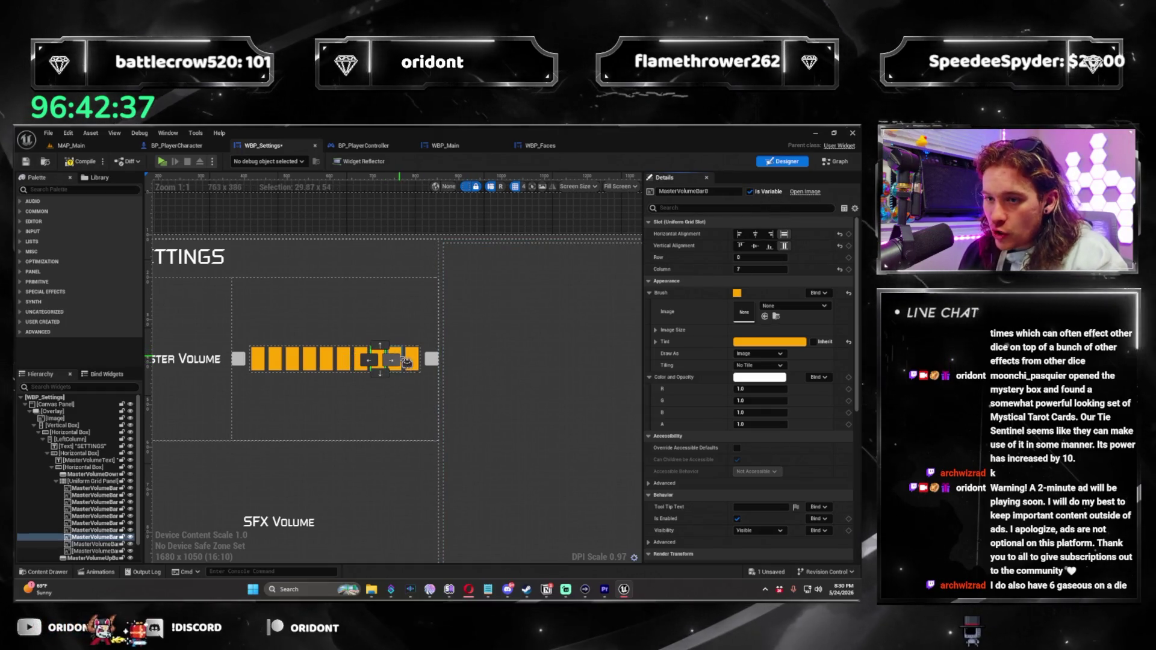
key(Down)
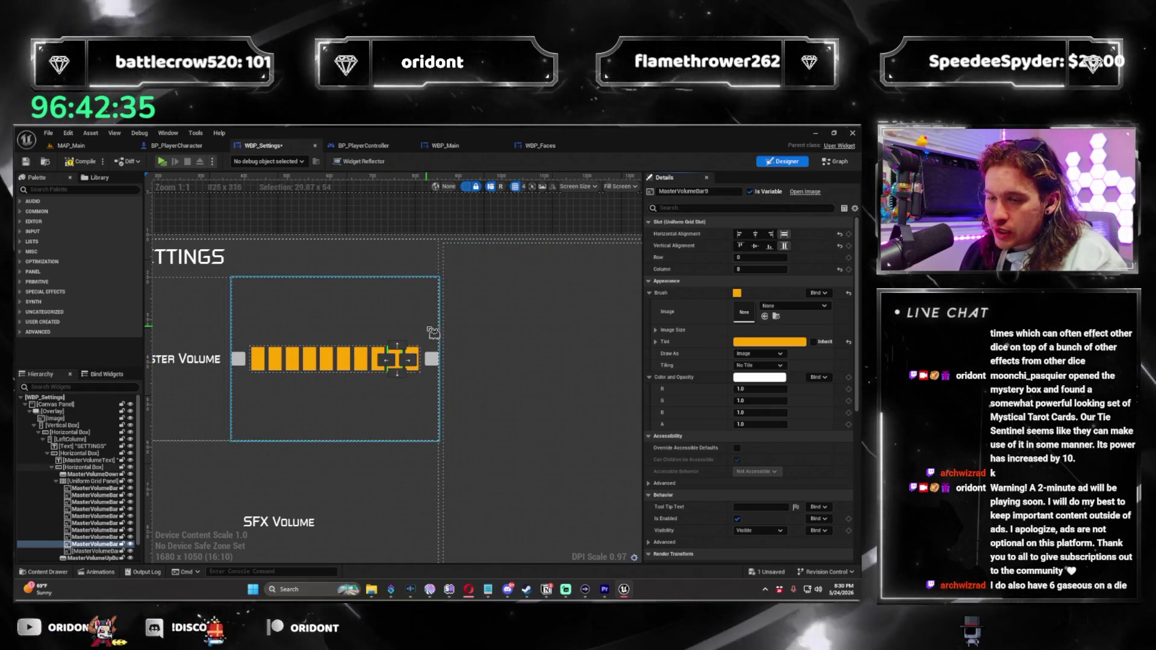
key(Down)
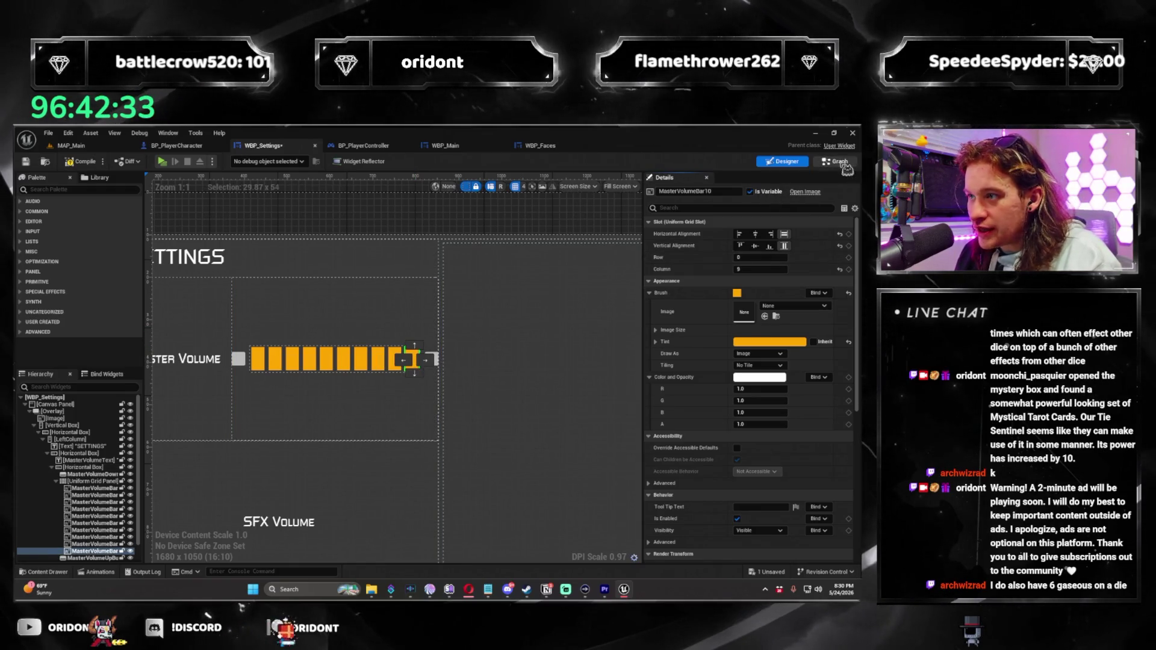
click(839, 162)
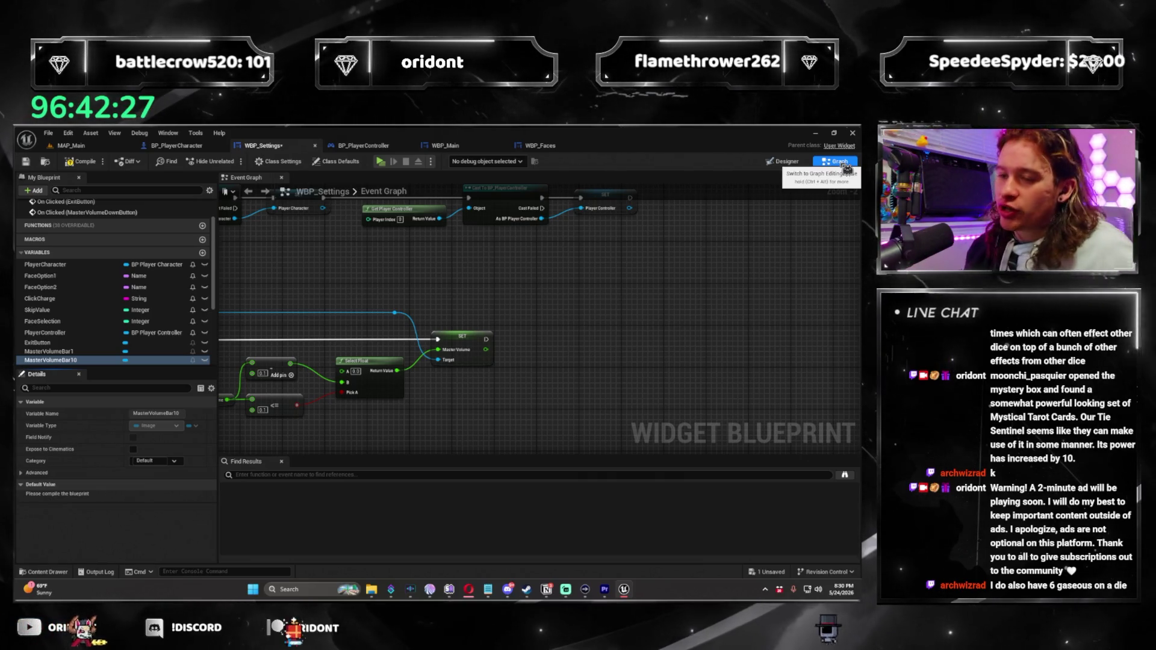
Add a new function named UpdateMasterVolumeGraphic from the My Blueprint Functions list
drag(610, 323, 634, 308)
scroll(612, 328, down, 2)
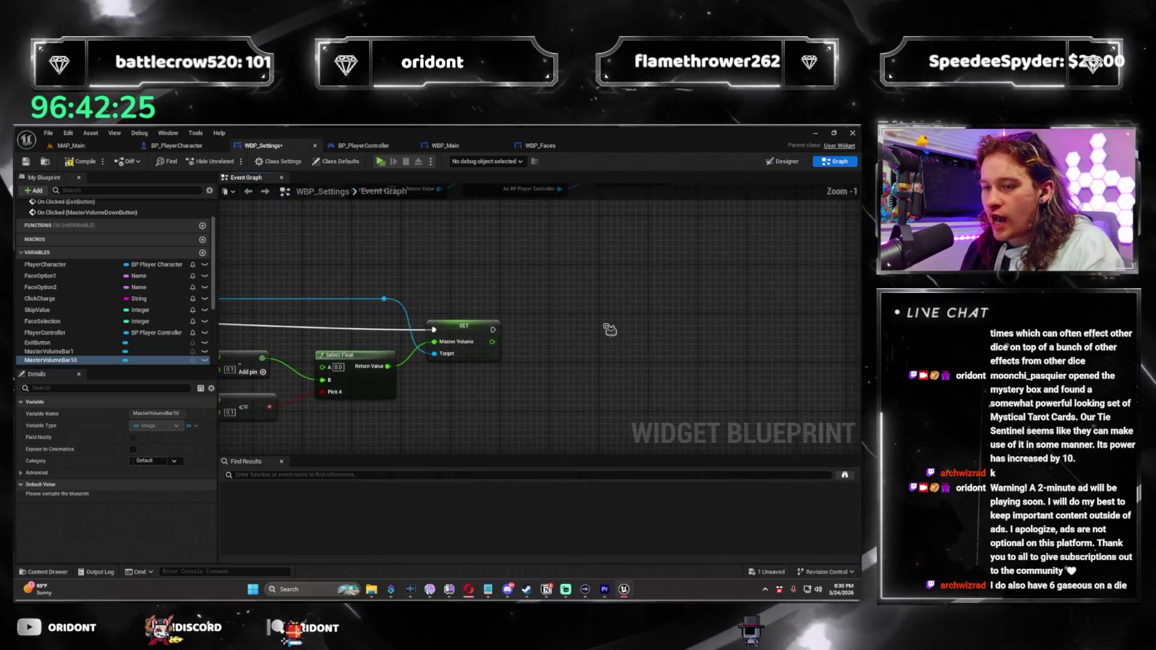
scroll(271, 414, up, 1)
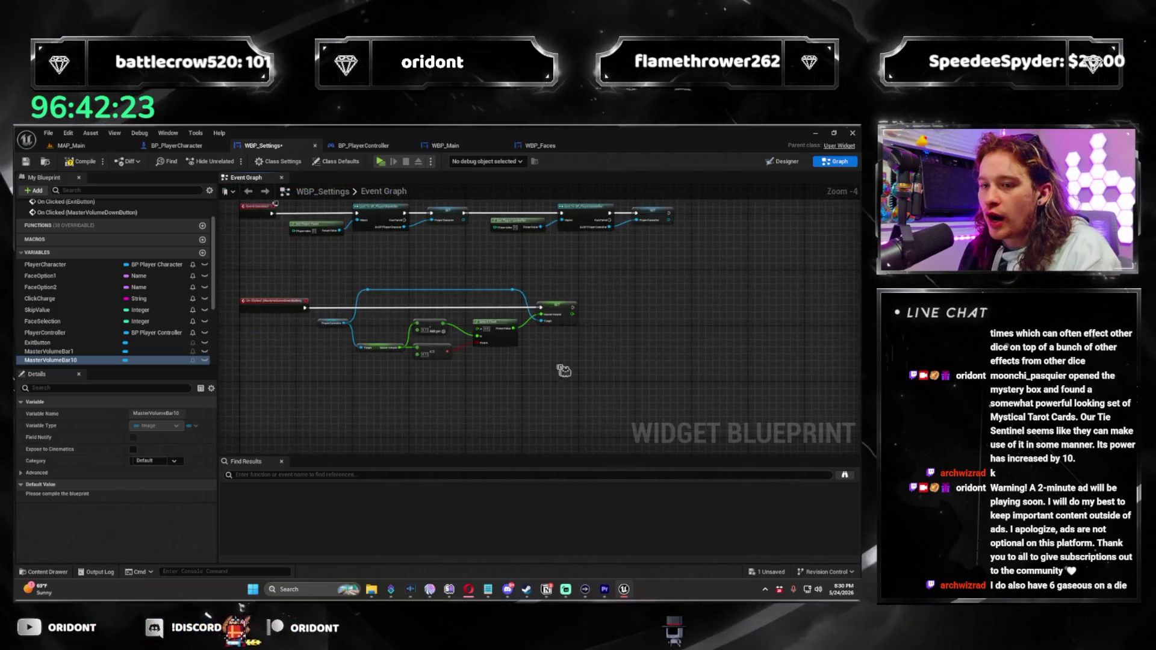
scroll(209, 265, up, 2)
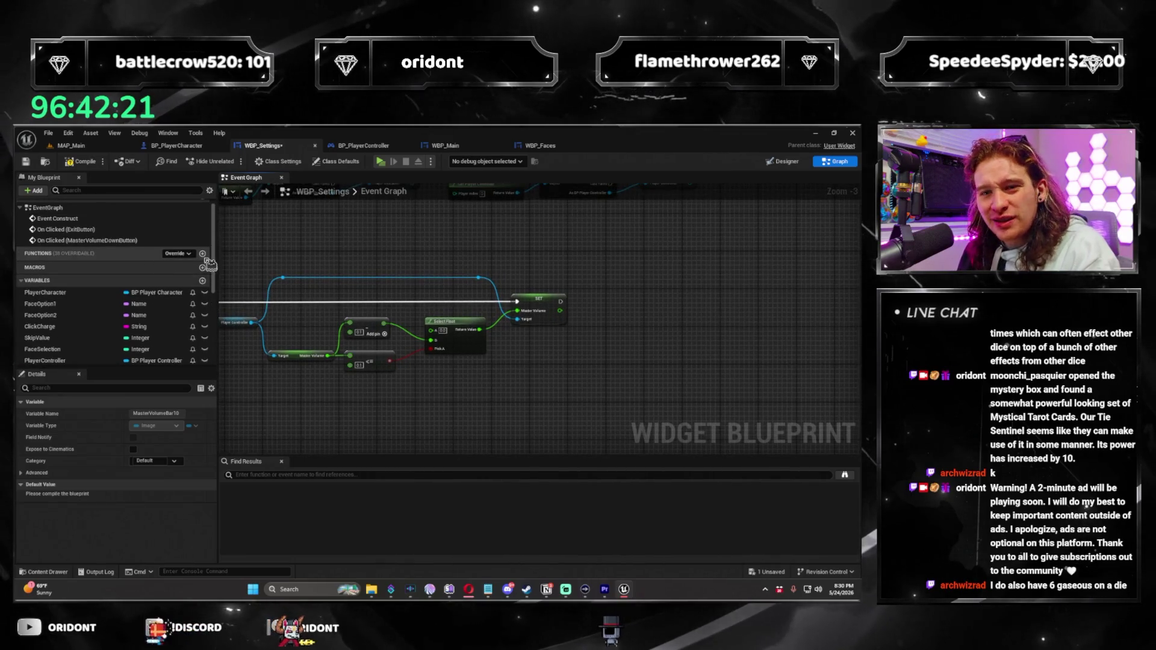
click(202, 254)
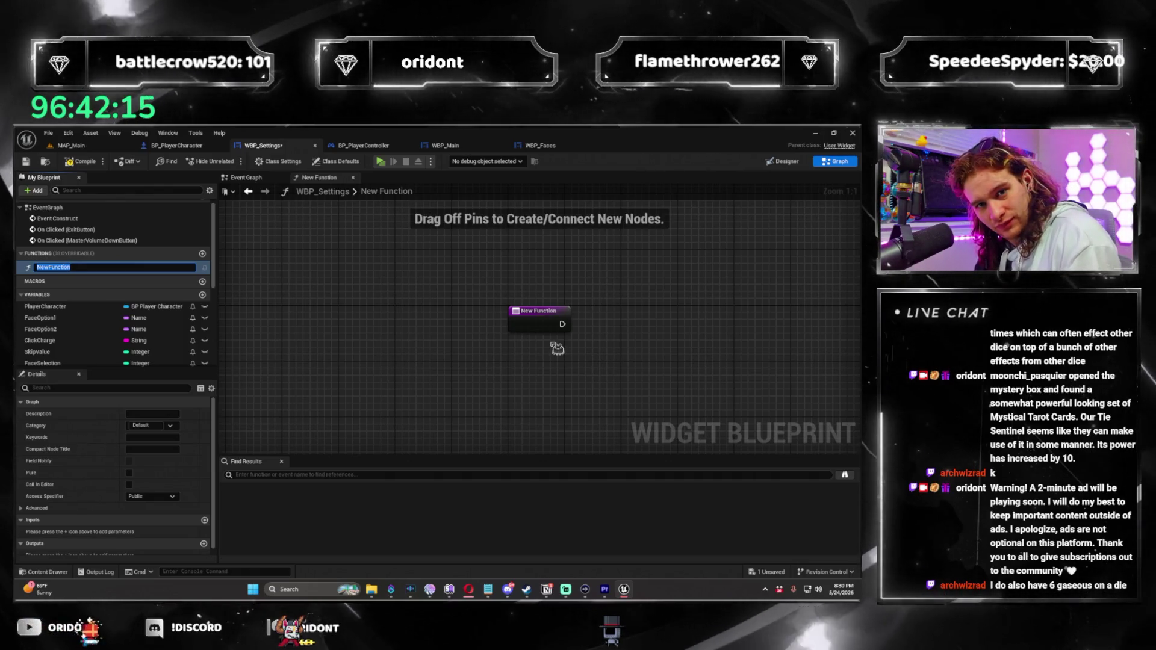
text(UpdateMasterVo)
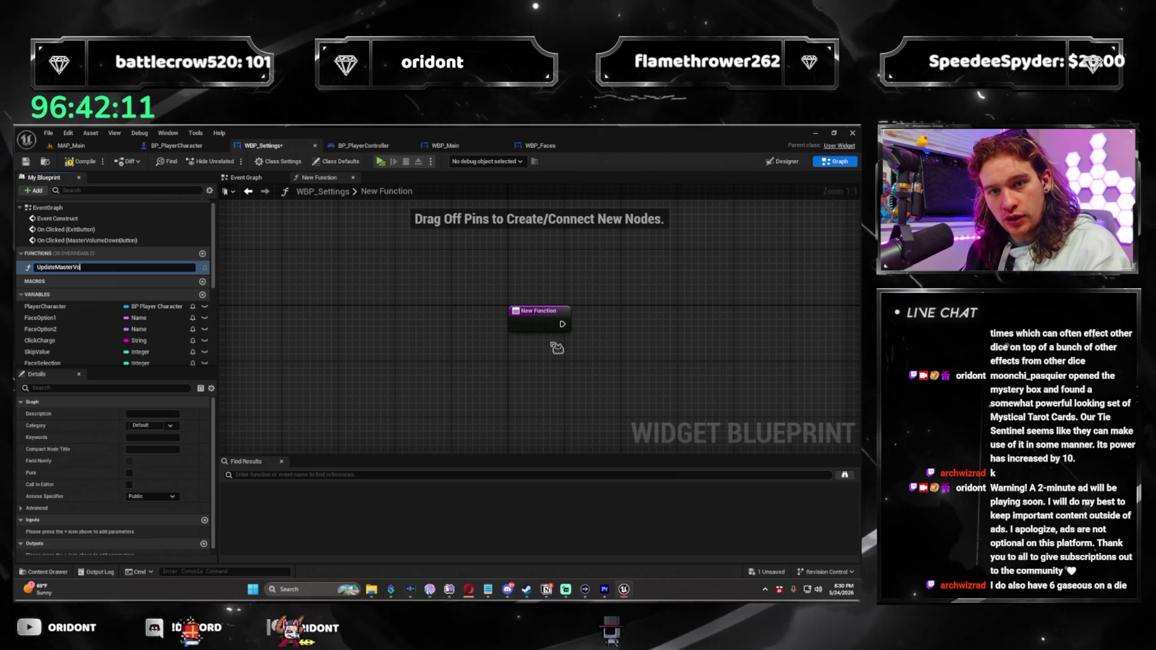
text(c)
key(Return)
Place a MasterVolumeBar1 getter node in the function graph
drag(769, 403, 542, 407)
scroll(90, 274, down, 5)
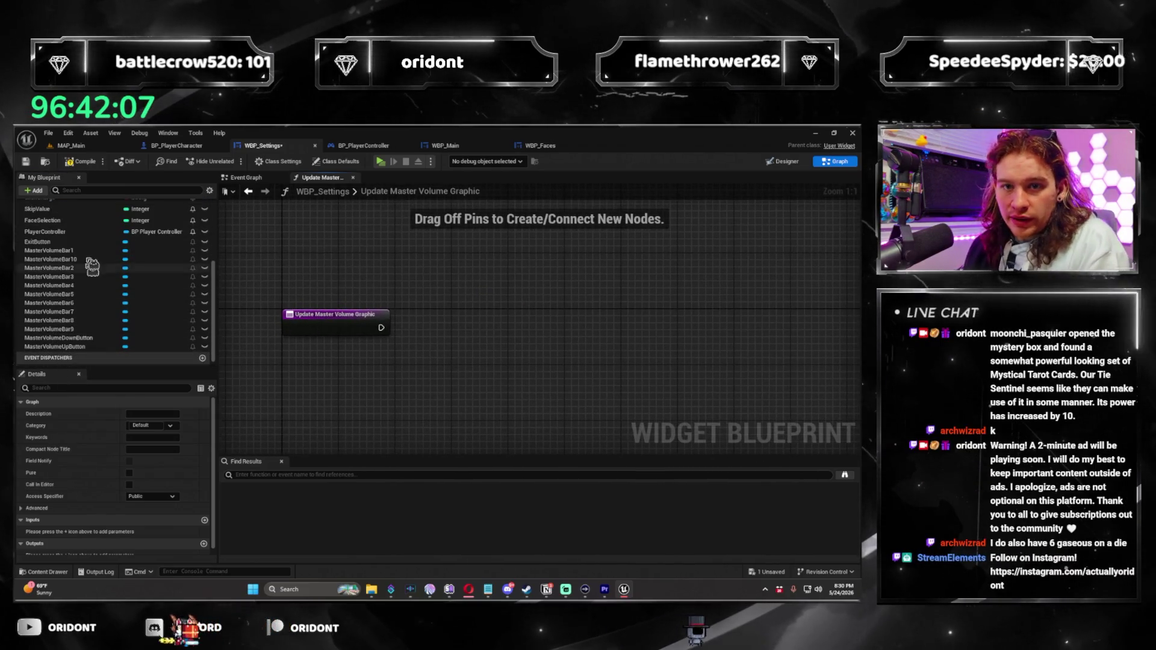
click(66, 251)
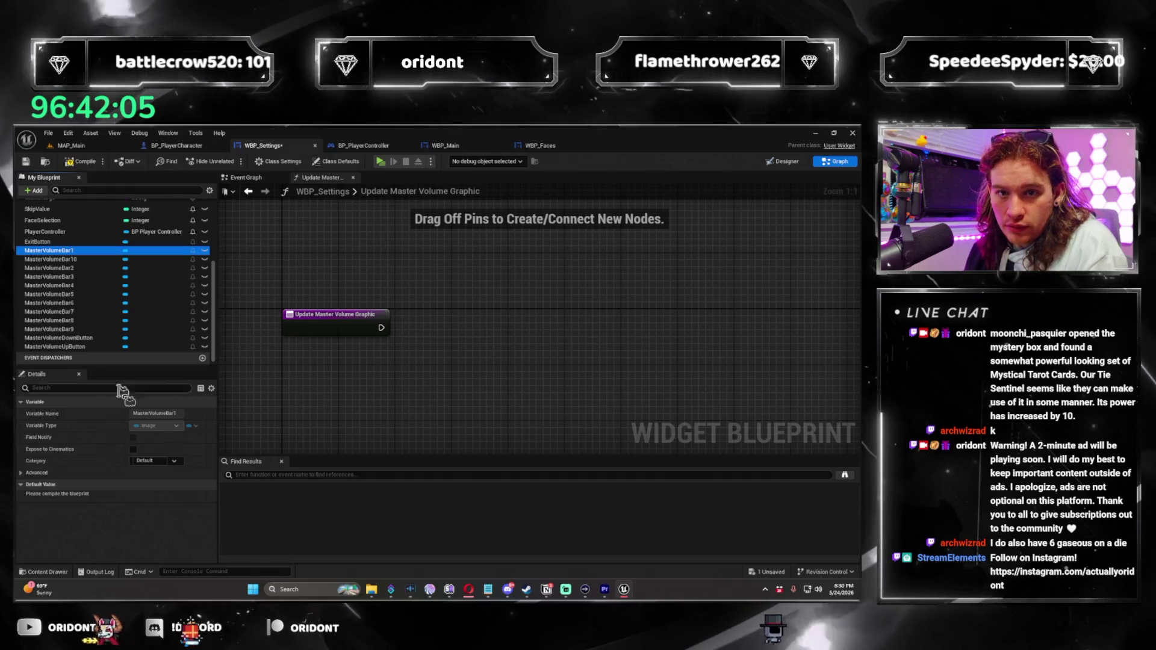
drag(313, 274, 290, 273)
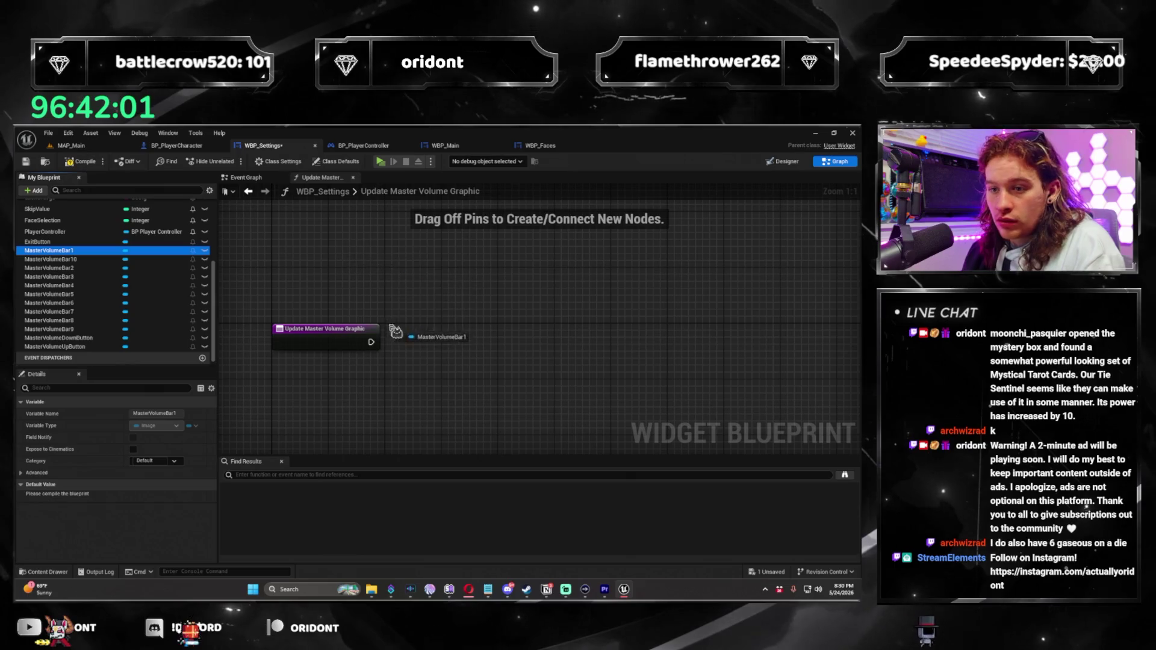
drag(409, 396, 415, 394)
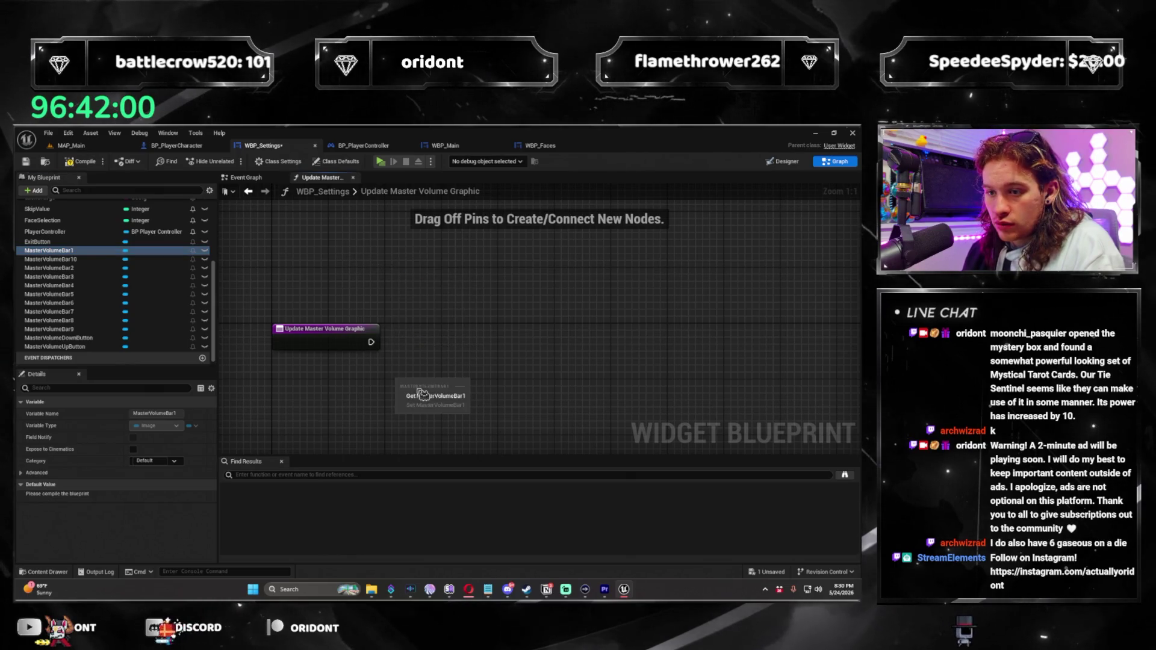
Add a CurrentVolume input to the function and delete the Master Volume Bar 1 getter
click(306, 345)
click(204, 543)
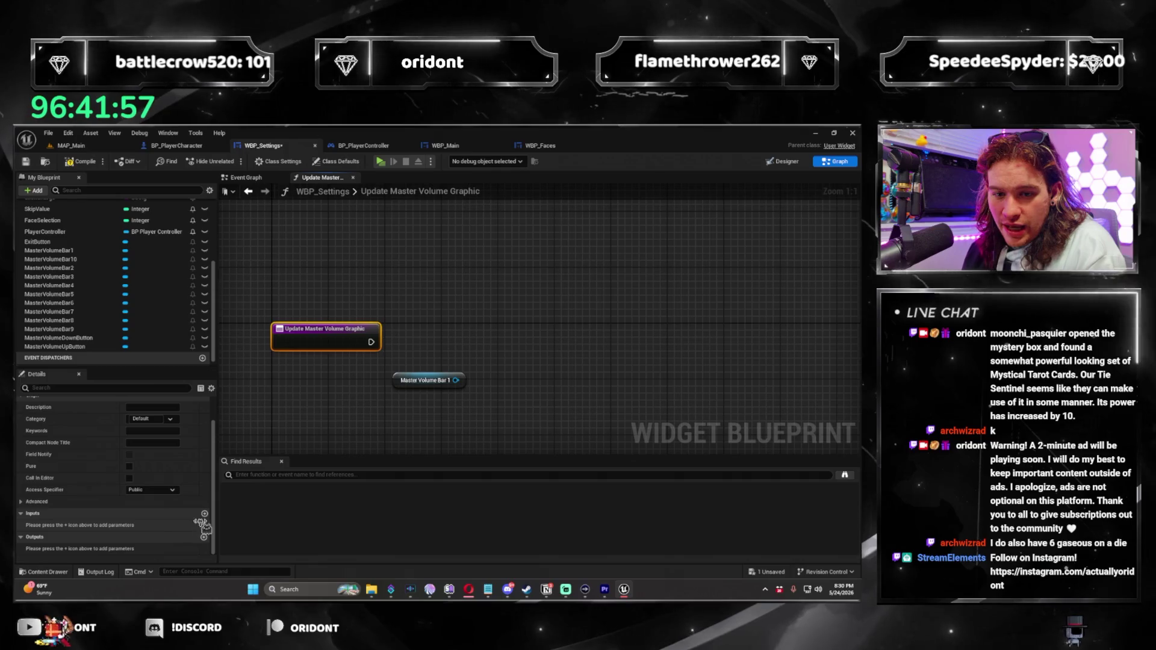
click(79, 525)
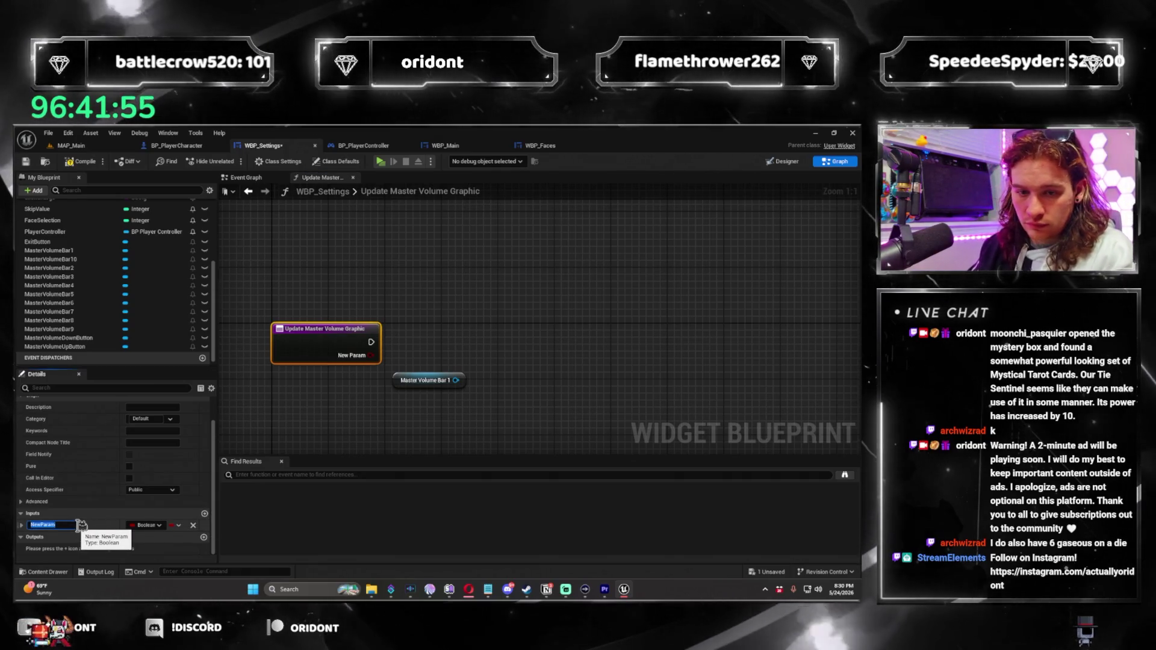
text(durrentVolume)
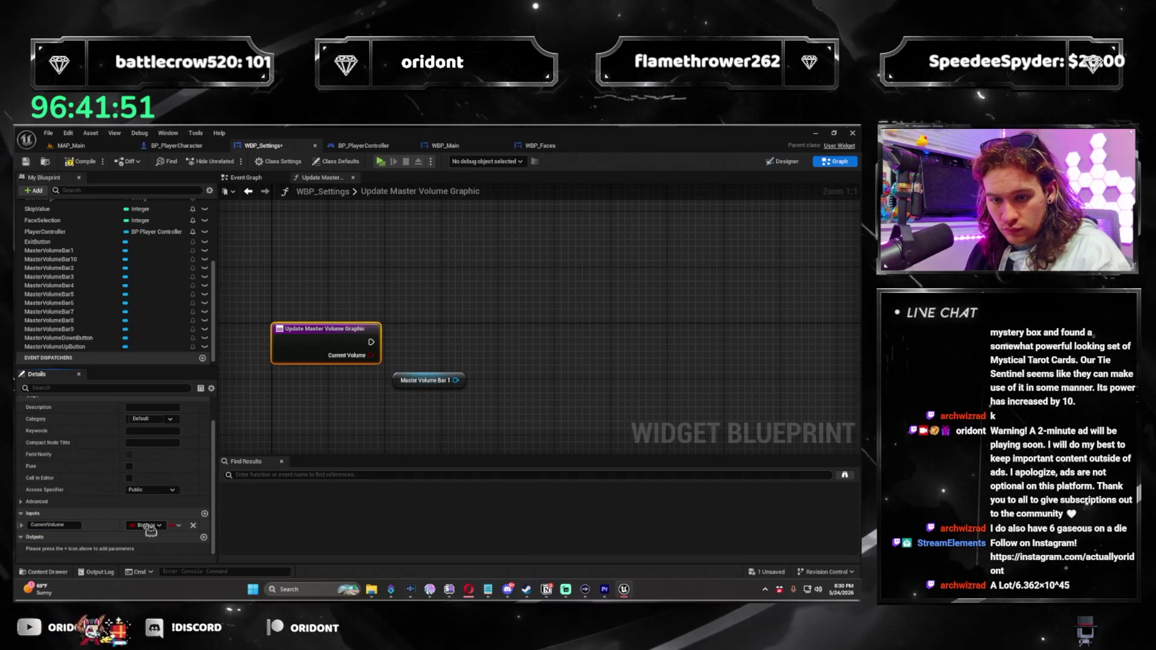
click(148, 526)
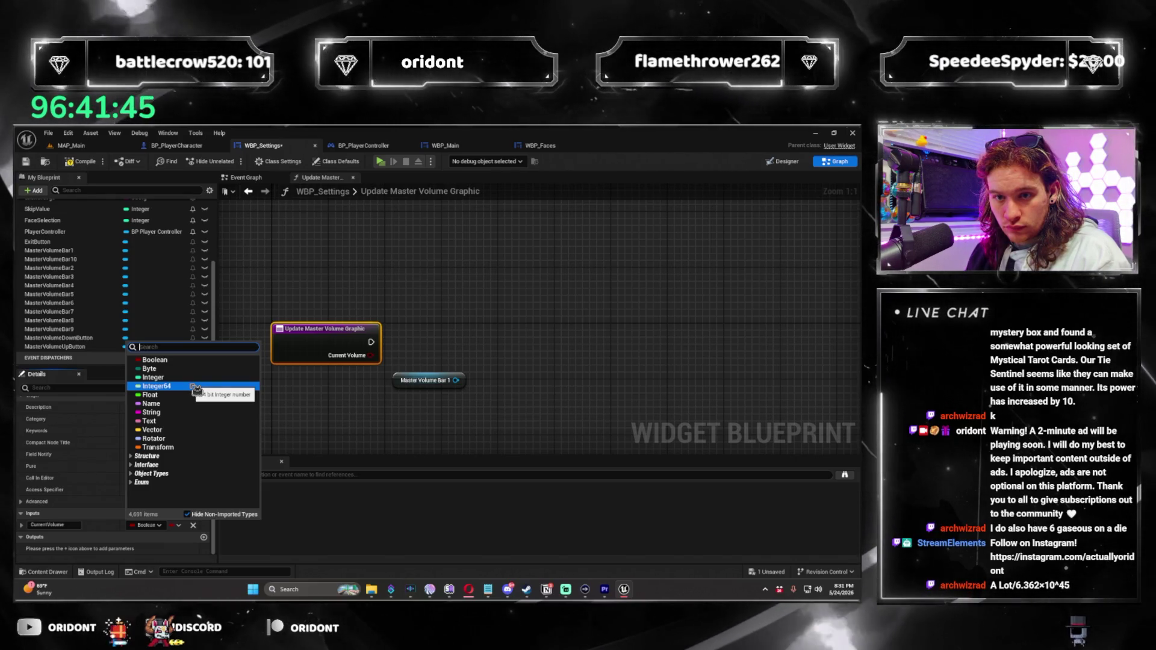
click(428, 379)
key(Delete)
click(325, 337)
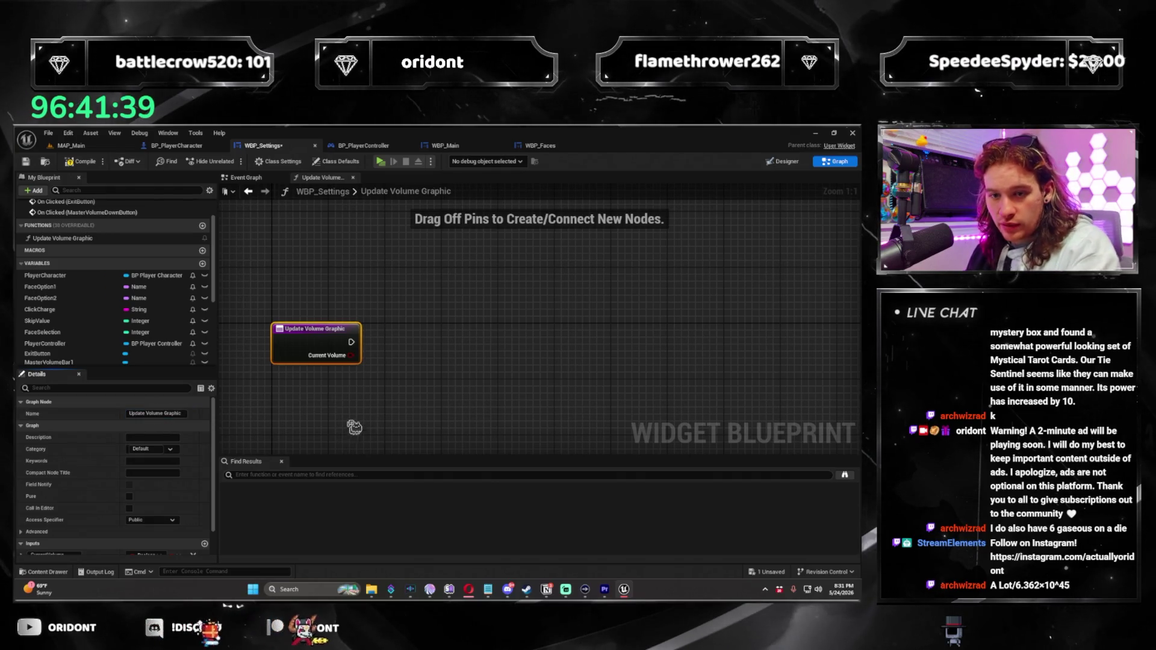
Make Current Volume a Float input and add a Bar1 input
scroll(121, 482, down, 2)
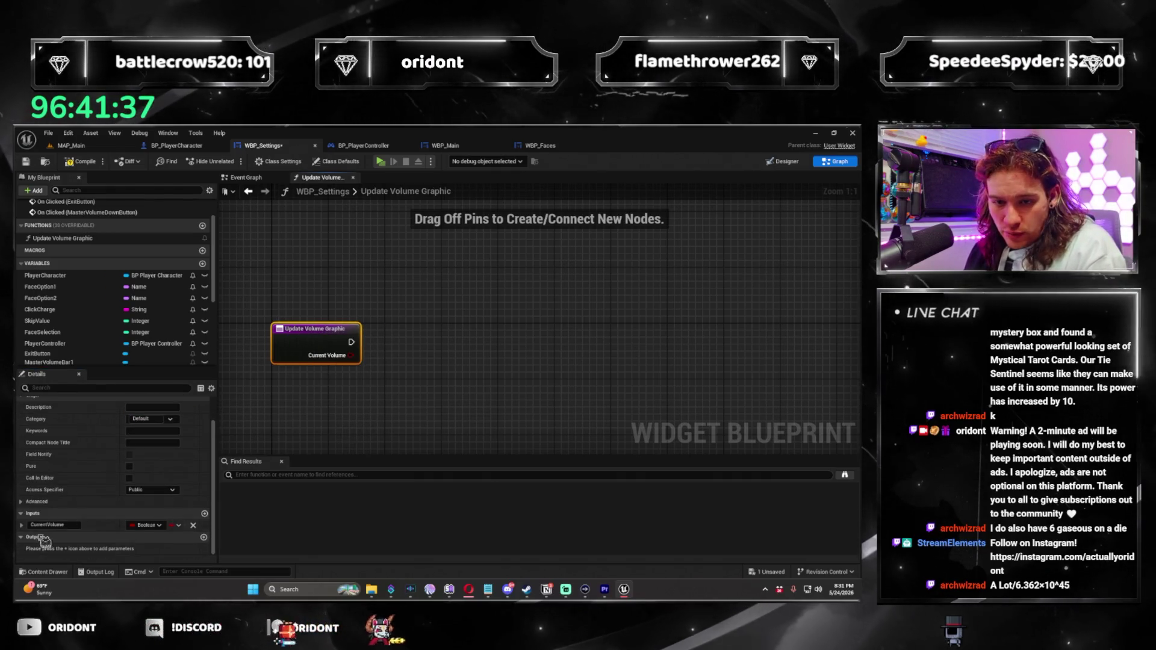
click(147, 525)
click(164, 394)
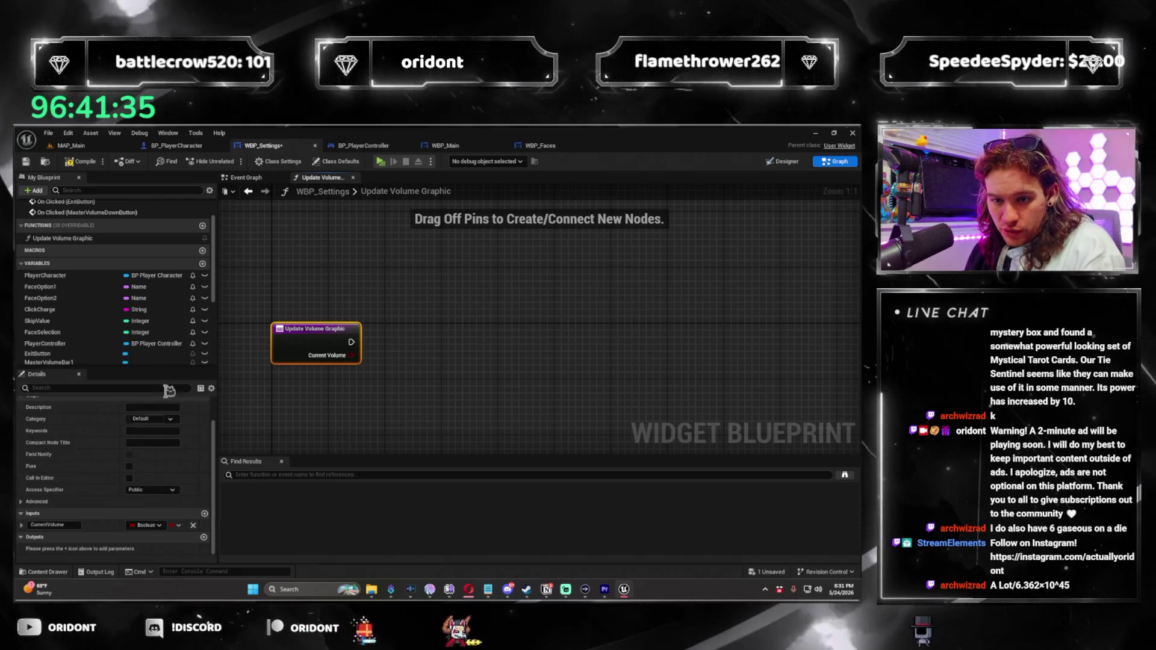
click(204, 513)
text(Bar1)
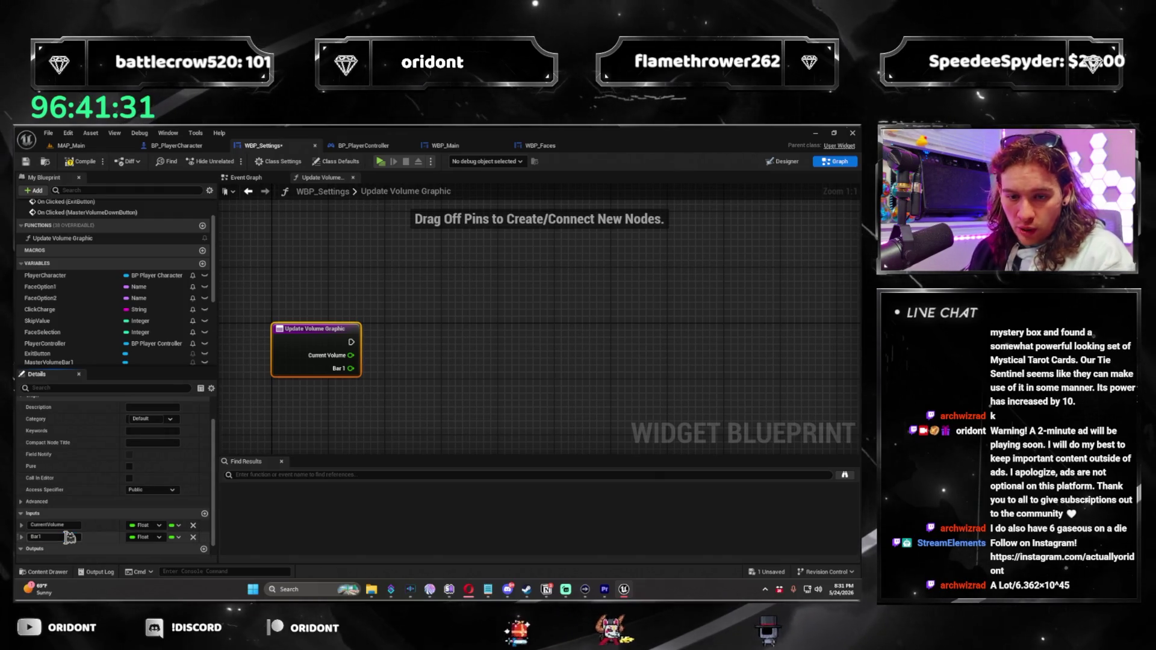
click(155, 537)
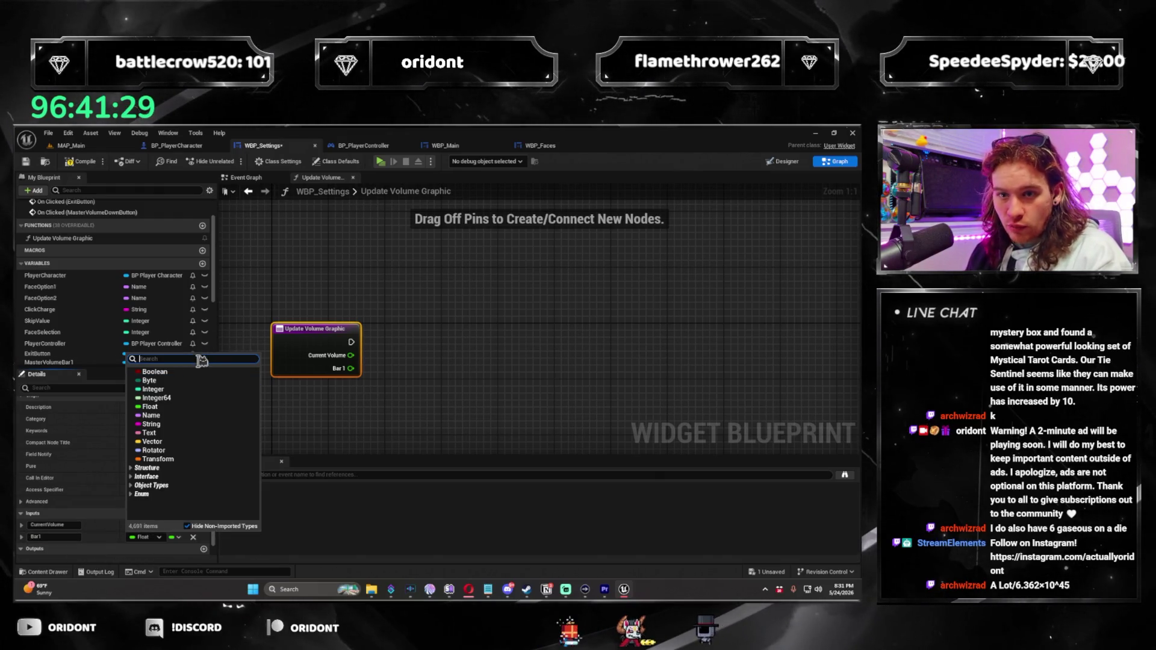
key(Escape)
scroll(90, 313, down, 2)
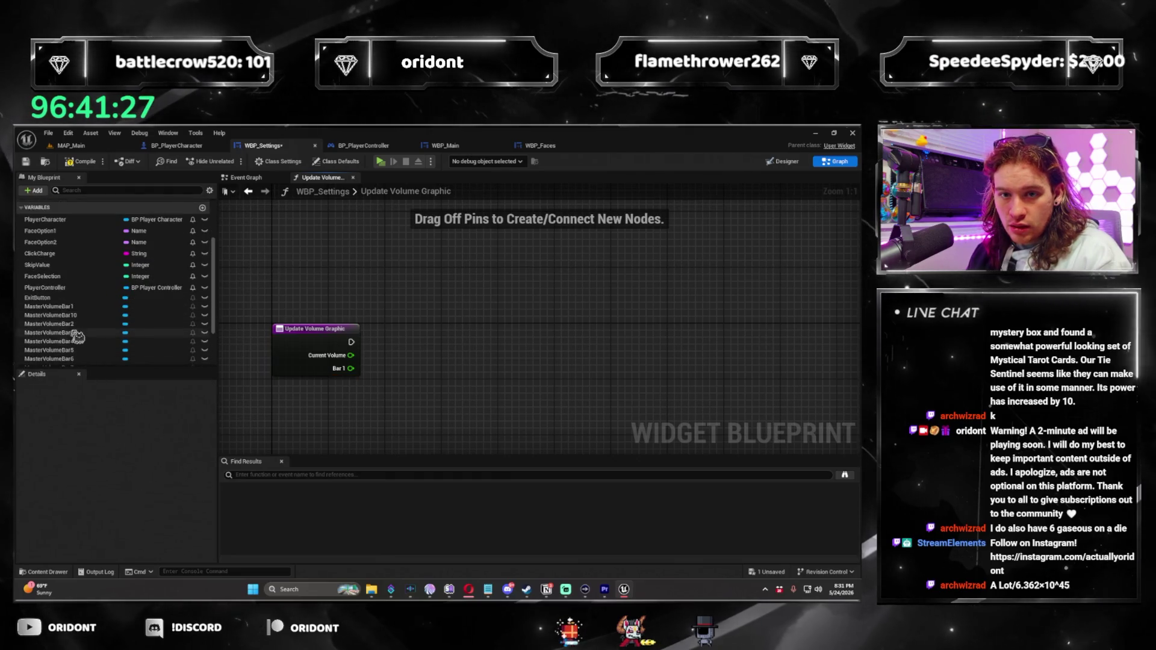
Set Bar1 to an Image object reference and remove the temporary MasterVolumeBar1 getter
drag(85, 308, 448, 304)
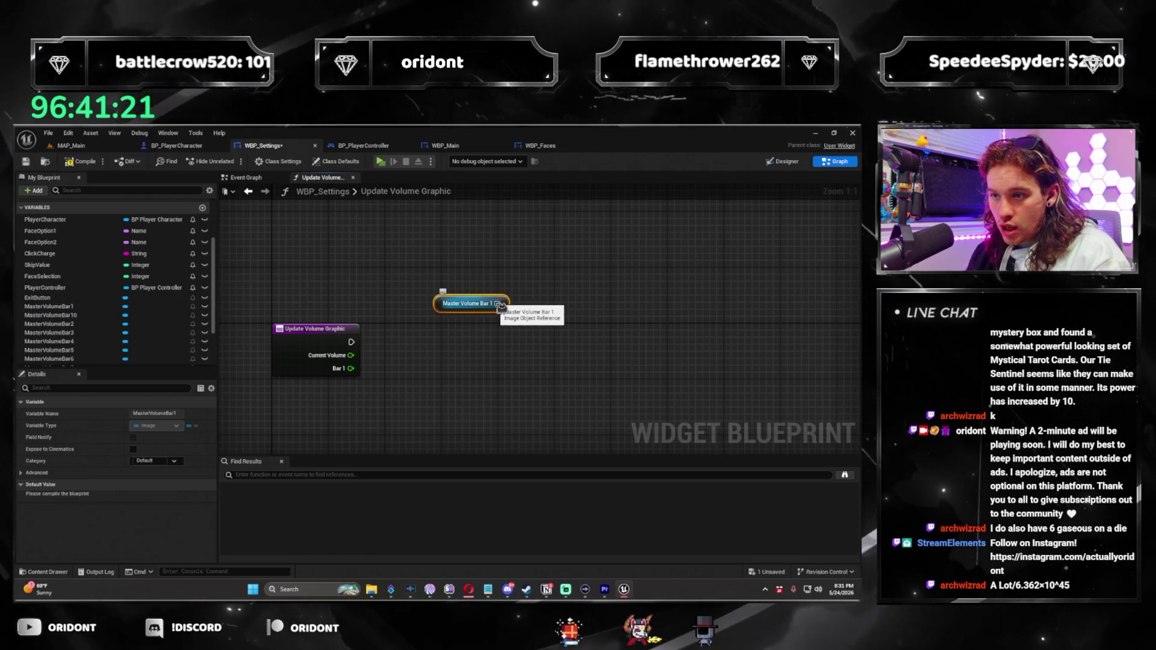
click(293, 344)
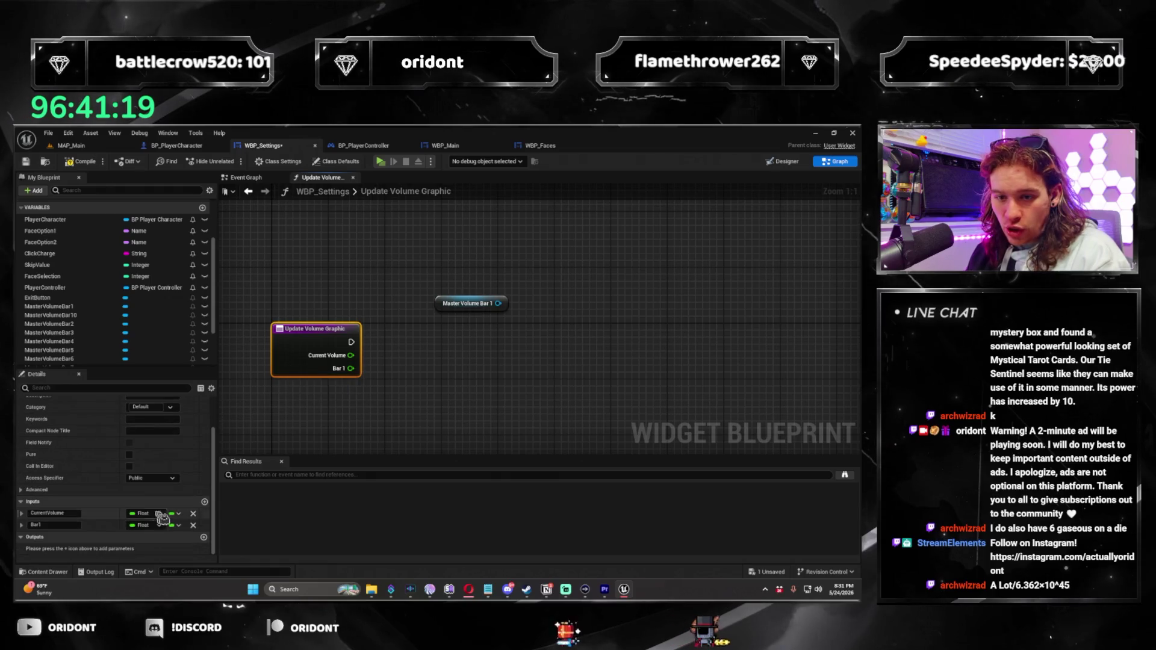
click(160, 525)
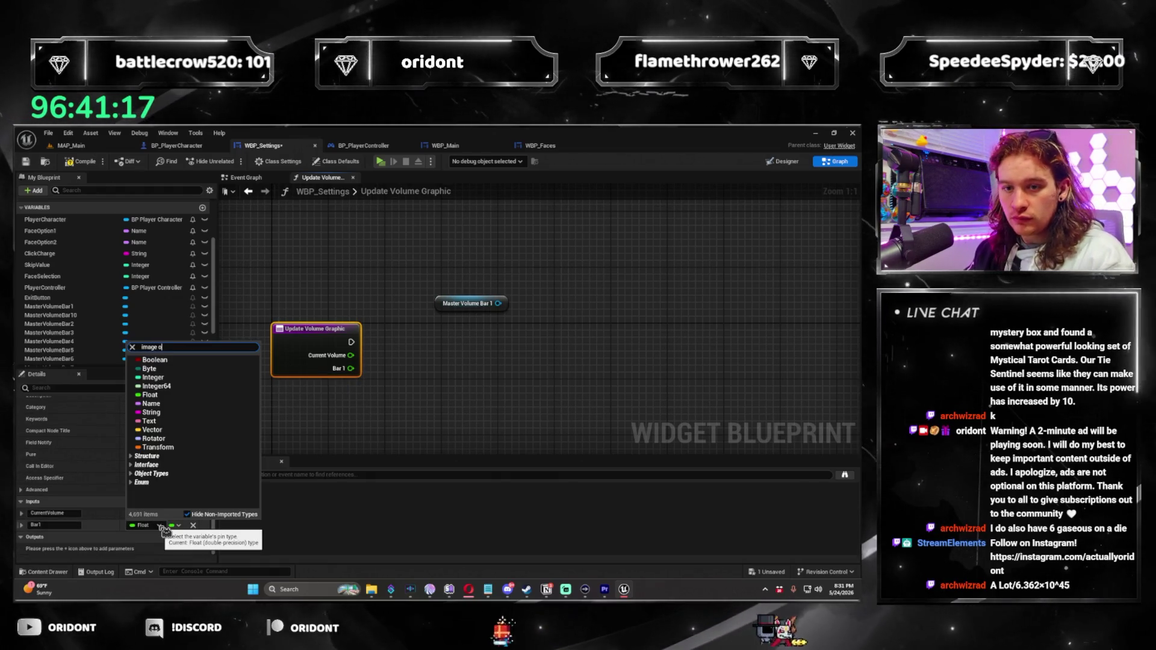
text(image object)
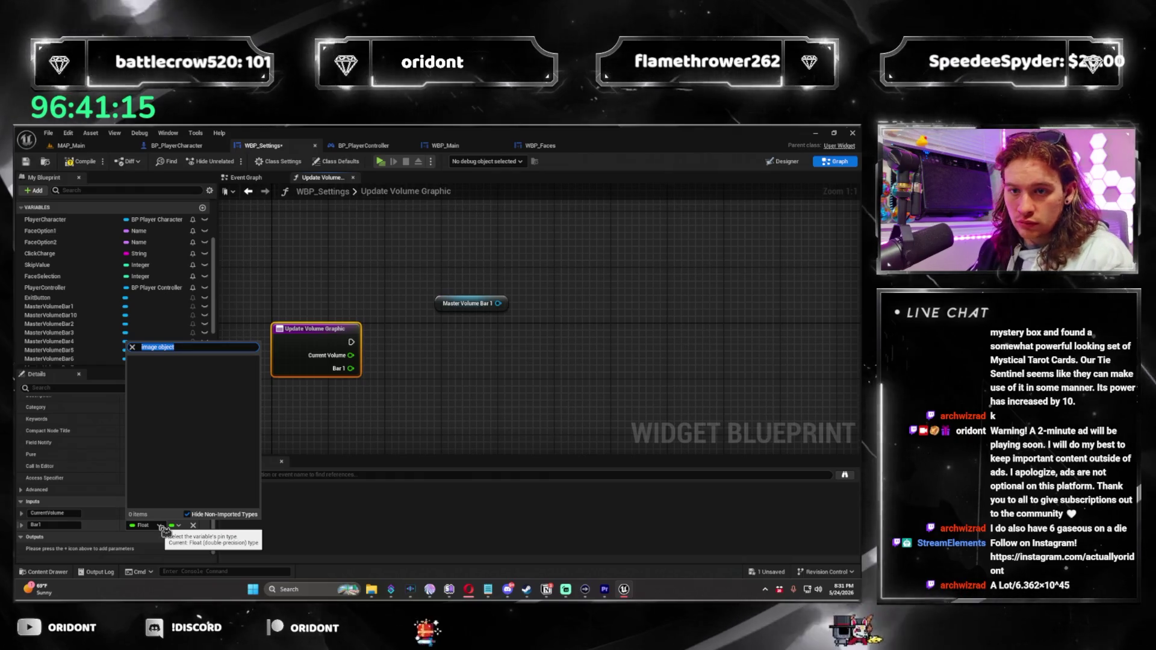
text(ob)
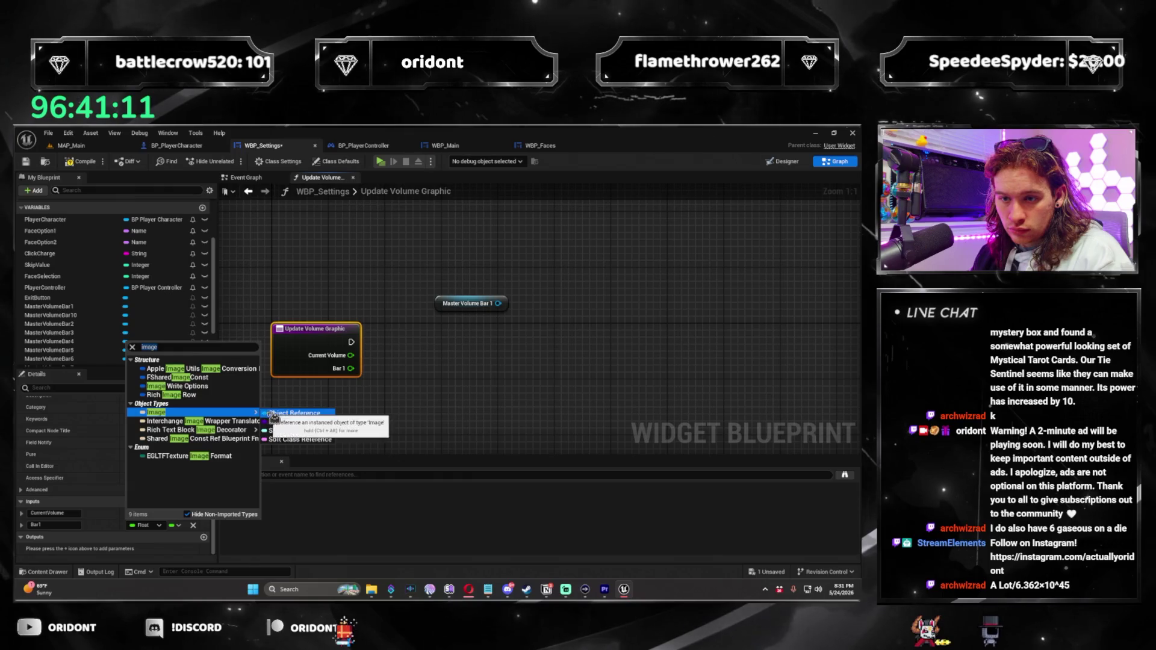
click(274, 415)
click(470, 304)
key(Delete)
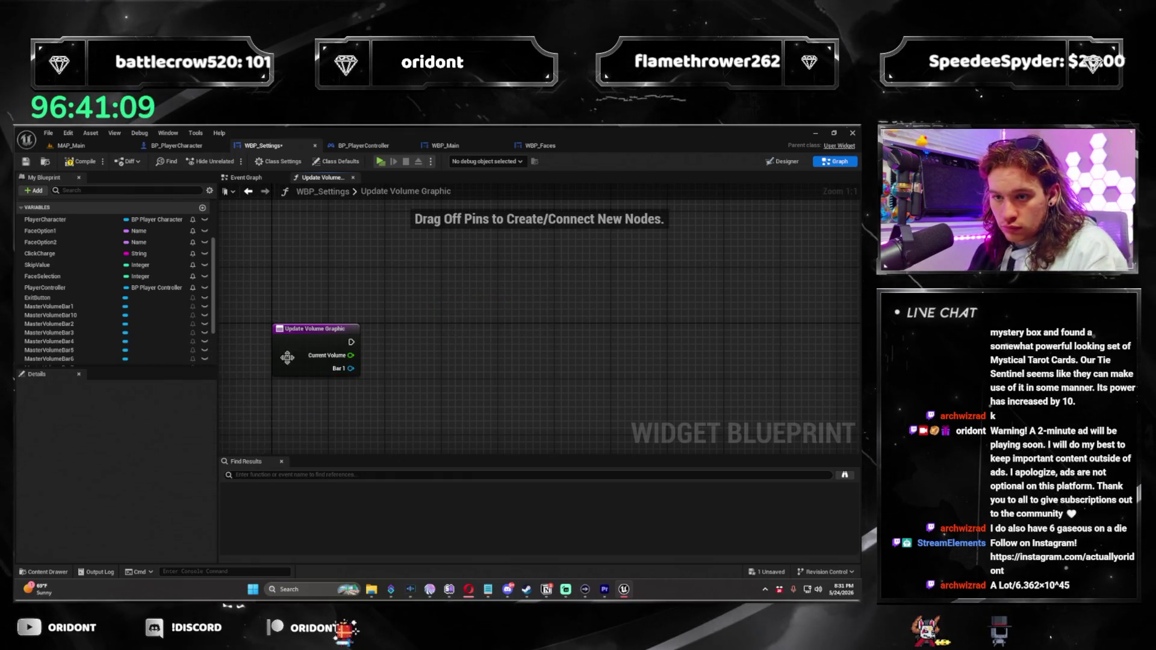
click(314, 329)
Add Image inputs named Bar2, Bar3, Bar4 and Bar5
click(205, 502)
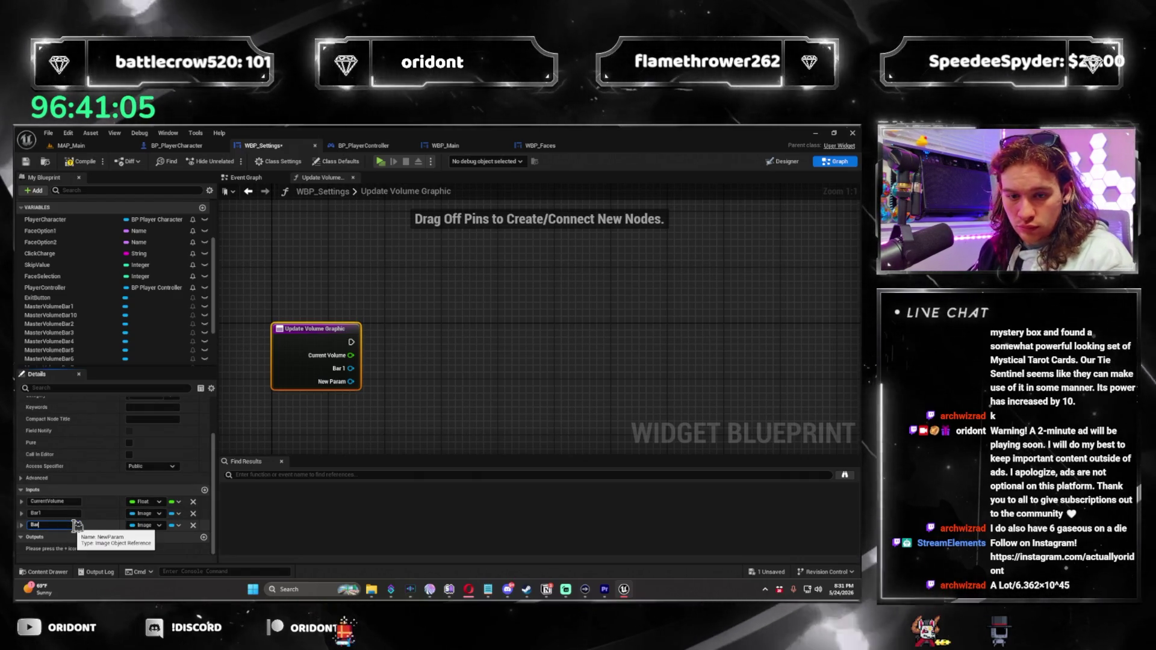
text(Bar2)
key(Return)
click(204, 490)
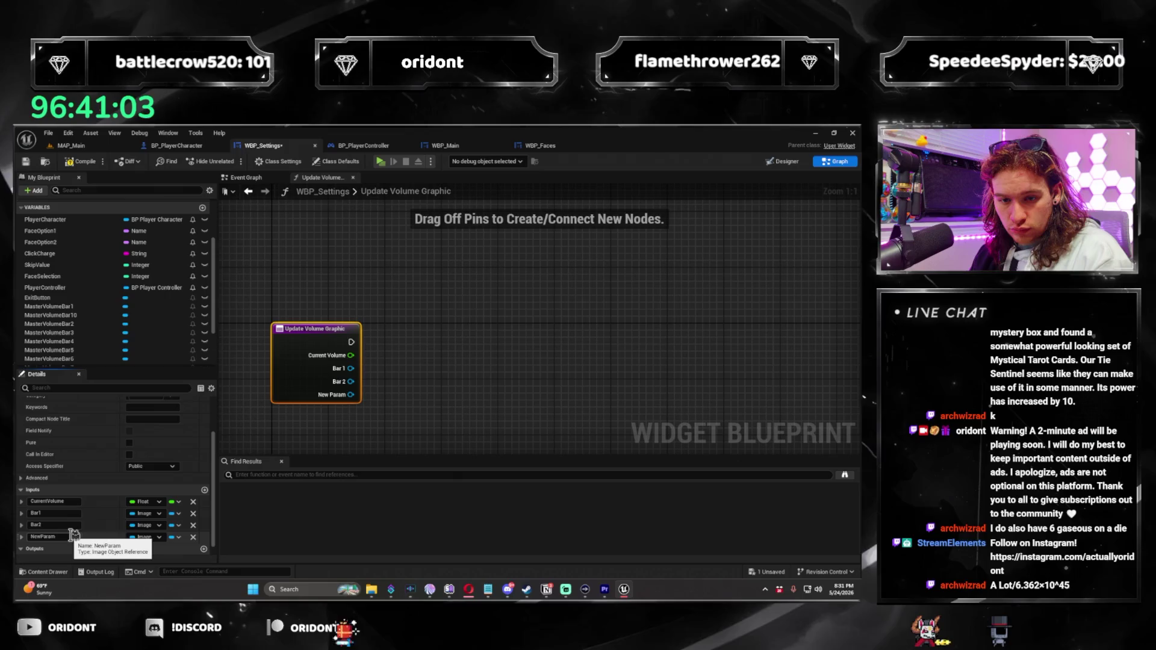
key(Return)
scroll(102, 494, down, 1)
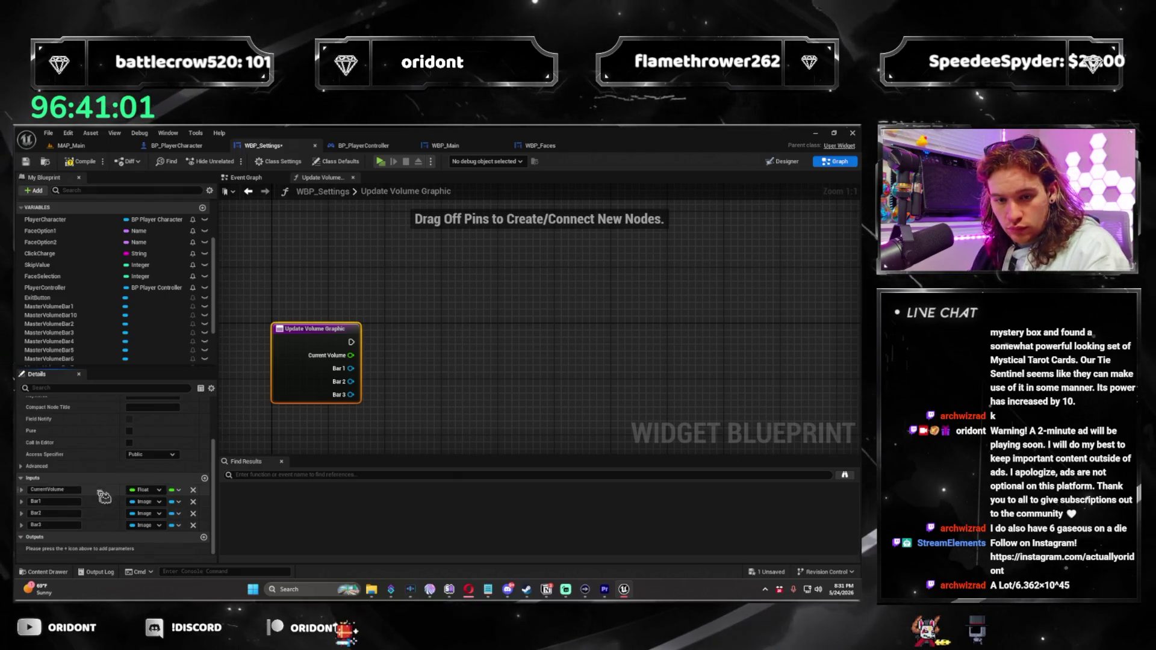
click(205, 479)
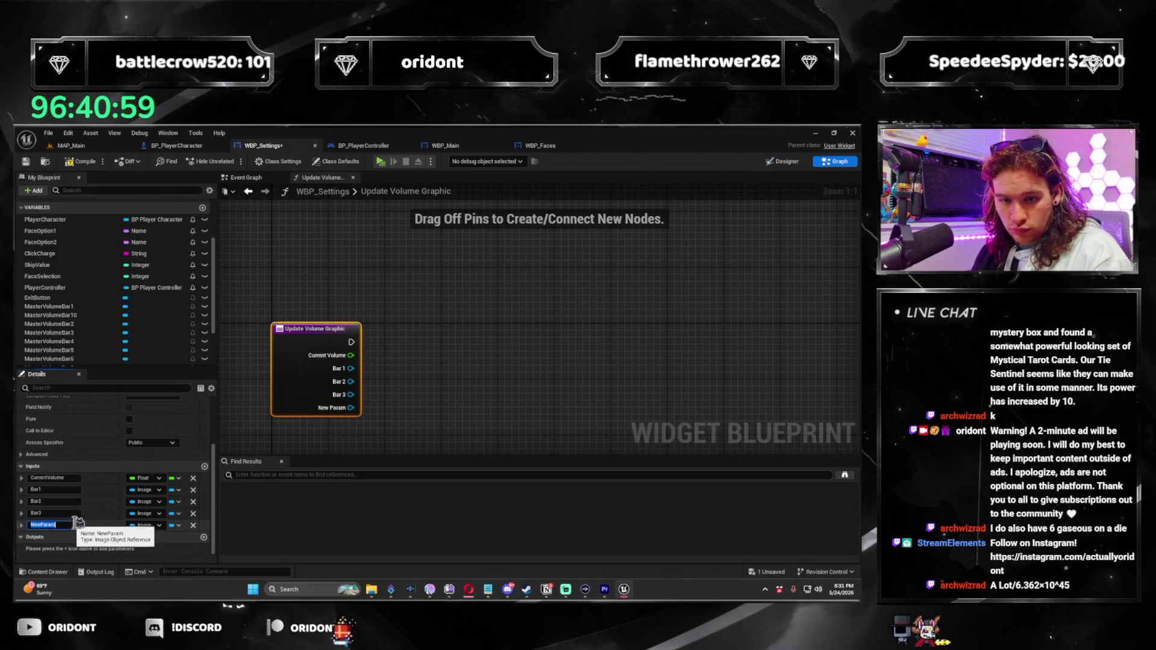
text(Bar4)
key(Return)
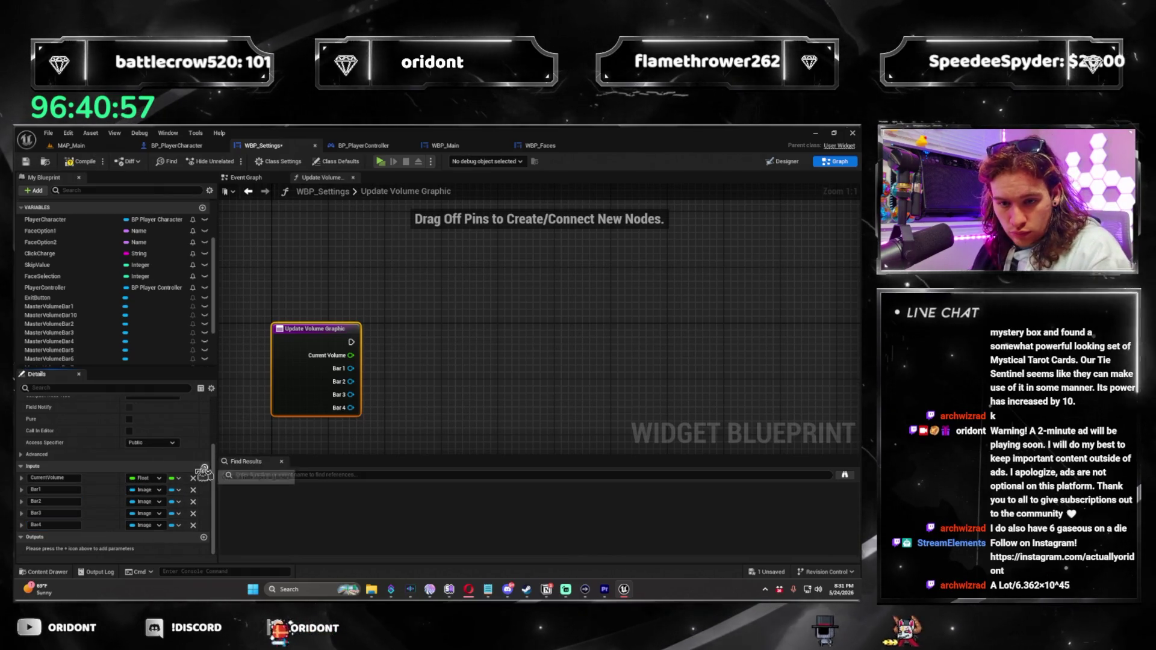
click(205, 467)
click(68, 522)
text(Bar5)
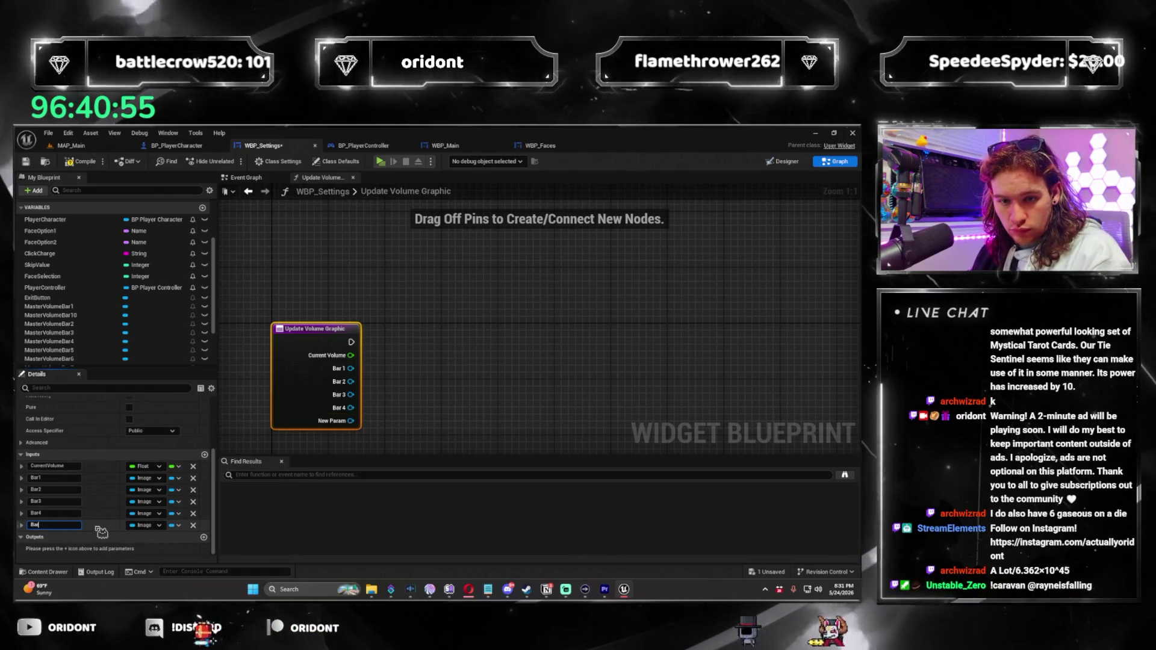
key(Return)
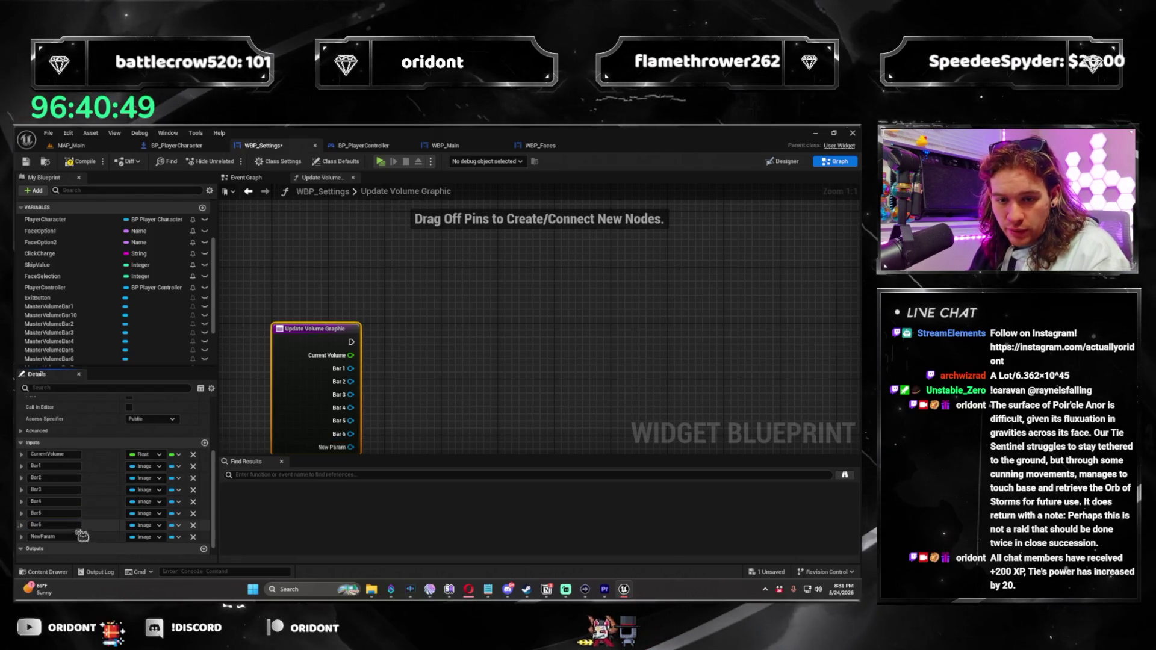
Add the remaining Image inputs, Bar7 through Bar10
text(Bar7)
key(Return)
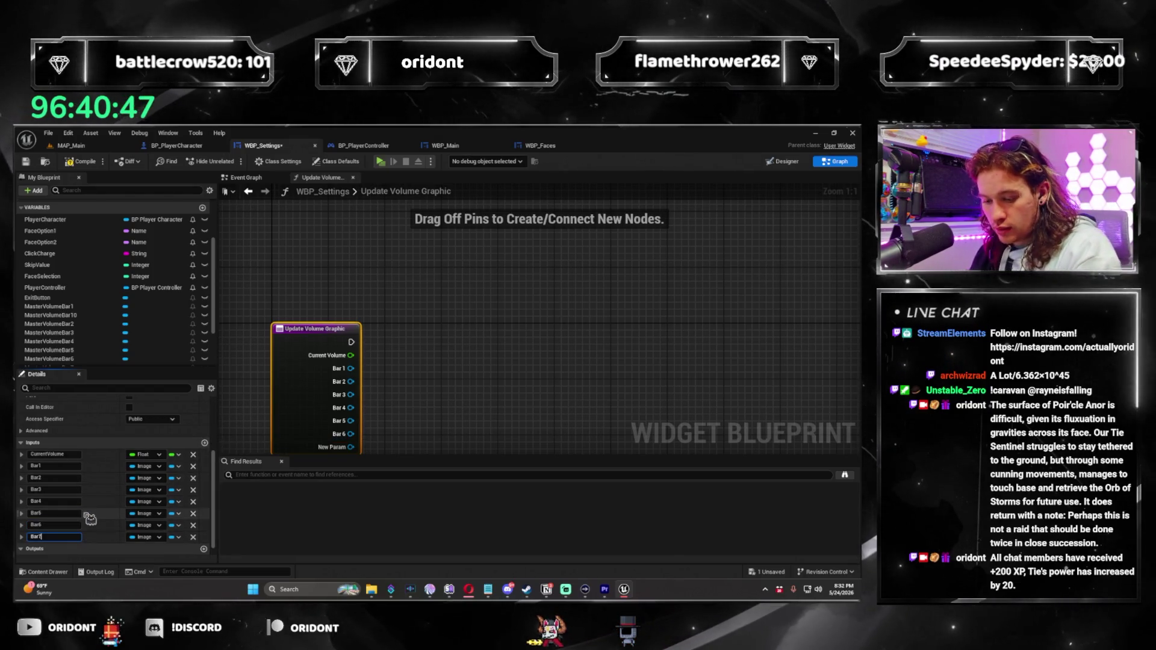
click(205, 442)
click(68, 549)
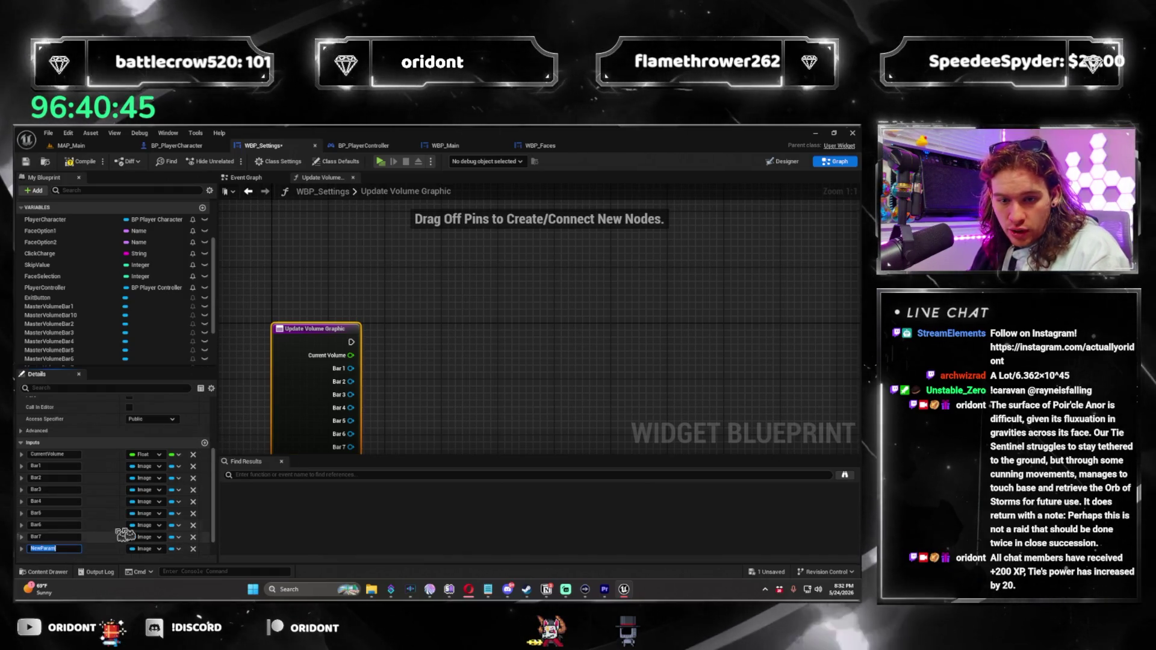
text(Bar8)
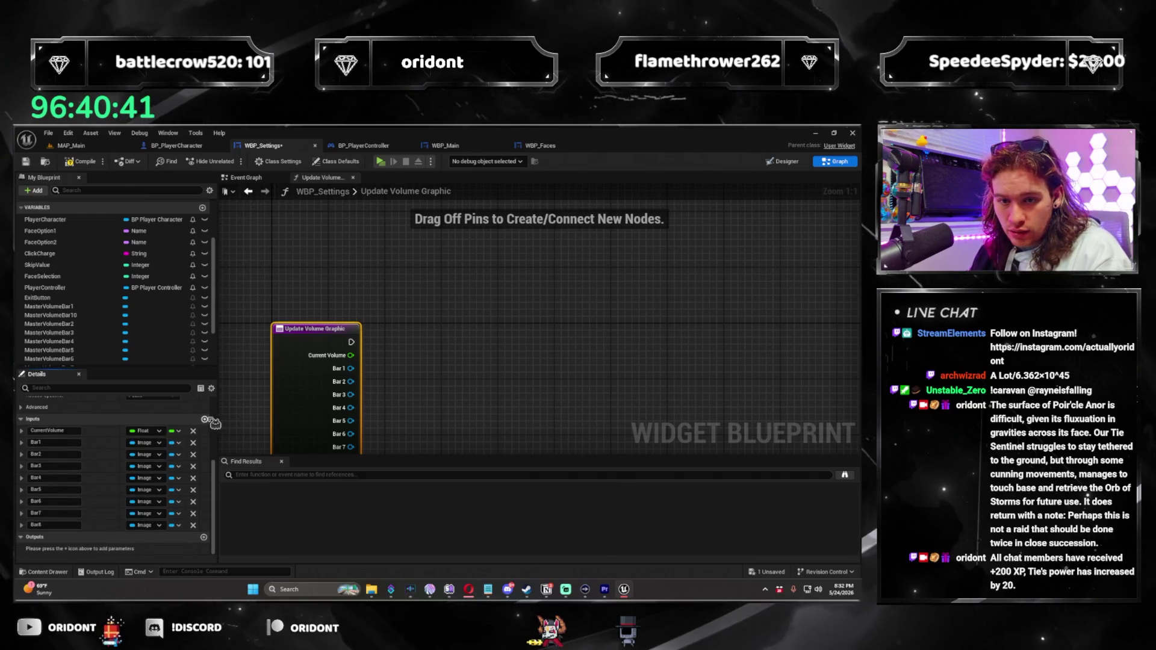
click(206, 419)
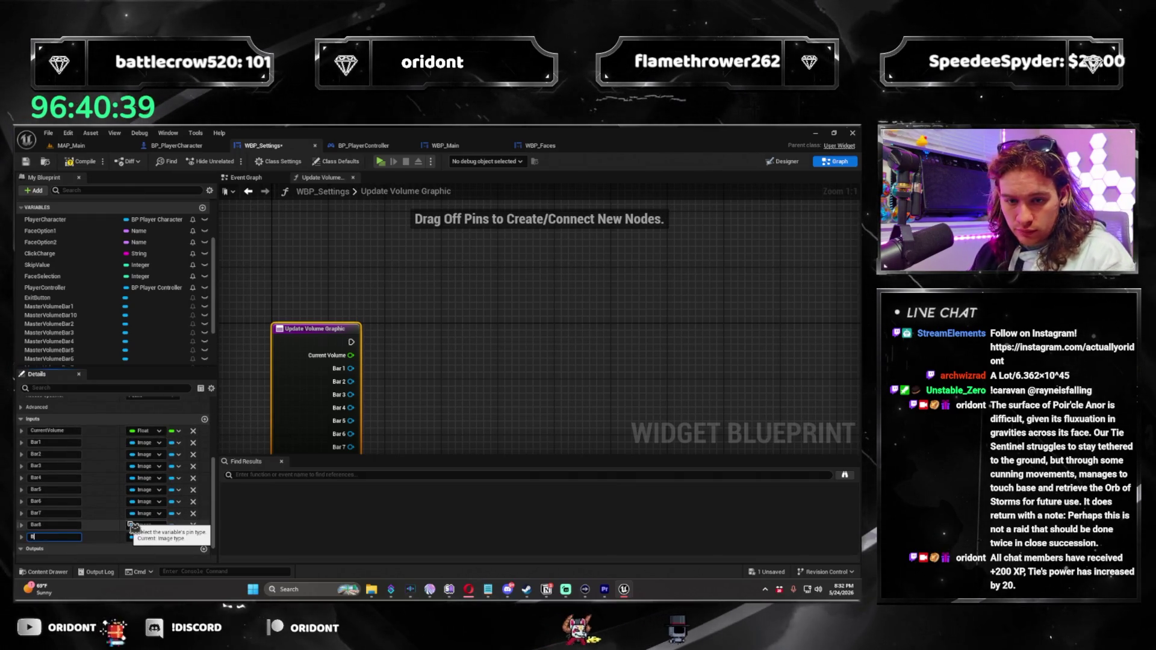
click(205, 419)
text(Bar10)
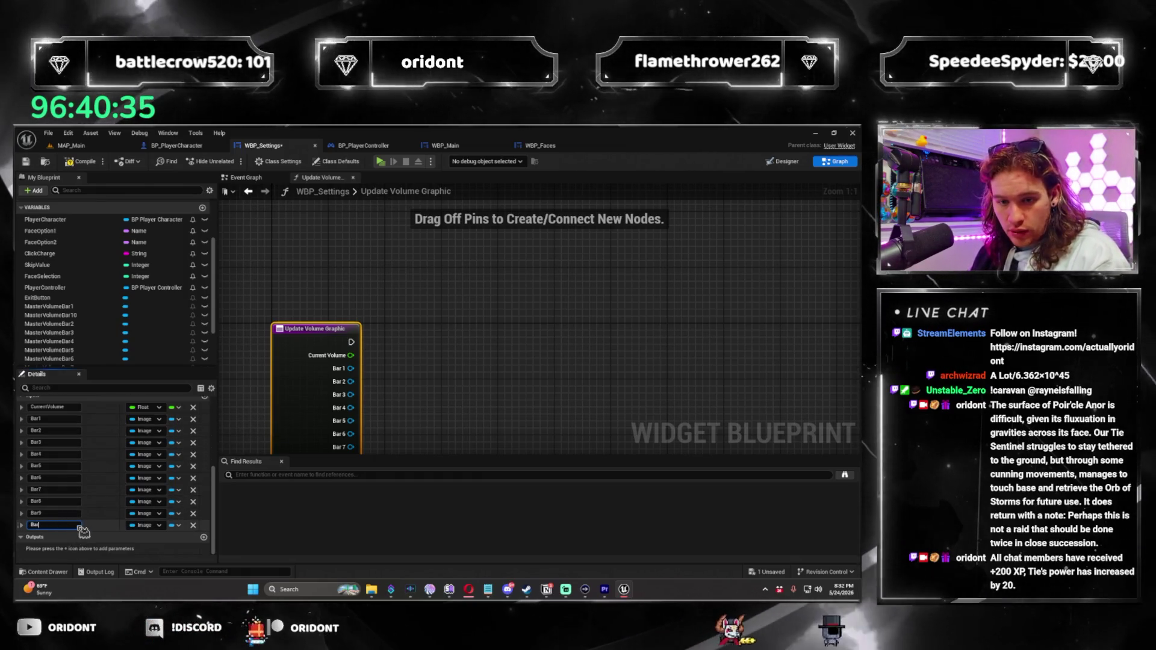
key(Return)
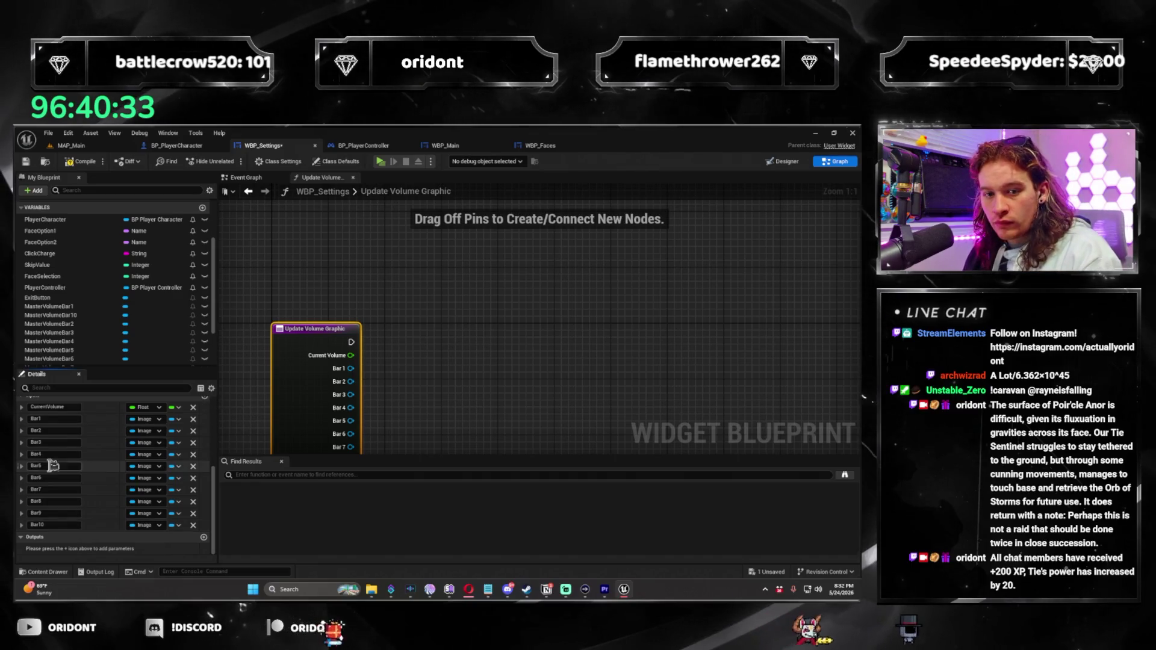
scroll(103, 468, up, 5)
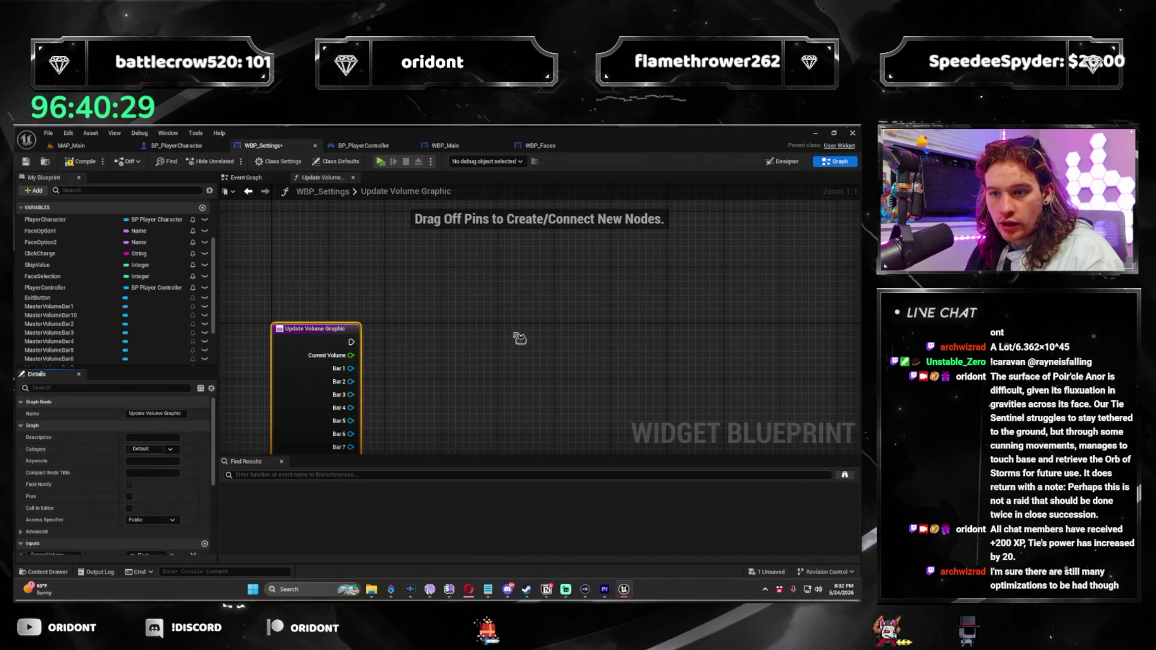
In the Designer, set the first master volume bar's Color and Opacity alpha to 0.75
drag(519, 339, 491, 284)
click(246, 177)
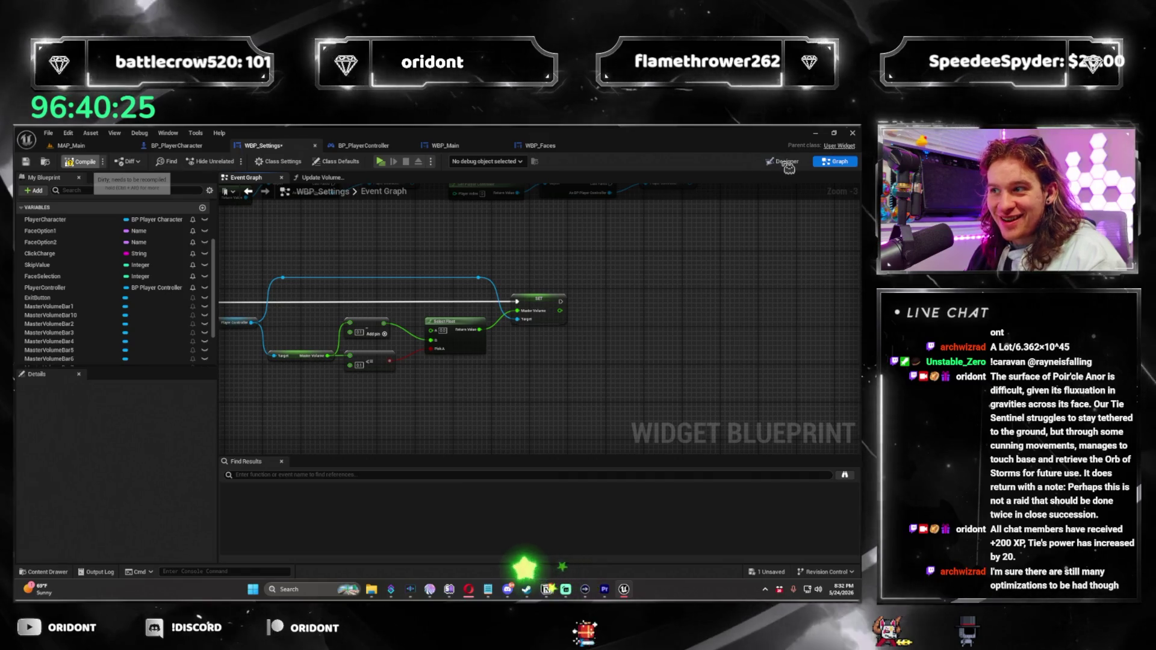
click(760, 161)
click(311, 346)
scroll(311, 346, up, 4)
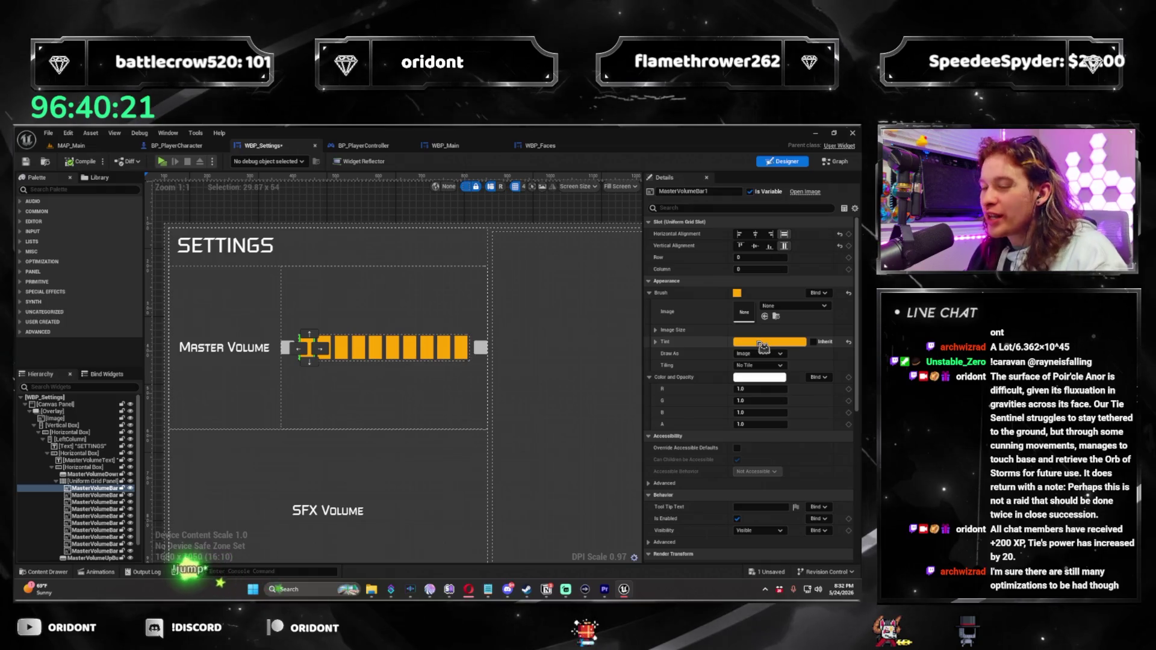
click(759, 378)
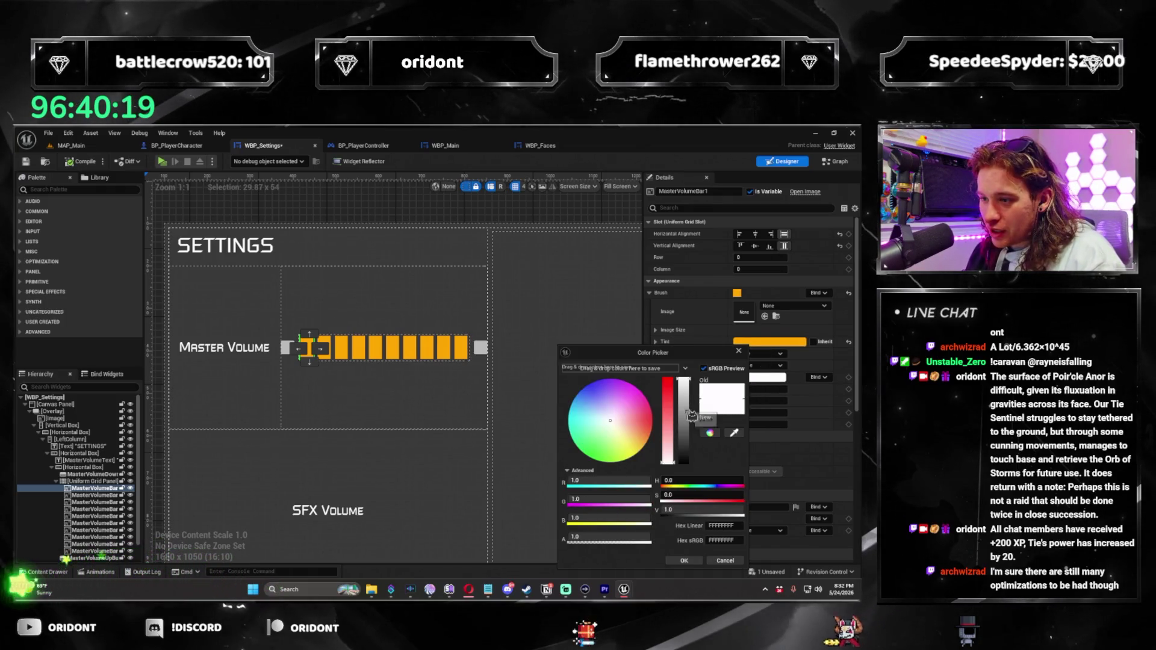
click(617, 538)
text(0.75)
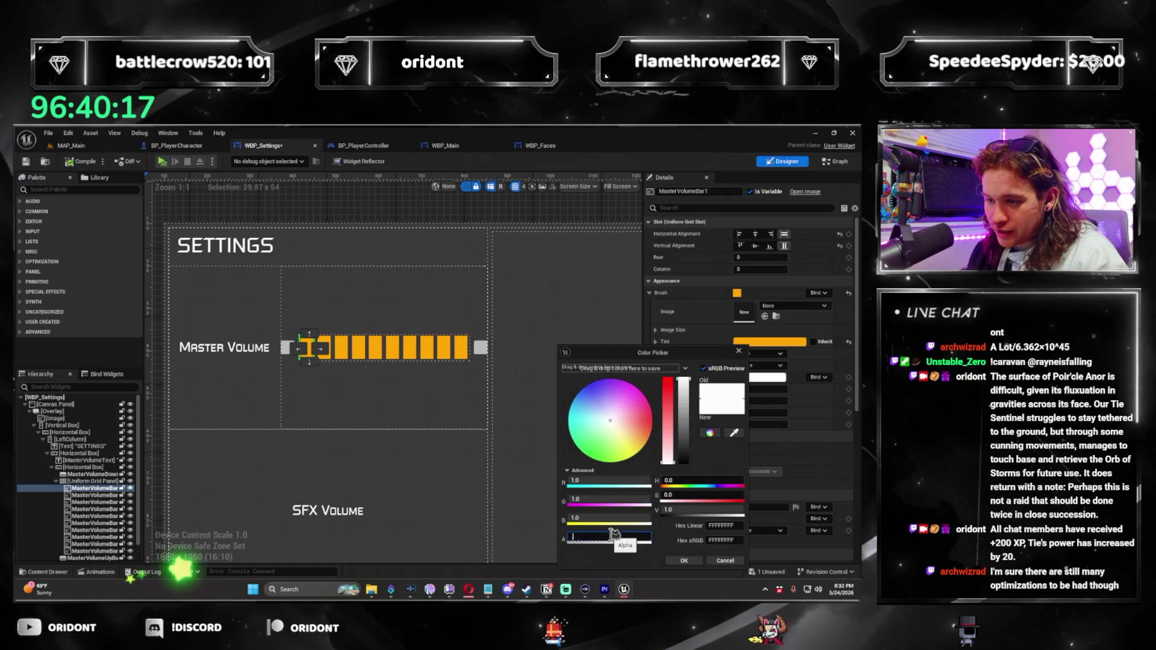
key(Return)
click(683, 560)
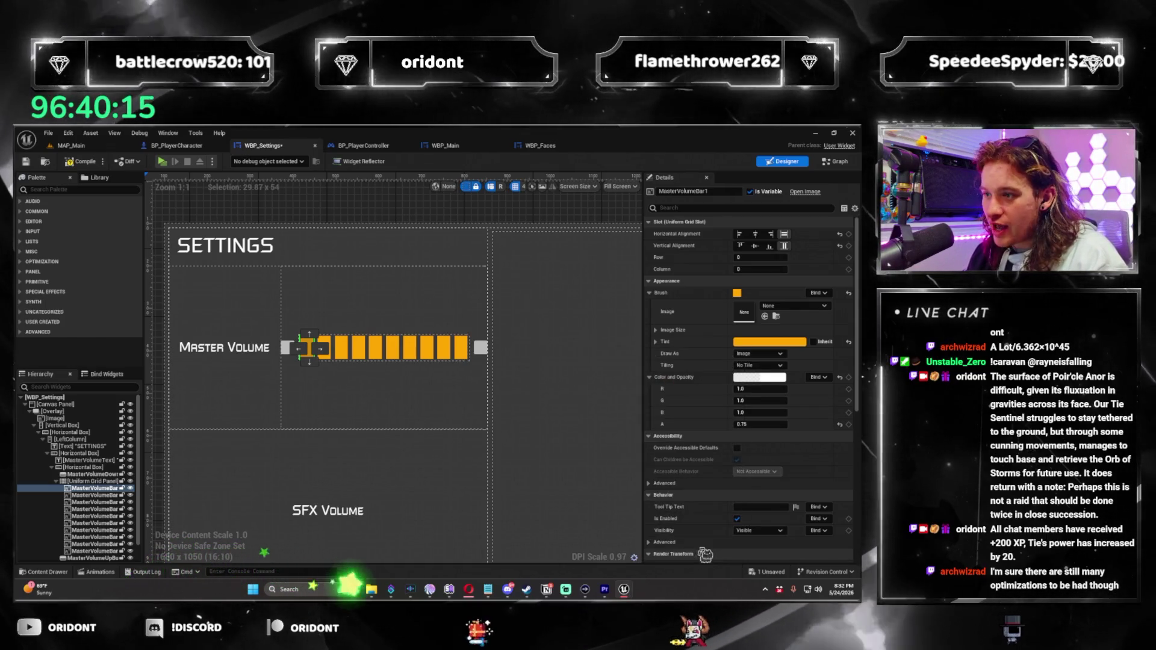
Apply 0.75 opacity to bars 2 through 10, then return to the blueprint graph
click(326, 348)
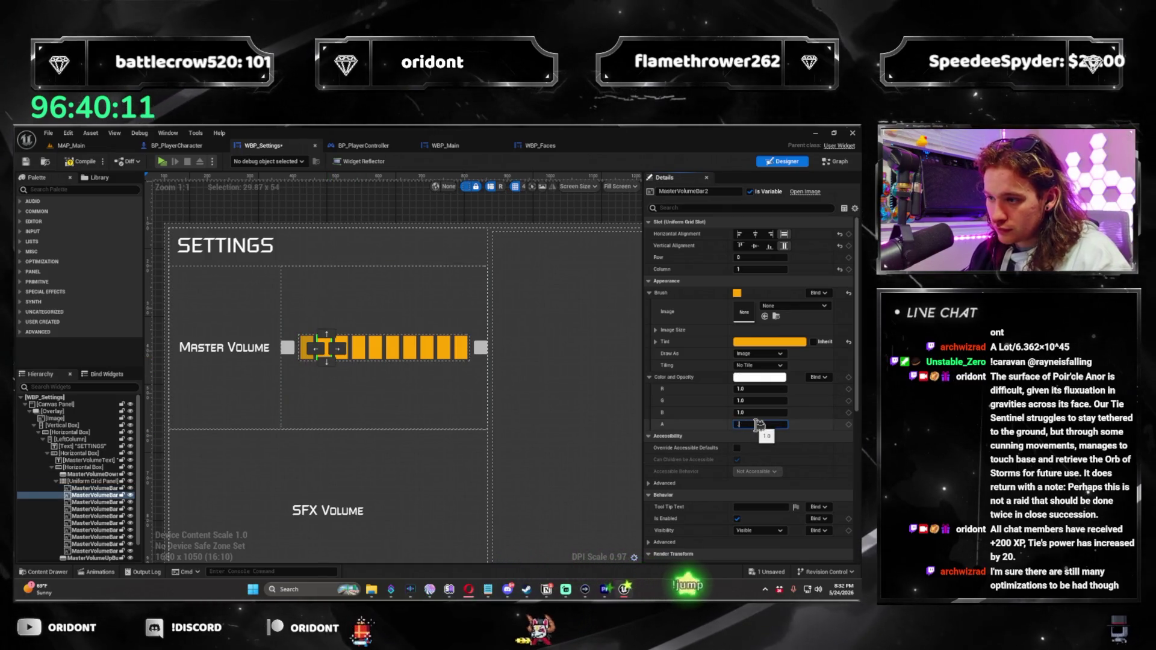
text(0.75)
key(Return)
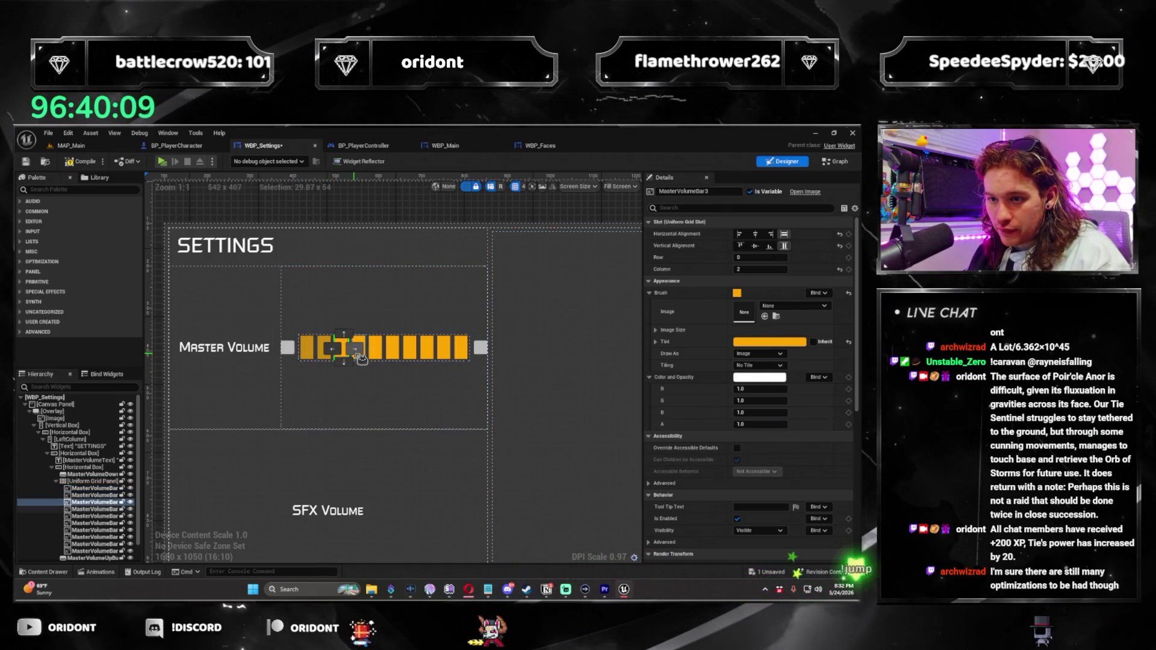
ctrl+click(361, 356)
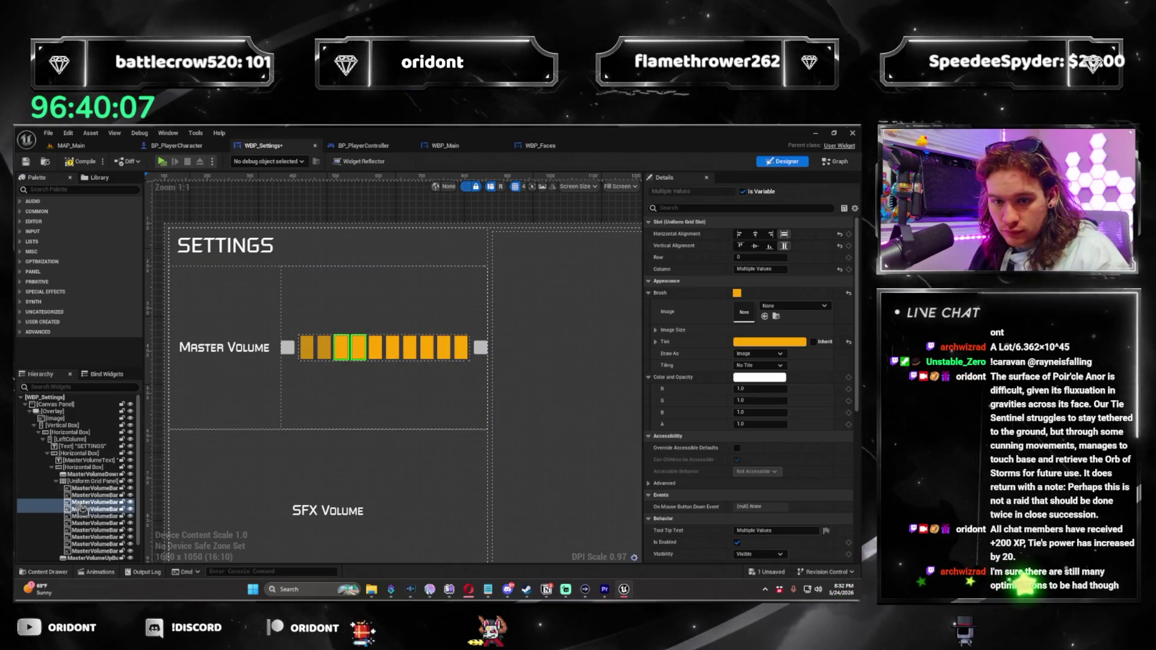
shift+click(103, 550)
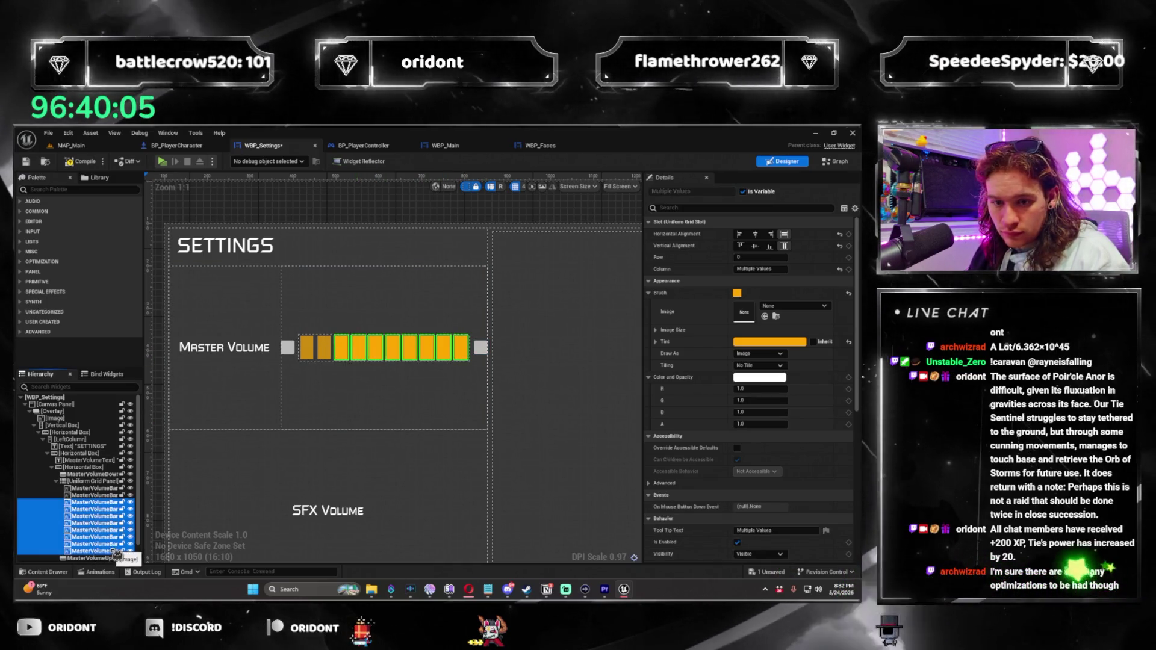
click(771, 424)
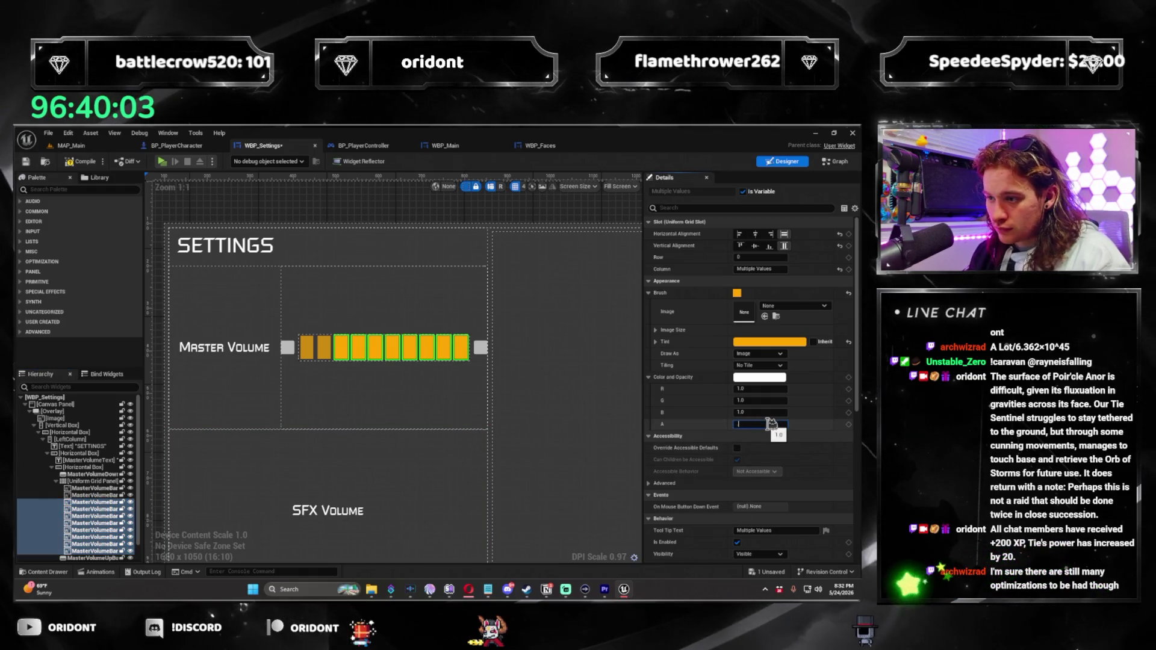
text(0.75)
key(Return)
click(455, 296)
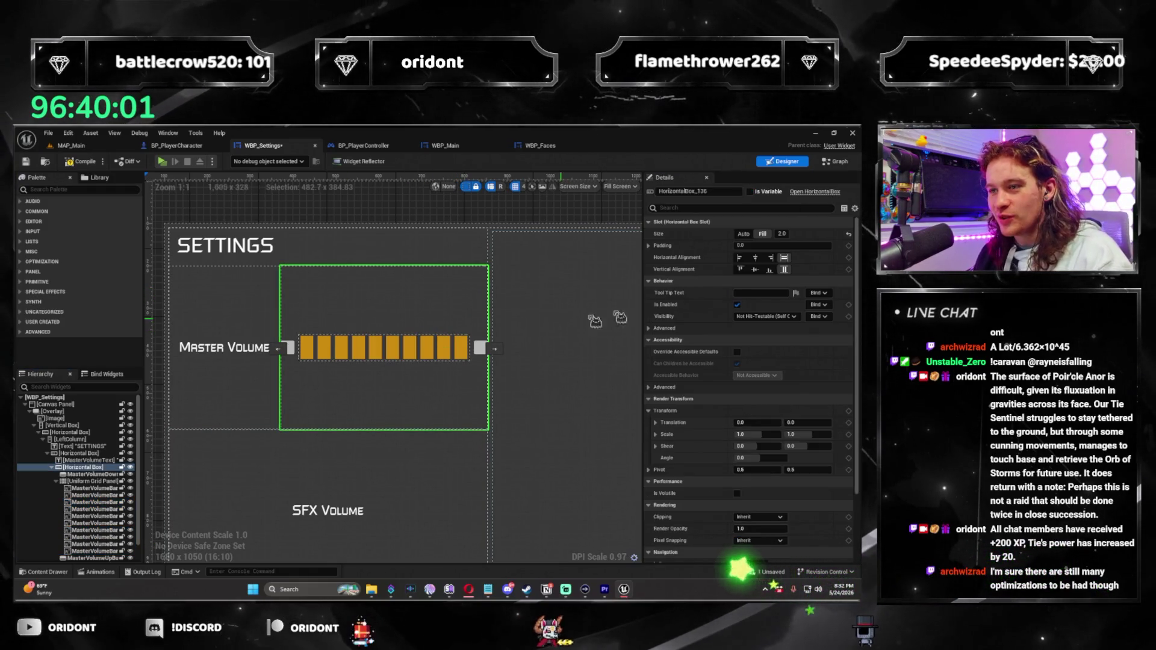
click(836, 166)
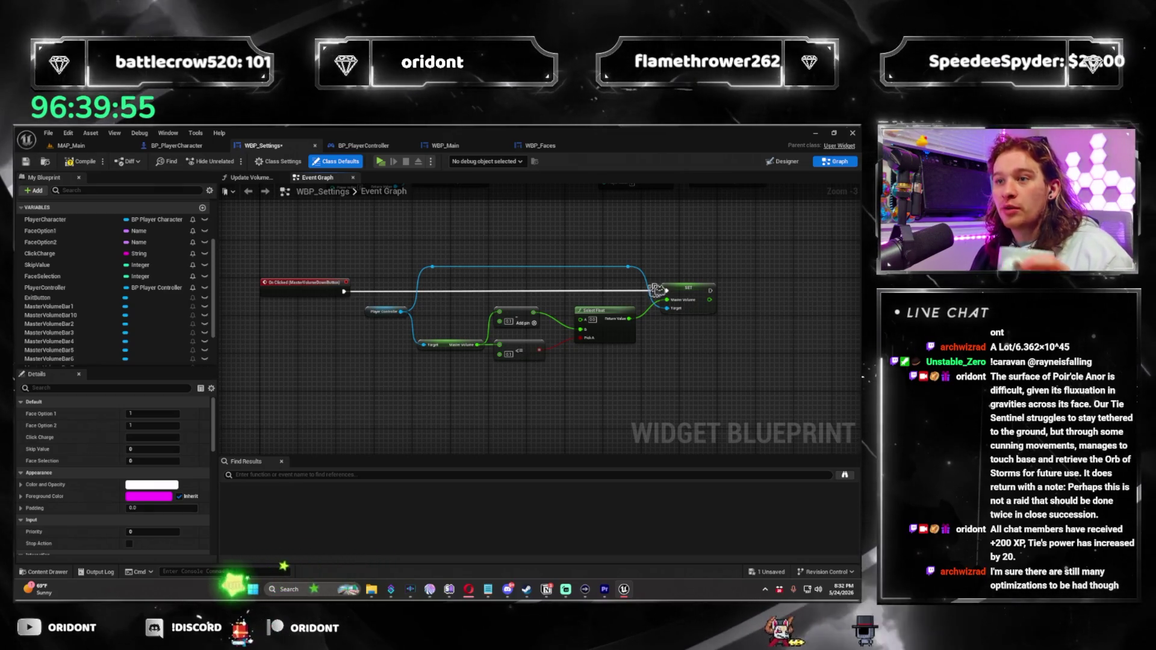
Open the Update Volume Graphic function and add a >= 0.1 comparison on Current Volume
drag(658, 369, 362, 311)
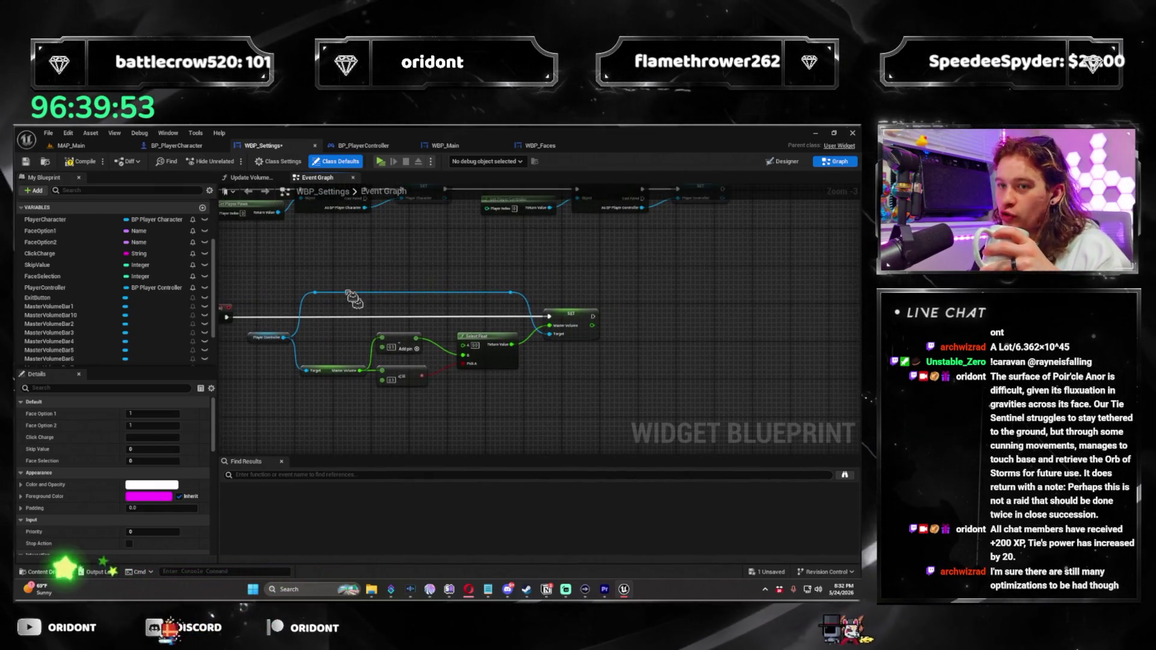
click(254, 179)
drag(488, 388, 537, 340)
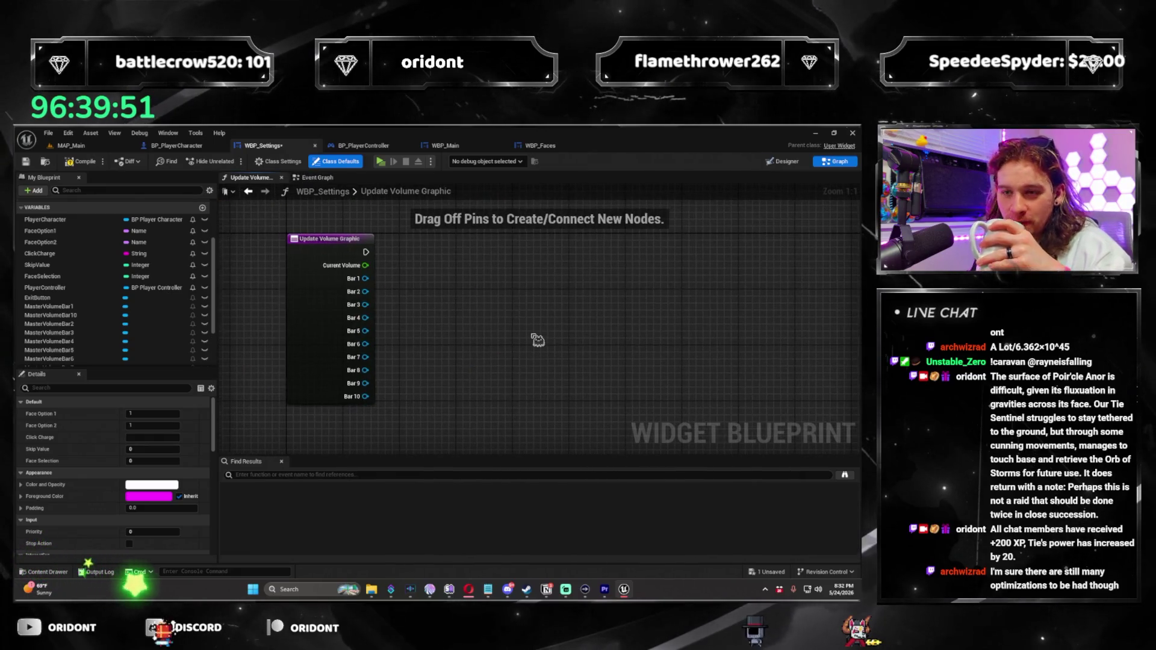
mouse_move(383, 269)
mouse_down()
mouse_move(378, 301)
mouse_move(445, 306)
mouse_move(434, 299)
mouse_up()
text(>)
key(Return)
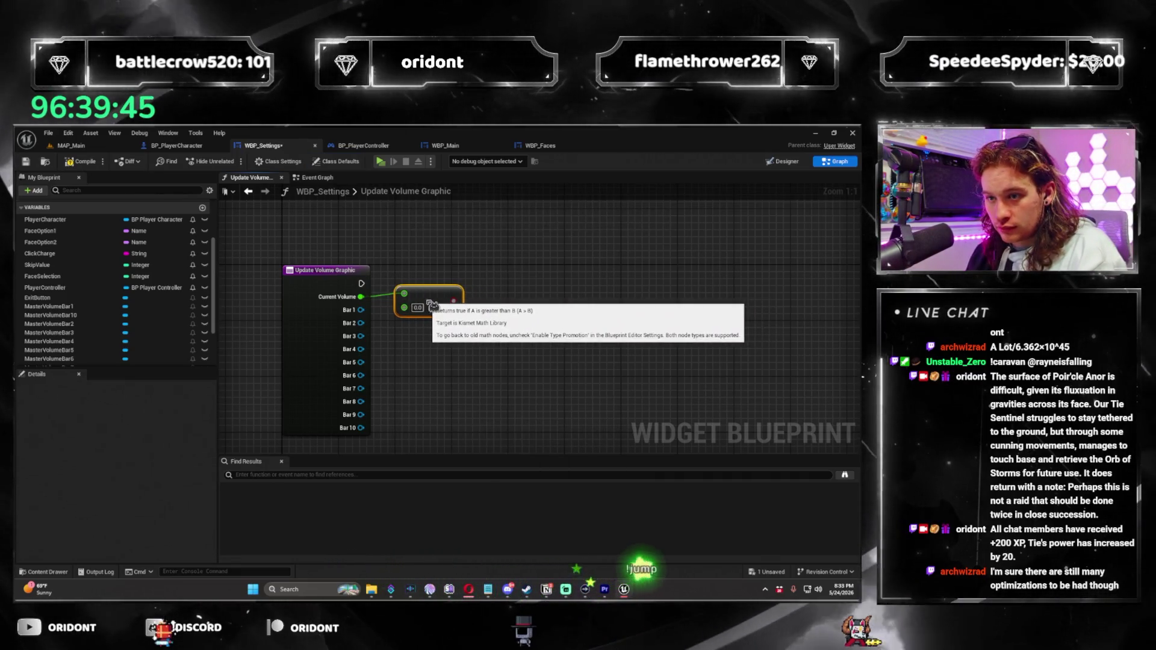
key(Delete)
drag(360, 297, 402, 300)
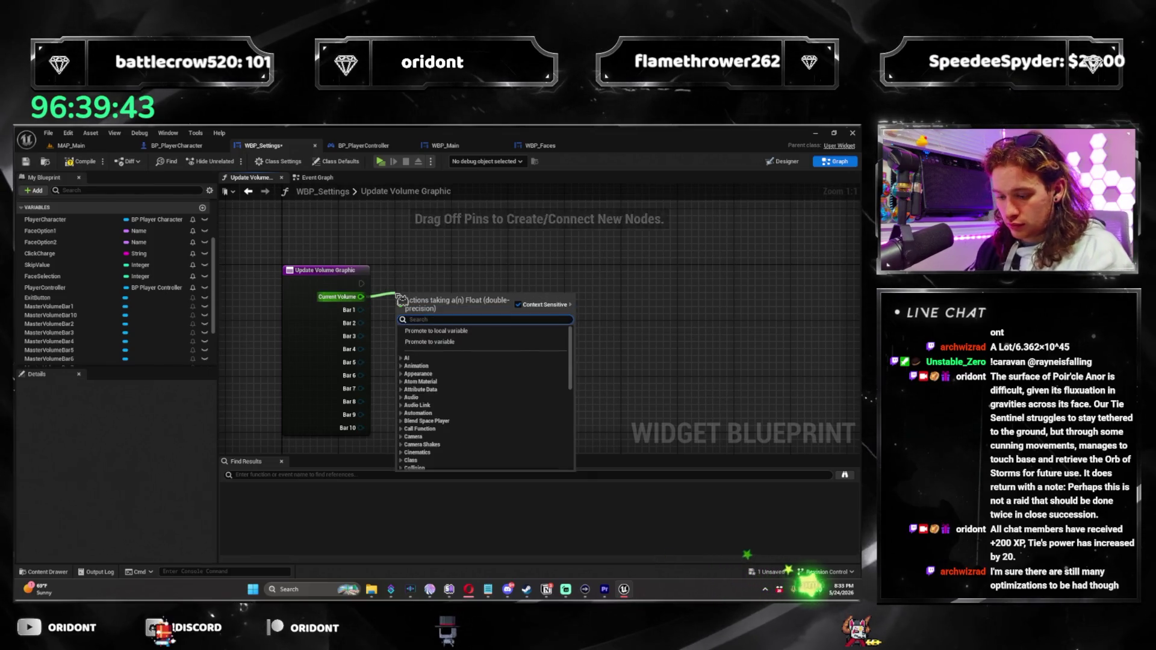
text(>=)
key(Return)
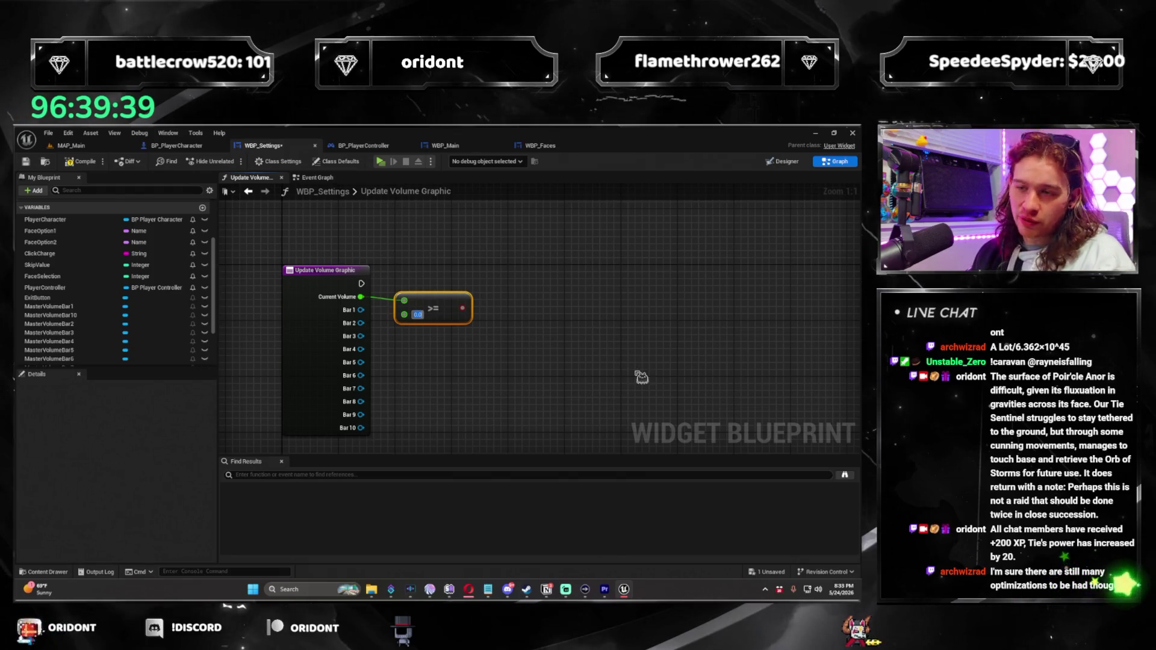
text(0.1)
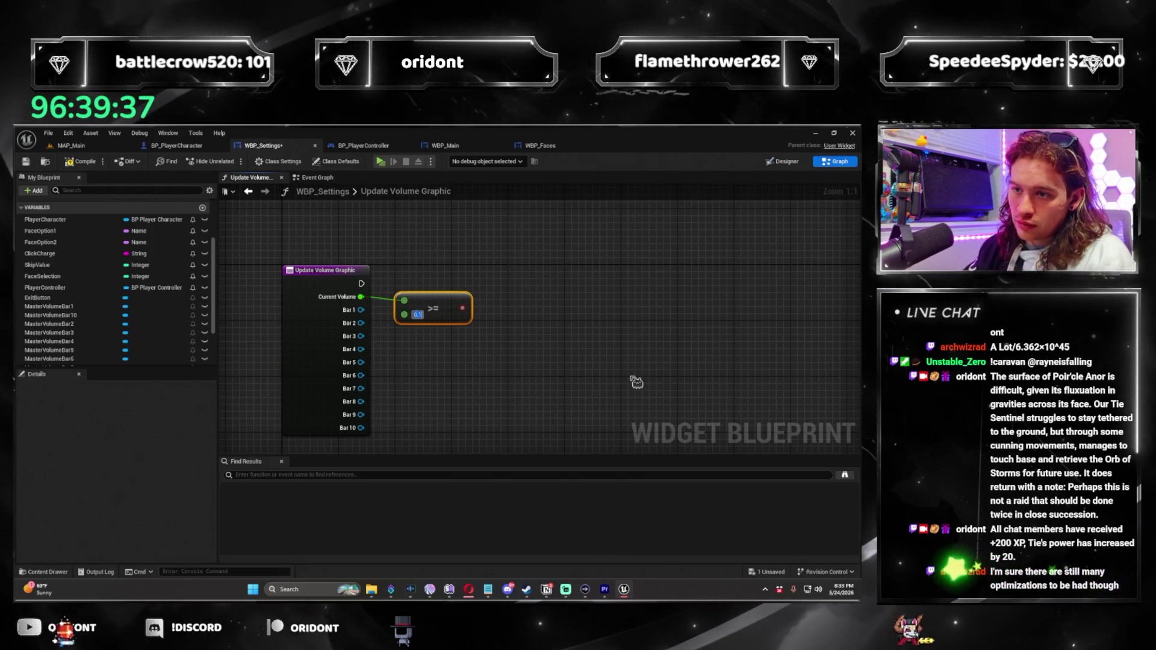
Delete that comparison and place a generic Select node in the graph
drag(605, 367, 555, 372)
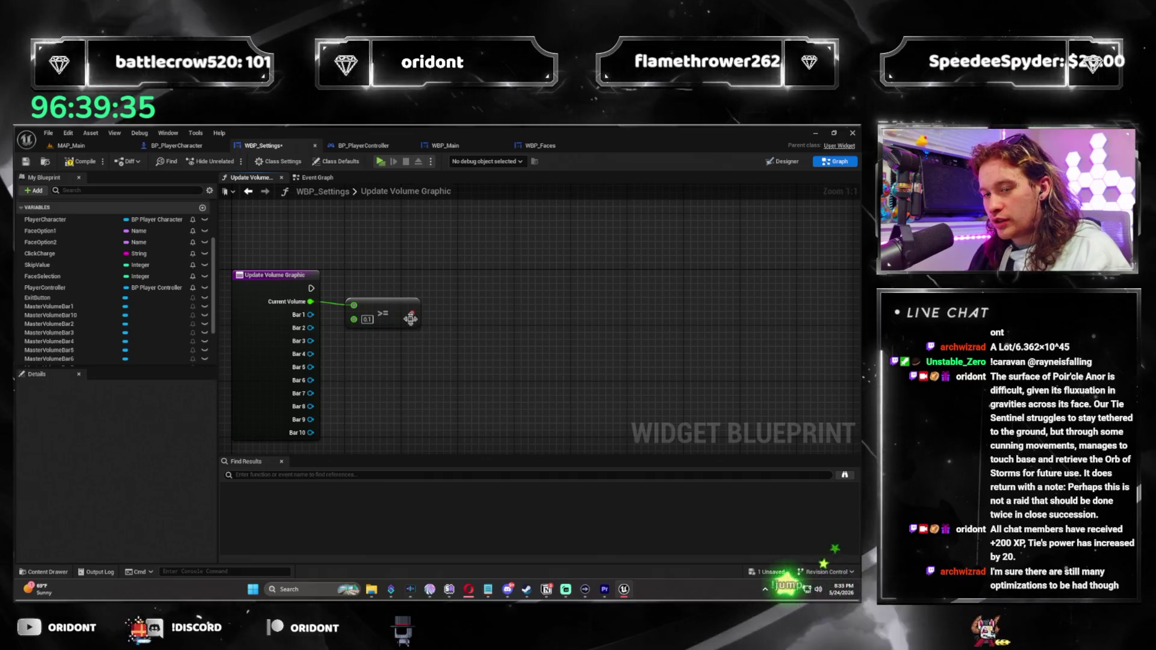
click(396, 314)
key(Delete)
right_click(500, 314)
text(select)
key(Return)
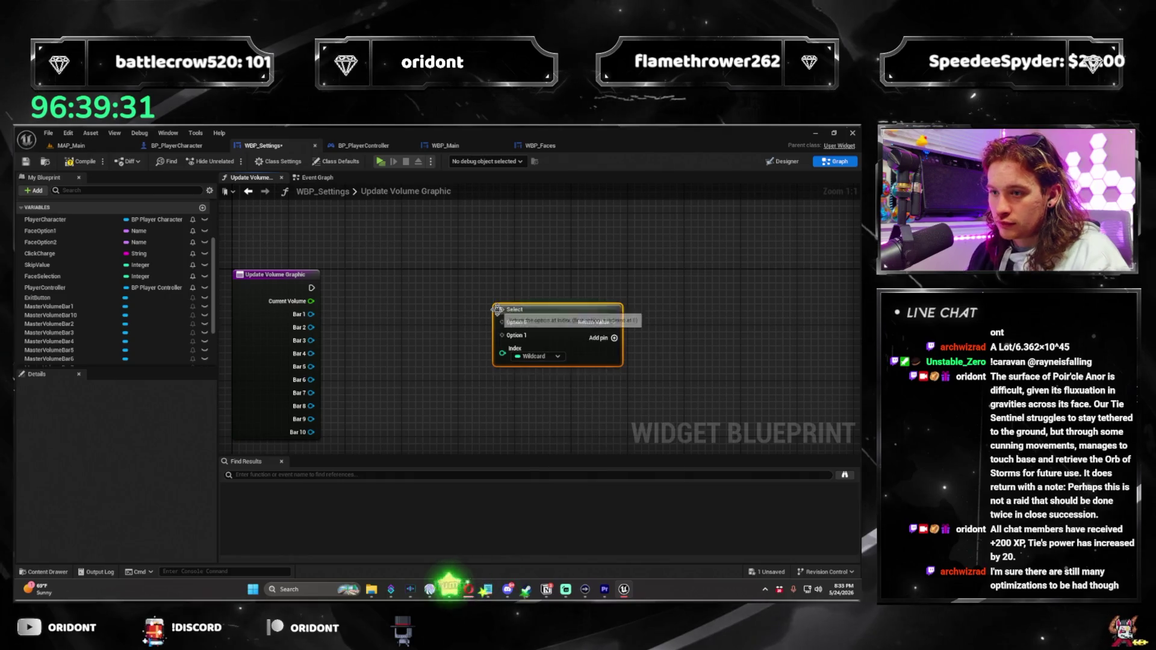
key(Delete)
right_click(486, 322)
text(switch)
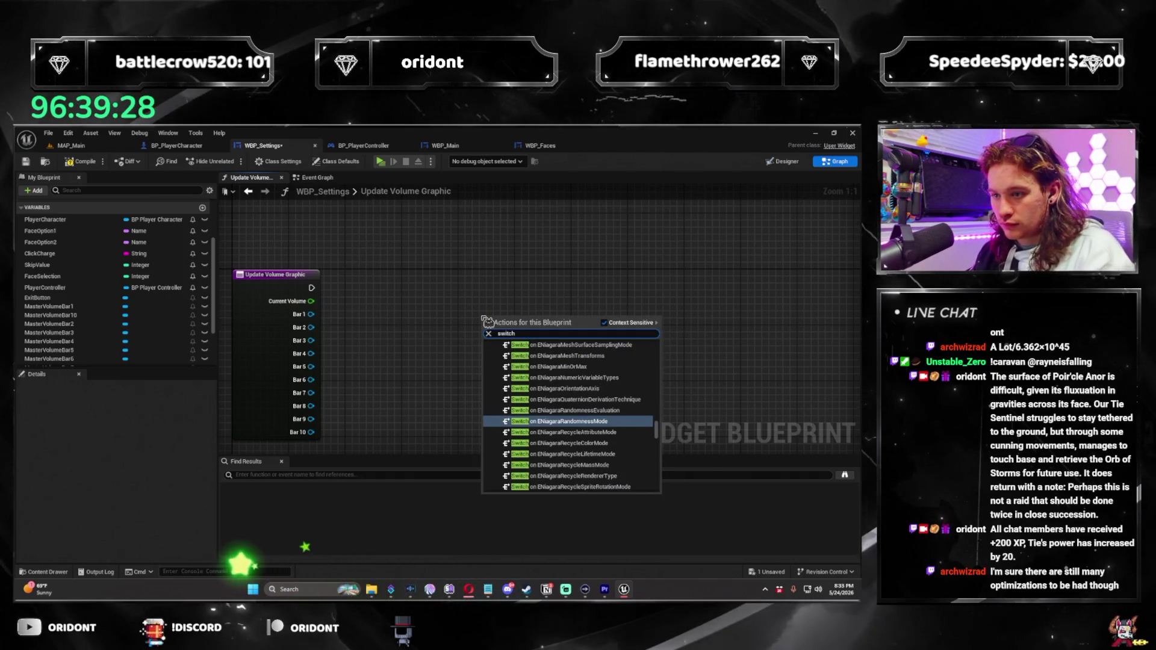
key(Escape)
right_click(486, 321)
text(select)
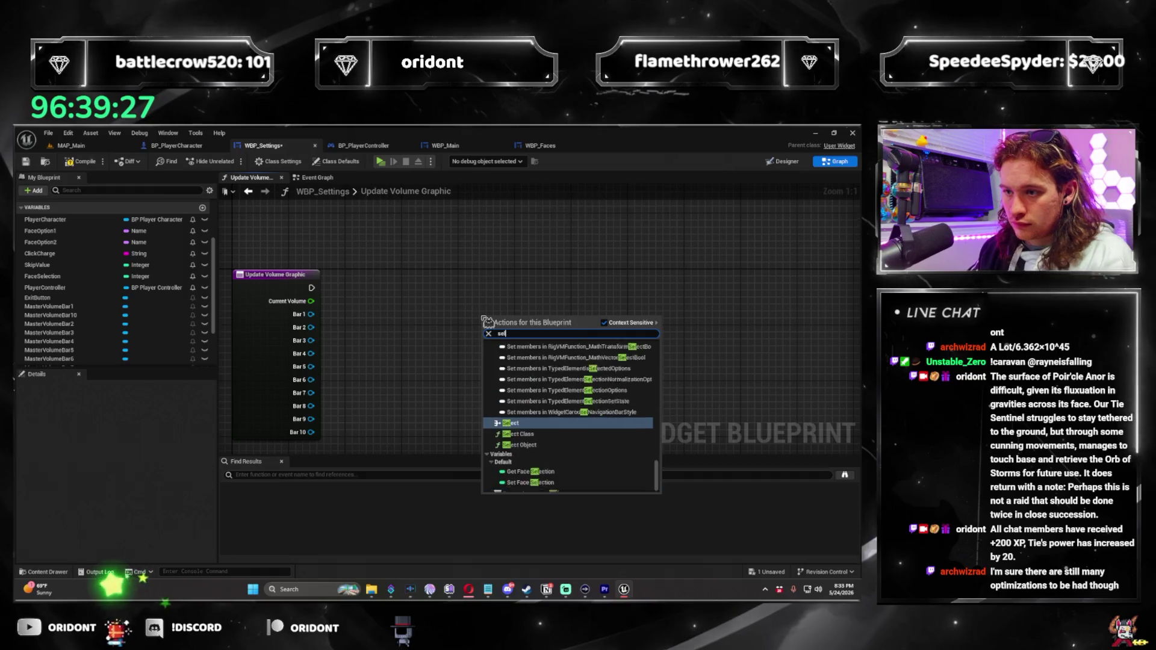
key(Return)
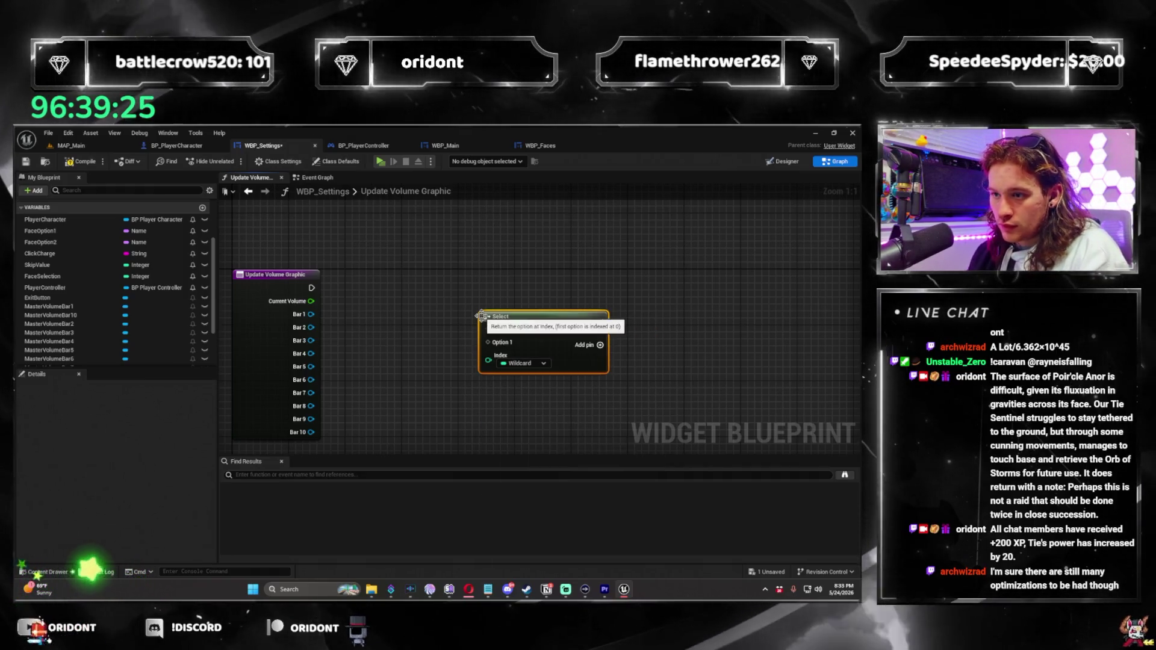
Reposition the Select node and wire Current Volume into a new >= node set to 0.1
drag(552, 330, 523, 316)
drag(310, 301, 482, 355)
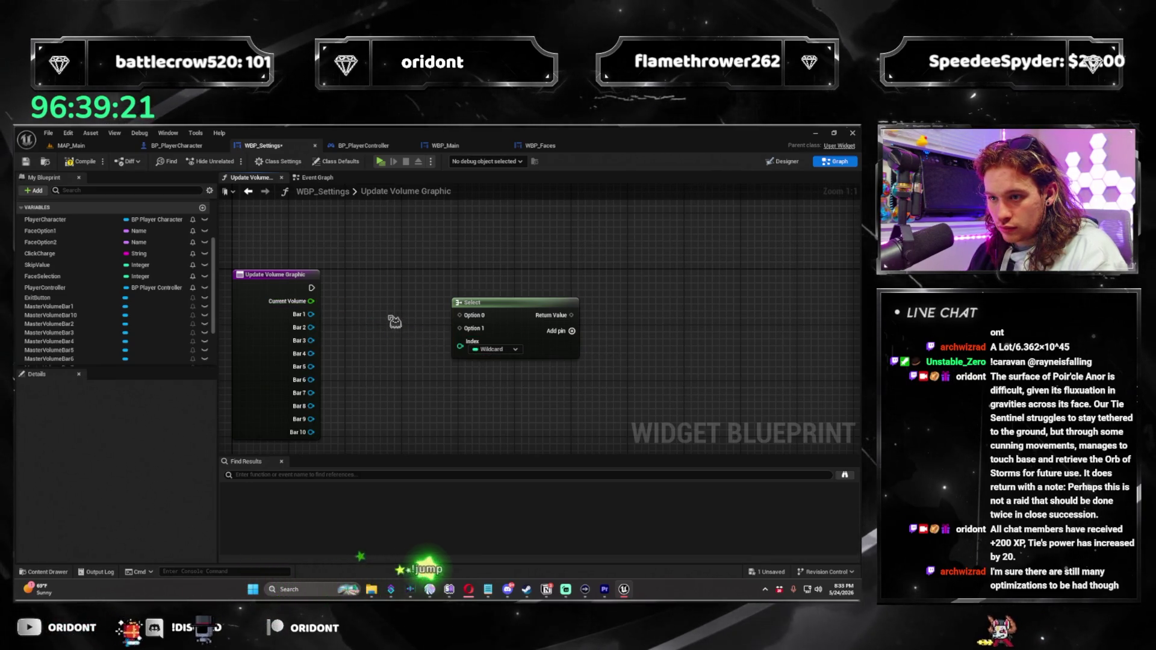
drag(527, 314, 538, 312)
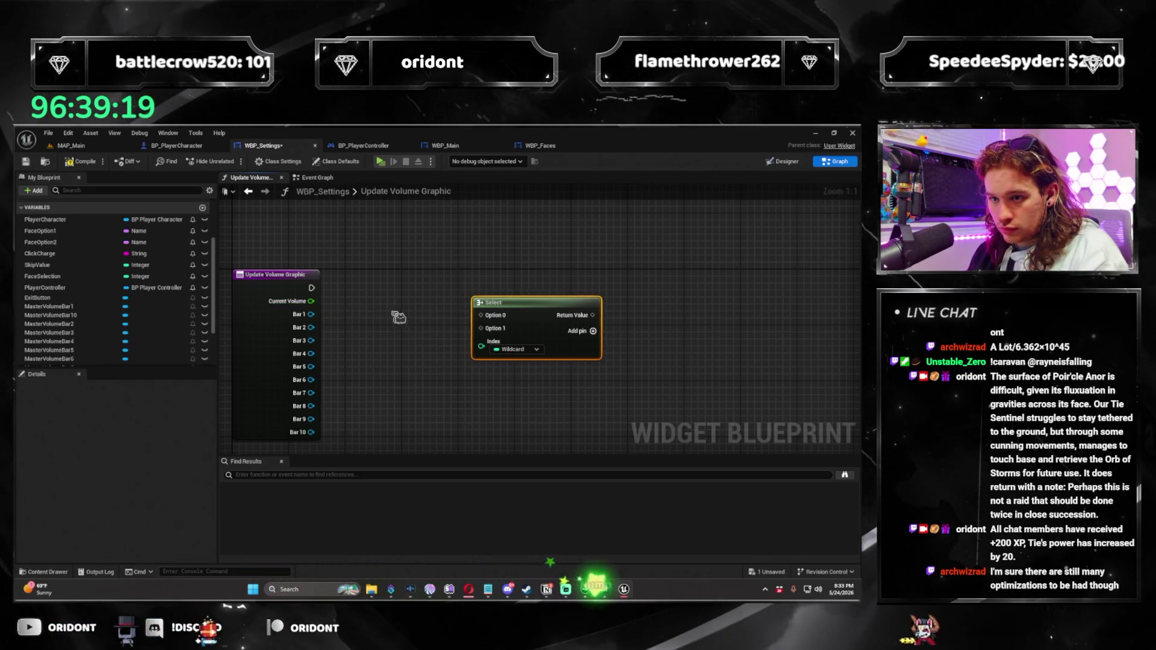
drag(394, 315, 434, 302)
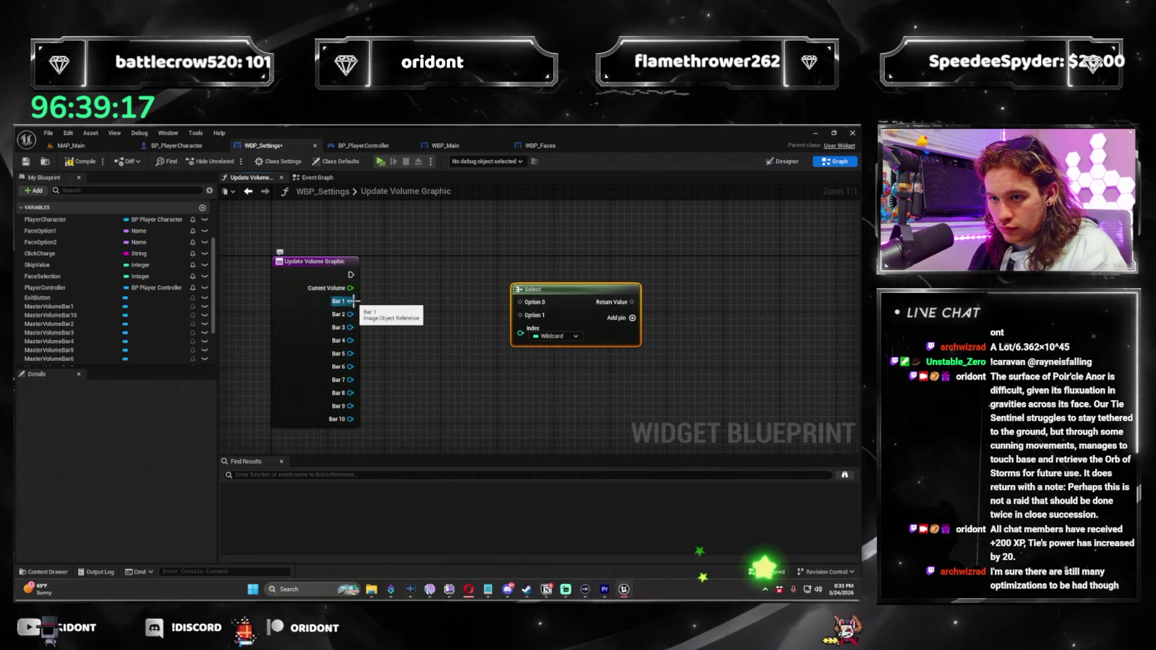
drag(350, 288, 415, 333)
text(>)
key(Return)
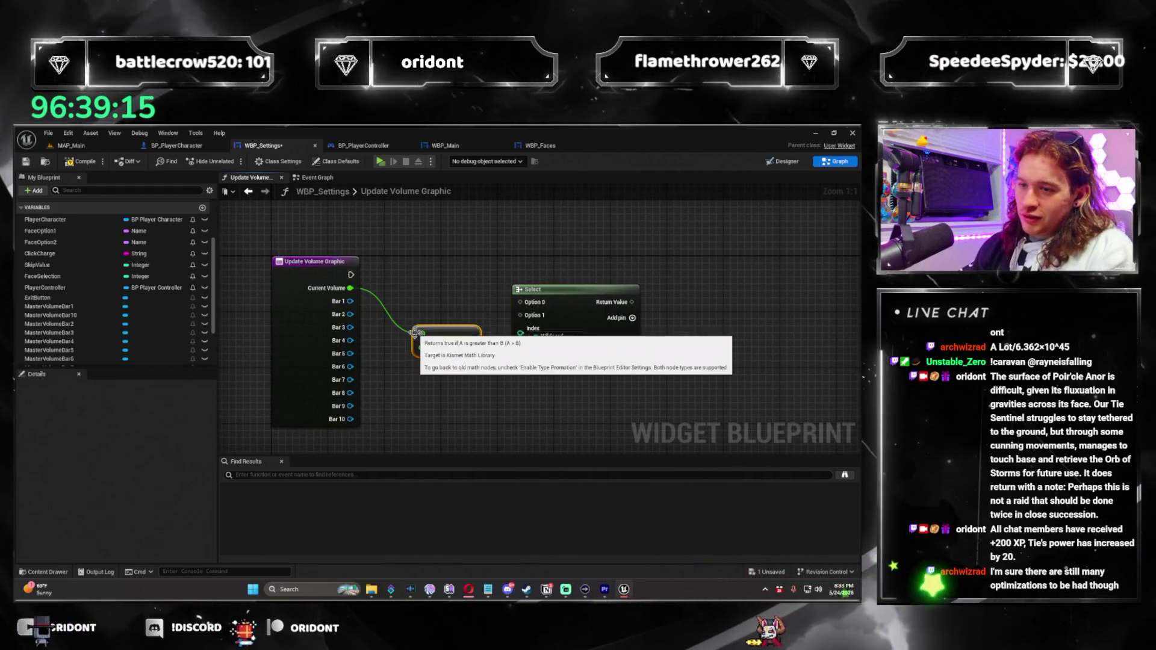
key(Delete)
drag(350, 287, 394, 315)
text(>=)
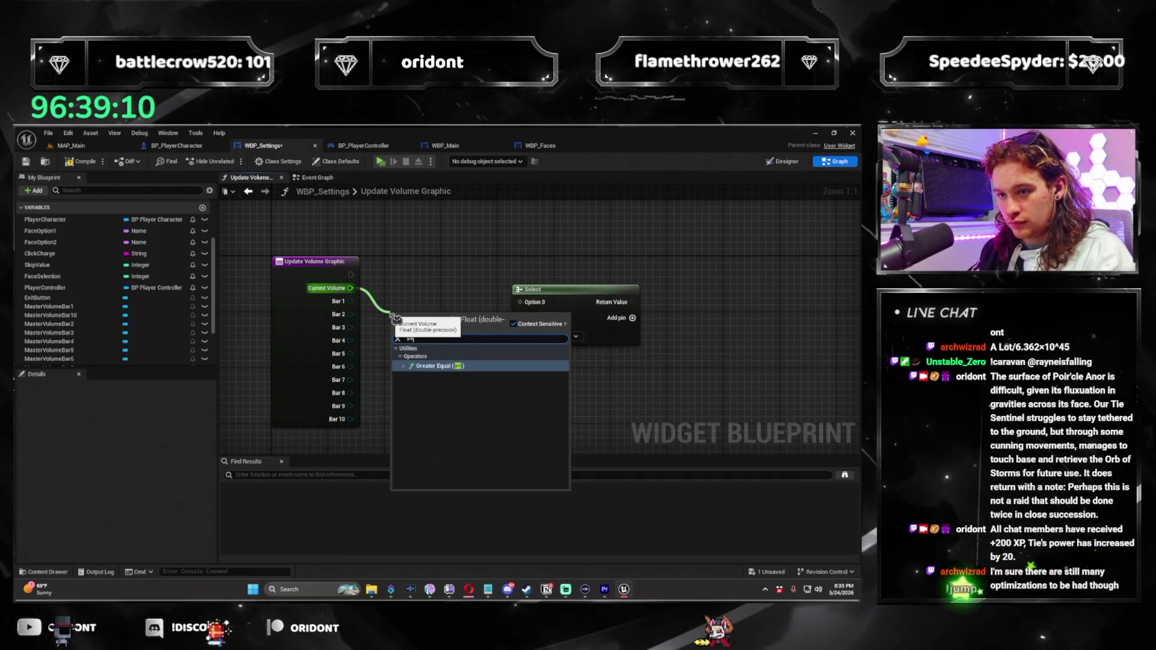
key(Return)
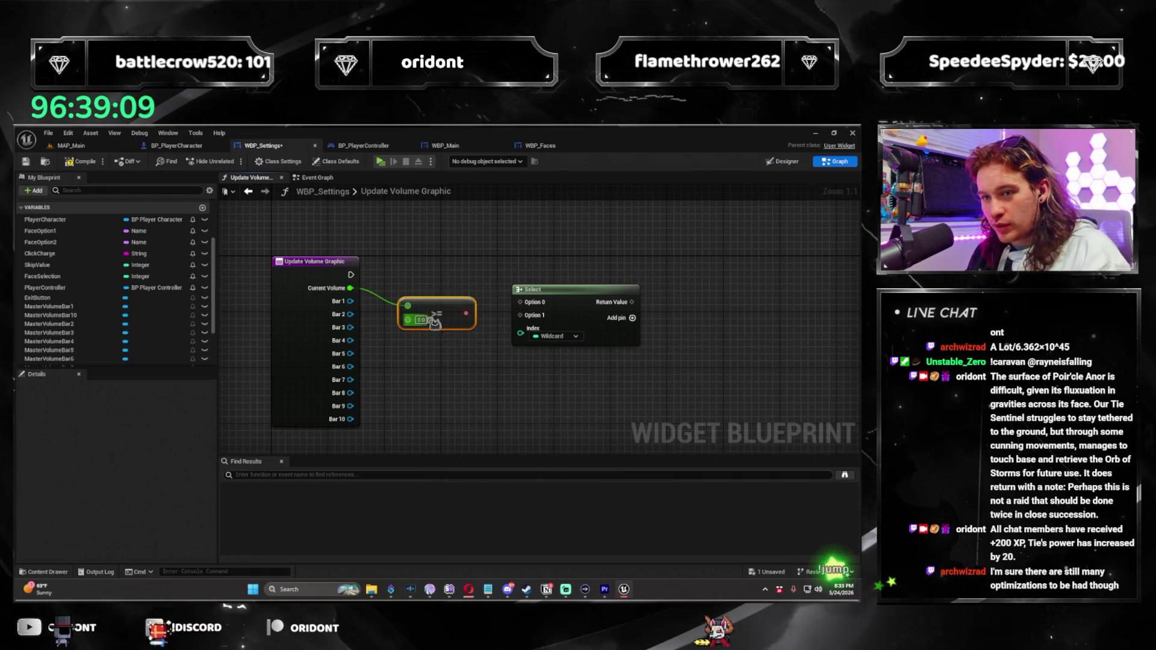
text(0.1)
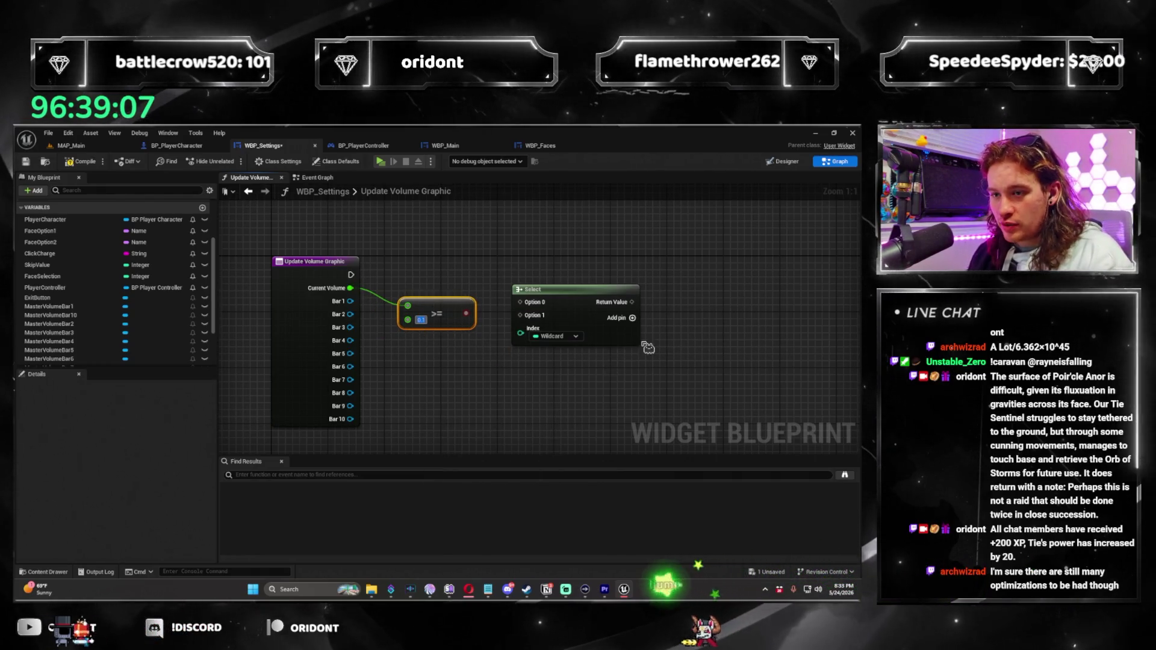
click(483, 369)
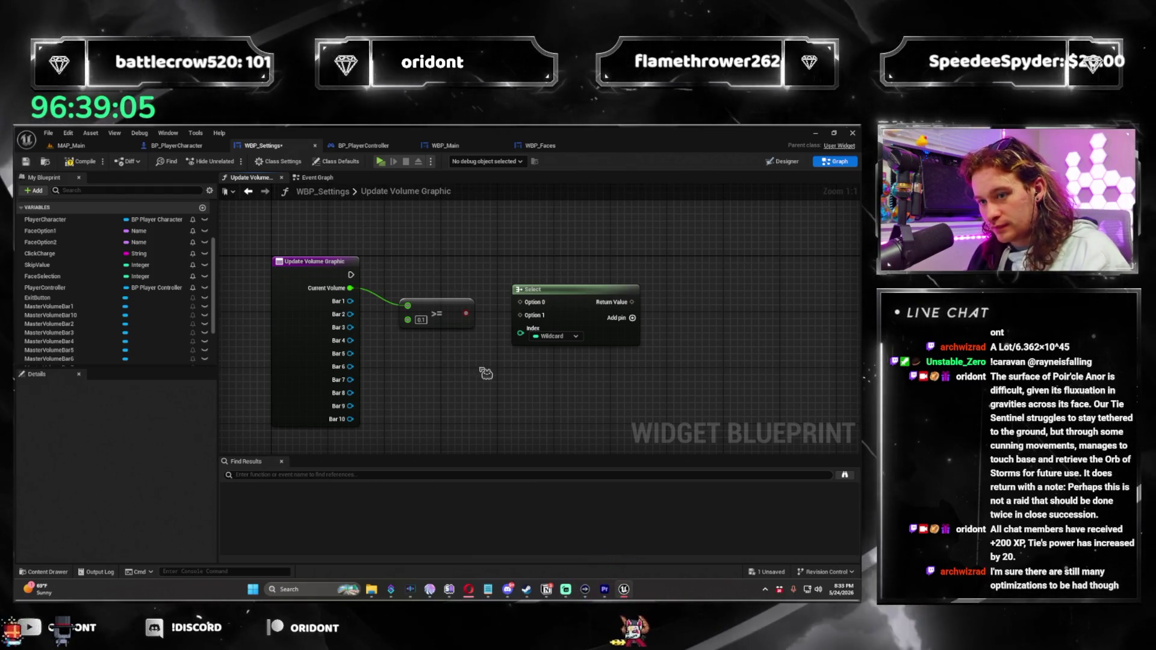
Copy and paste the >= 0.1 comparisons to build a column below
drag(428, 343, 400, 337)
ctrl+click(436, 313)
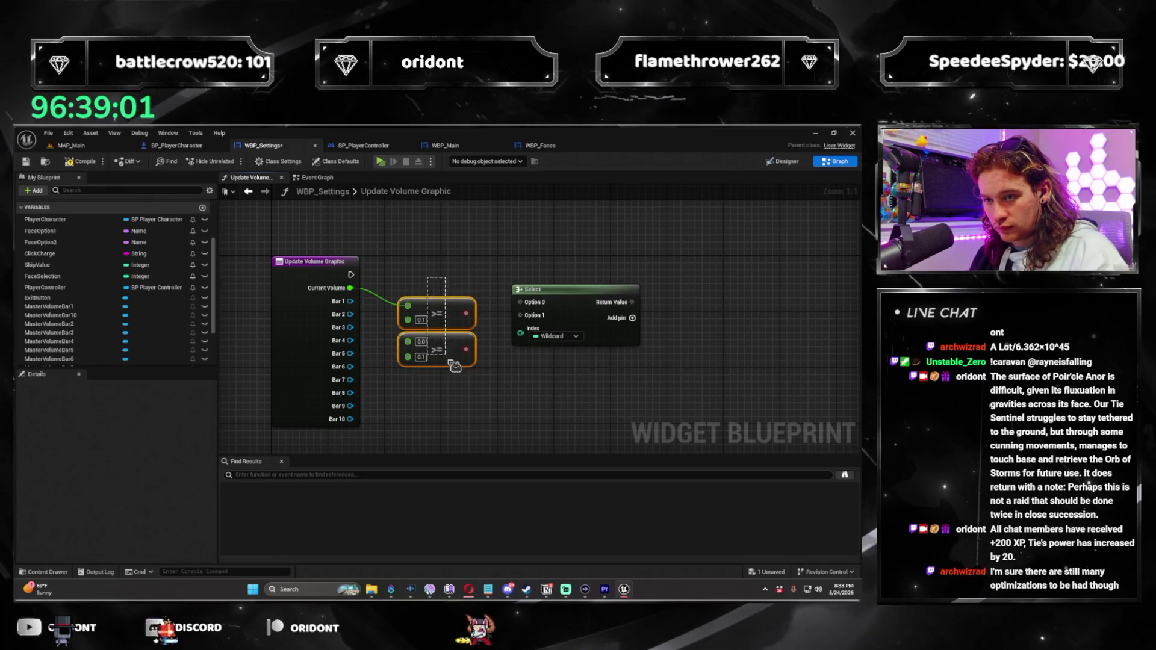
key(ctrl+c)
key(ctrl+v)
drag(493, 399, 452, 378)
scroll(470, 339, down, 4)
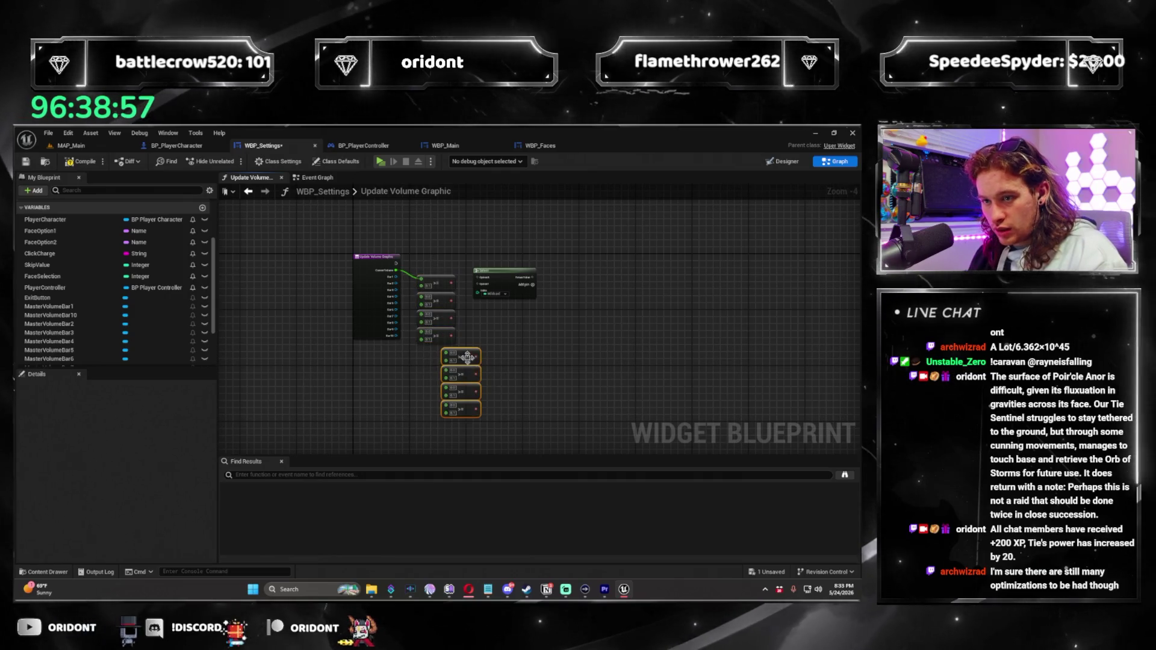
Align the pasted comparisons, set one threshold to 0.4, and wire Current Volume to the second
scroll(496, 316, up, 1)
scroll(496, 316, up, 2)
mouse_move(396, 295)
mouse_down()
mouse_move(520, 349)
mouse_move(394, 354)
mouse_move(525, 396)
mouse_up()
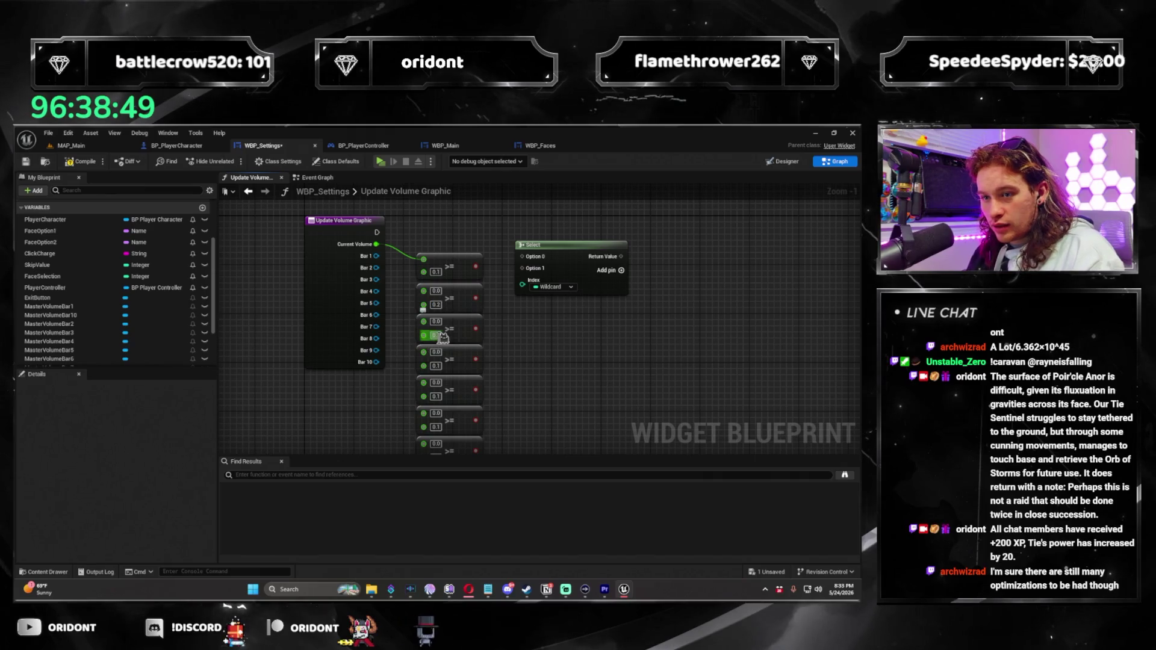
click(436, 366)
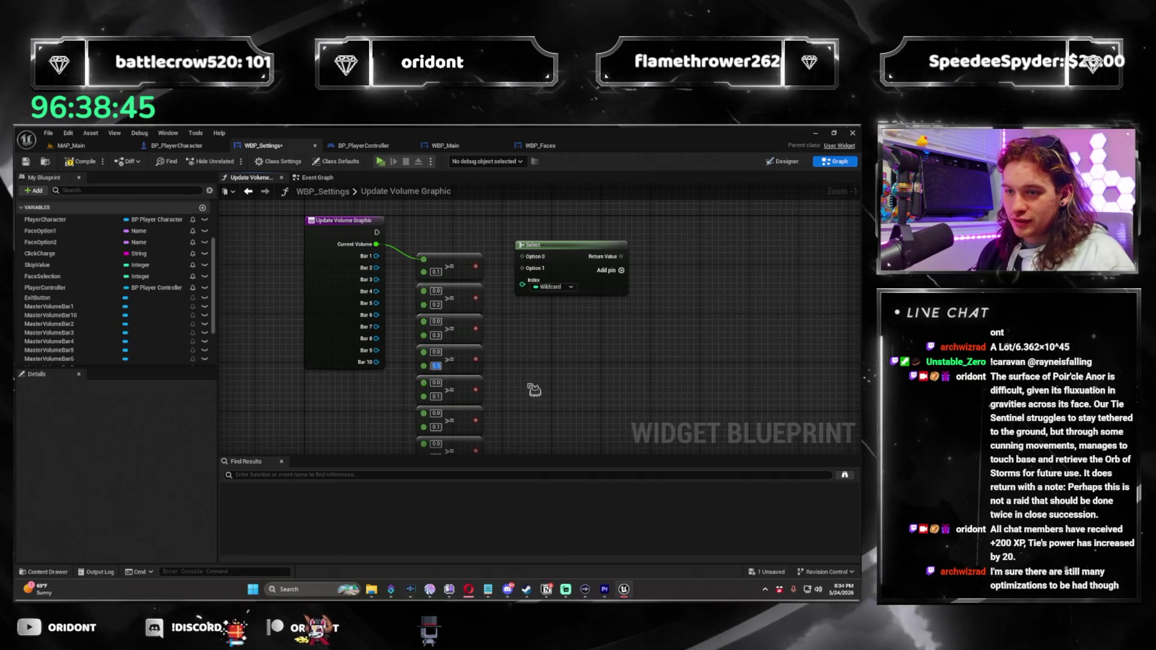
text(0.4)
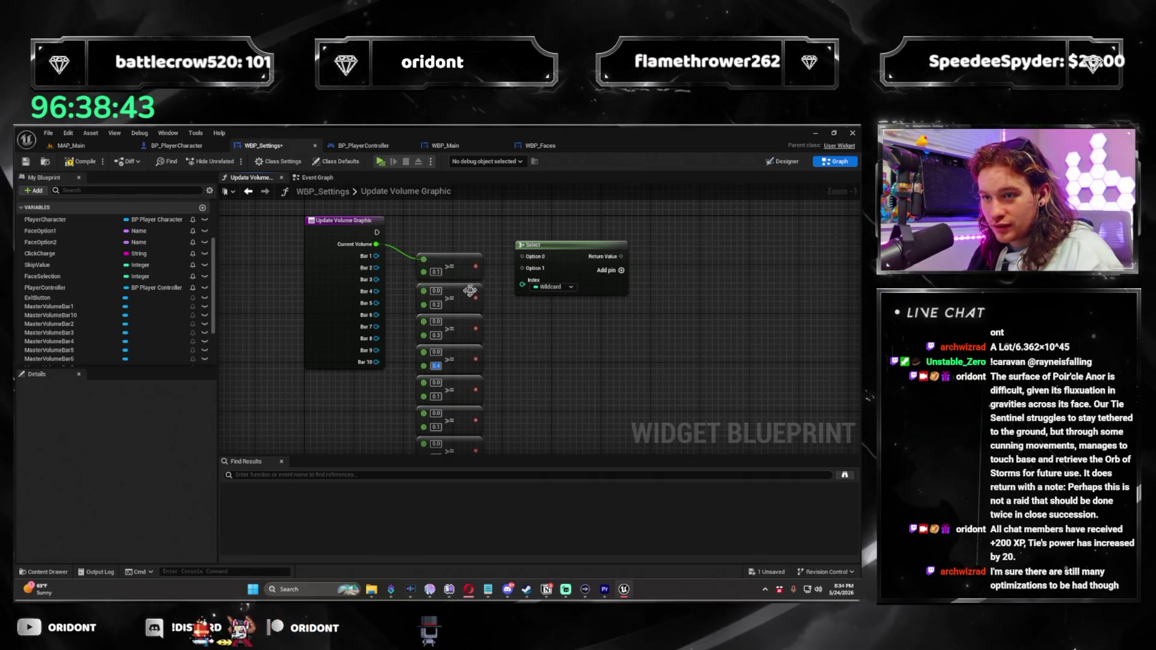
drag(425, 301, 423, 289)
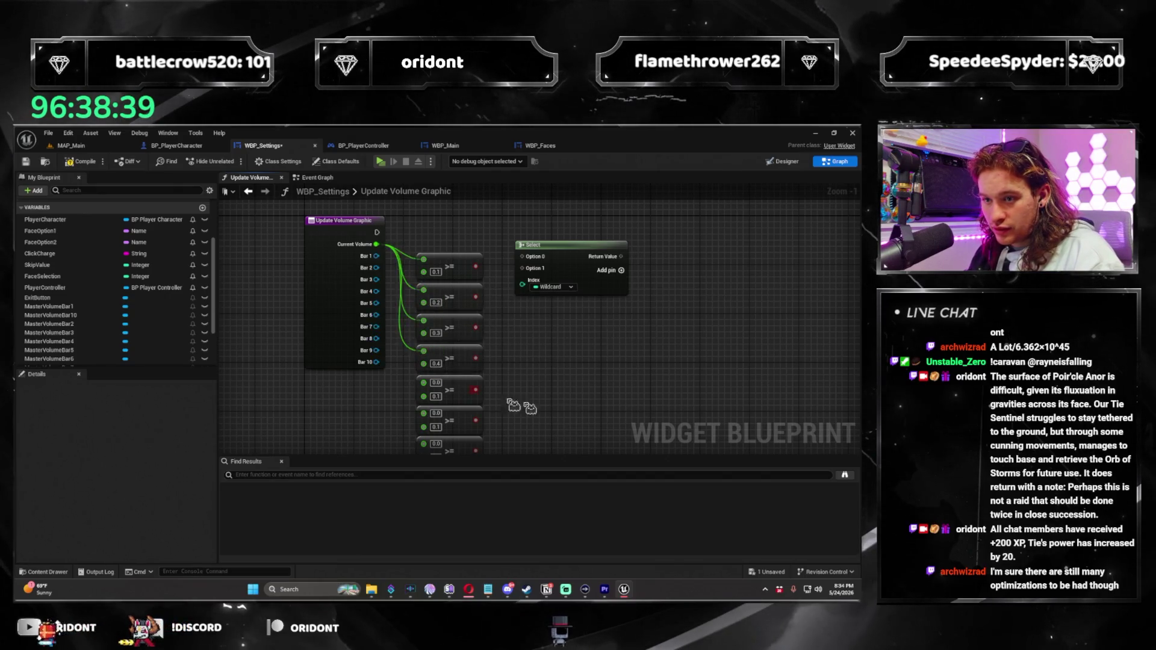
Enter thresholds 0.5, 0.6 and 0.9 on the lower comparisons, completing the 0.1–1.0 series
scroll(494, 367, up, 1)
text(0.5)
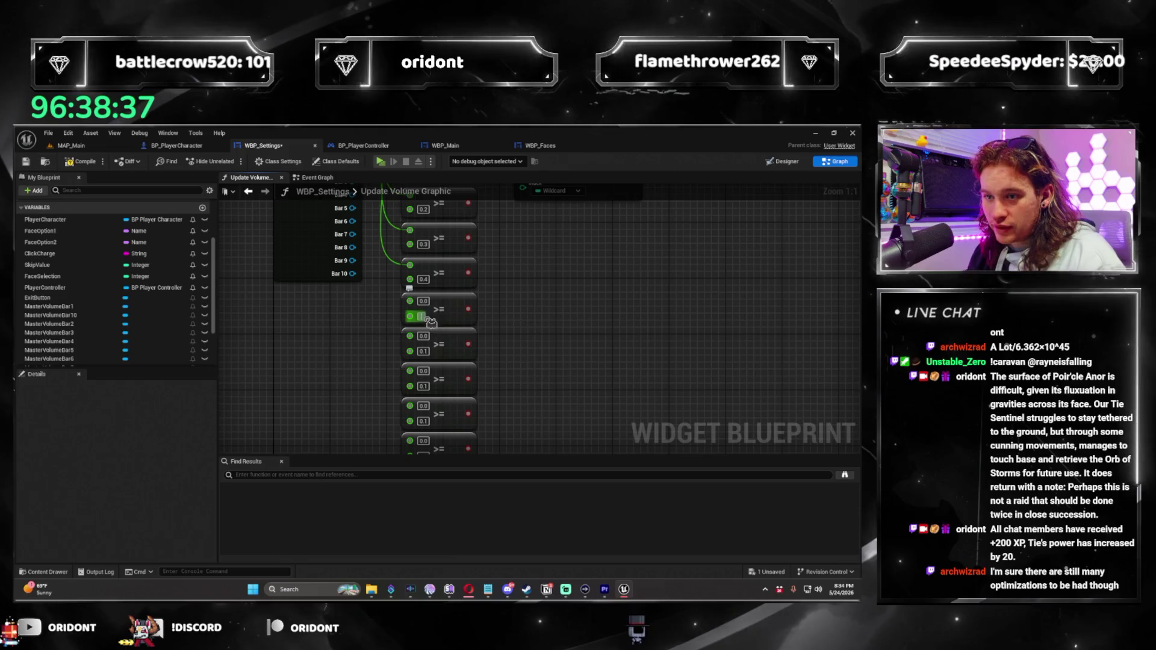
click(423, 351)
text(0.6)
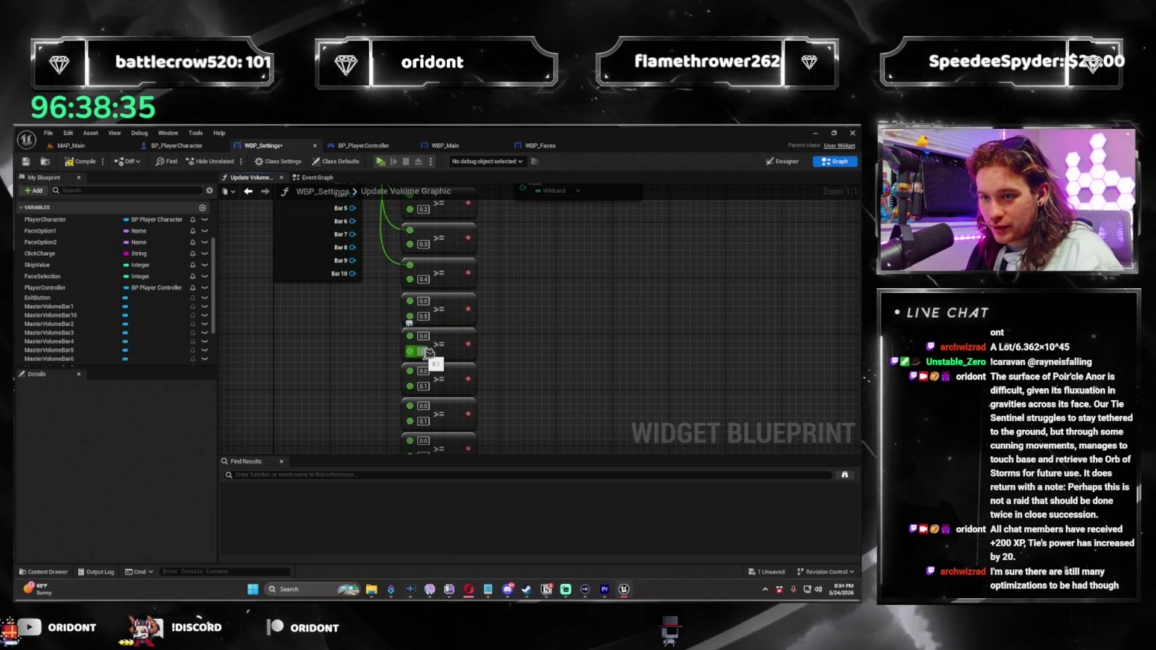
click(426, 384)
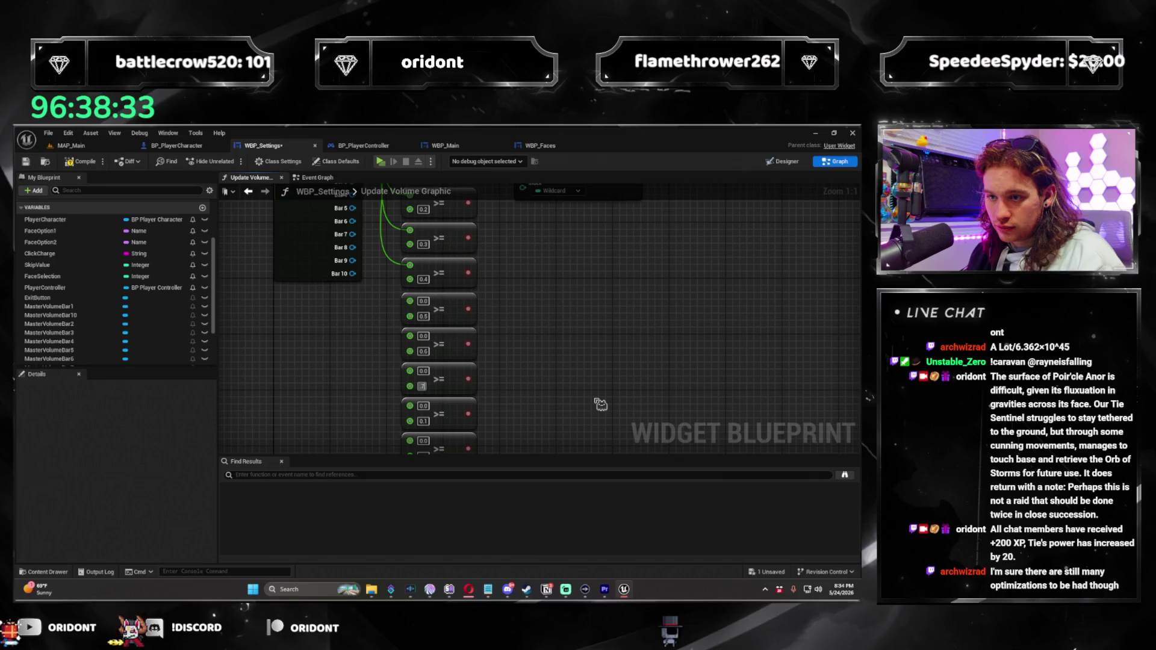
text(0.7)
drag(600, 404, 621, 305)
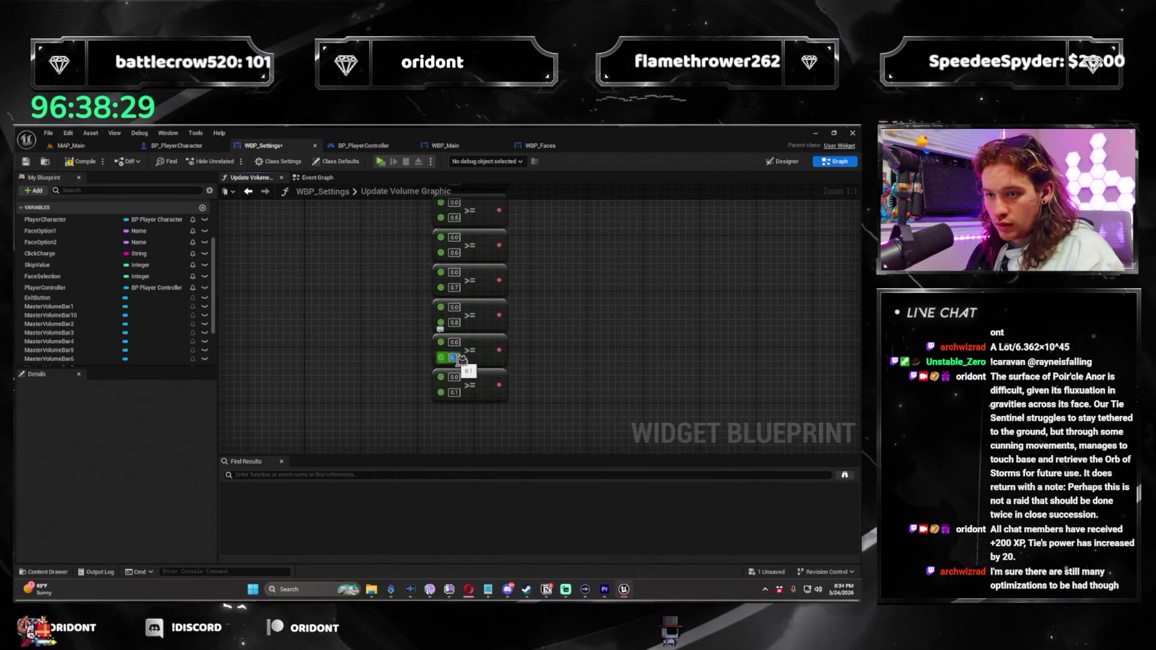
text(0.9)
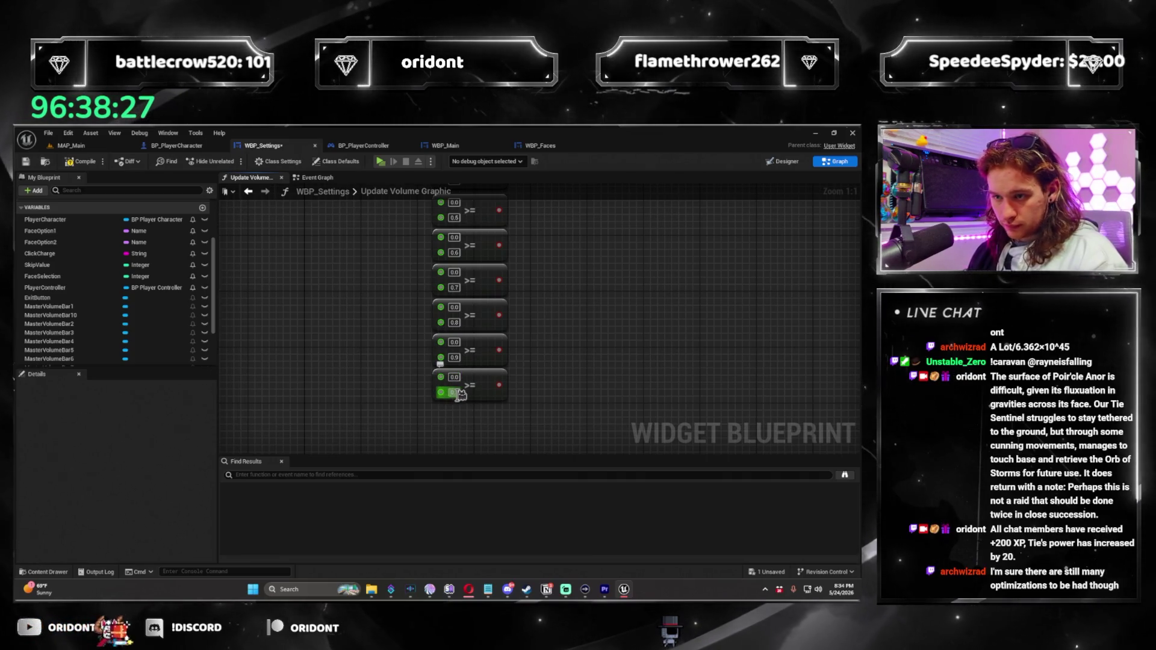
click(454, 393)
drag(461, 394, 464, 522)
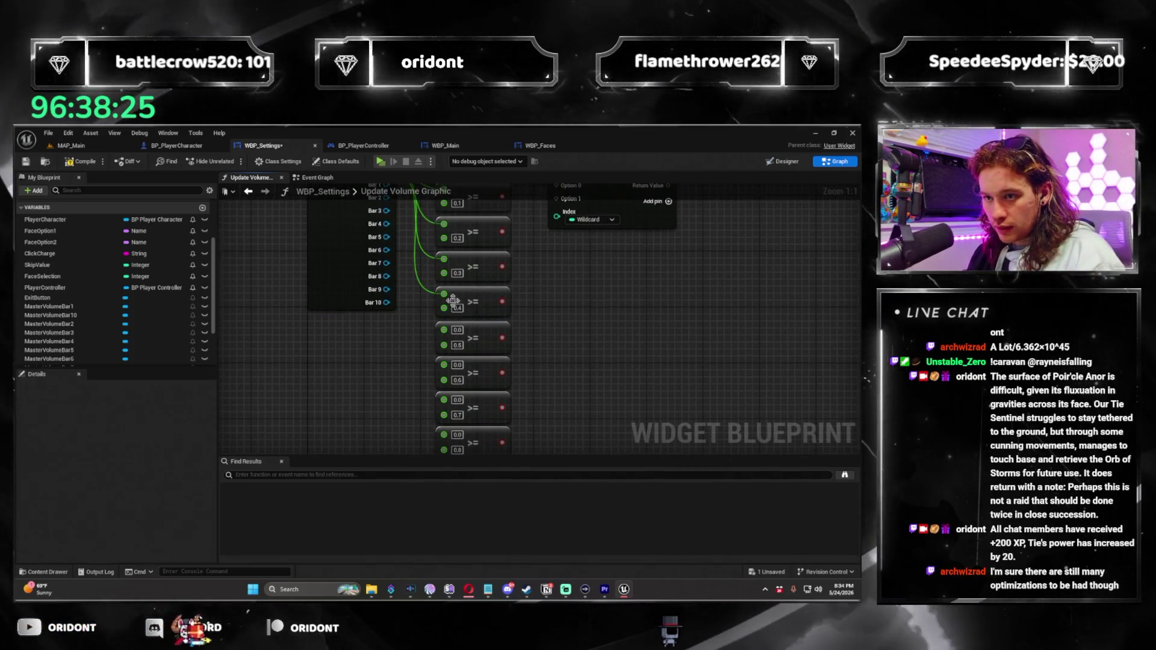
drag(584, 387, 586, 289)
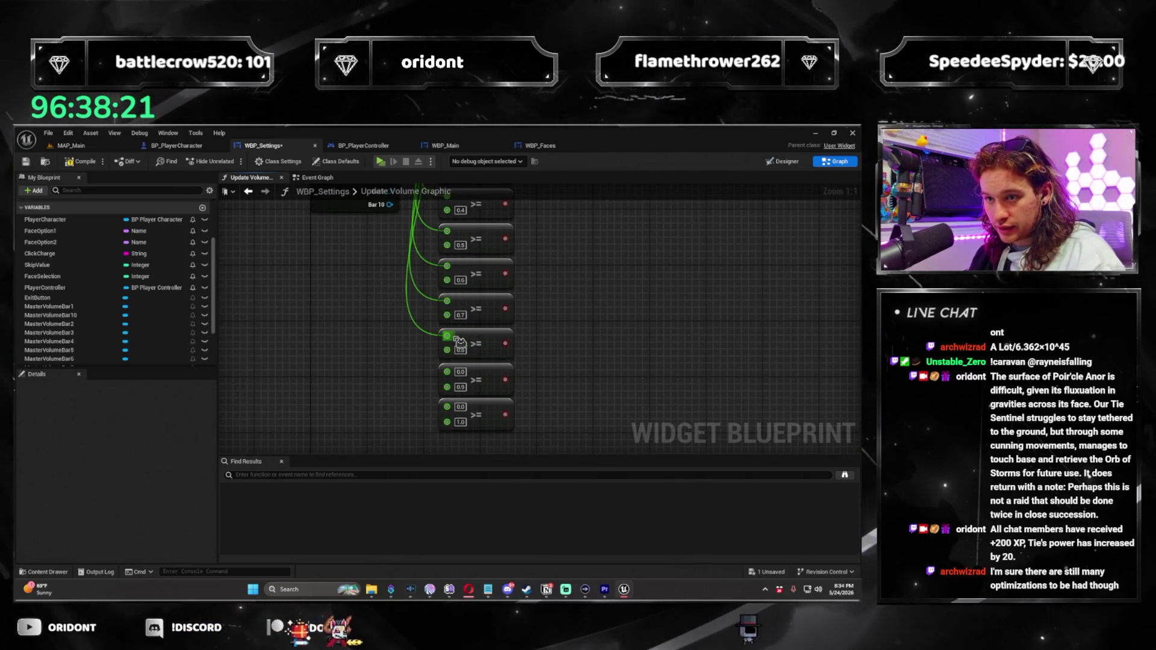
click(452, 374)
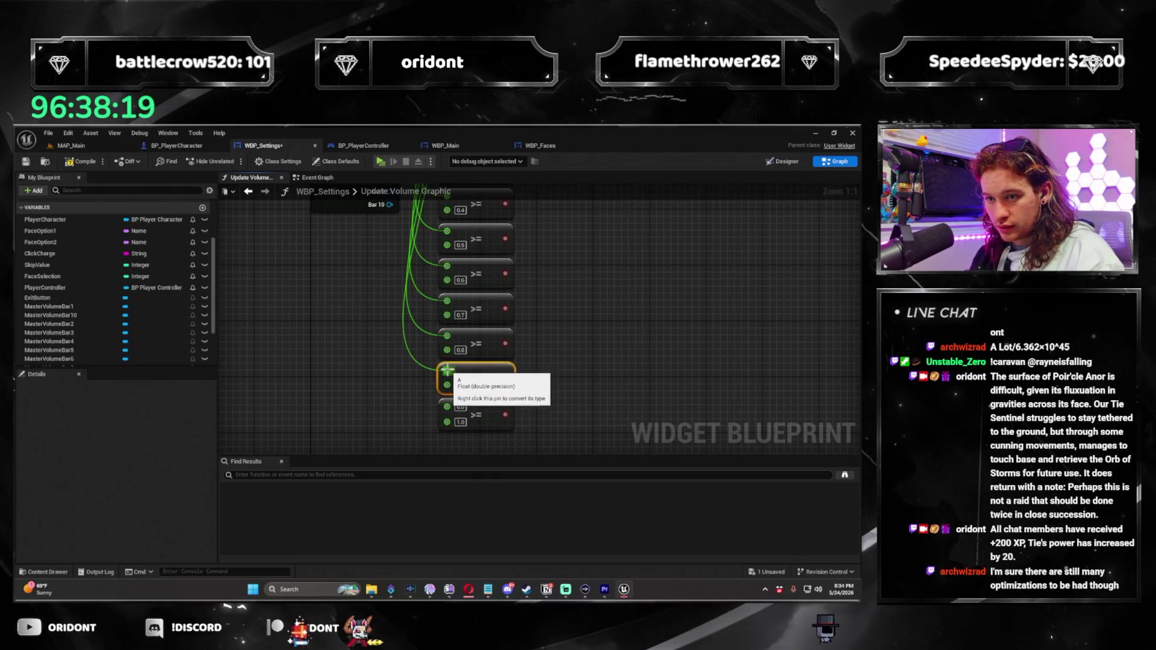
drag(644, 317, 550, 404)
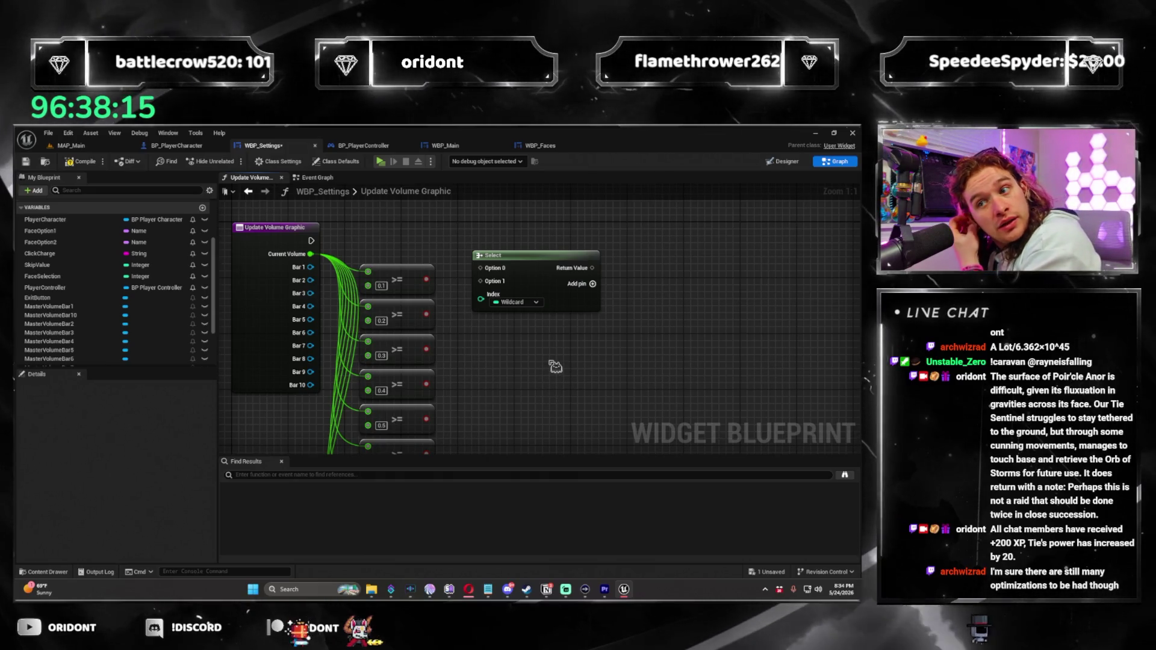
Move the Select node up and right beside the 0.1 comparison that drives its Index
drag(573, 340, 619, 325)
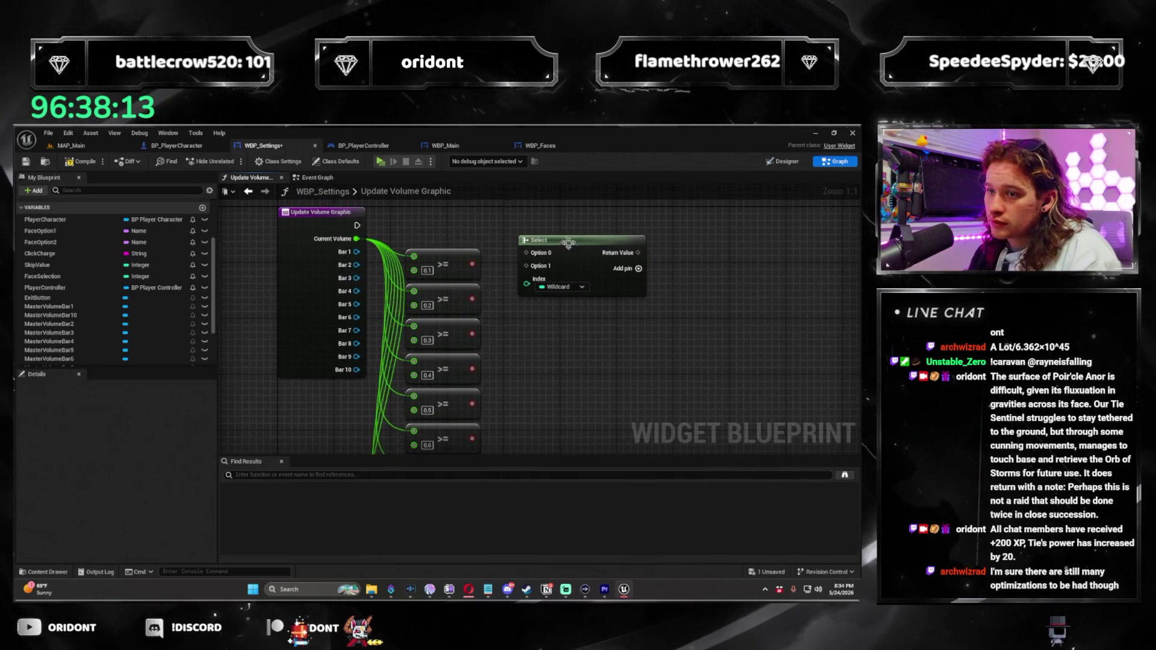
drag(593, 262, 626, 269)
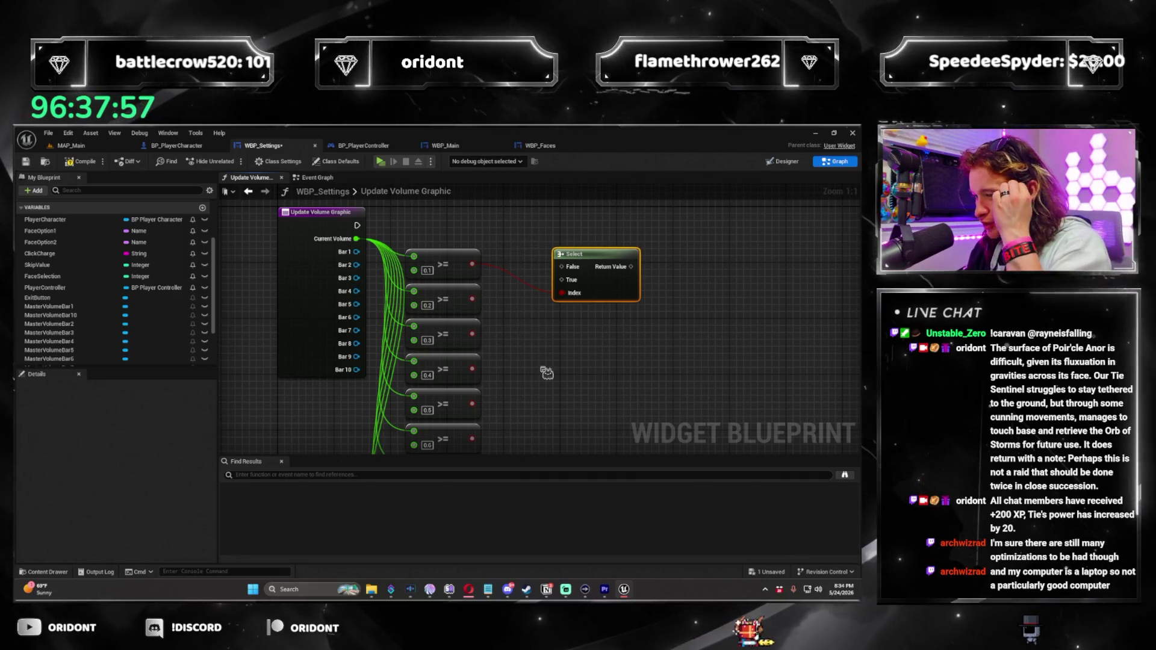
scroll(614, 340, down, 1)
scroll(649, 317, up, 1)
drag(649, 317, 625, 333)
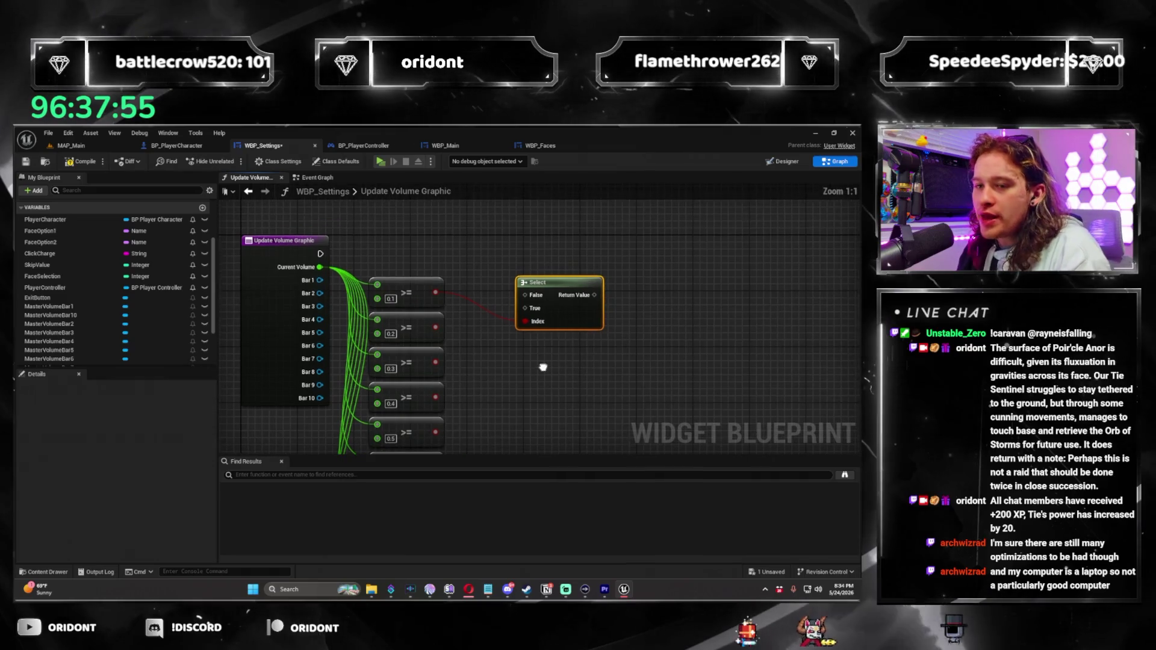
drag(582, 279, 667, 263)
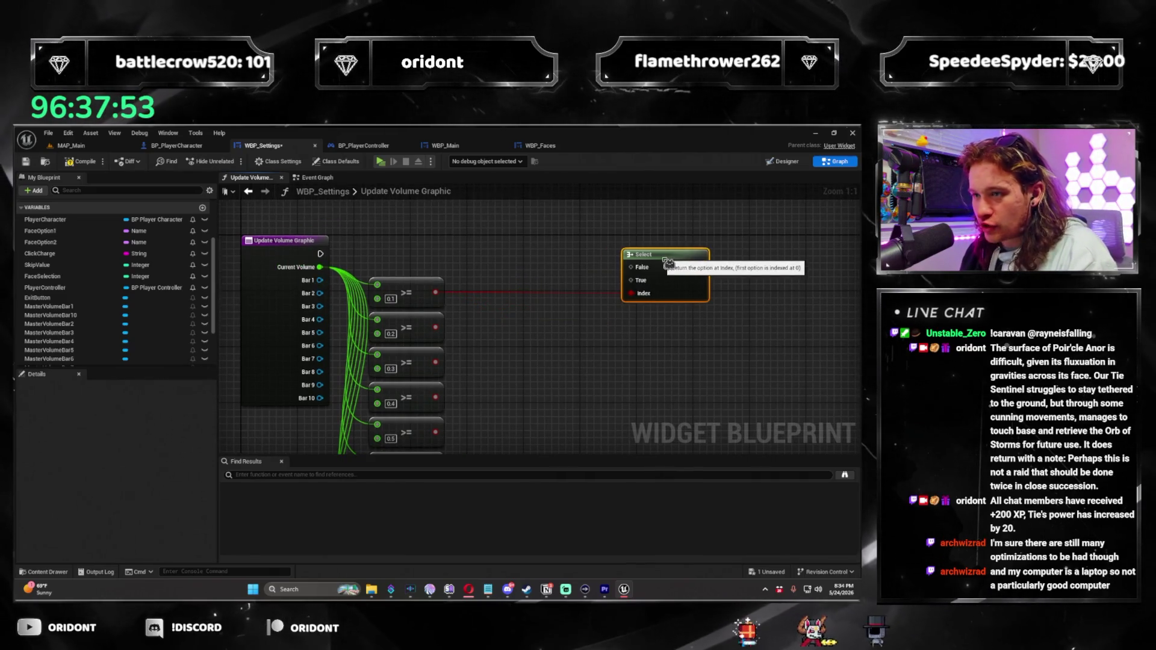
drag(536, 328, 469, 313)
right_click(469, 312)
mouse_move(501, 263)
mouse_down()
mouse_move(503, 227)
mouse_move(463, 225)
mouse_up()
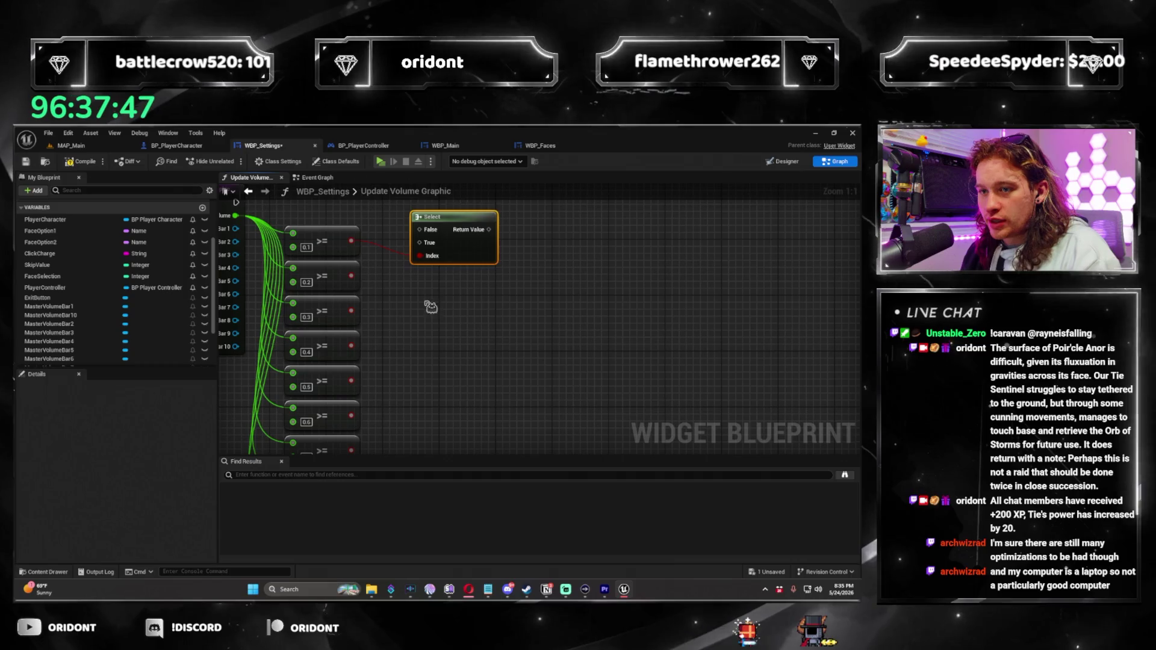
Duplicate the Select node into a lined-up column of Select nodes
key(ctrl+c)
key(ctrl+v)
drag(472, 331, 470, 307)
key(ctrl+v)
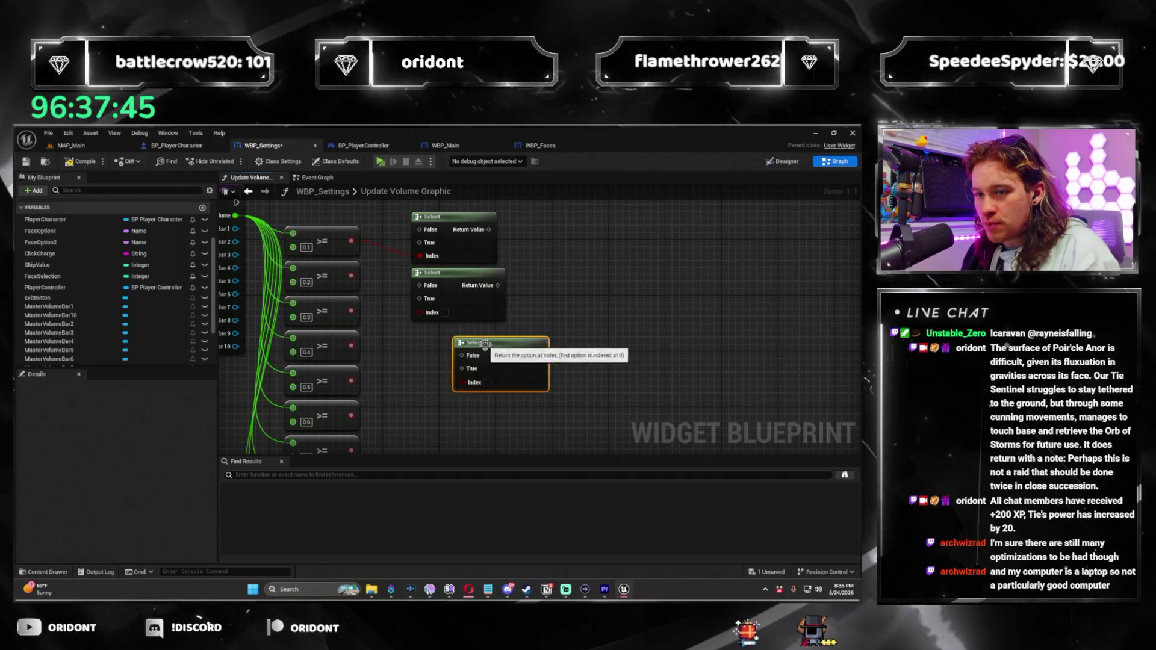
key(ctrl+c)
key(ctrl+v)
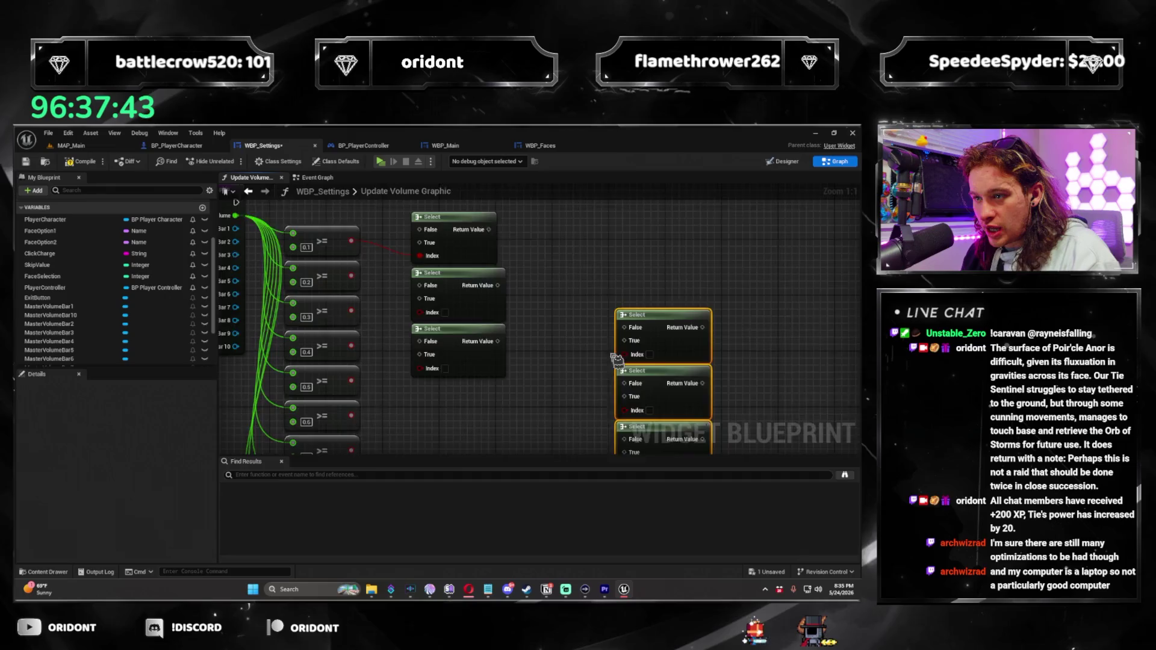
drag(630, 244, 440, 316)
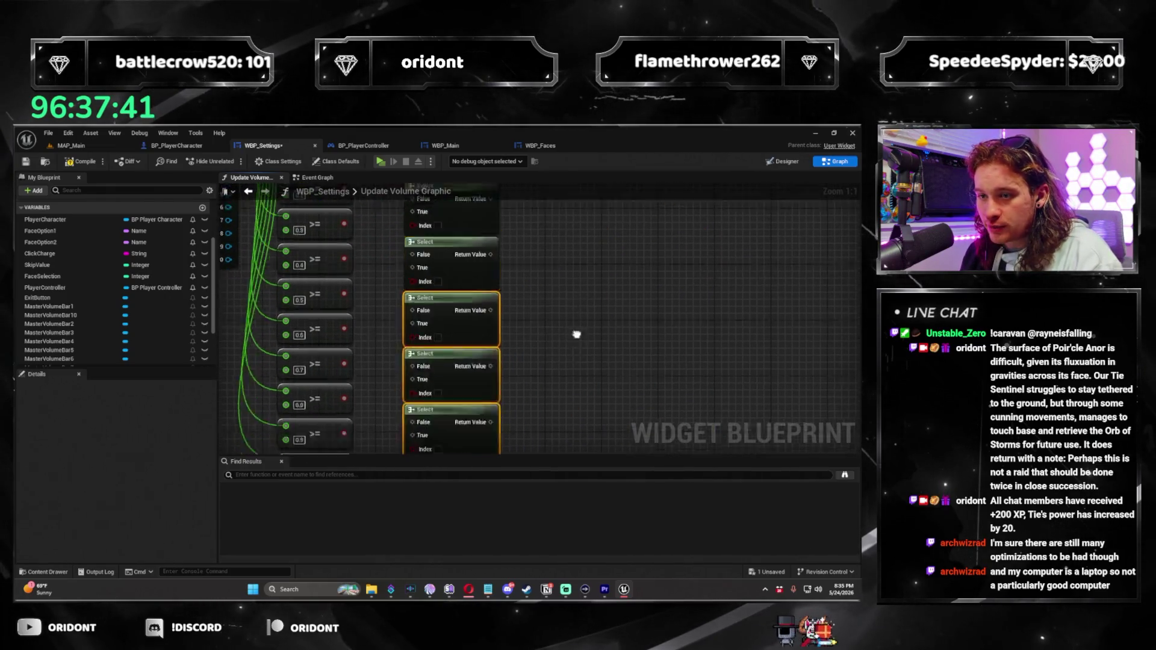
mouse_move(483, 207)
mouse_down()
mouse_move(684, 233)
mouse_move(479, 322)
mouse_move(653, 257)
mouse_up()
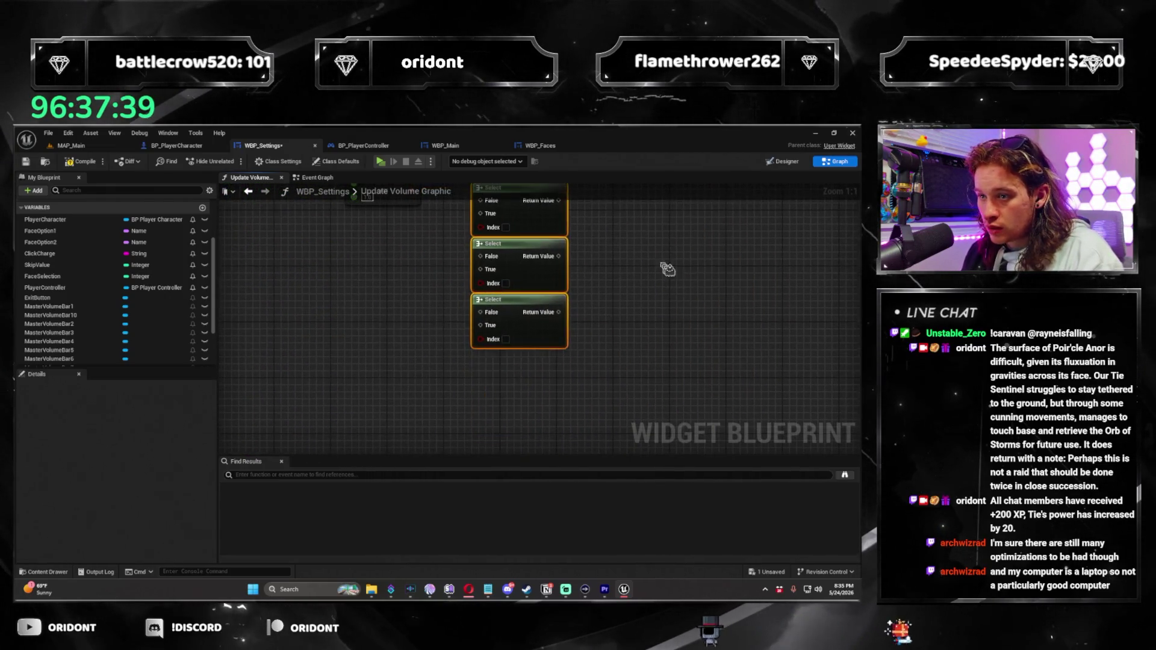
Wire the 0.1, 0.2, 0.5, 0.7 and other comparison outputs into Select Index pins
drag(530, 376, 511, 445)
drag(592, 378, 530, 373)
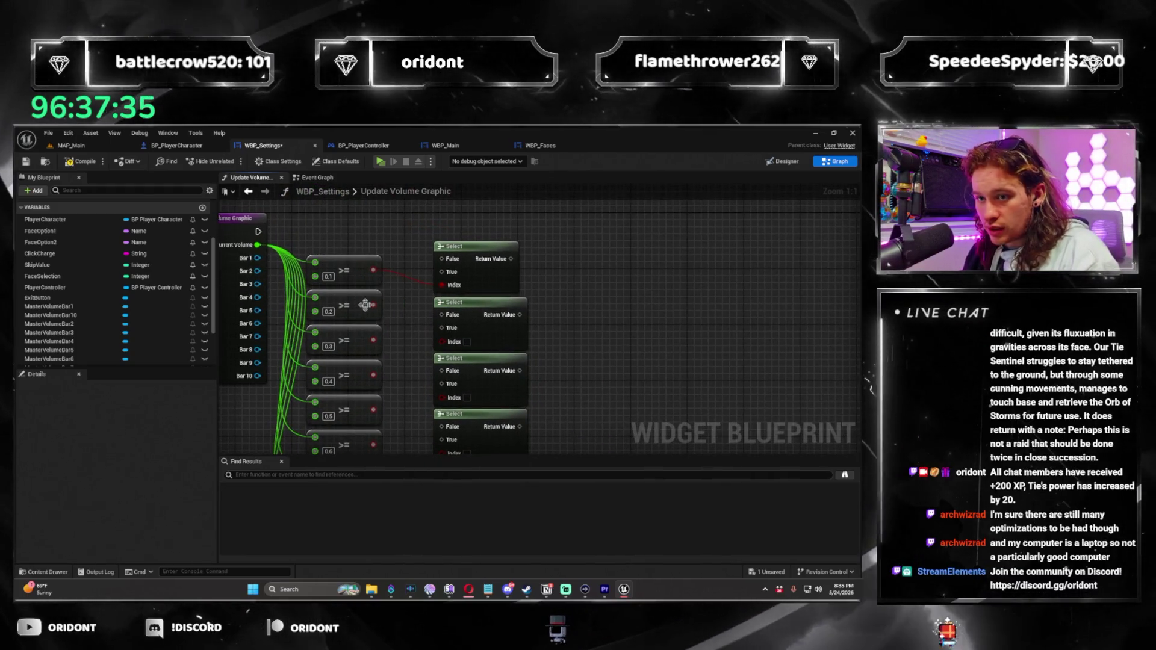
drag(374, 271, 442, 284)
drag(373, 305, 442, 341)
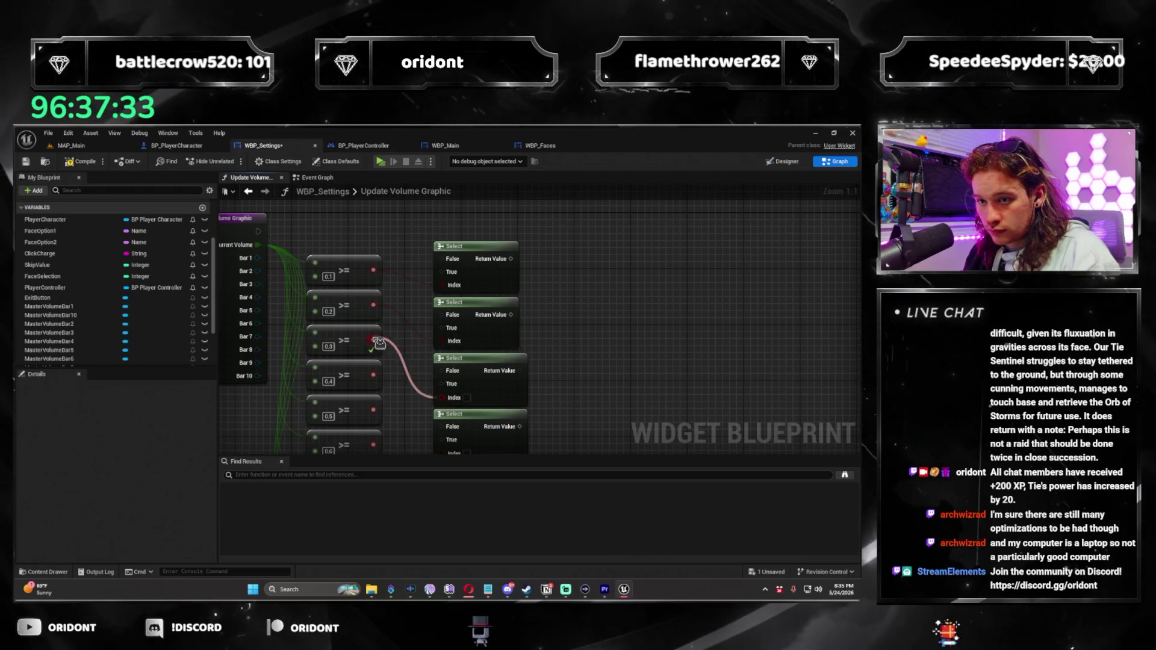
mouse_move(370, 373)
mouse_down()
mouse_move(451, 440)
mouse_move(448, 375)
mouse_up()
drag(448, 260, 448, 281)
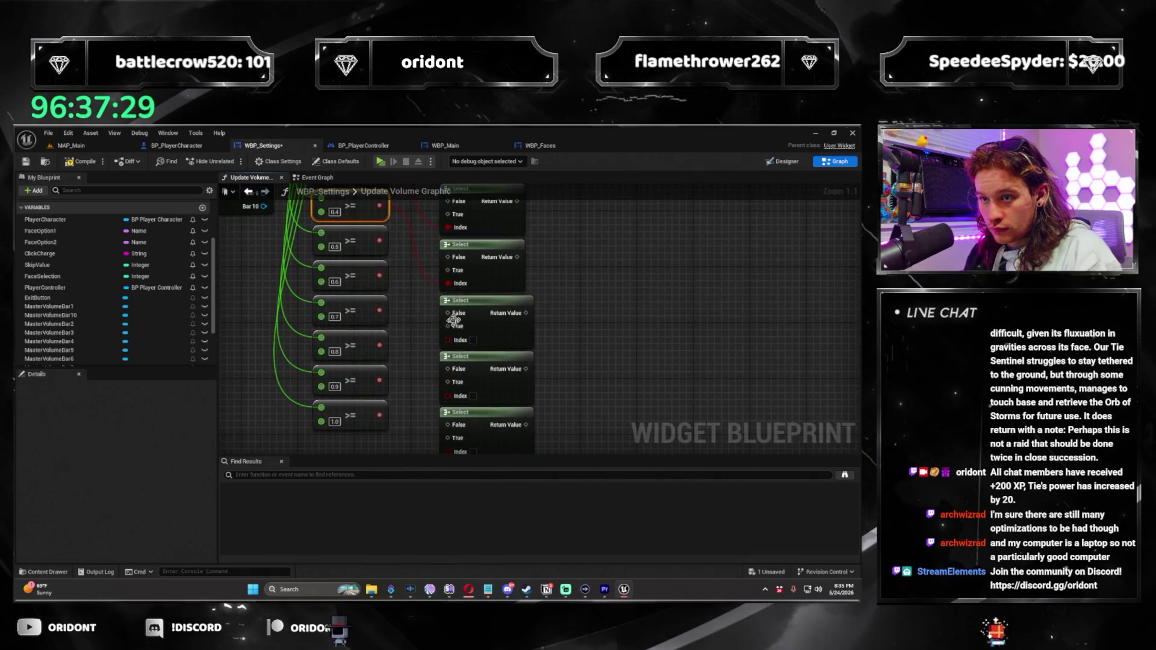
drag(381, 244, 381, 243)
mouse_move(449, 396)
mouse_down()
mouse_move(378, 309)
mouse_move(387, 331)
mouse_move(460, 307)
mouse_move(462, 366)
mouse_move(416, 307)
mouse_up()
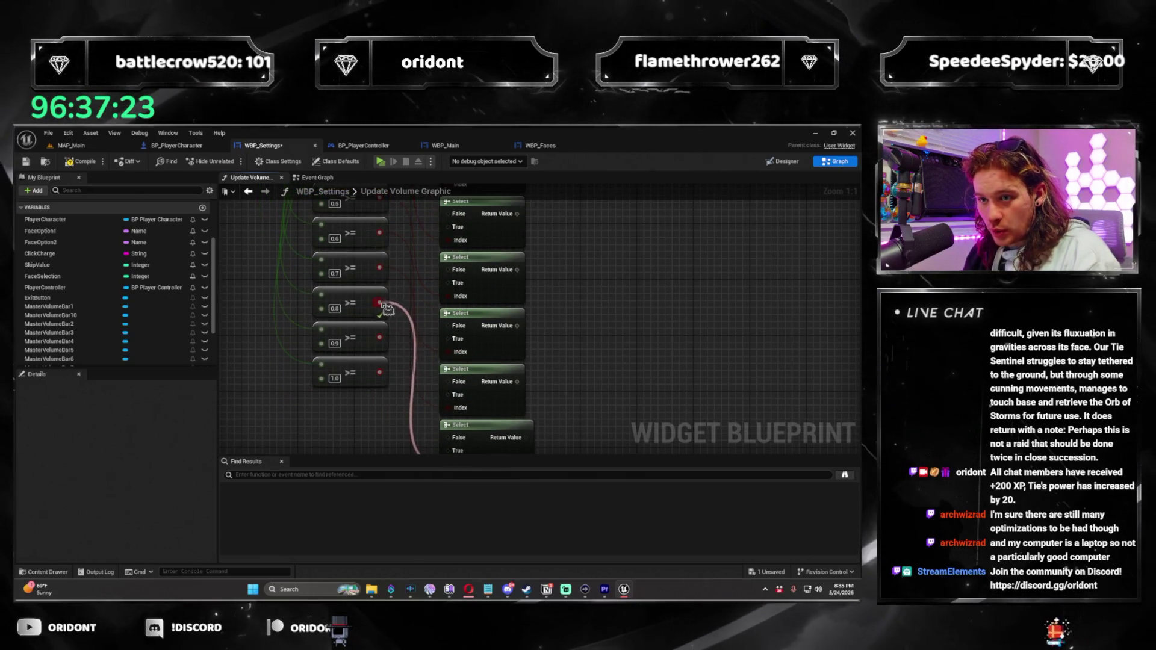
drag(447, 445, 461, 363)
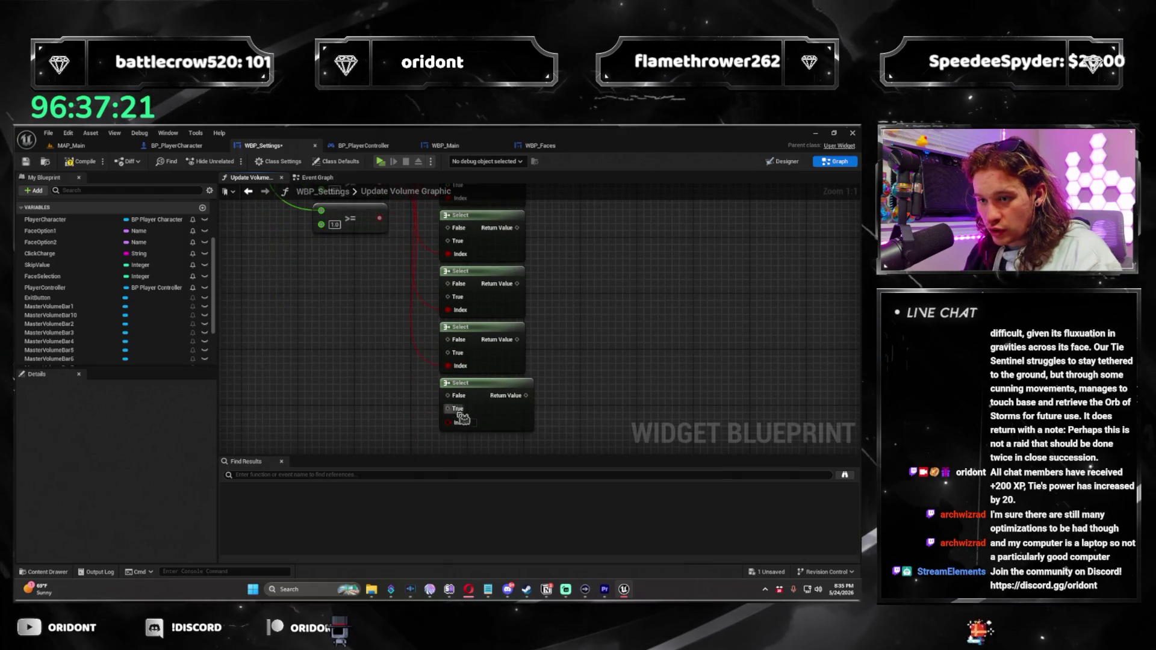
drag(500, 251, 529, 378)
Pull a wire off the Bar 1 image and search 'set im' for a new node
scroll(580, 331, down, 7)
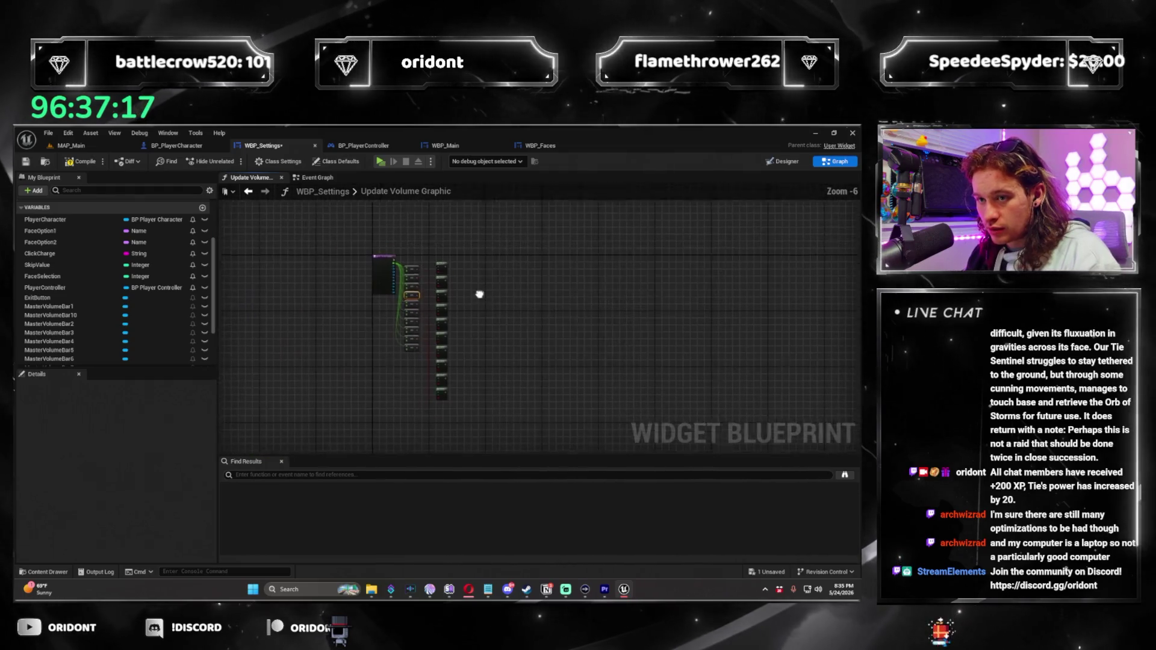
scroll(459, 302, up, 7)
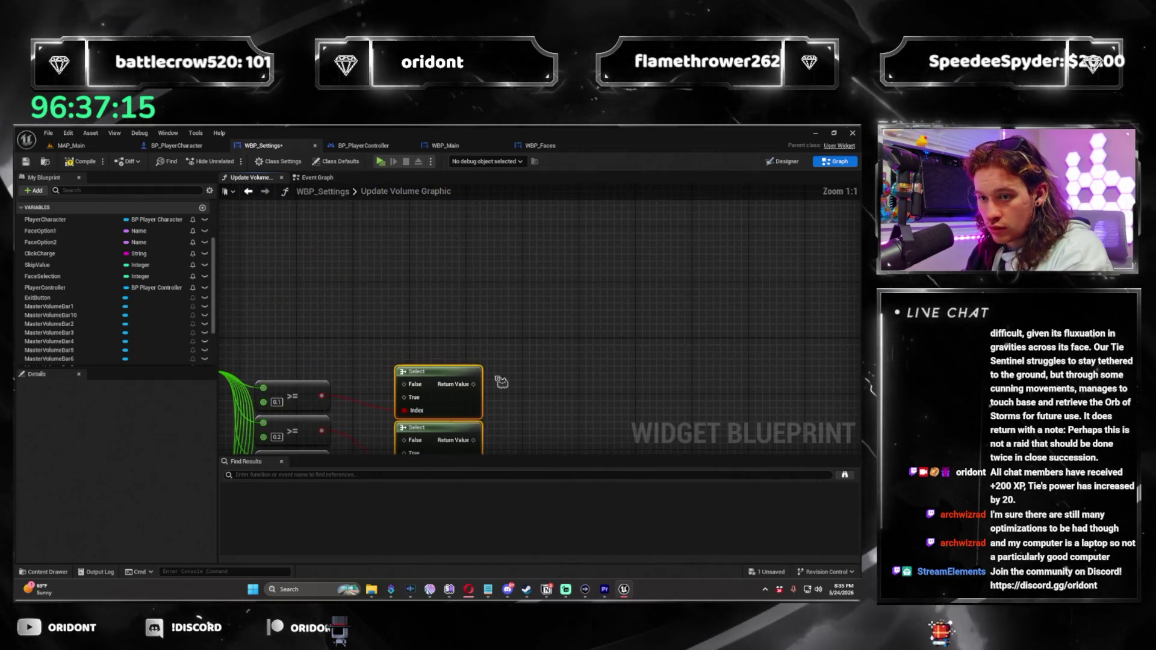
mouse_move(467, 307)
mouse_down()
mouse_move(369, 327)
mouse_move(327, 369)
mouse_up()
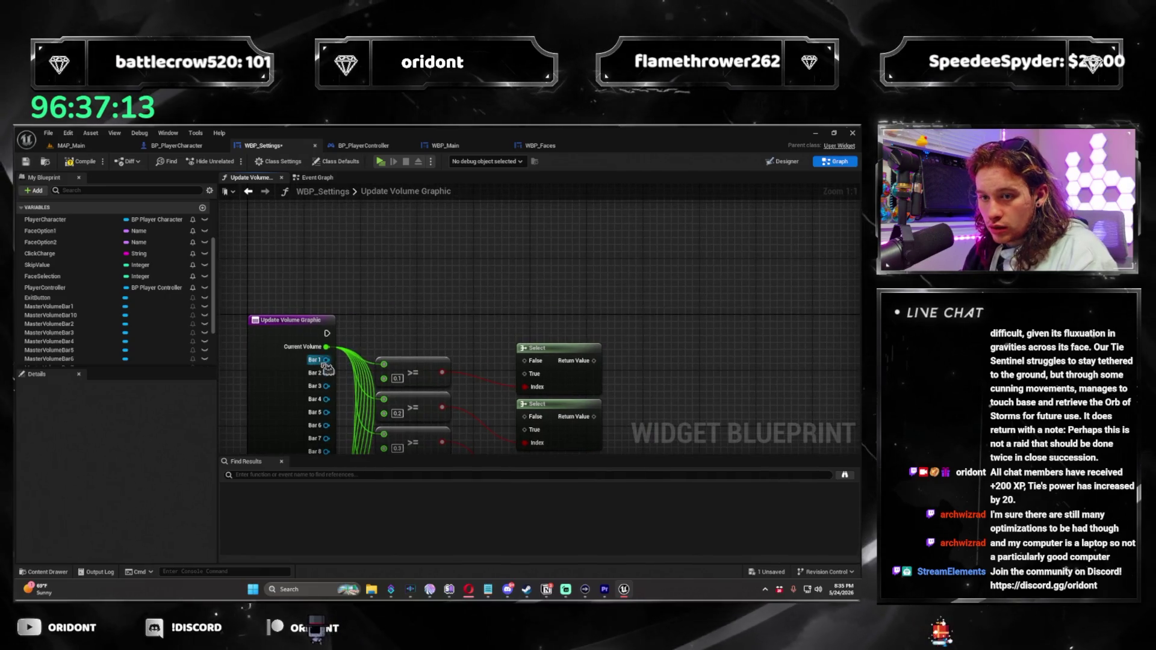
drag(712, 317, 712, 317)
text(set im)
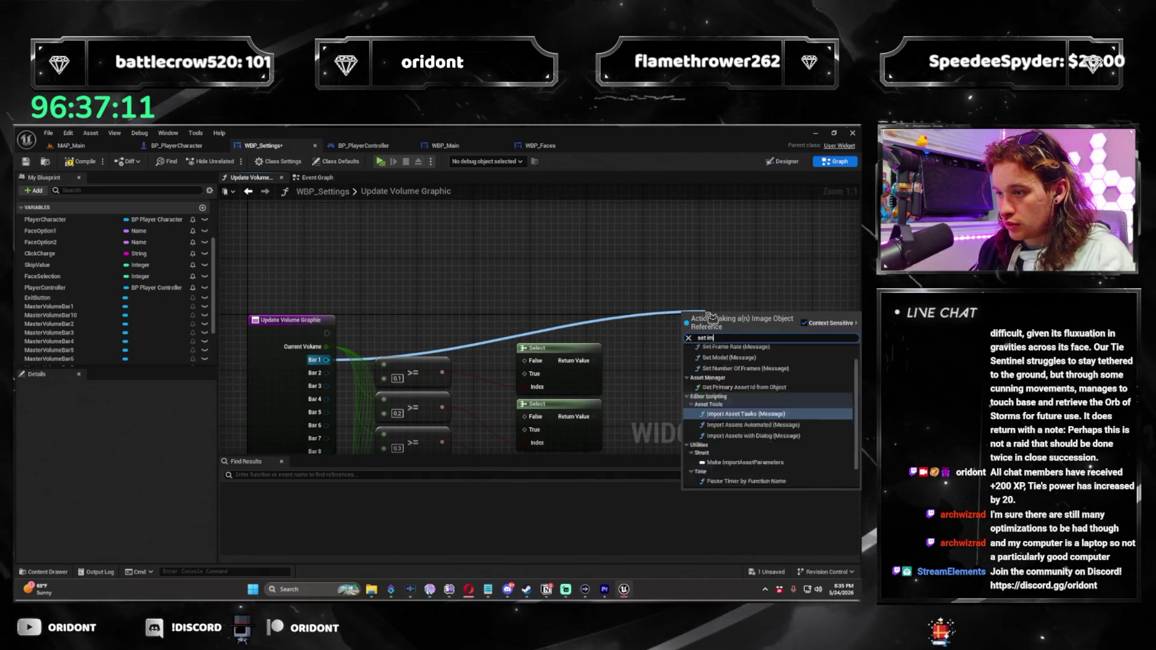